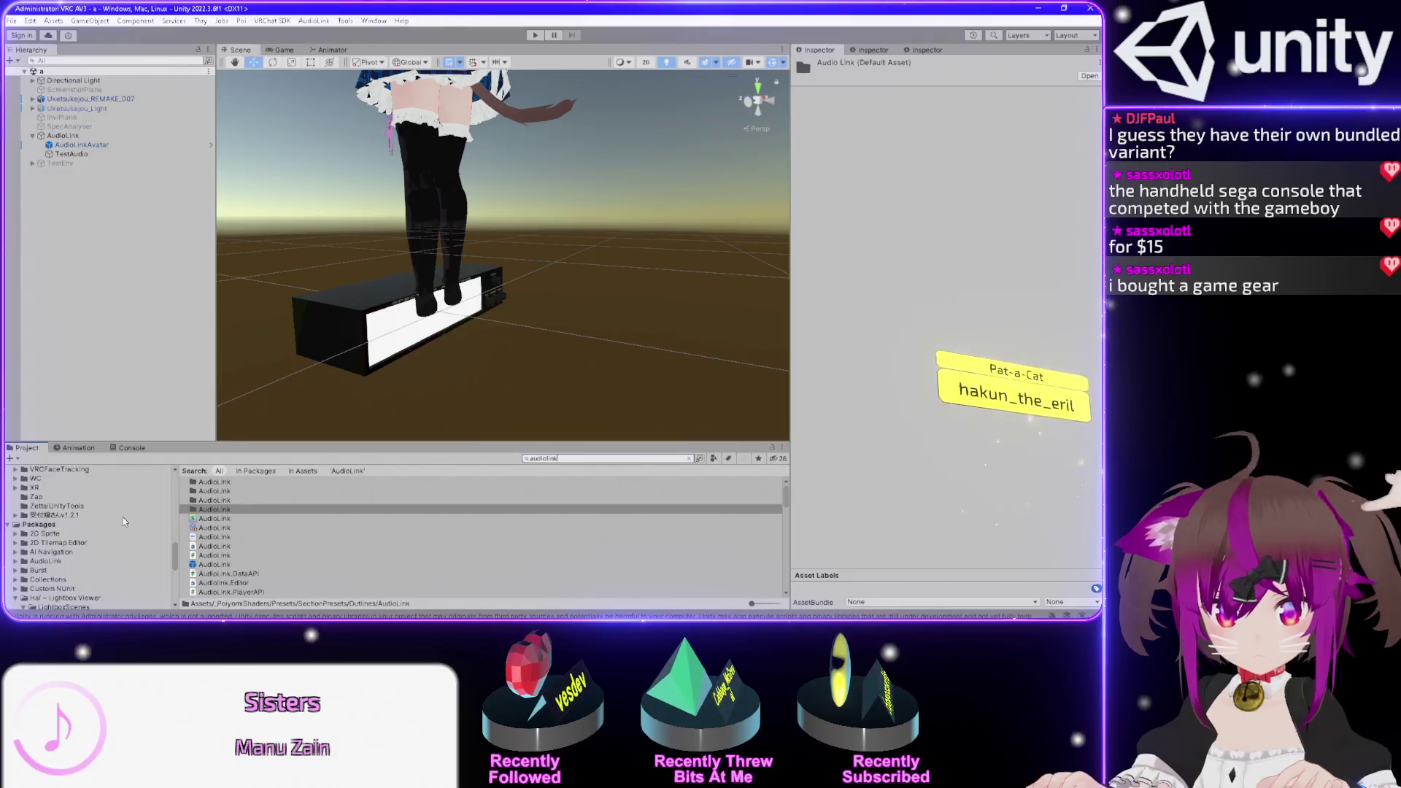
- Browse the AudioLink package's contents in the Project panel, including its Editor folder
click(34, 562)
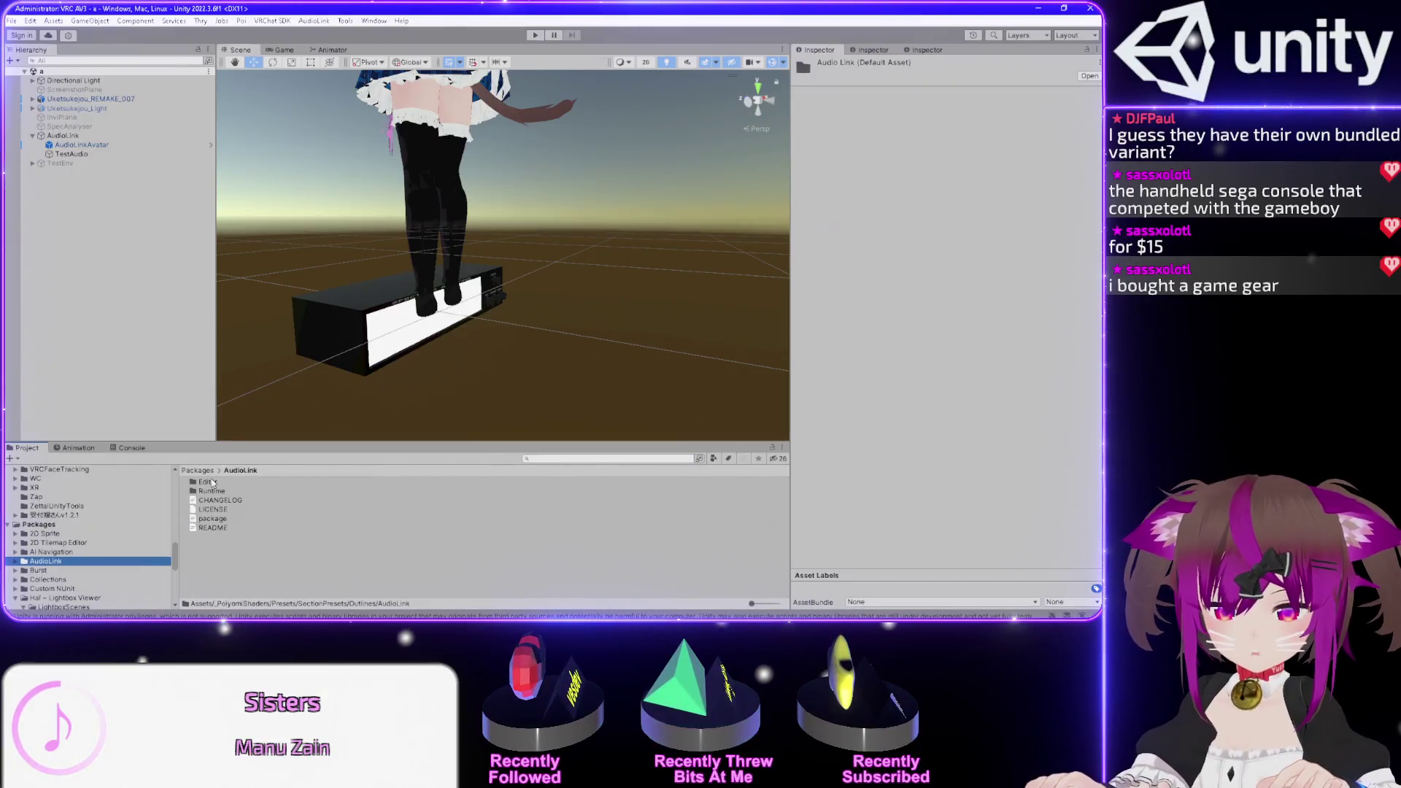
click(208, 483)
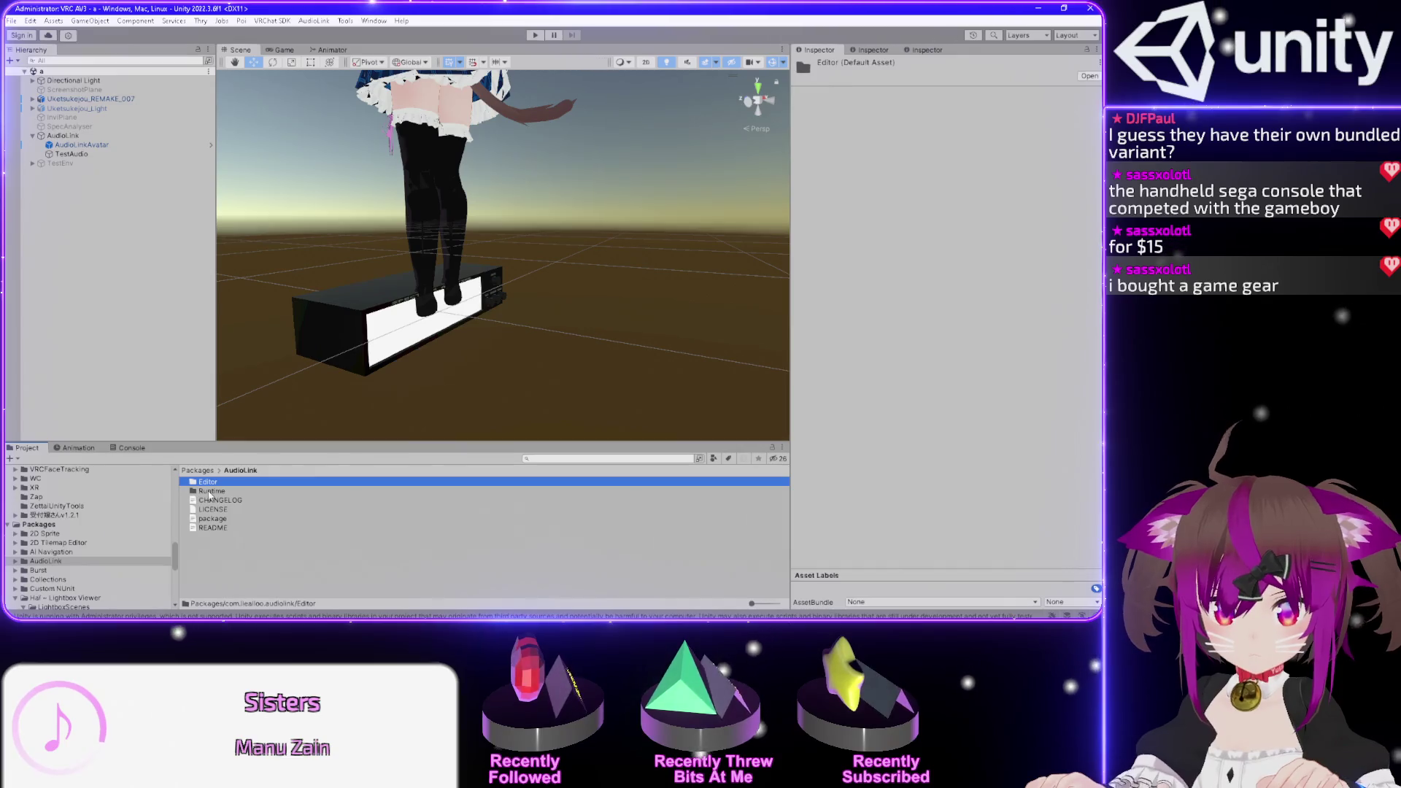
click(66, 561)
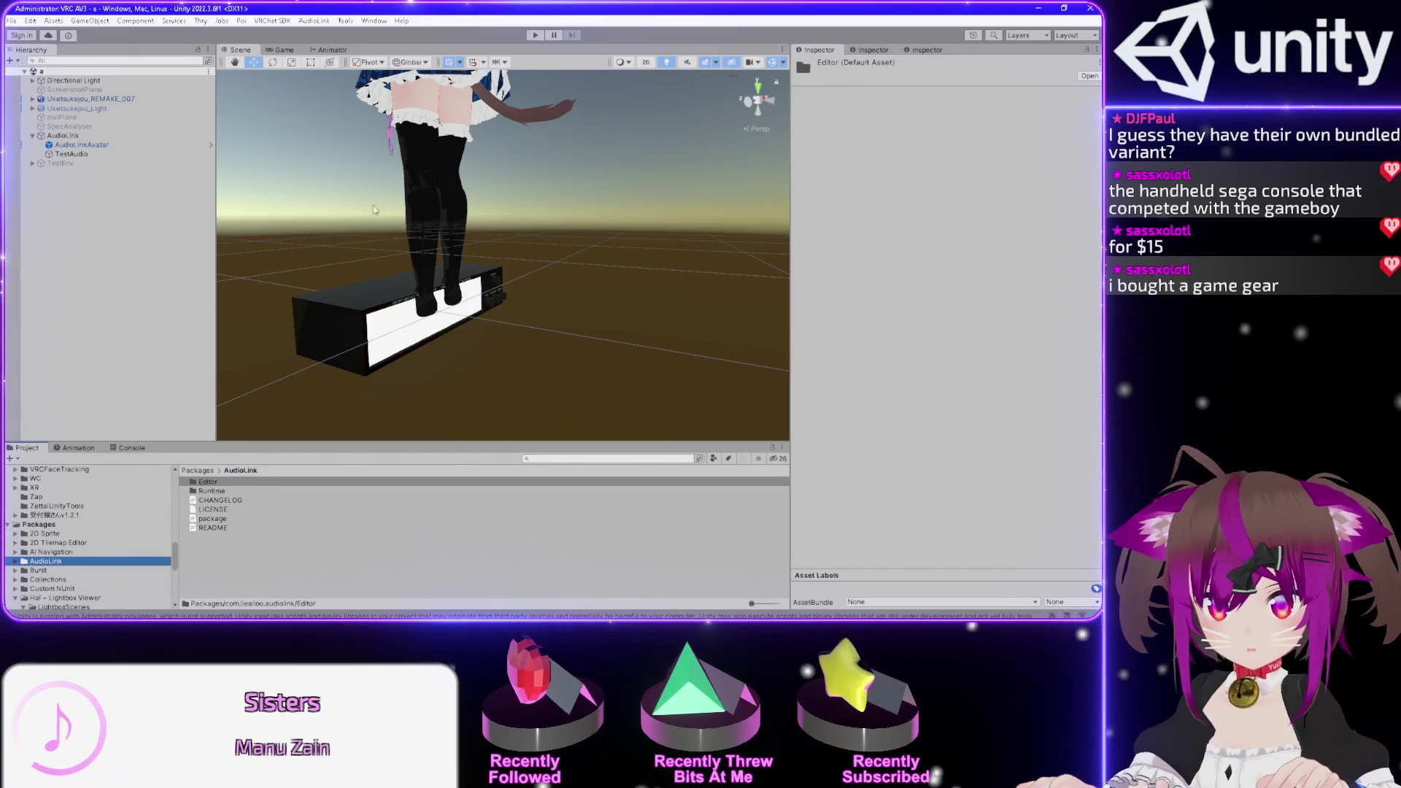
click(346, 21)
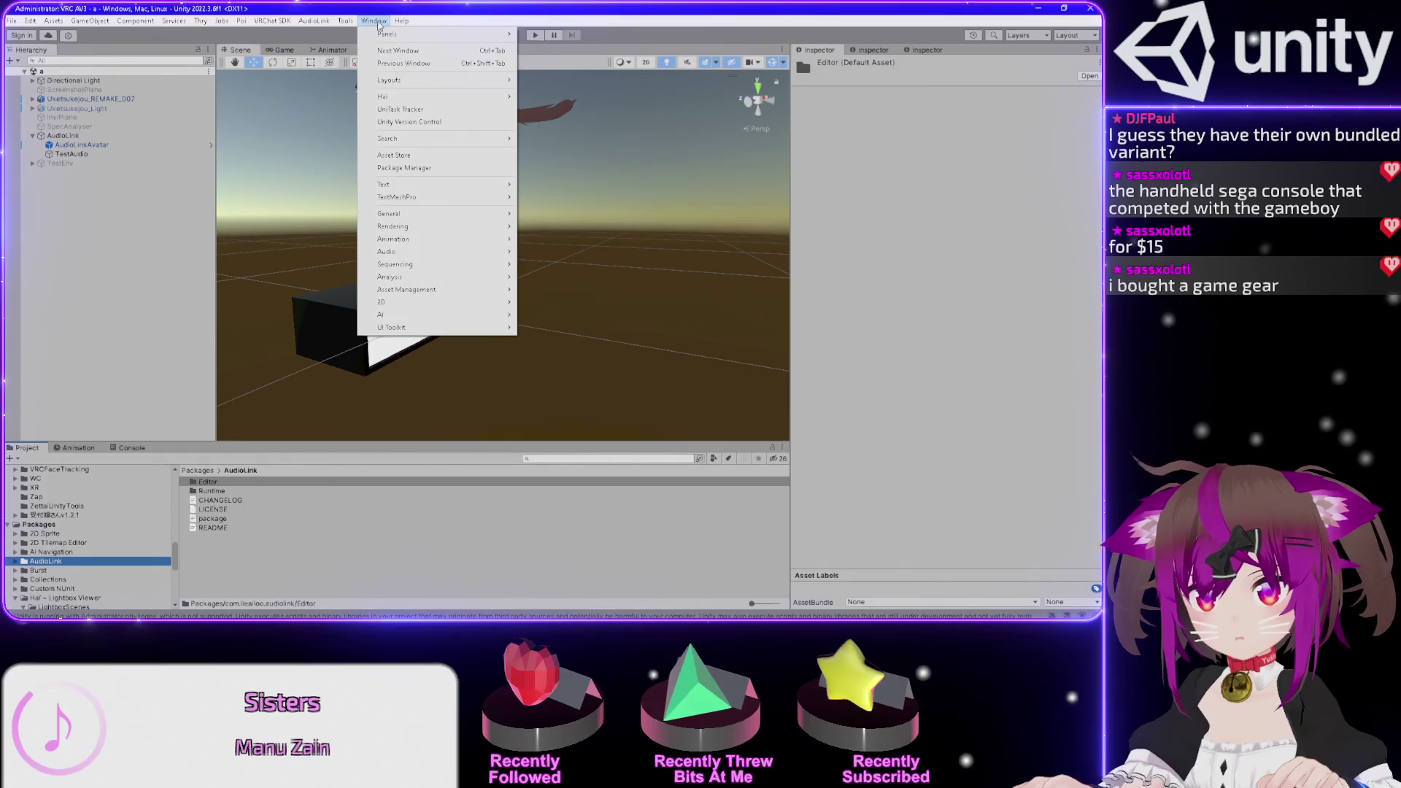
click(378, 22)
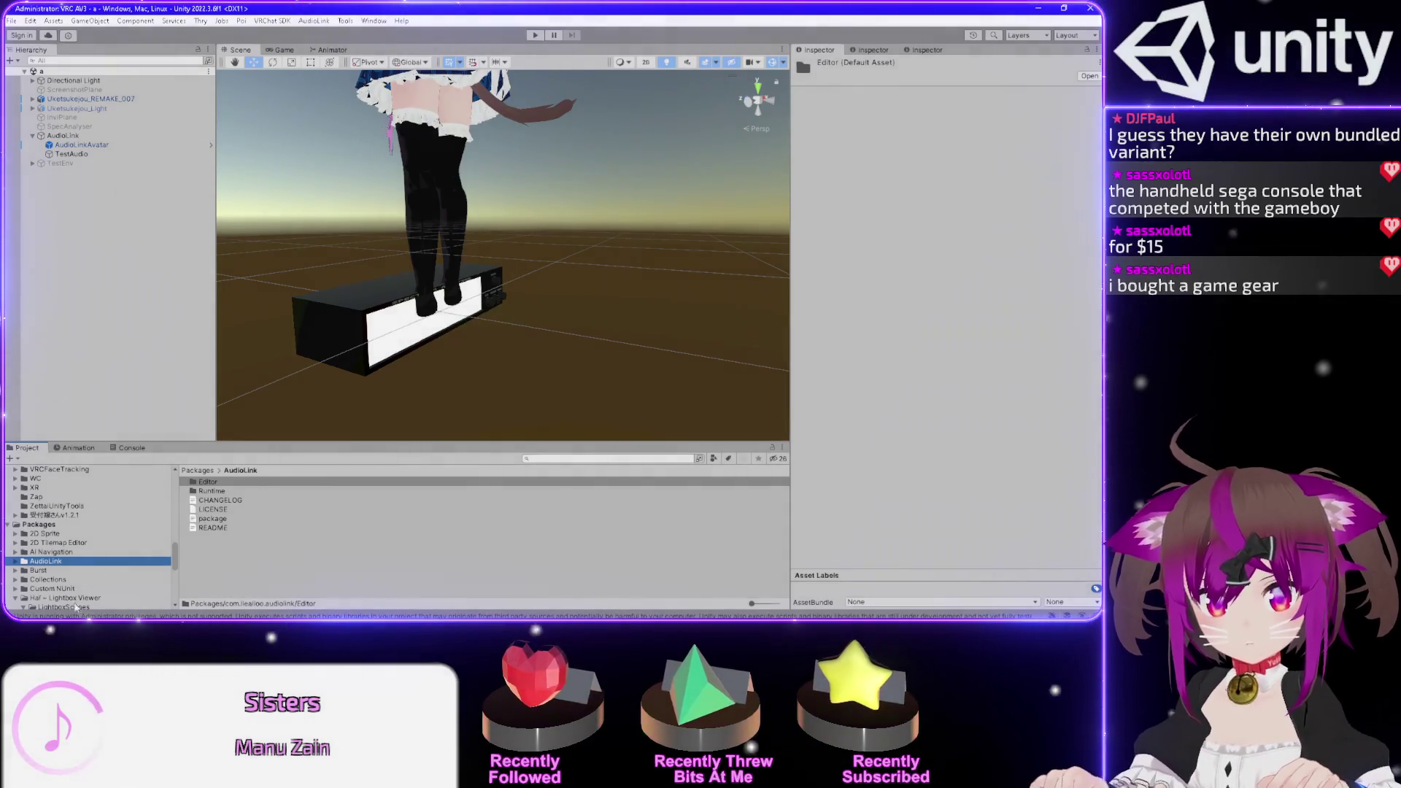
- Try deleting the AudioLink package folder and dismiss the root-folder Invalid Operation warning
right_click(45, 560)
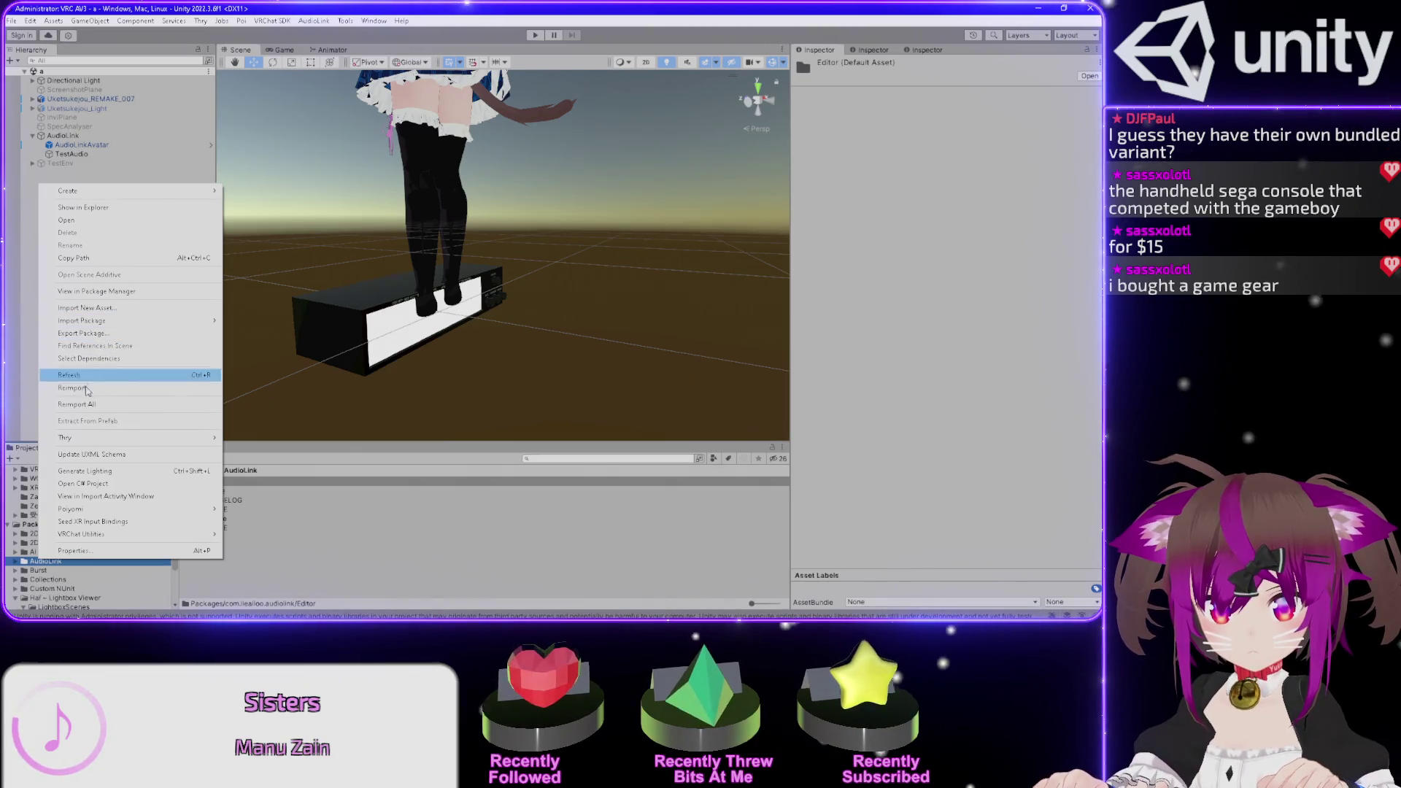
click(43, 562)
key(Delete)
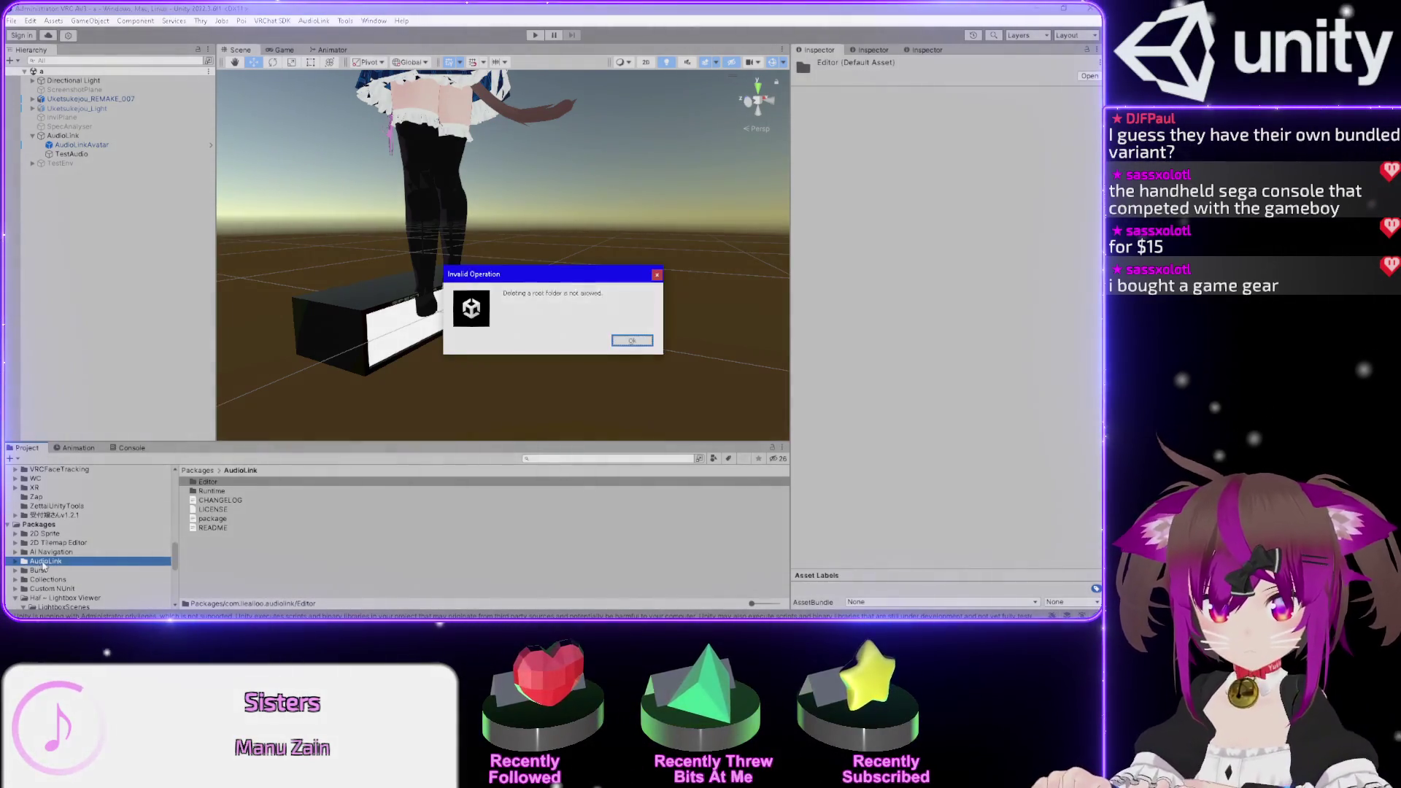
key(Return)
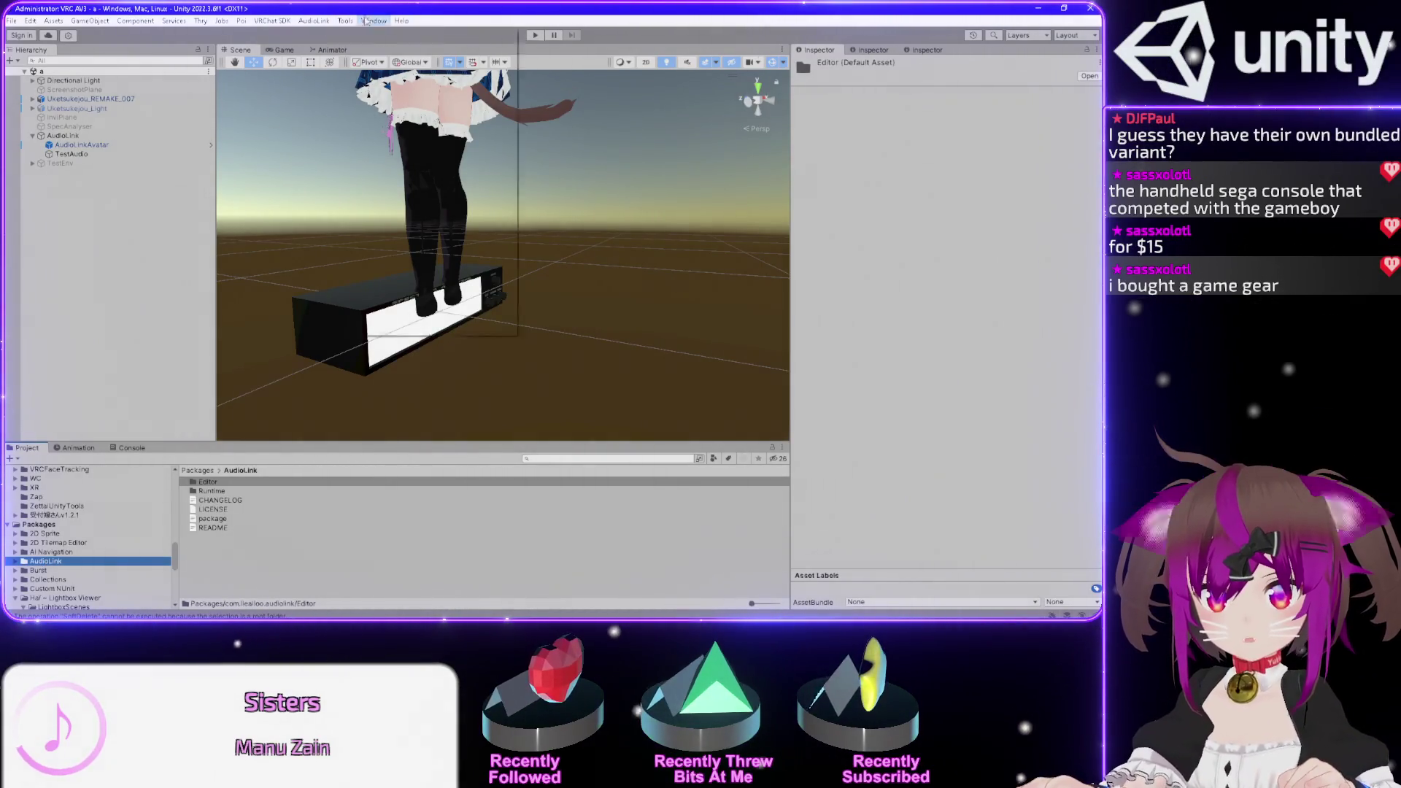
- Remove the AudioLink package in Package Manager, confirm with Yes, and close the window
click(372, 21)
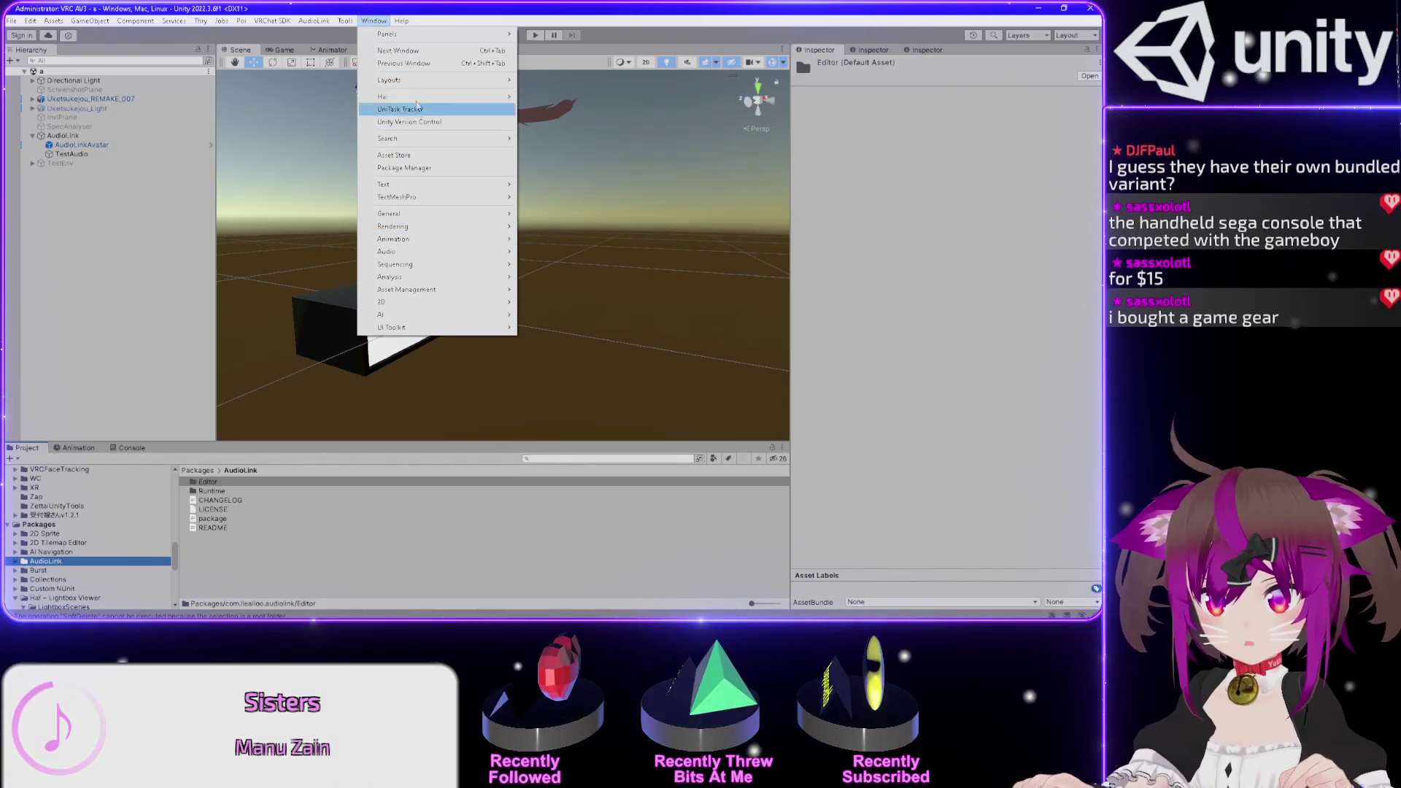
click(438, 168)
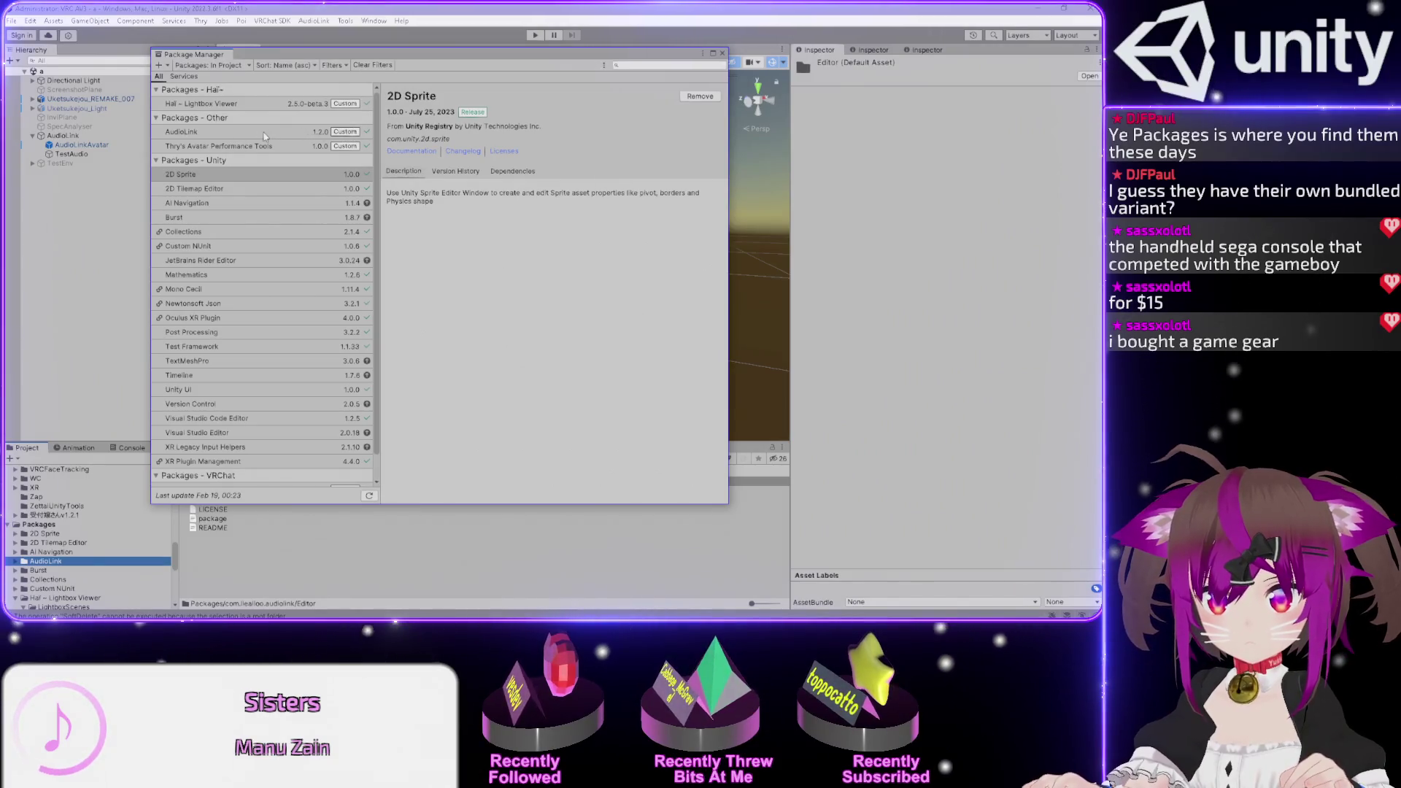
click(200, 135)
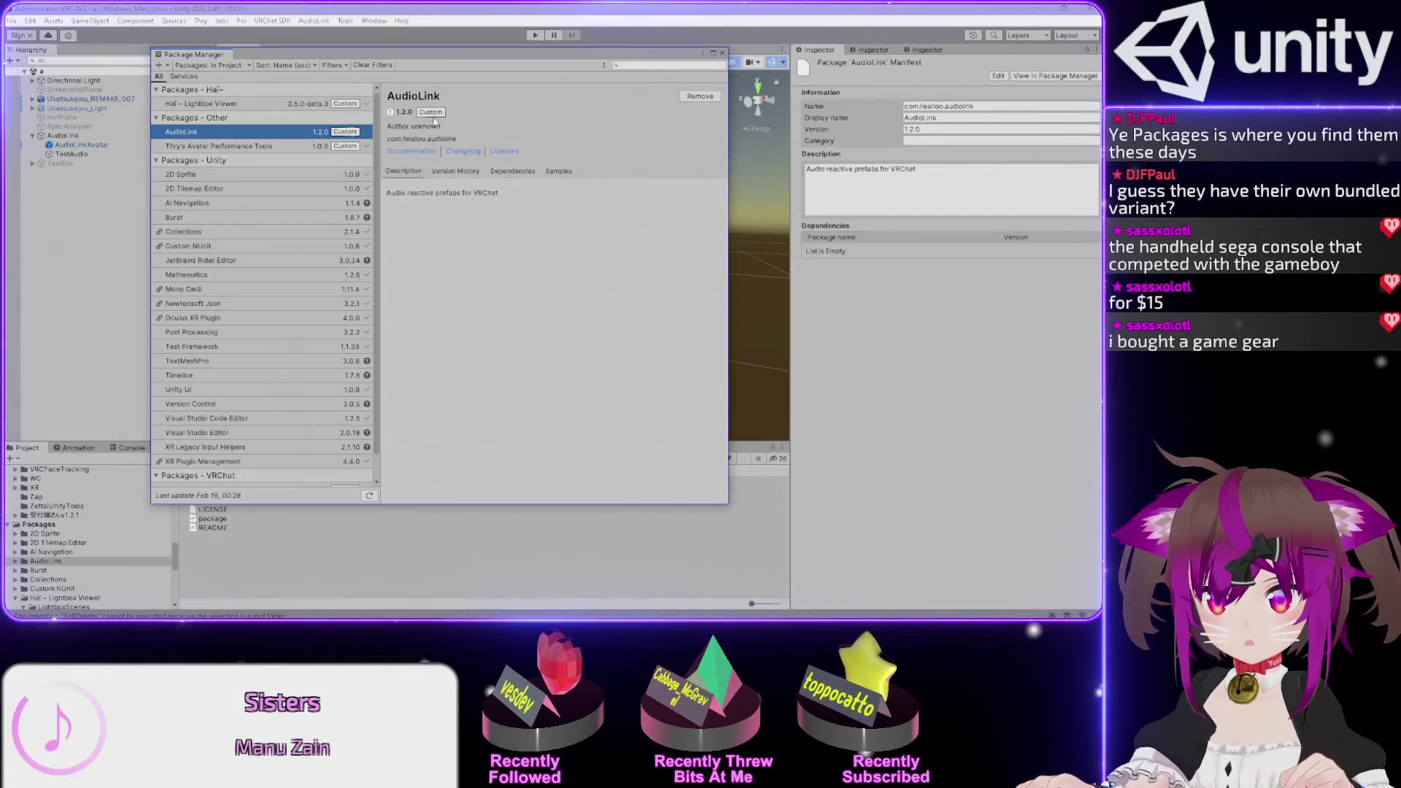
click(701, 97)
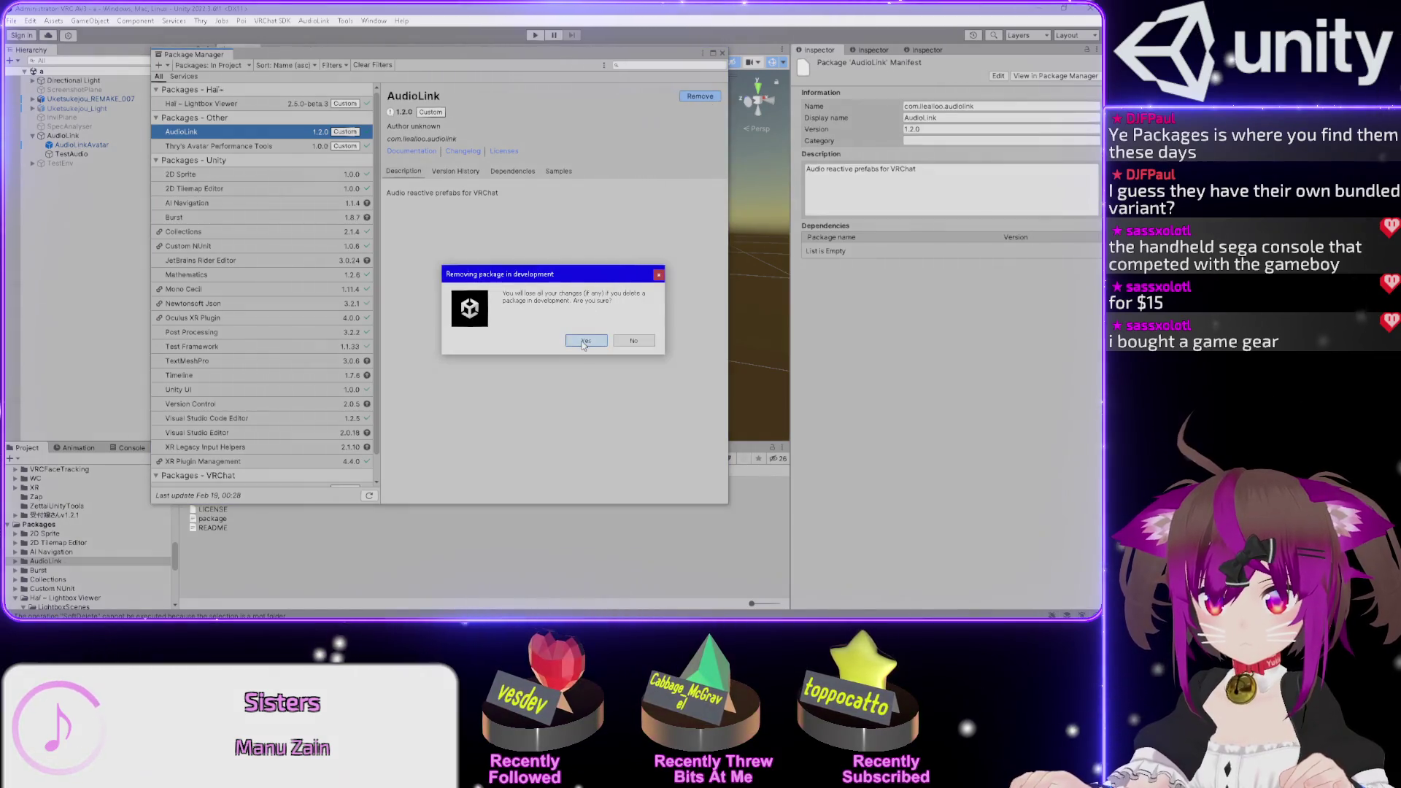
click(584, 341)
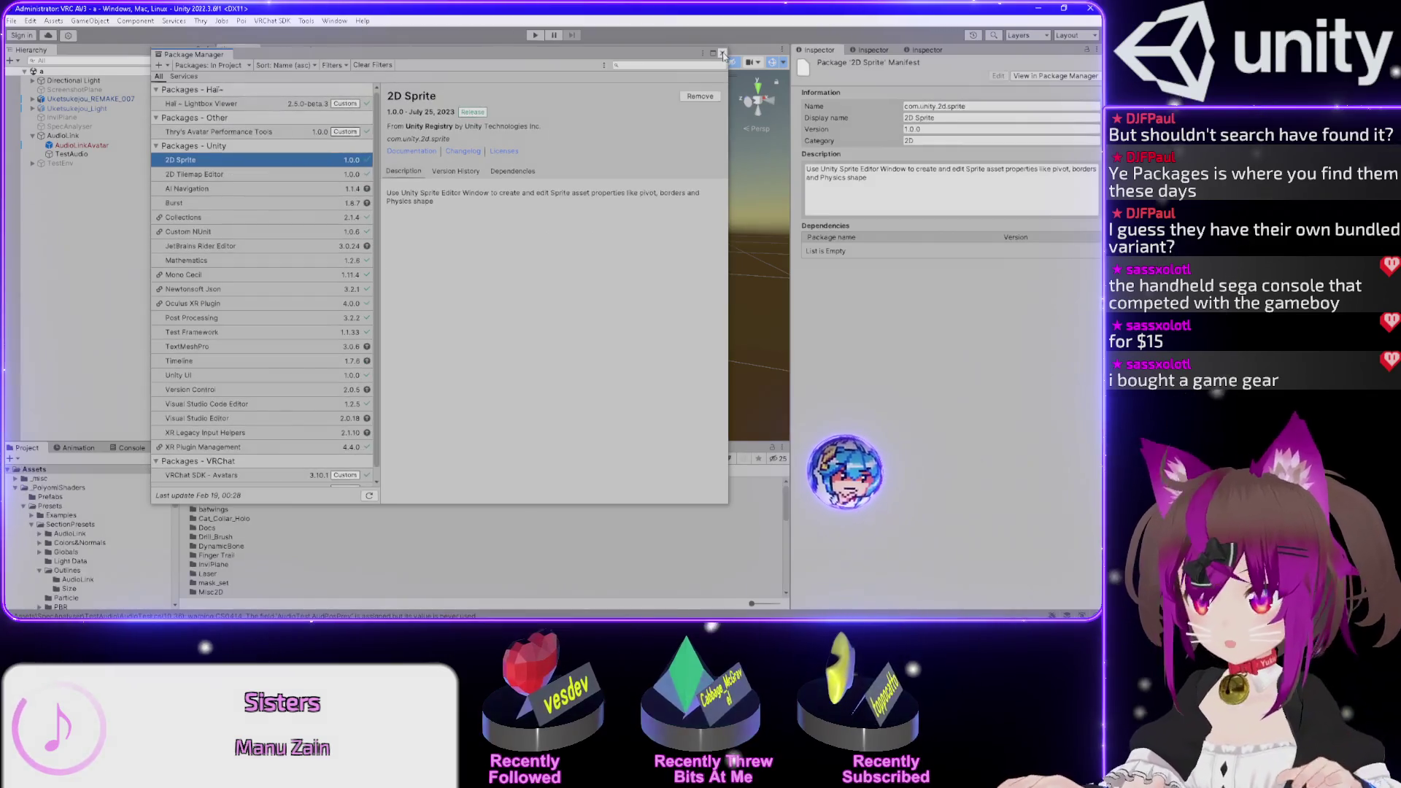
click(722, 55)
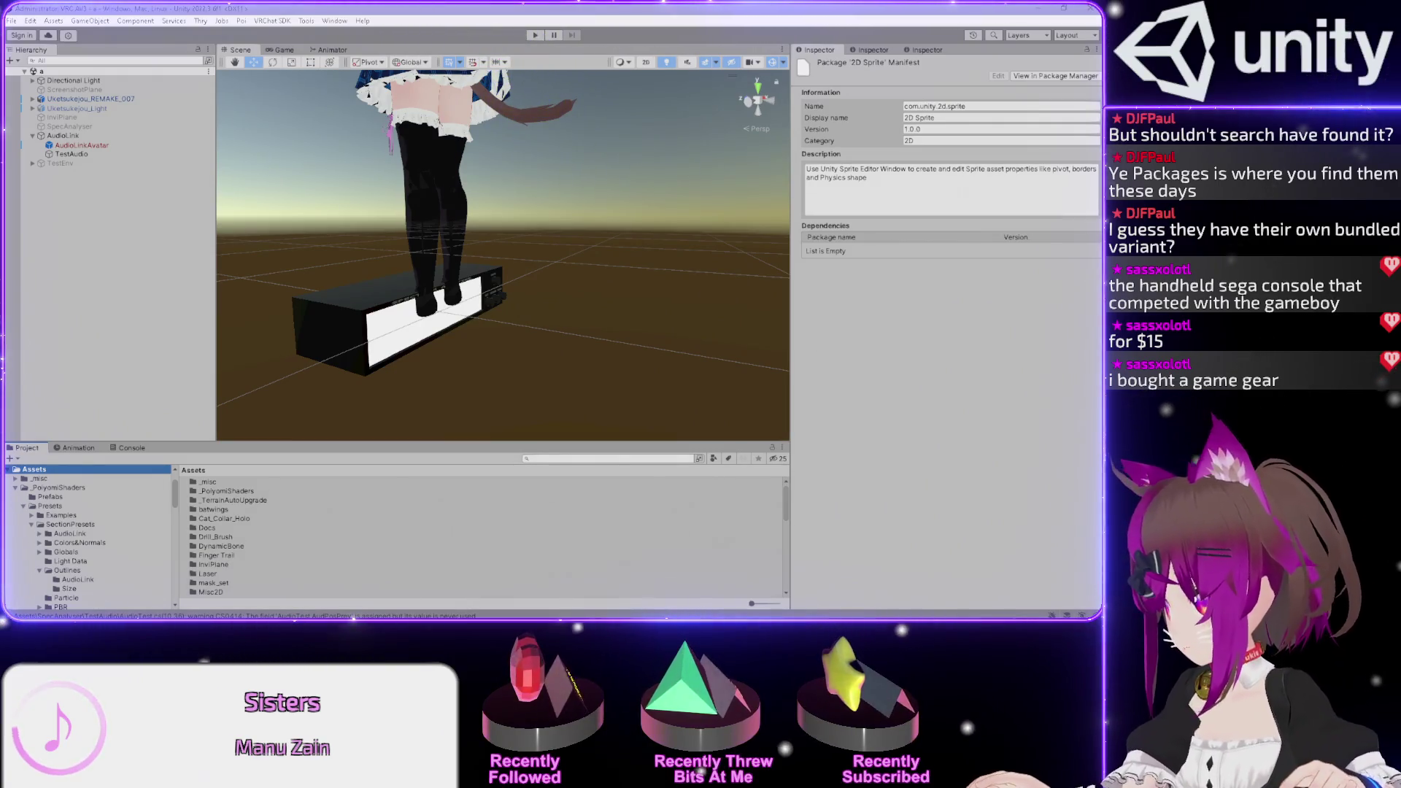
key(alt+Tab)
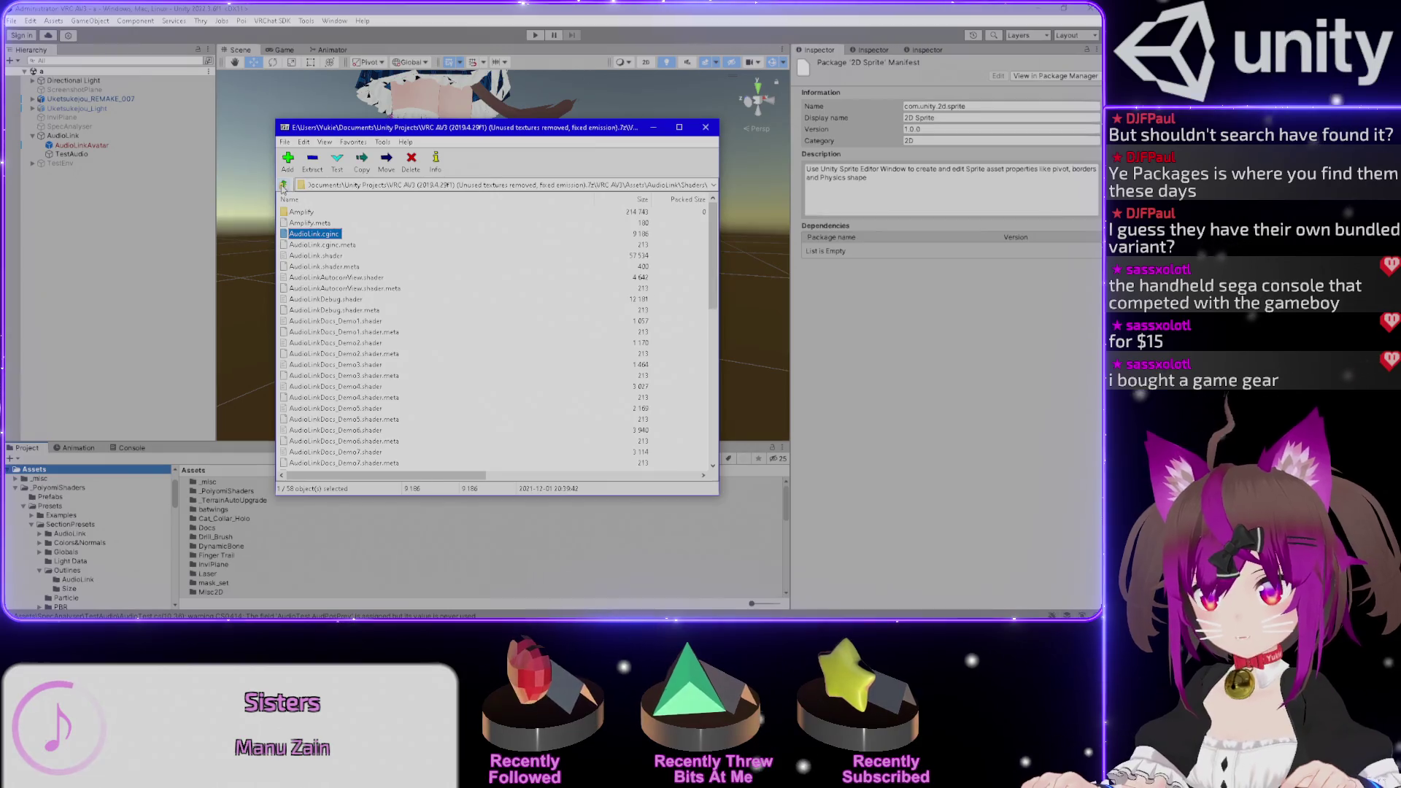
click(284, 185)
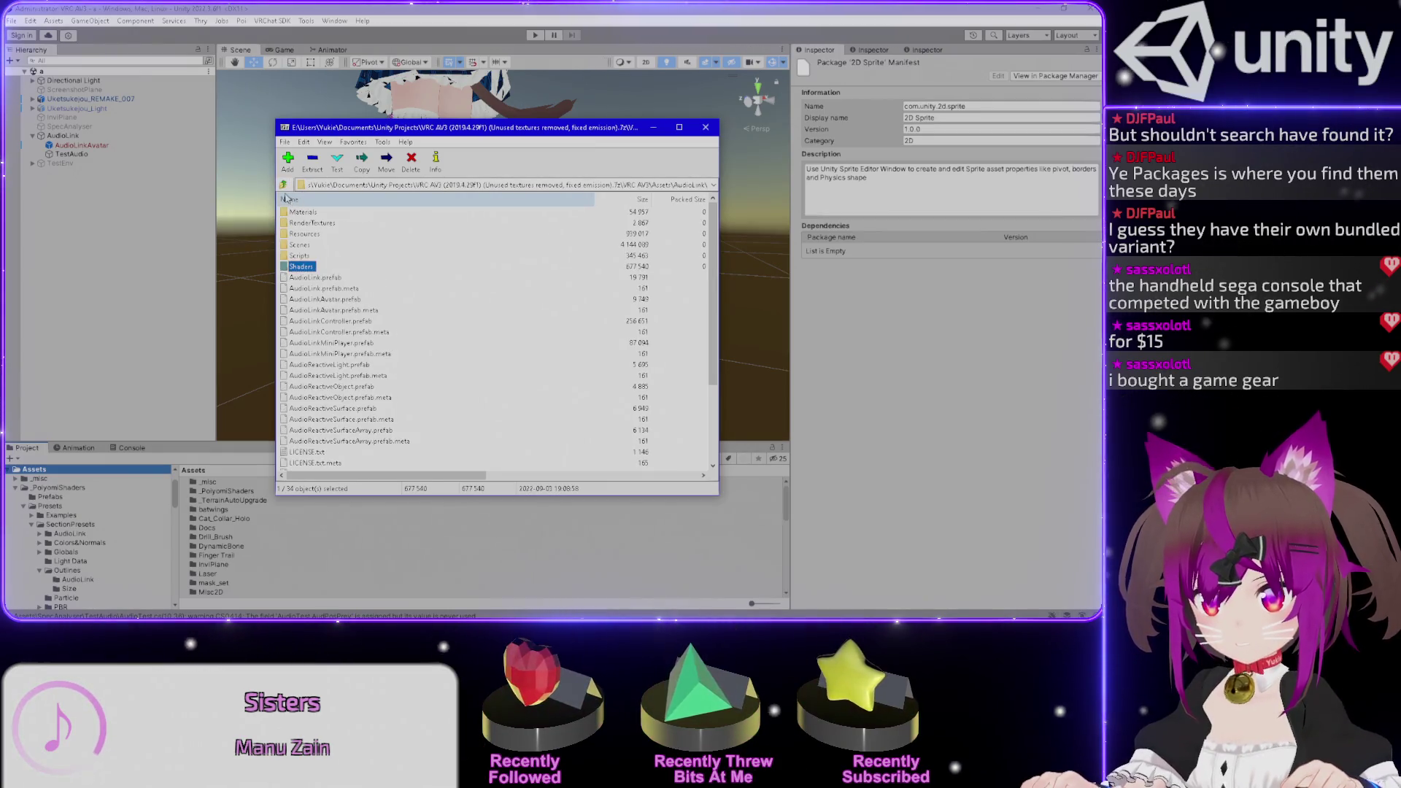
key(alt+Tab)
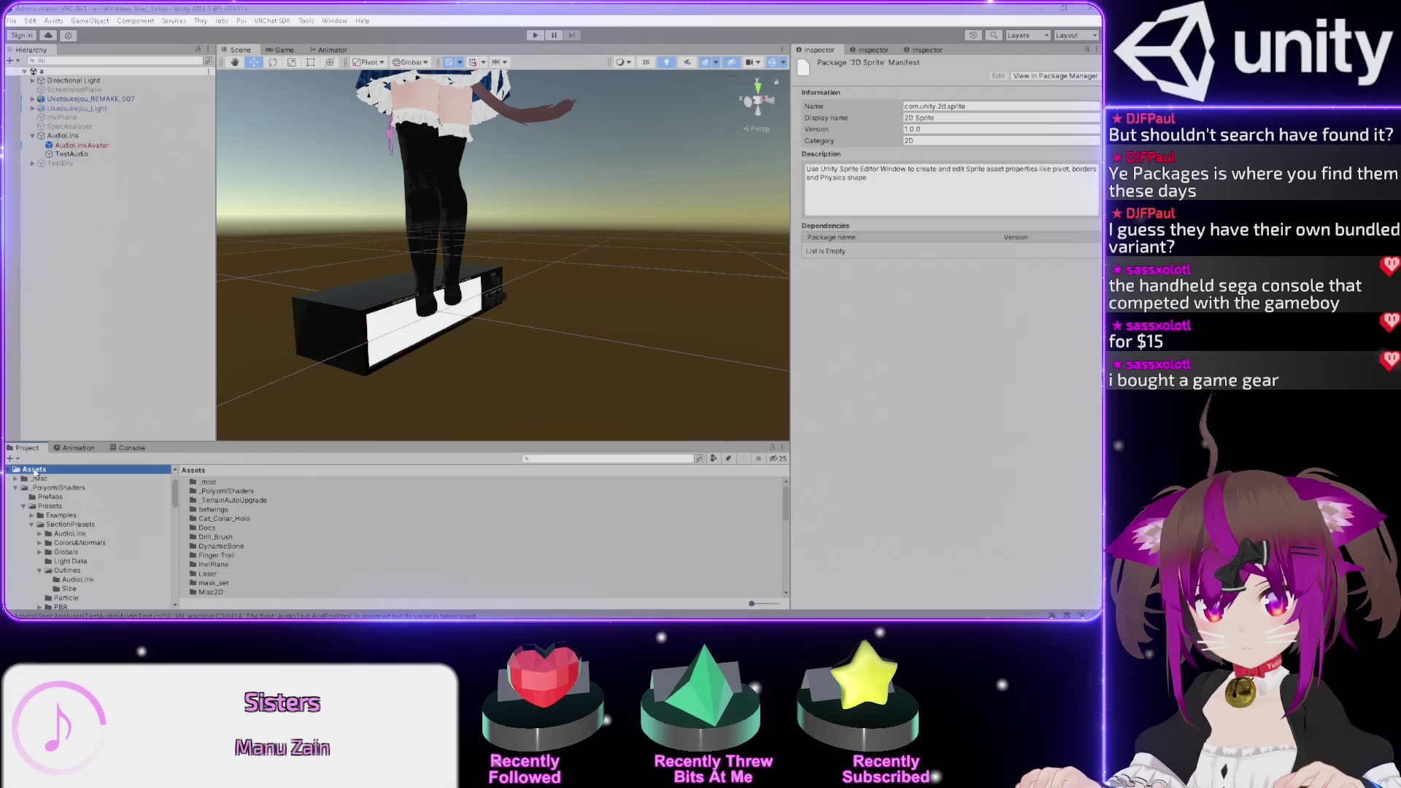
click(61, 471)
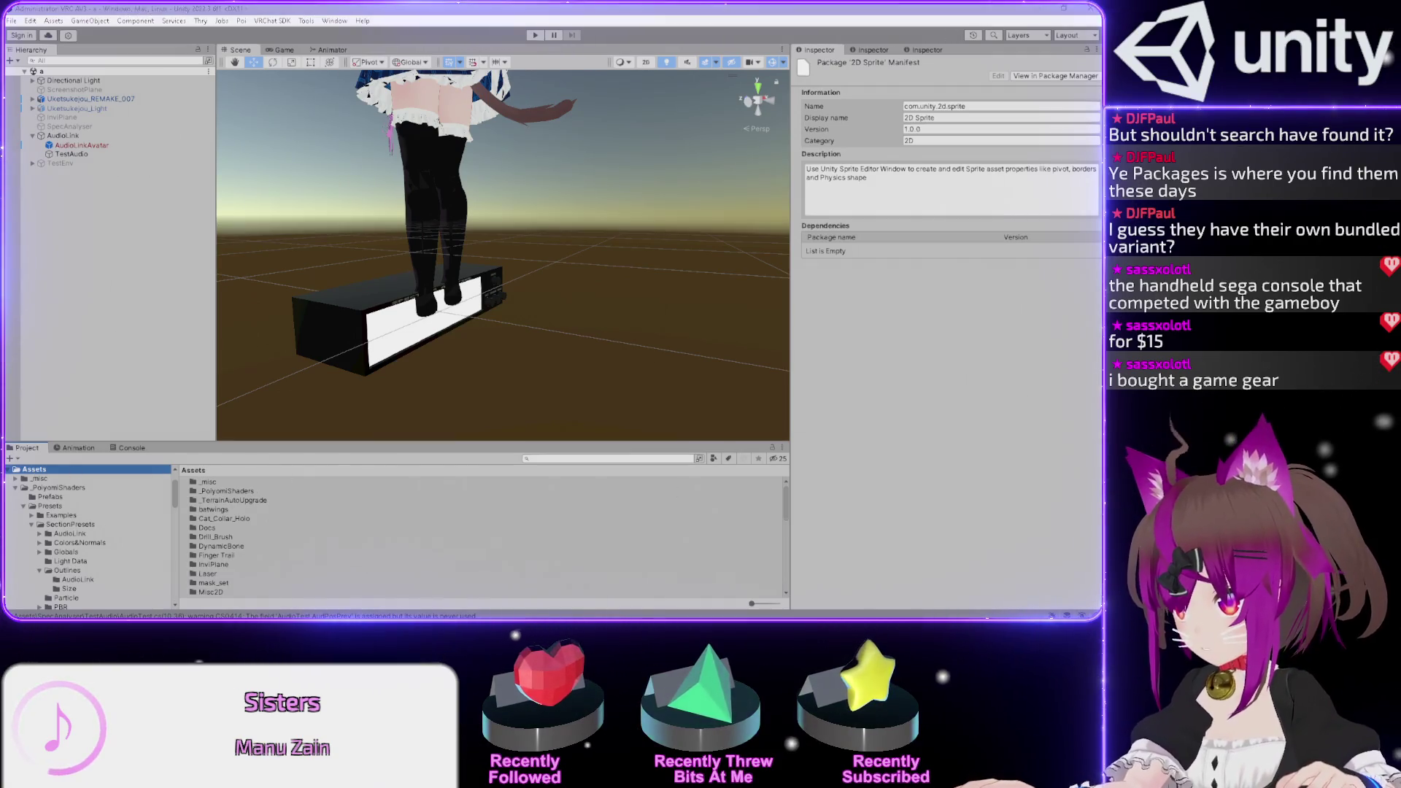
- Allow script updating just for the listed files and view the PrefabStageUtility CS0103 errors in the Console
scroll(31, 484, up, 2)
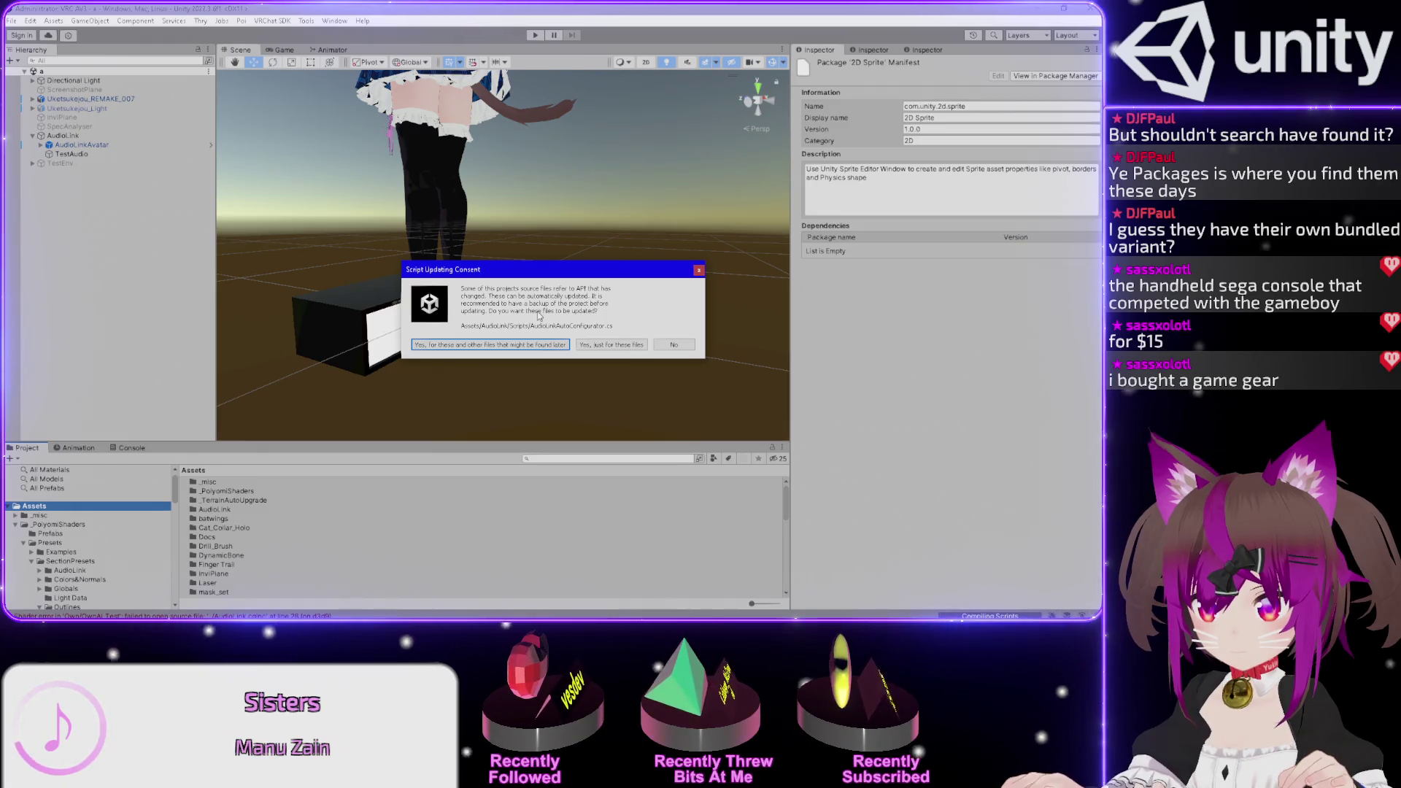
click(641, 344)
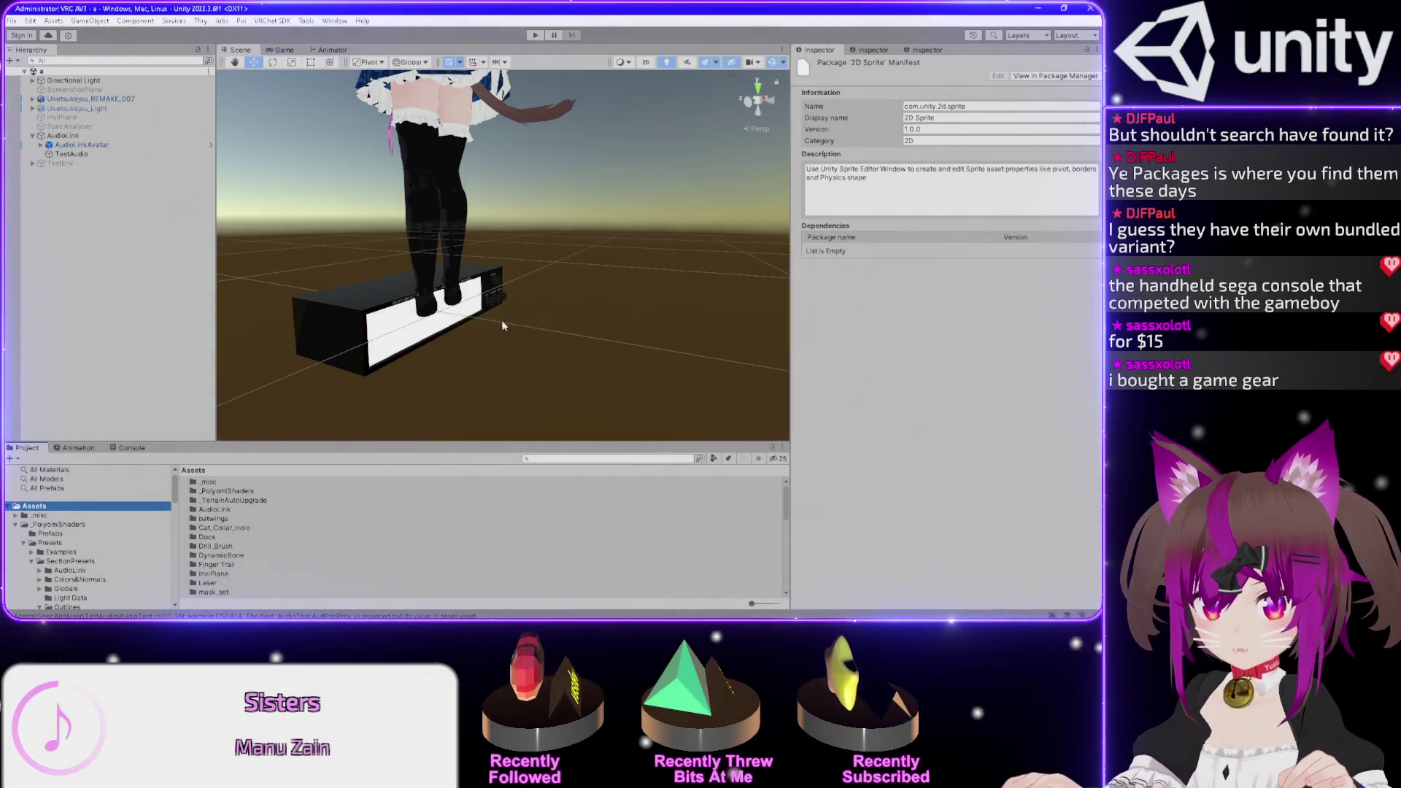
click(131, 448)
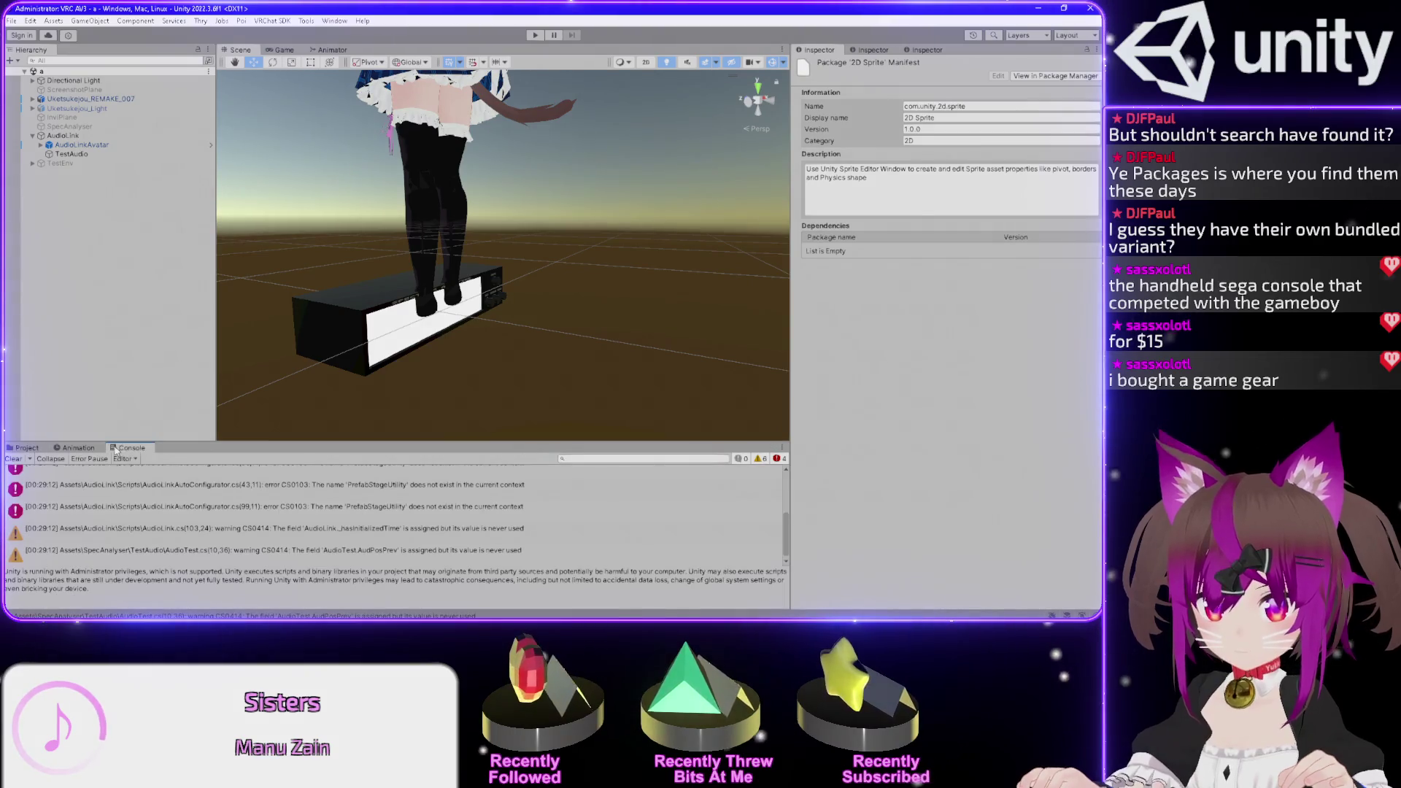
- Clear the Console, return to the Assets folder, and select the AudioLink 1 folder
click(12, 460)
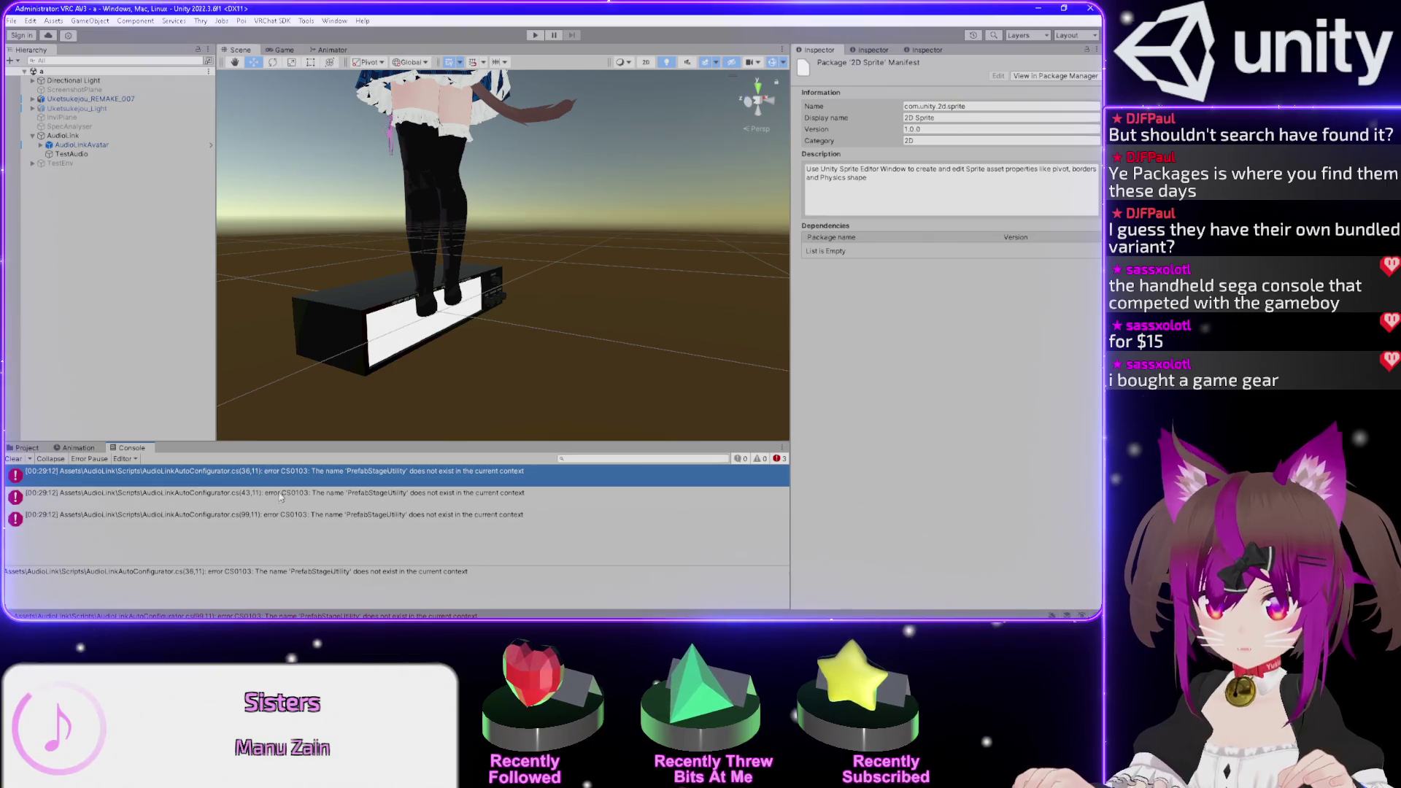
click(23, 448)
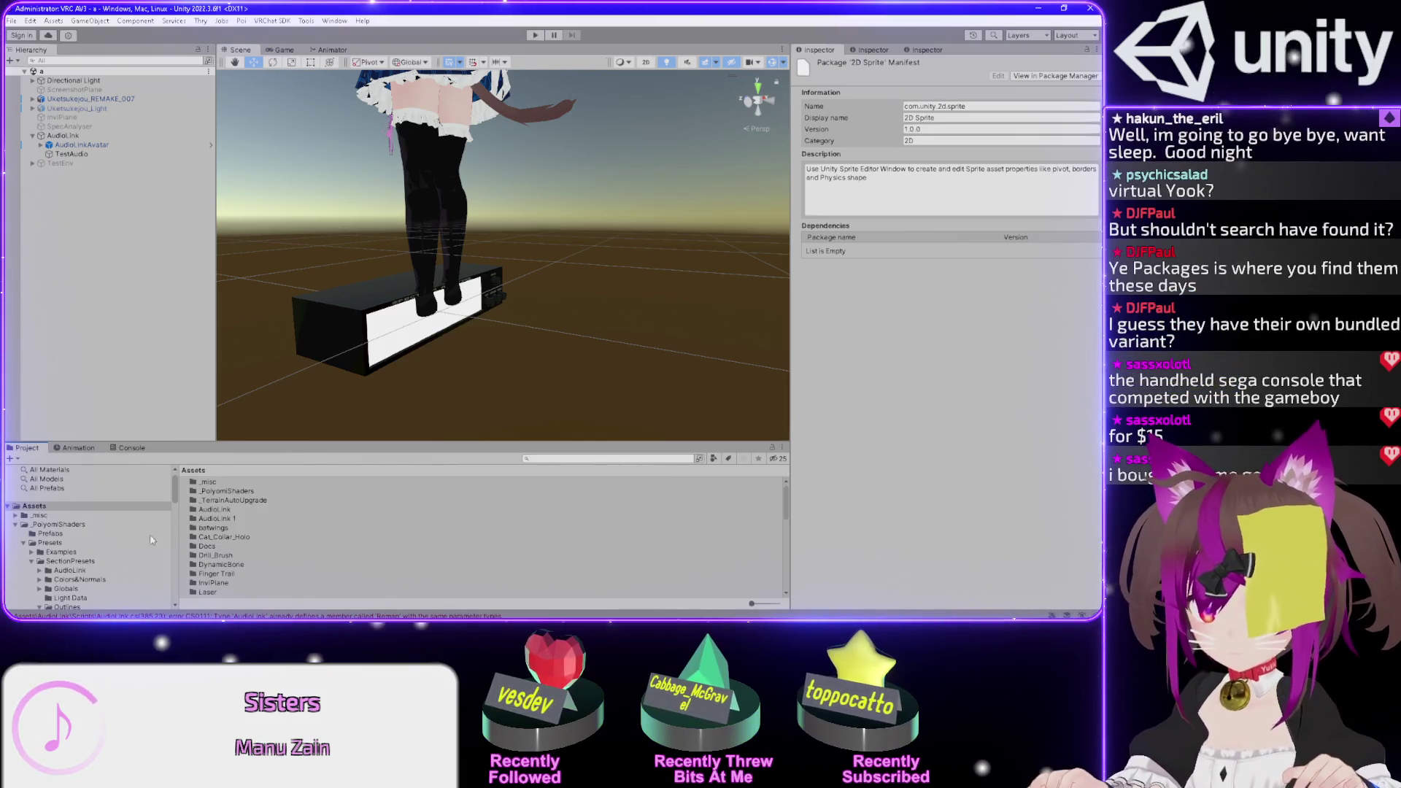
click(227, 518)
- Select AudioLink with AudioLink 1, approve script updates for those files, and view the GUID-conflict import log
ctrl+click(223, 510)
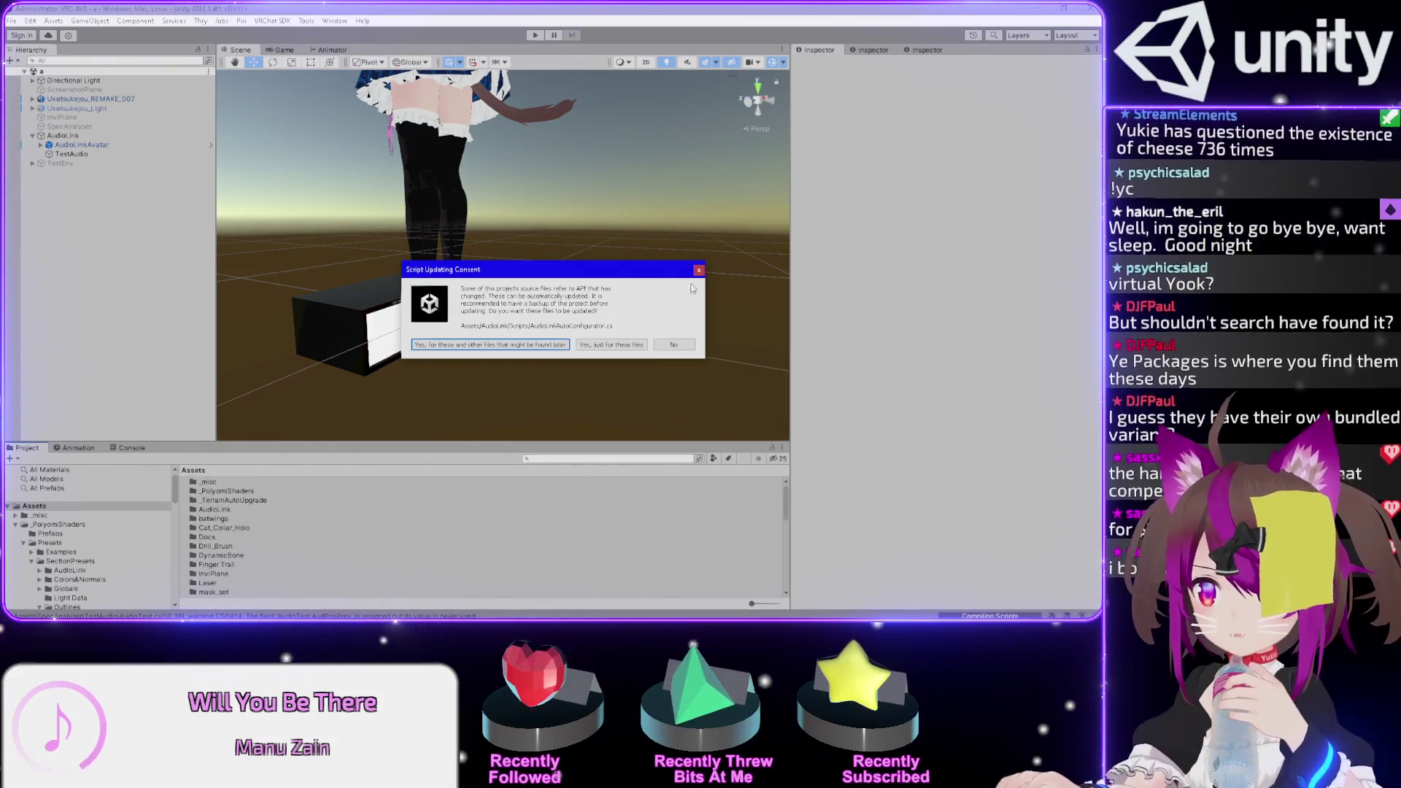
click(606, 347)
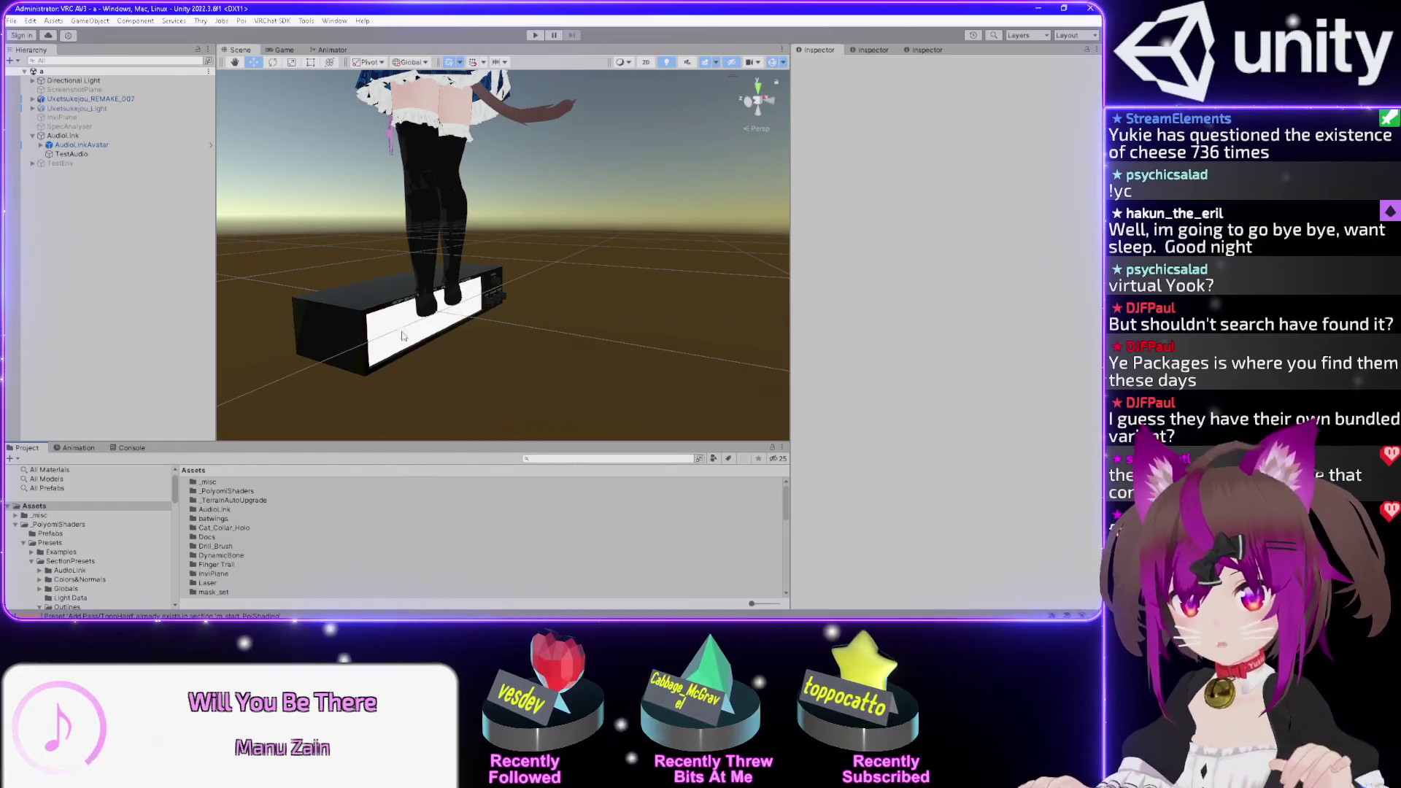
click(133, 449)
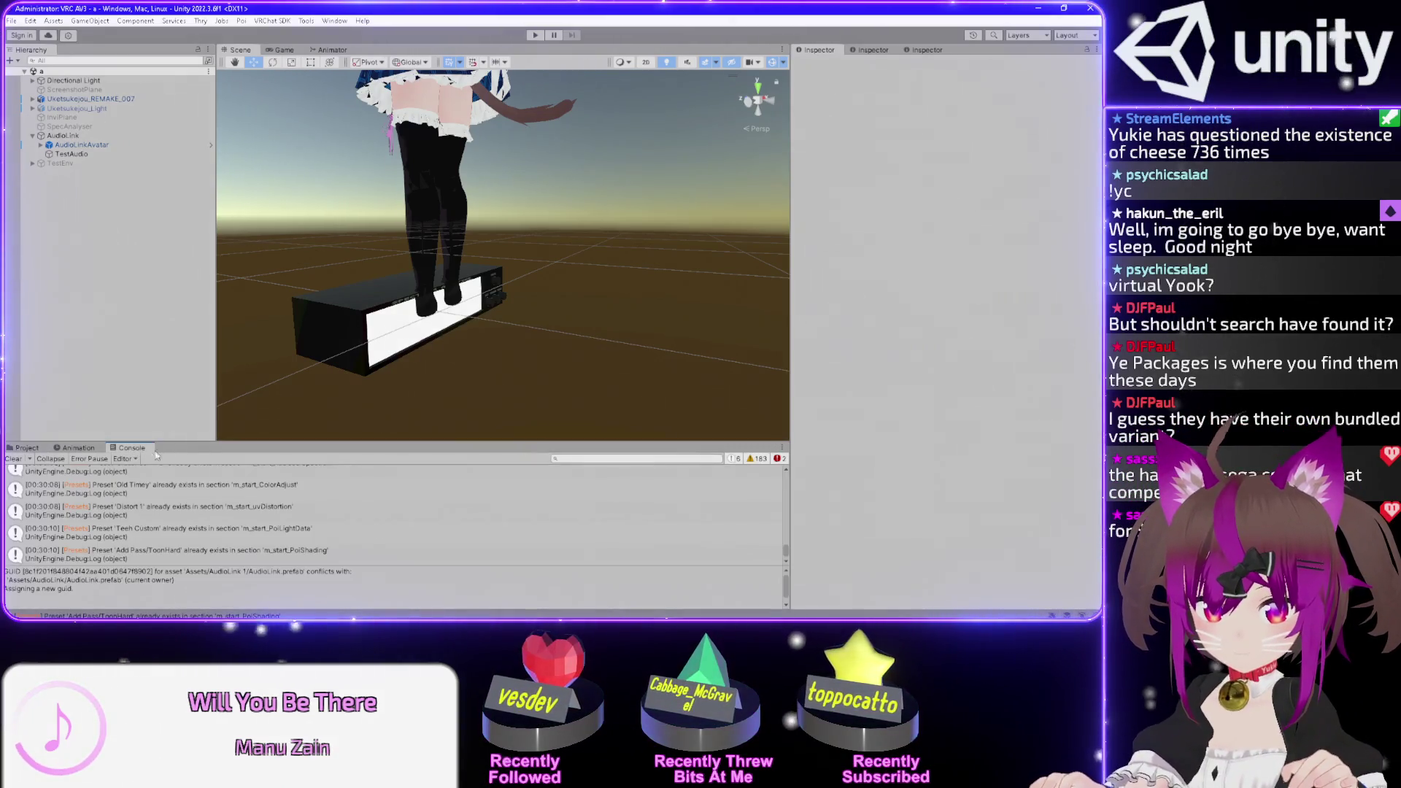
- Read the tex_AudioData2D loading error, clear the Console, and enter Play mode
scroll(315, 538, up, 5)
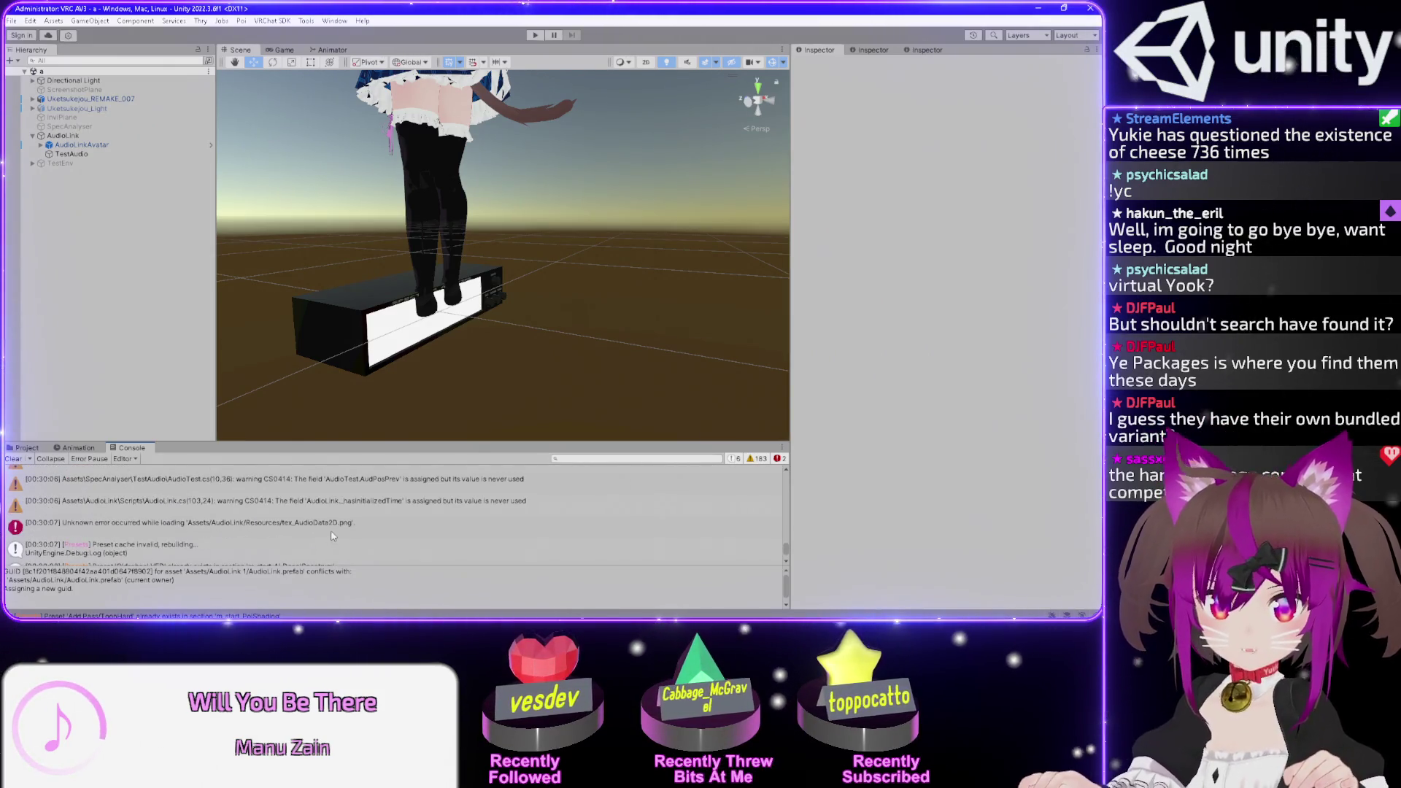
click(332, 536)
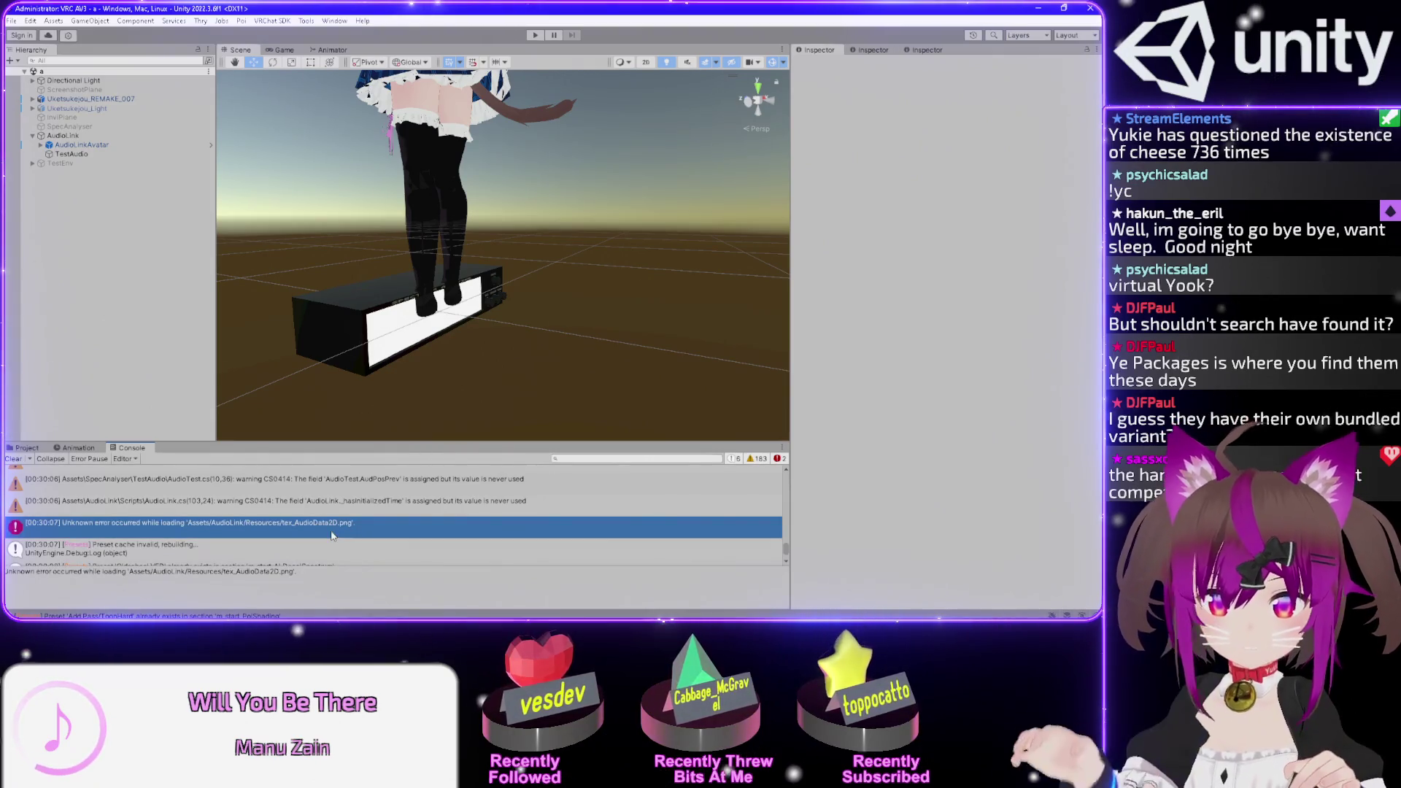
click(14, 459)
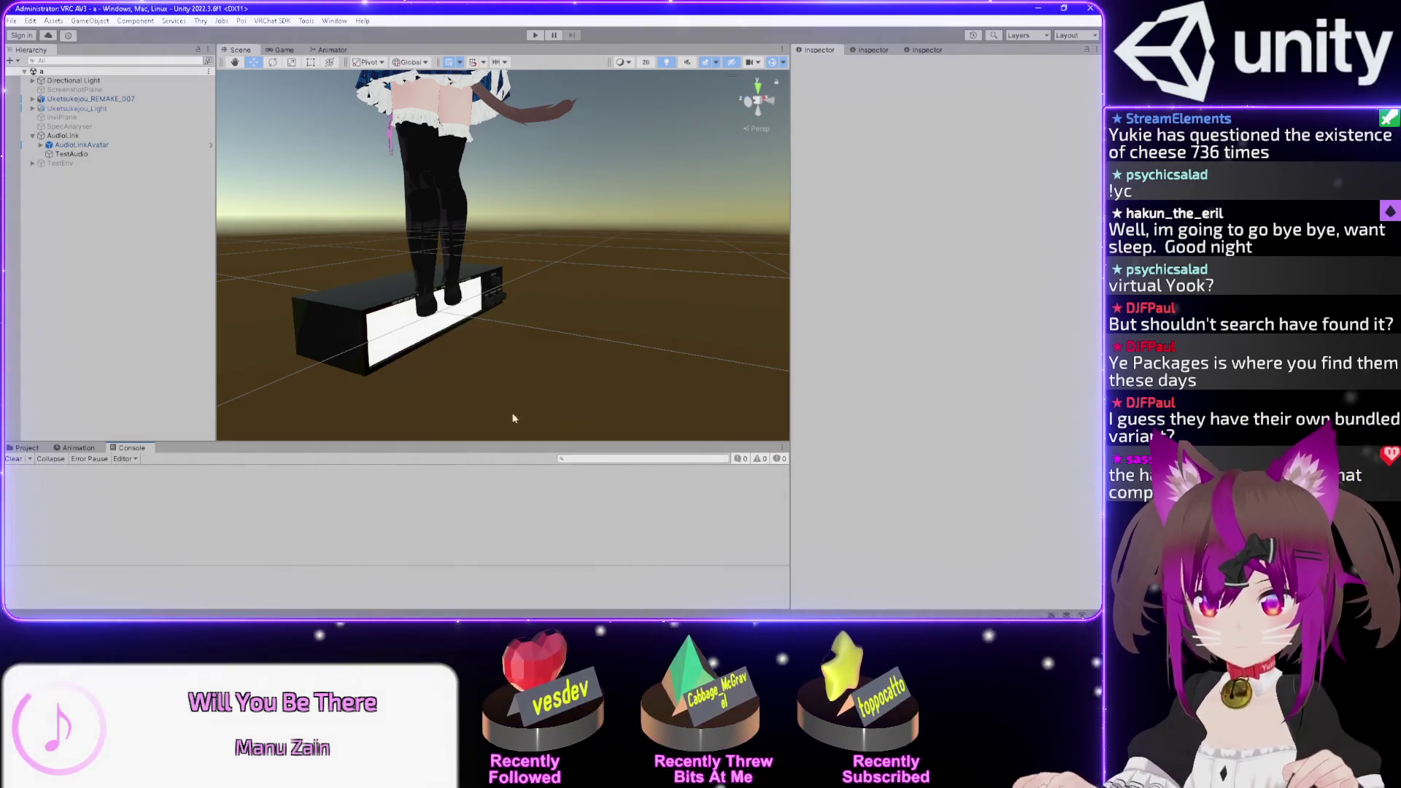
click(535, 35)
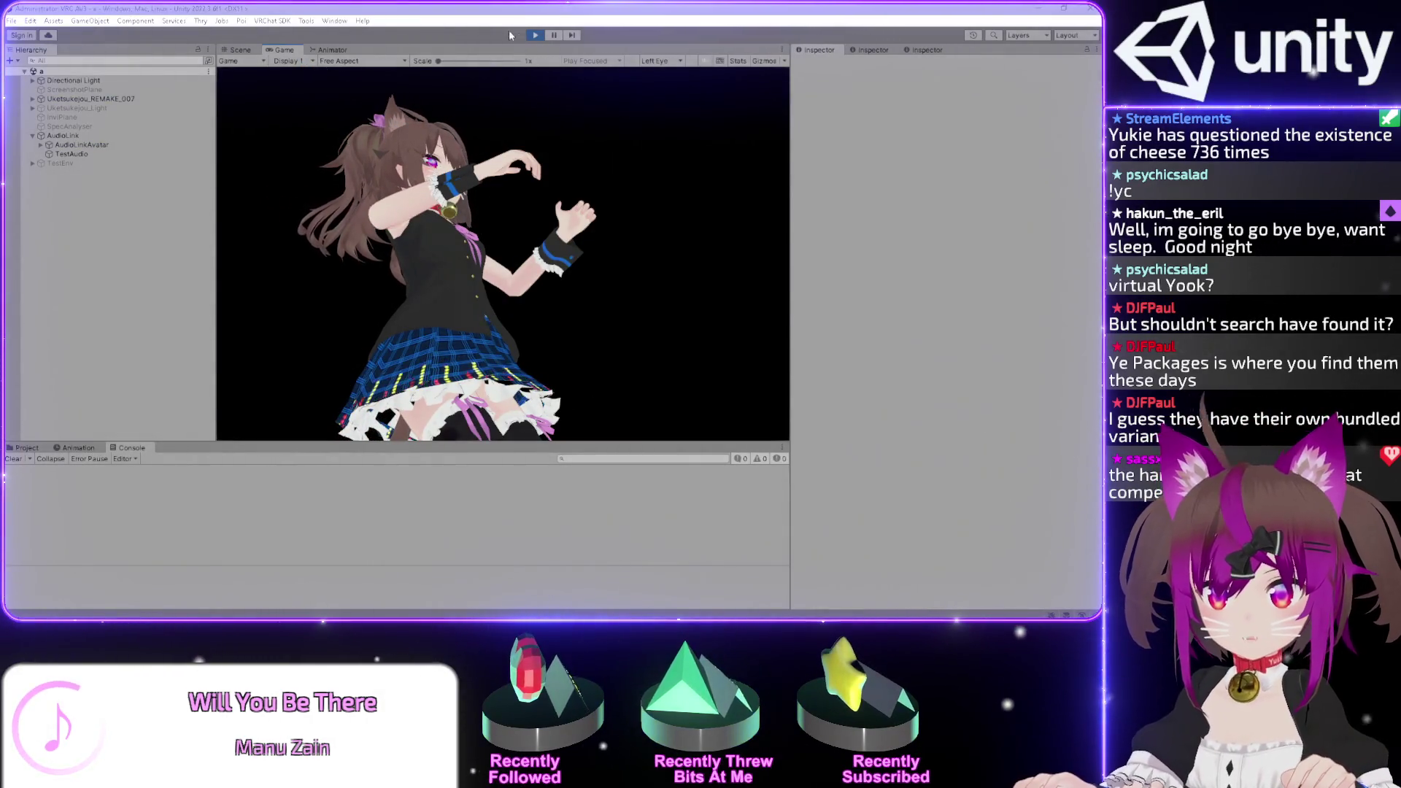
- Stop Play mode, select the SpecAnalyser prop, and switch to its OwnALTest.shader in VS Code
click(535, 35)
click(240, 50)
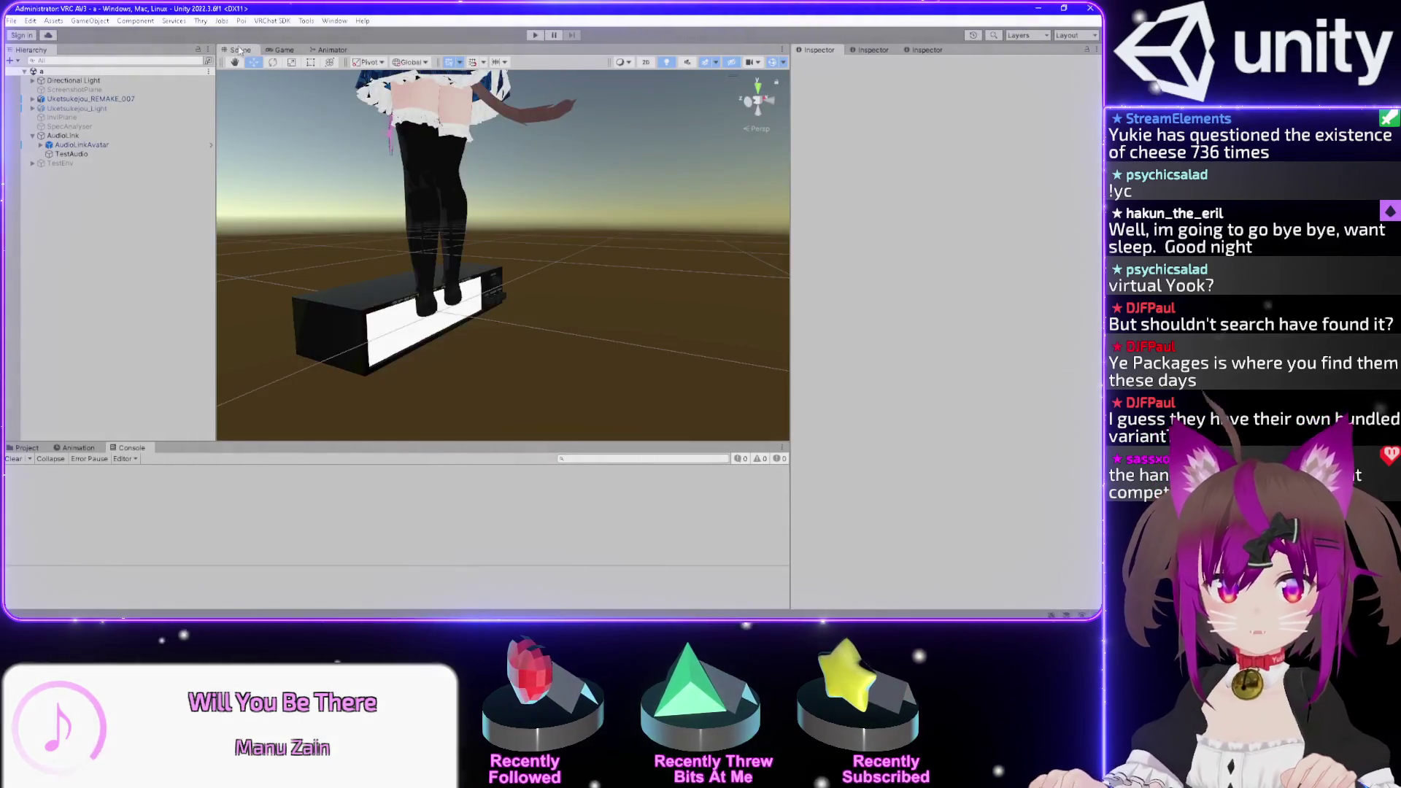
click(399, 322)
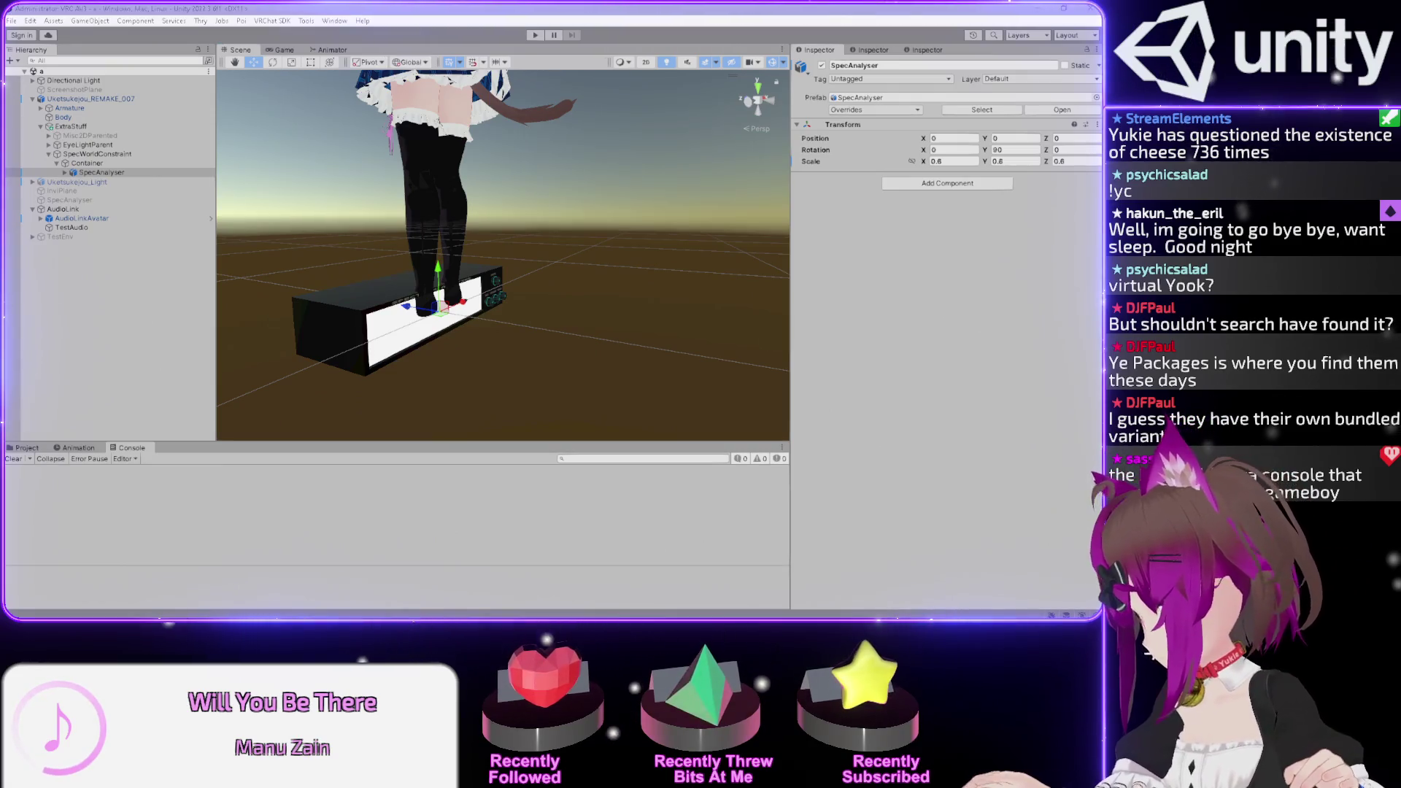
key(alt+Tab)
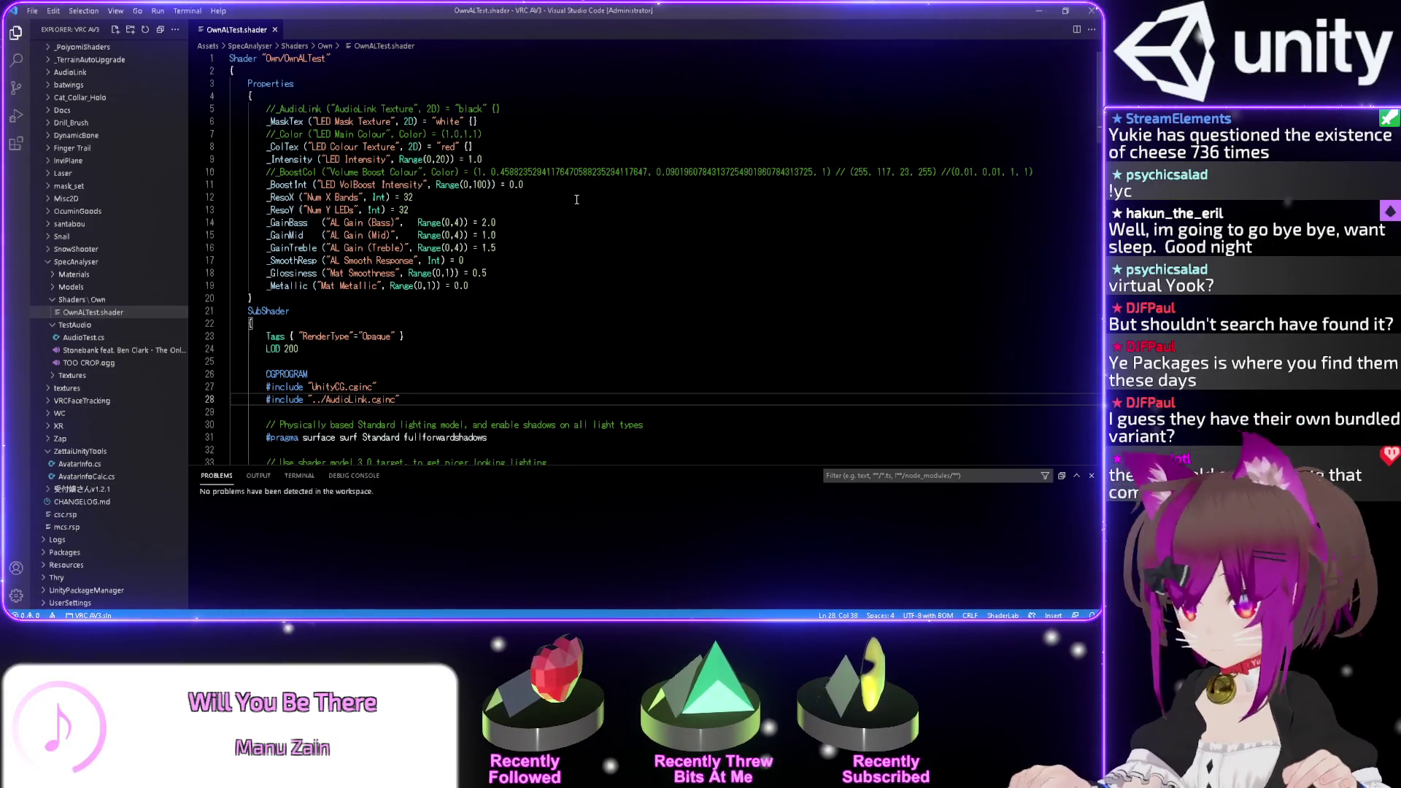
- Remove the ../ prefix so line 28 includes "AudioLink.cginc", then check Unity's resulting shader error
drag(327, 399, 309, 399)
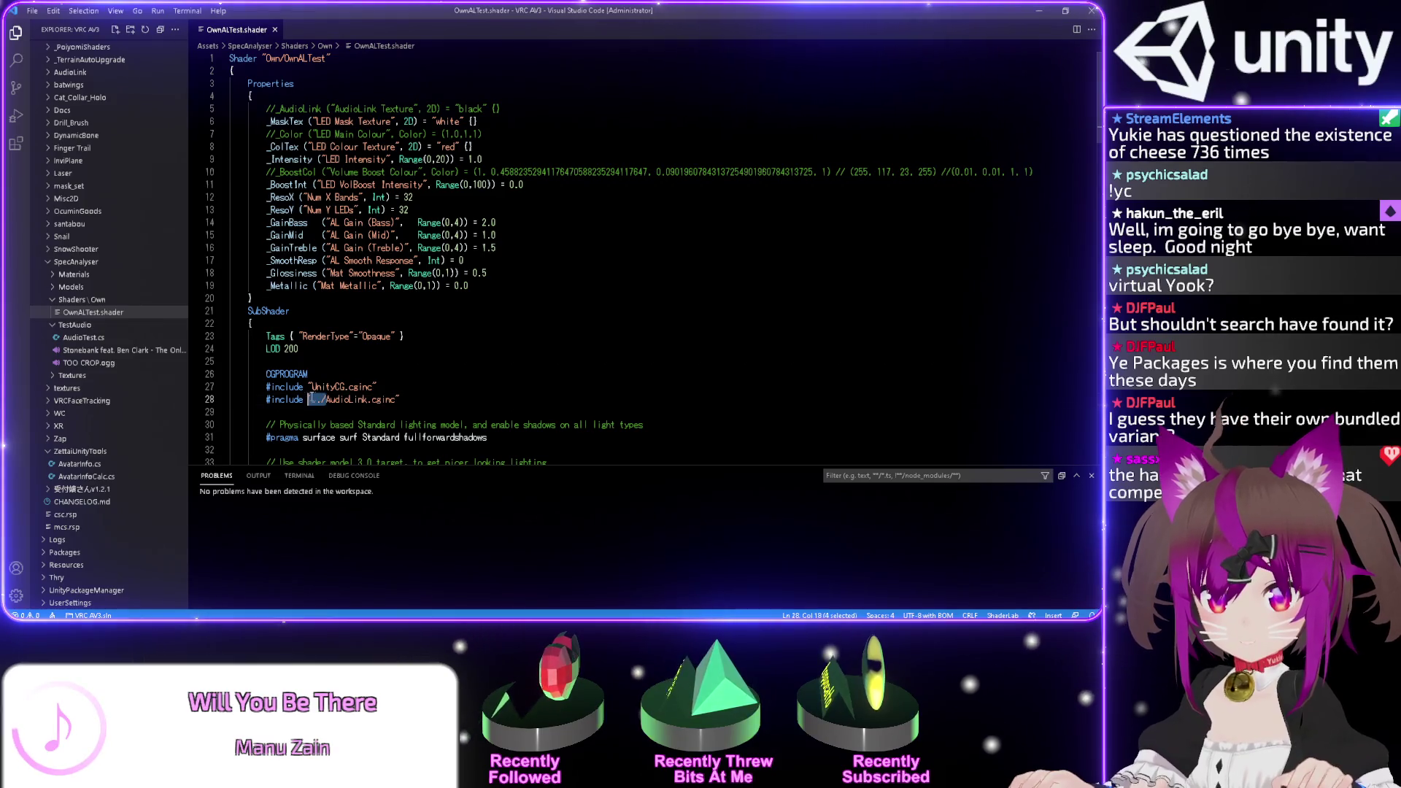
key(shift+Right)
key(BackSpace)
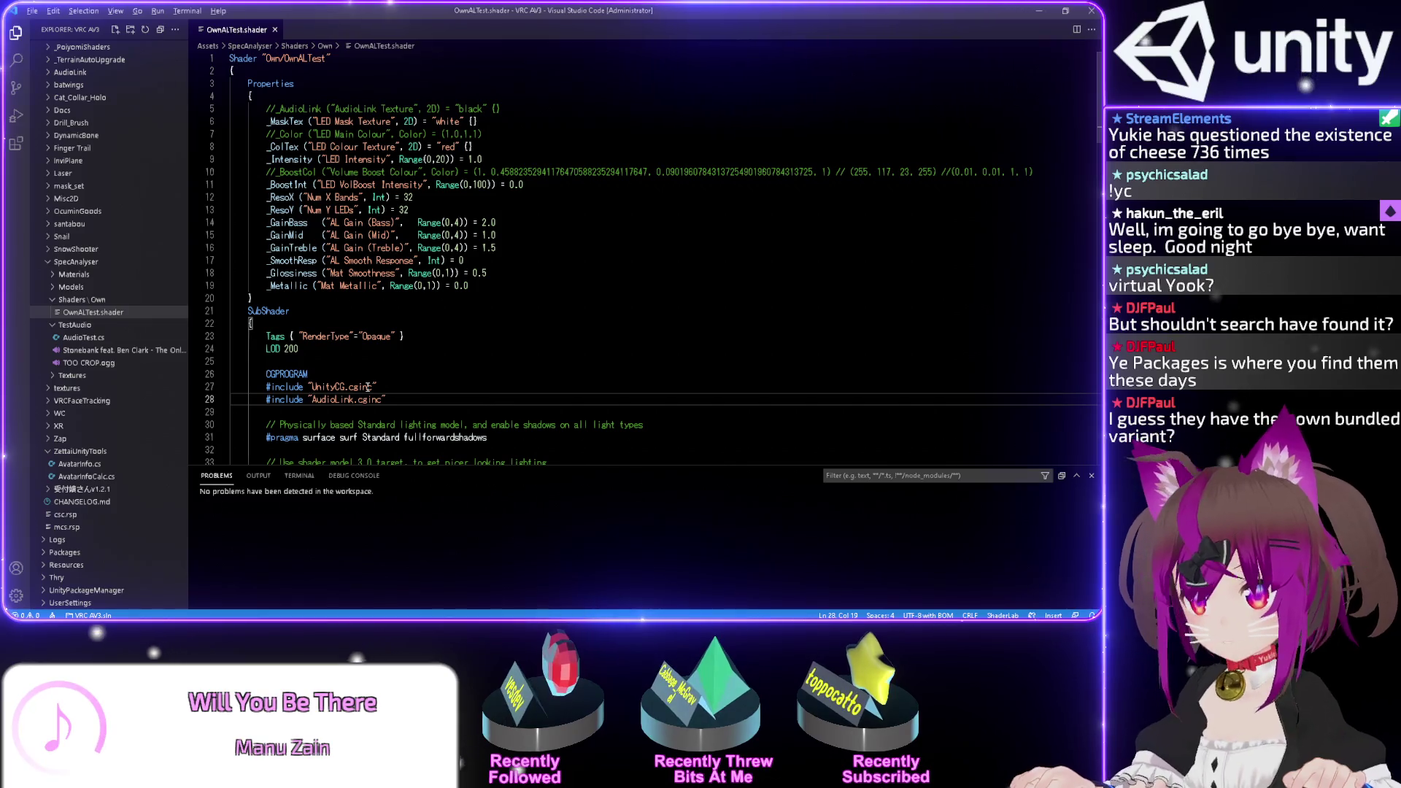
key(alt+Tab)
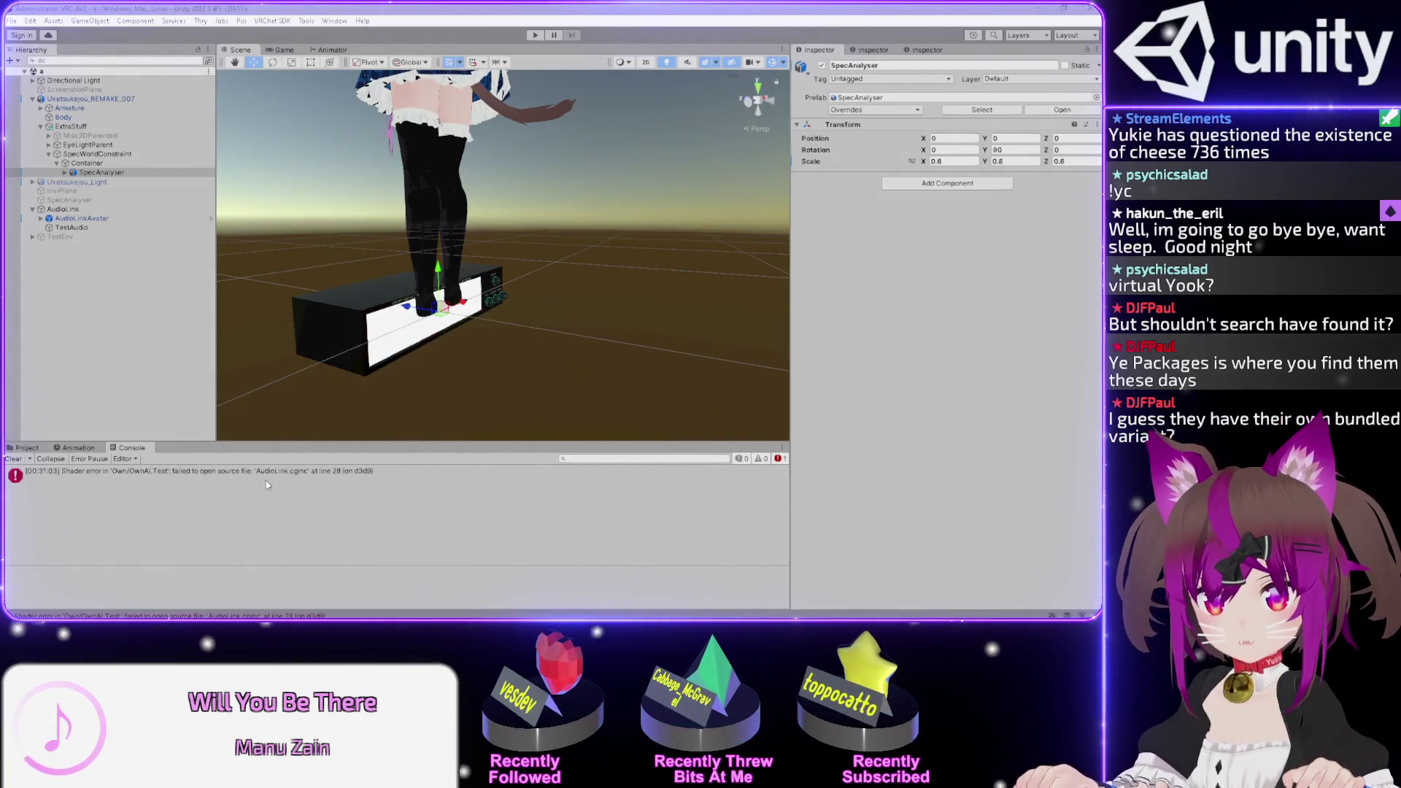
click(278, 475)
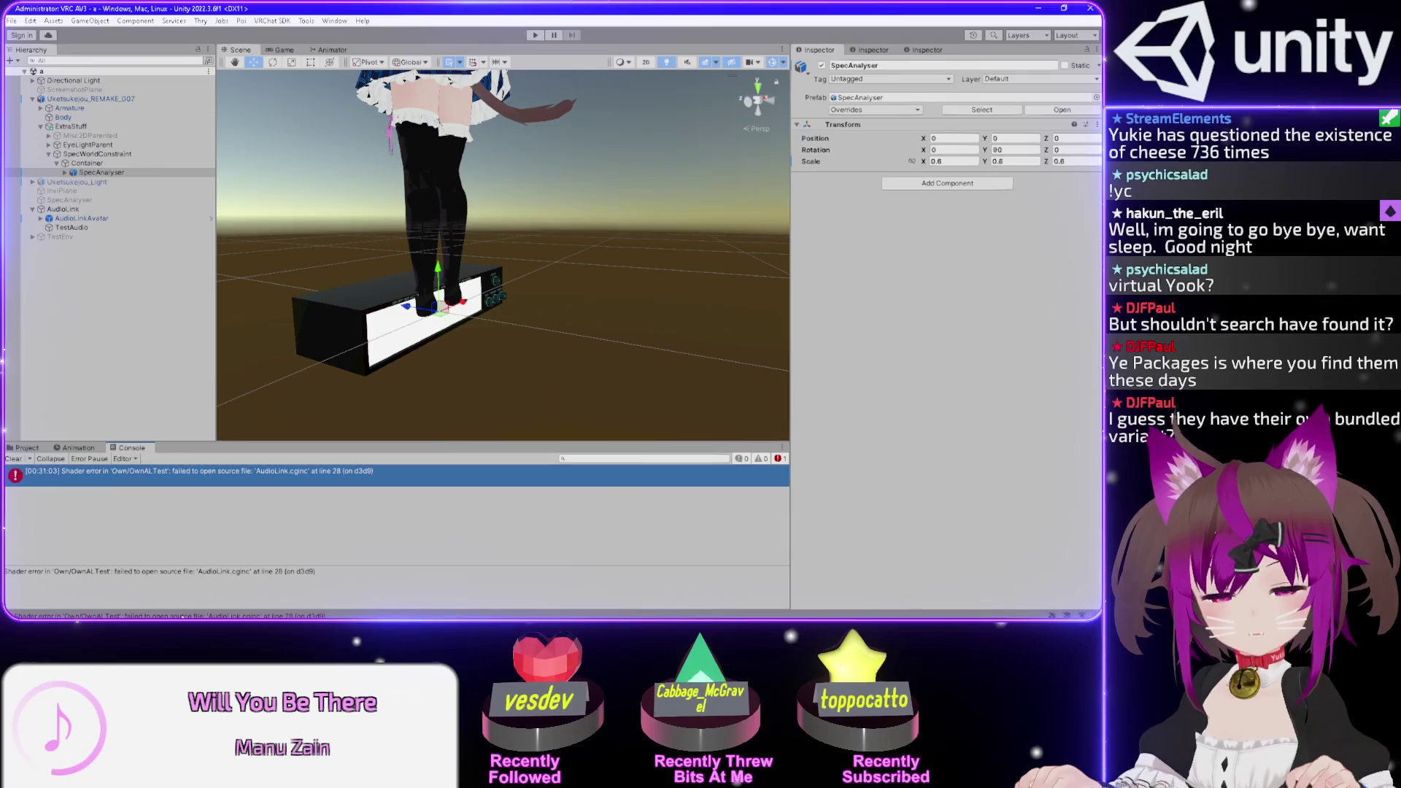
- Open the AudioLink.cginc shader error at line 28 of OwnALTest.shader
double_click(281, 475)
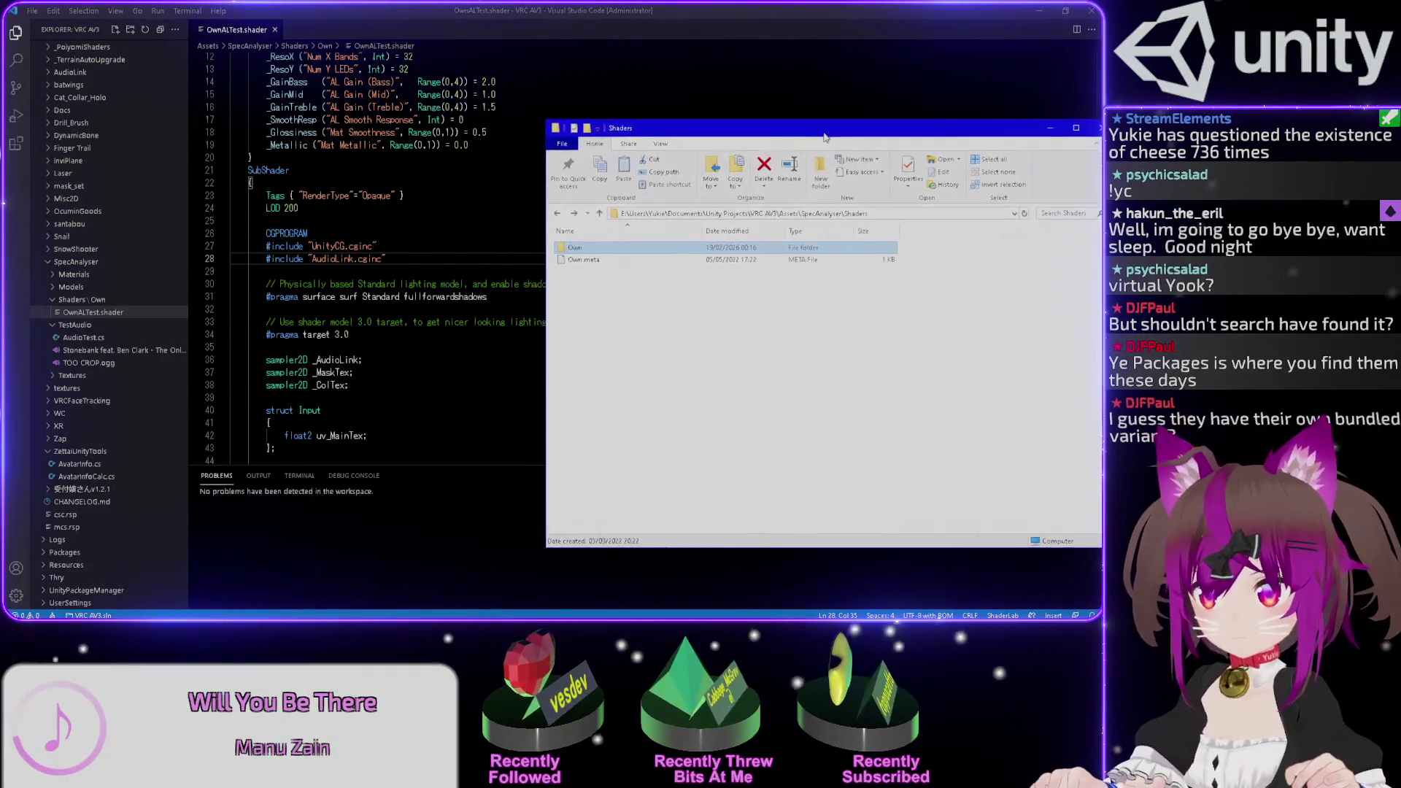
- In File Explorer, go up to Assets, sort by name, and locate AudioLink.cginc inside AudioLink
key(alt+Up)
key(alt+Up)
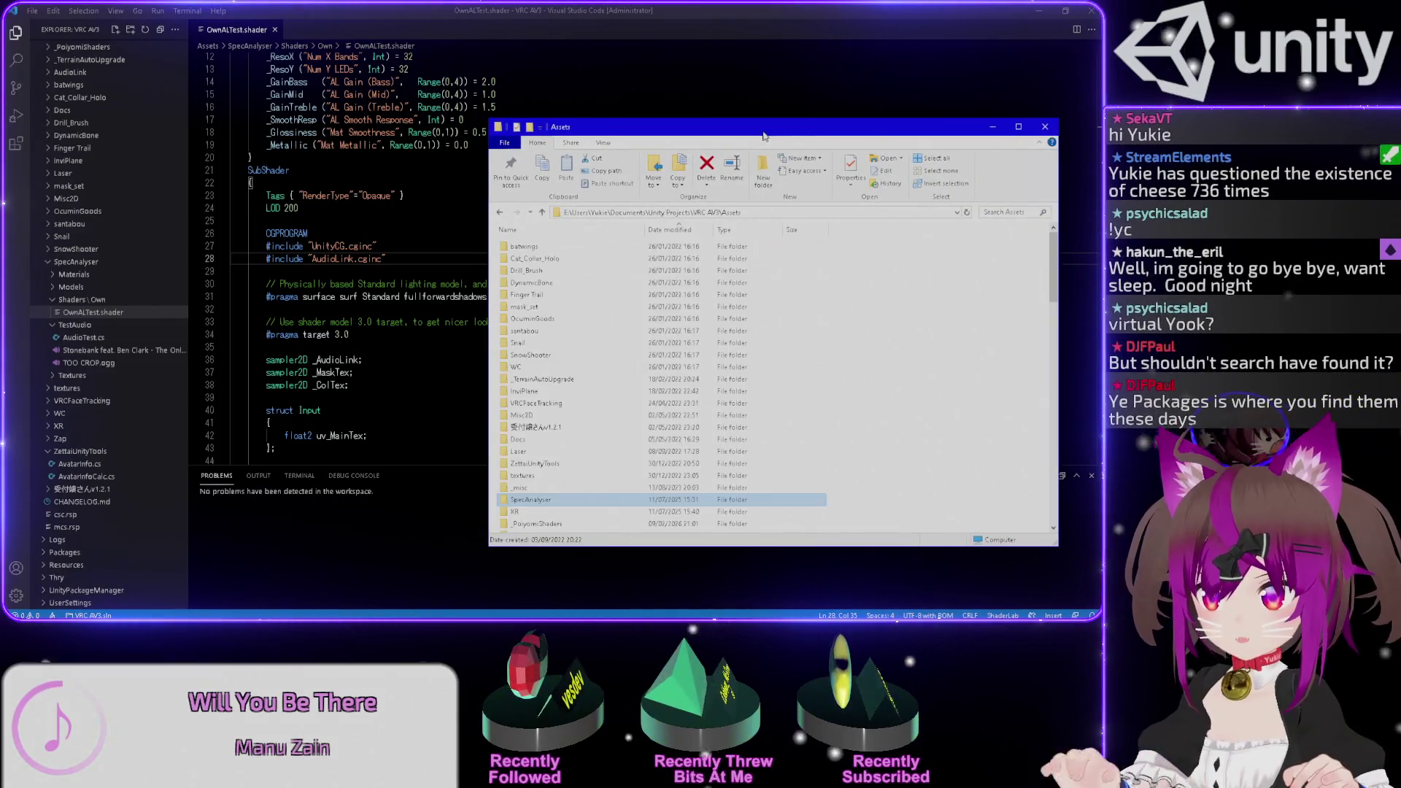
click(540, 270)
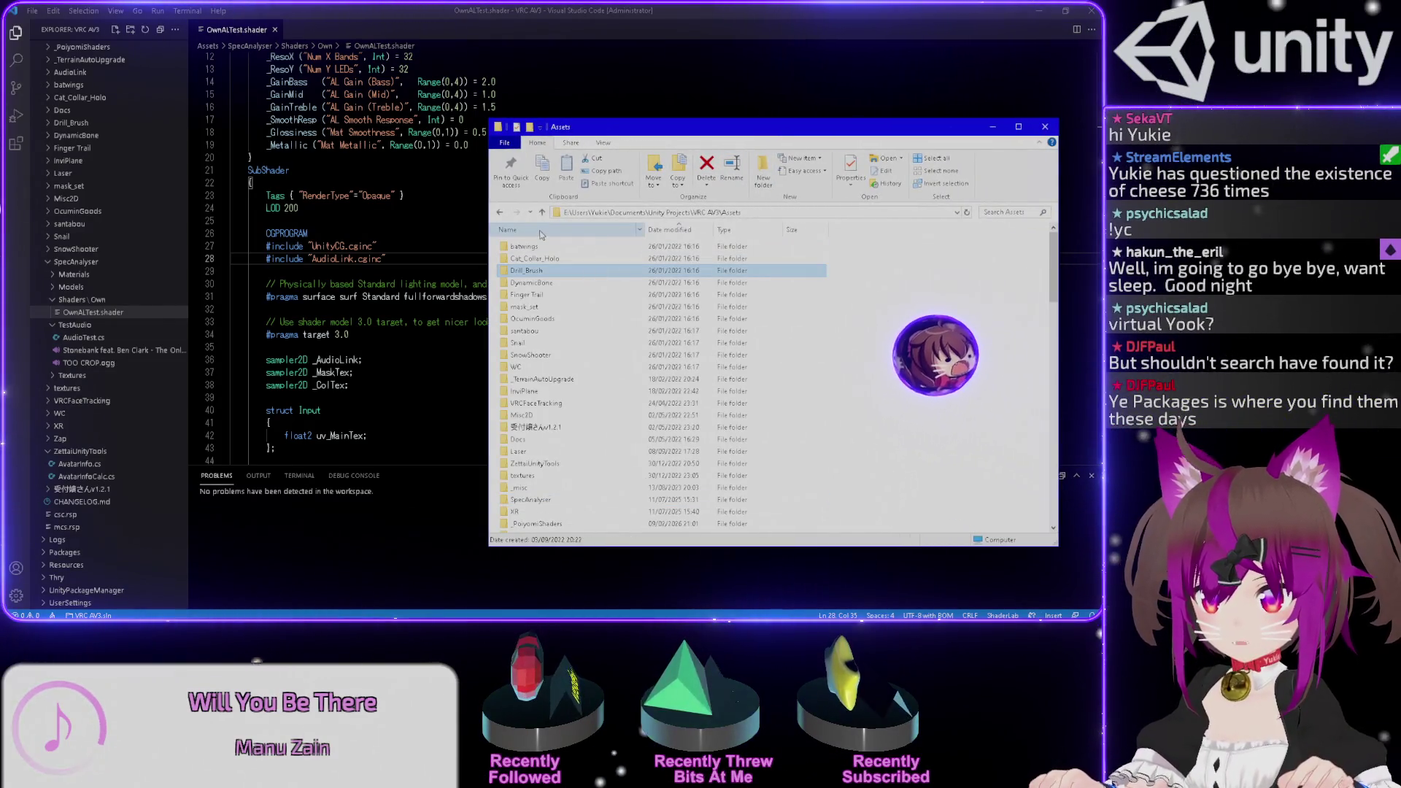
click(533, 229)
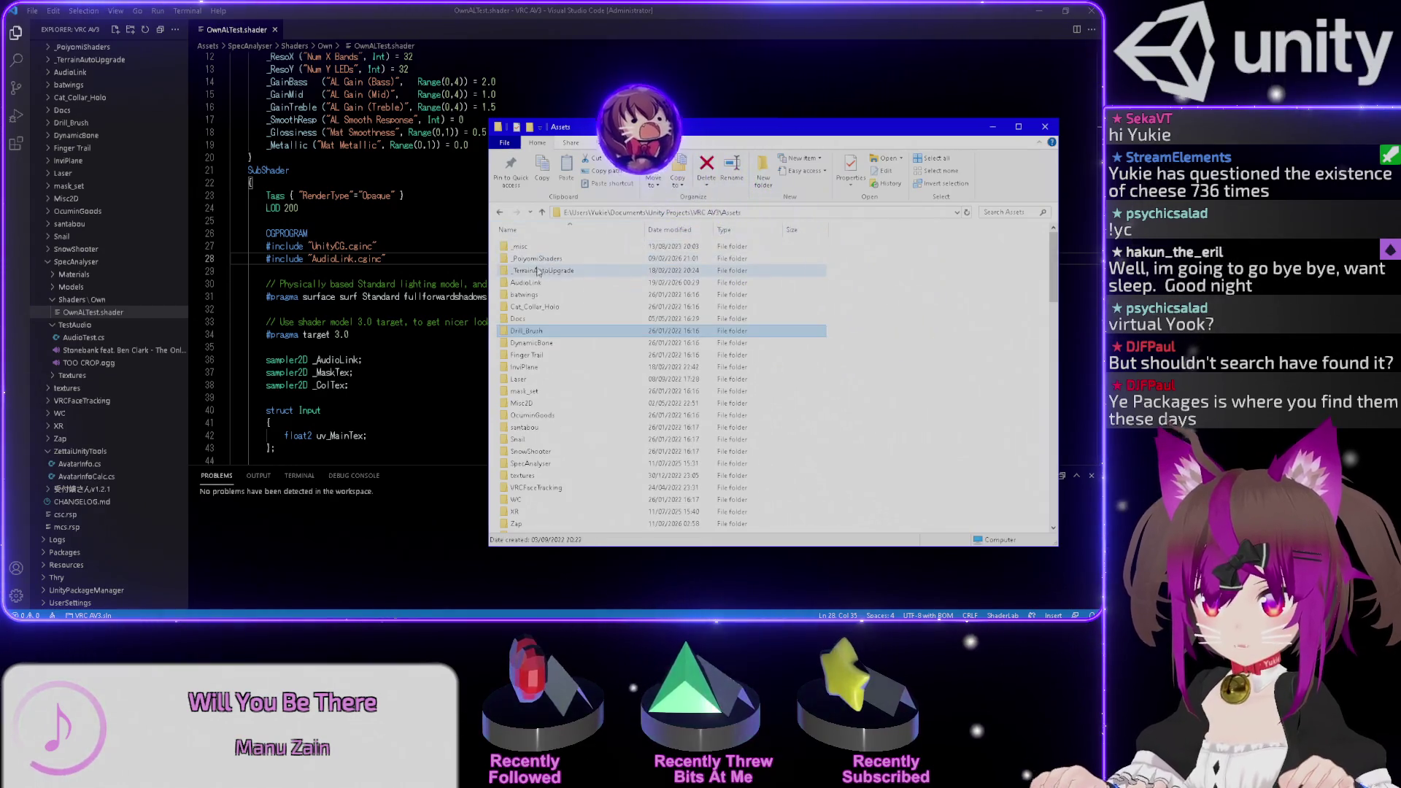
double_click(532, 303)
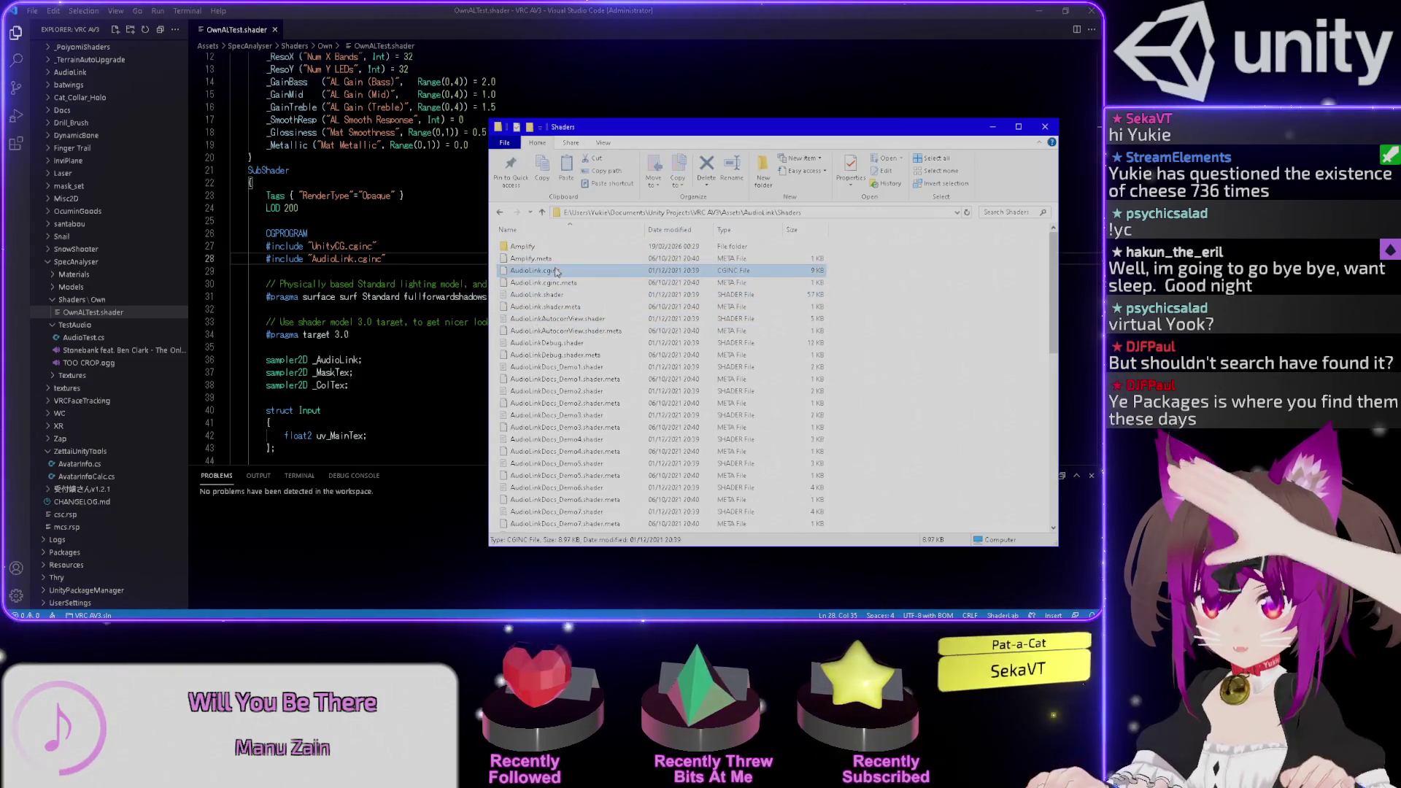
click(656, 268)
- Copy the AudioLink\Shaders path and paste it so the include reads "AudioLink\Shaders\AudioLink.cginc"
key(F2)
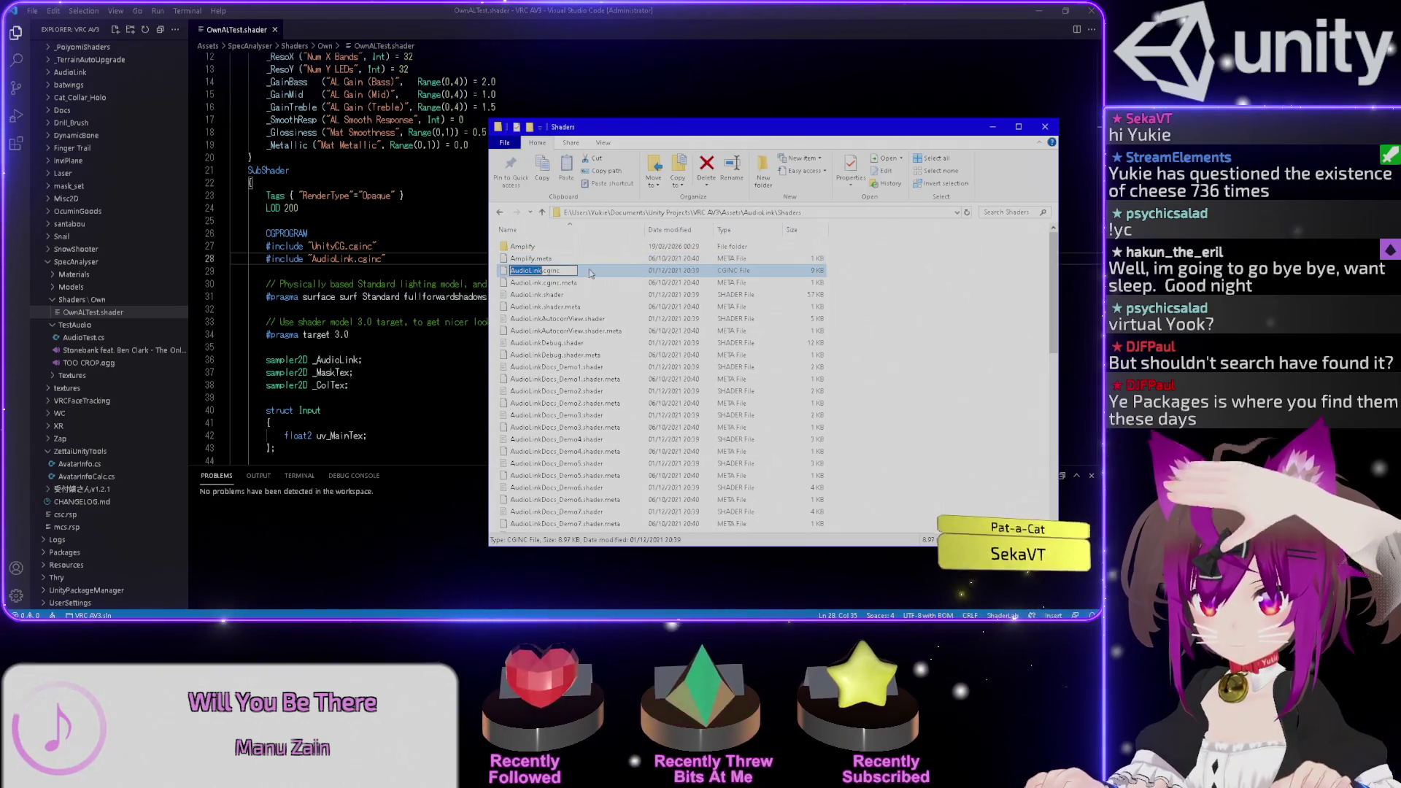
drag(803, 213, 744, 225)
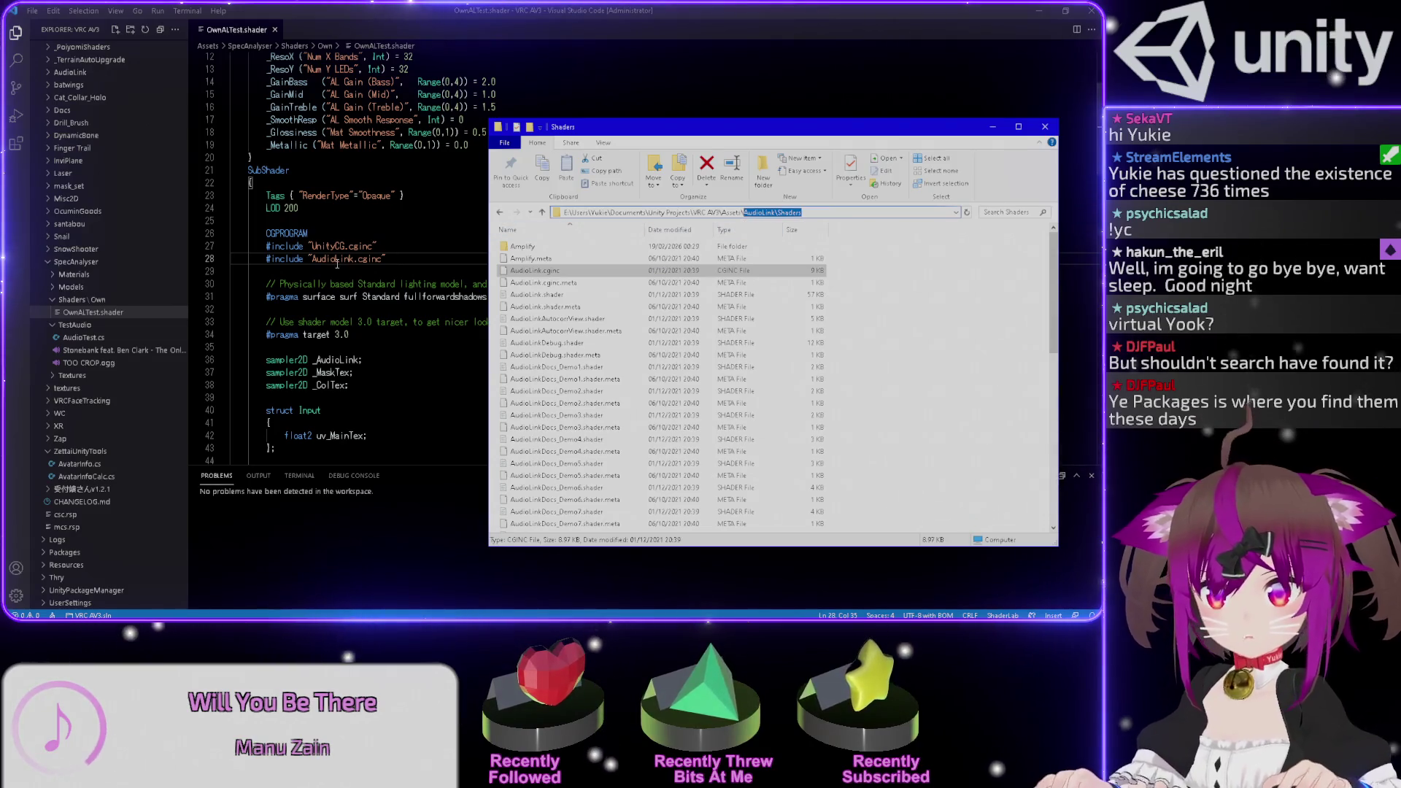
key(ctrl+c)
click(311, 259)
key(ctrl+v)
- Change line 28's include to "AudioLink/Shaders/AudioLink.cginc" with forward slashes, save it, and minimise VS Code
text(\)
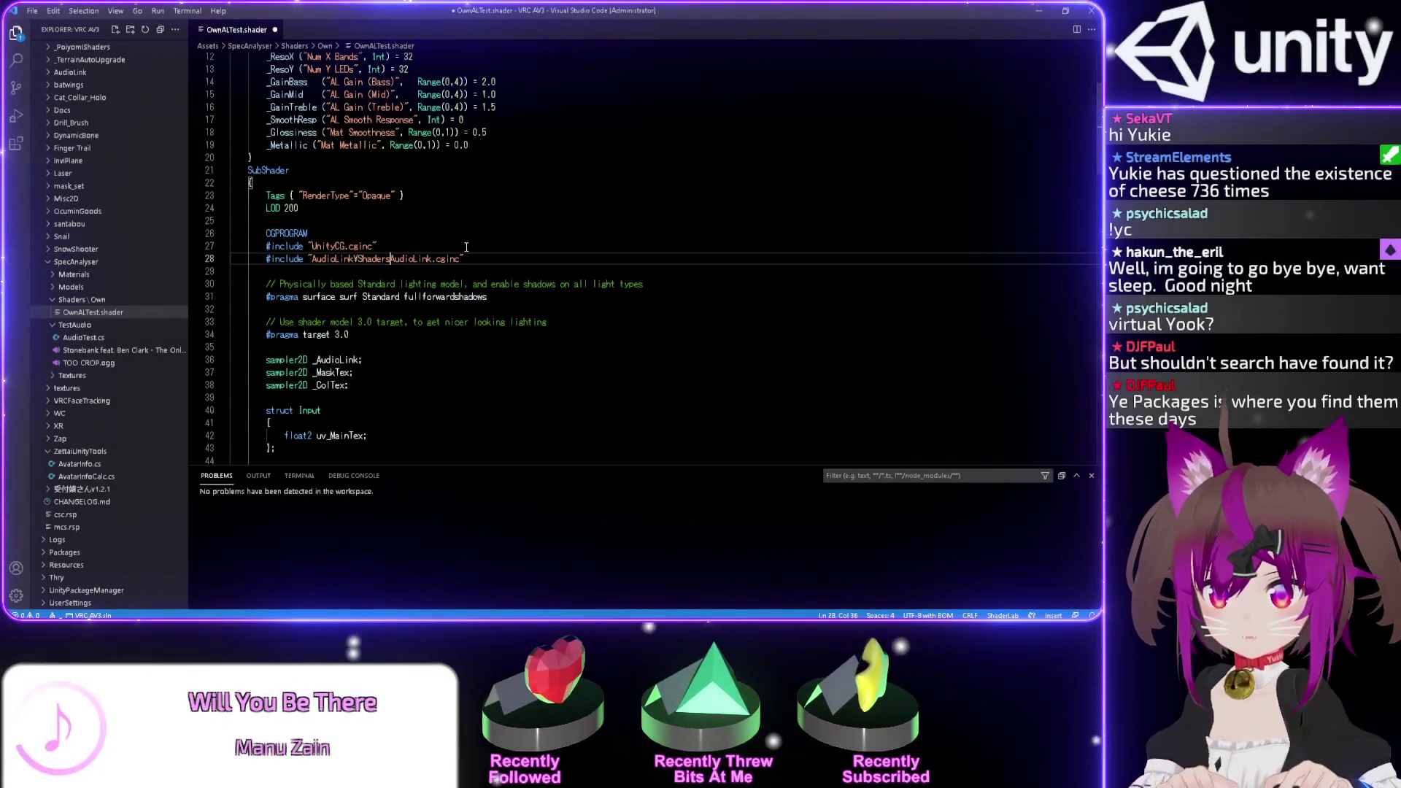
key(BackSpace)
text(/)
key(Right)
key(Right)
key(Right)
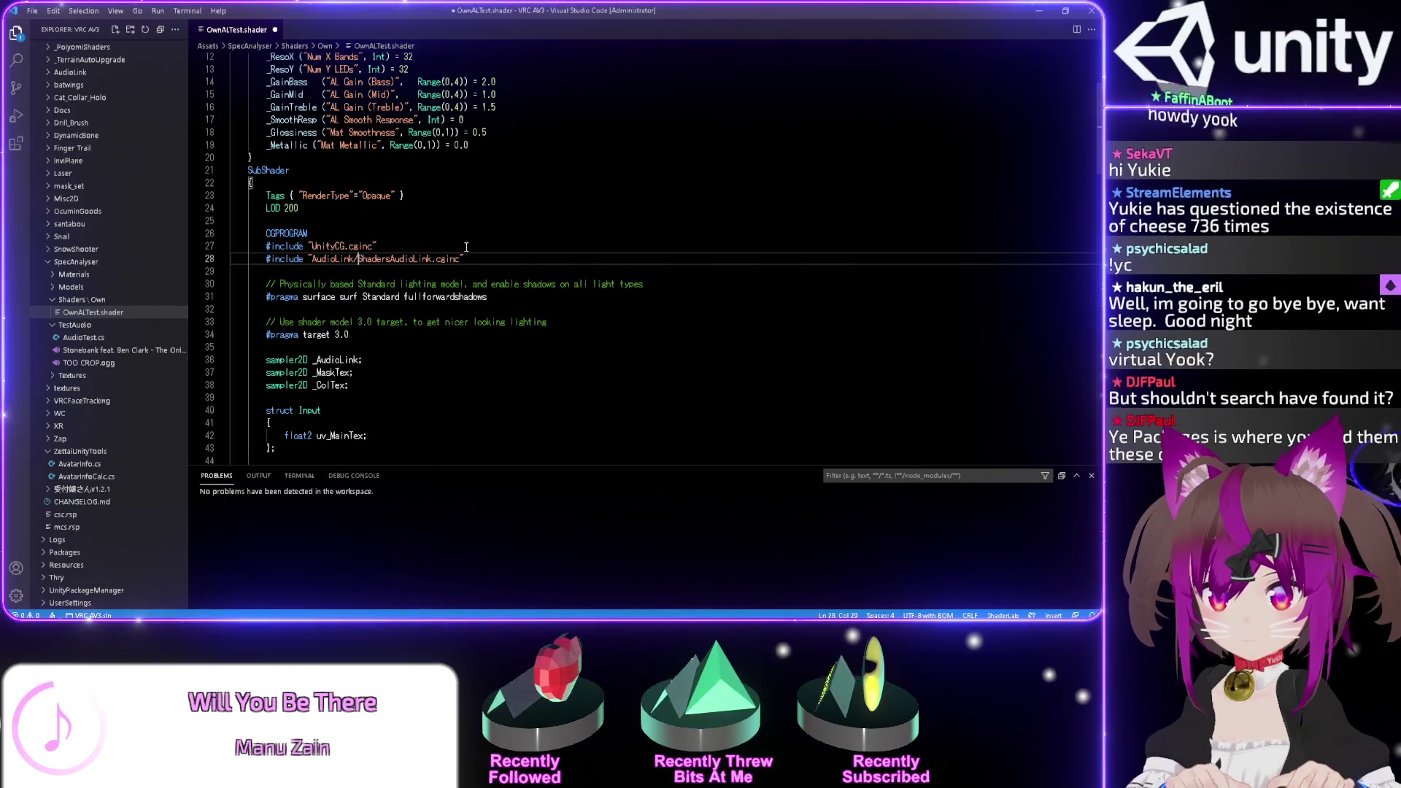
text(/)
key(ctrl+s)
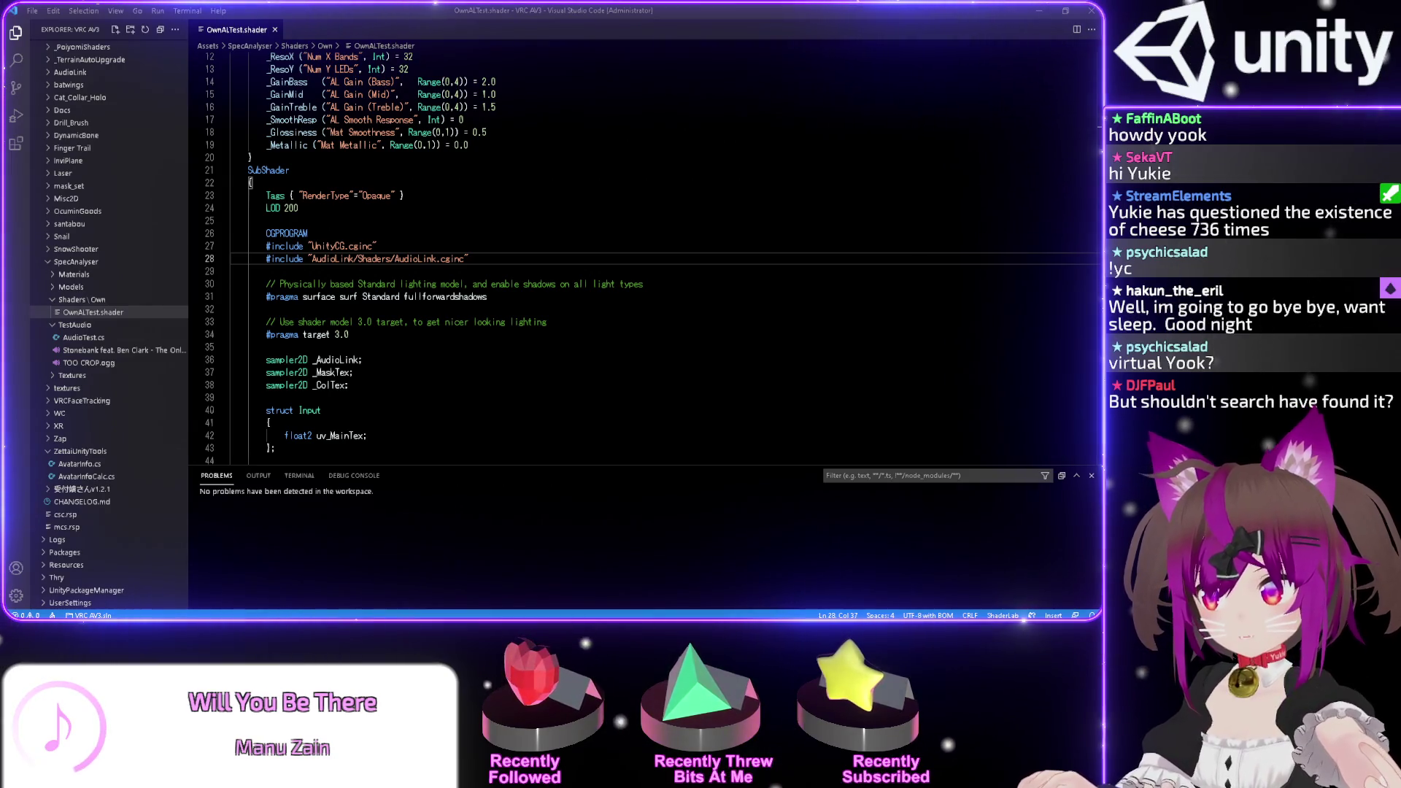
key(Up)
key(Up)
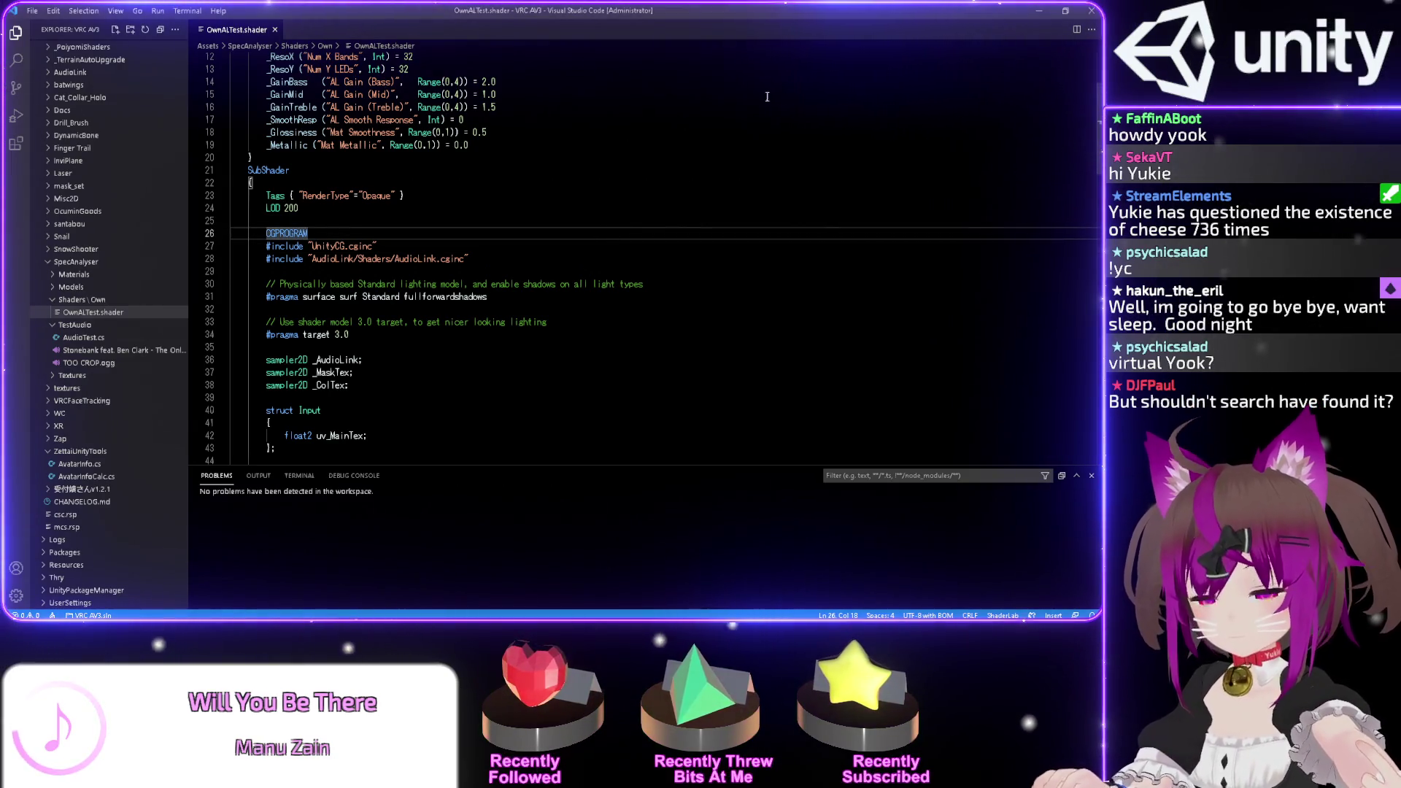
click(1040, 7)
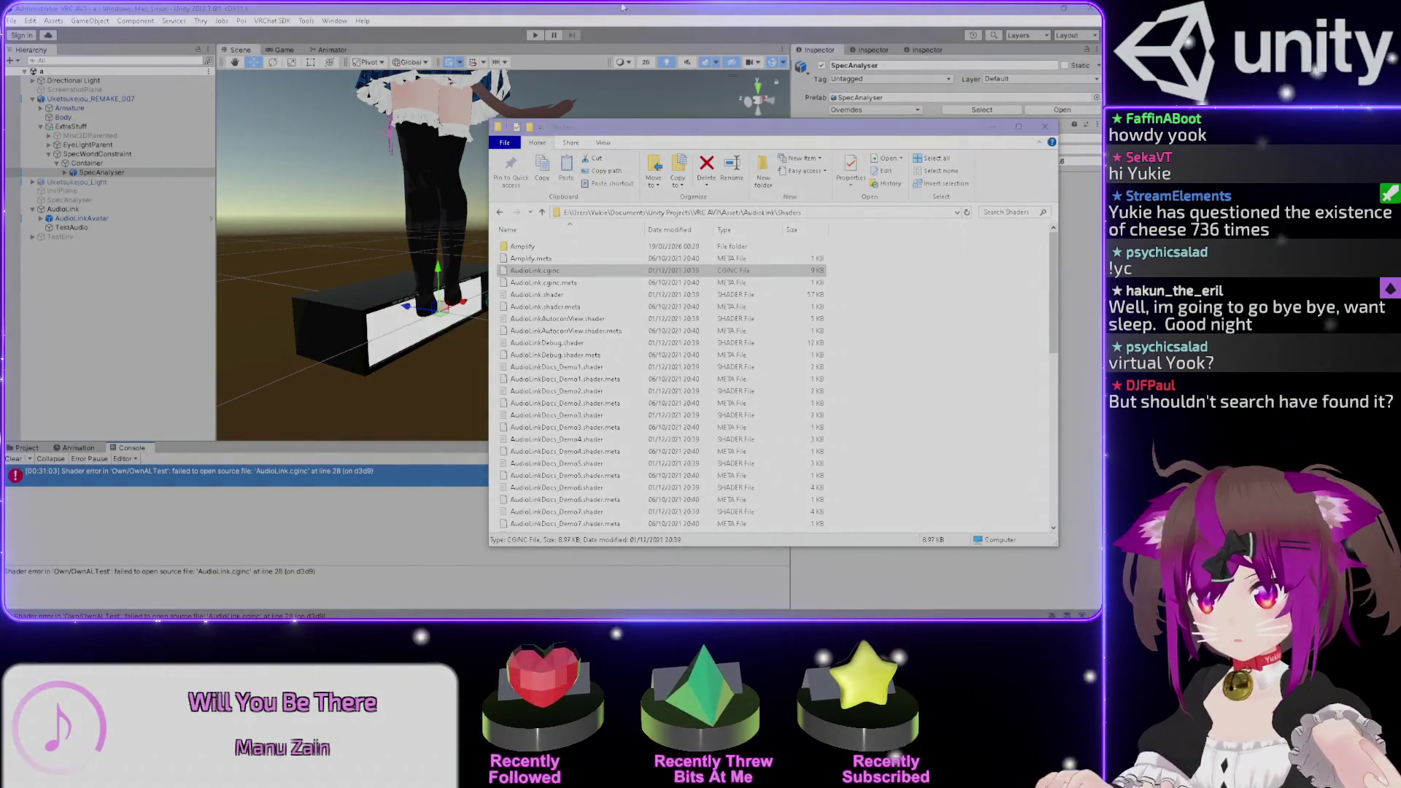
- Check Unity's include error, copy the AudioLink Shaders folder's full path from Explorer, and return to the shader
click(622, 7)
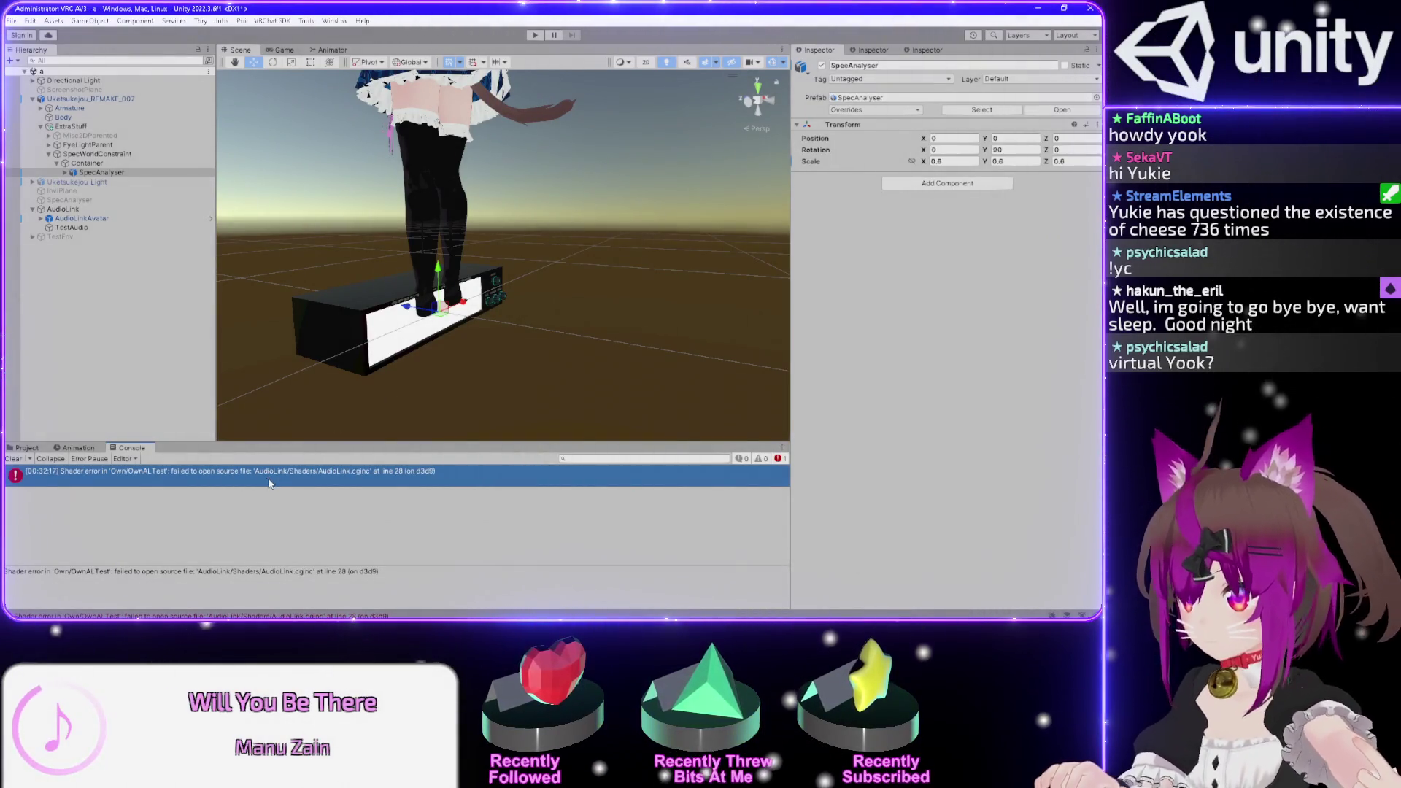
key(alt+Tab)
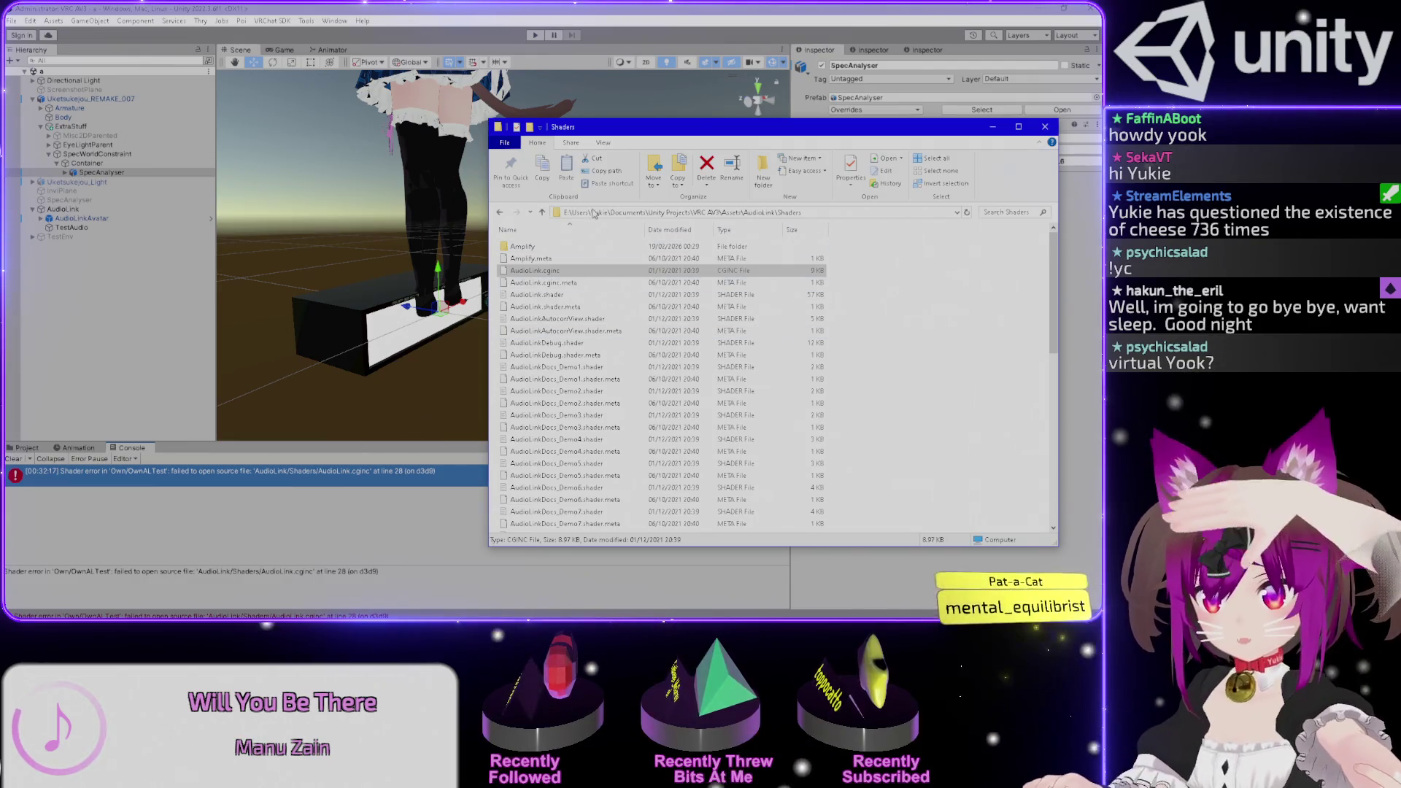
click(643, 212)
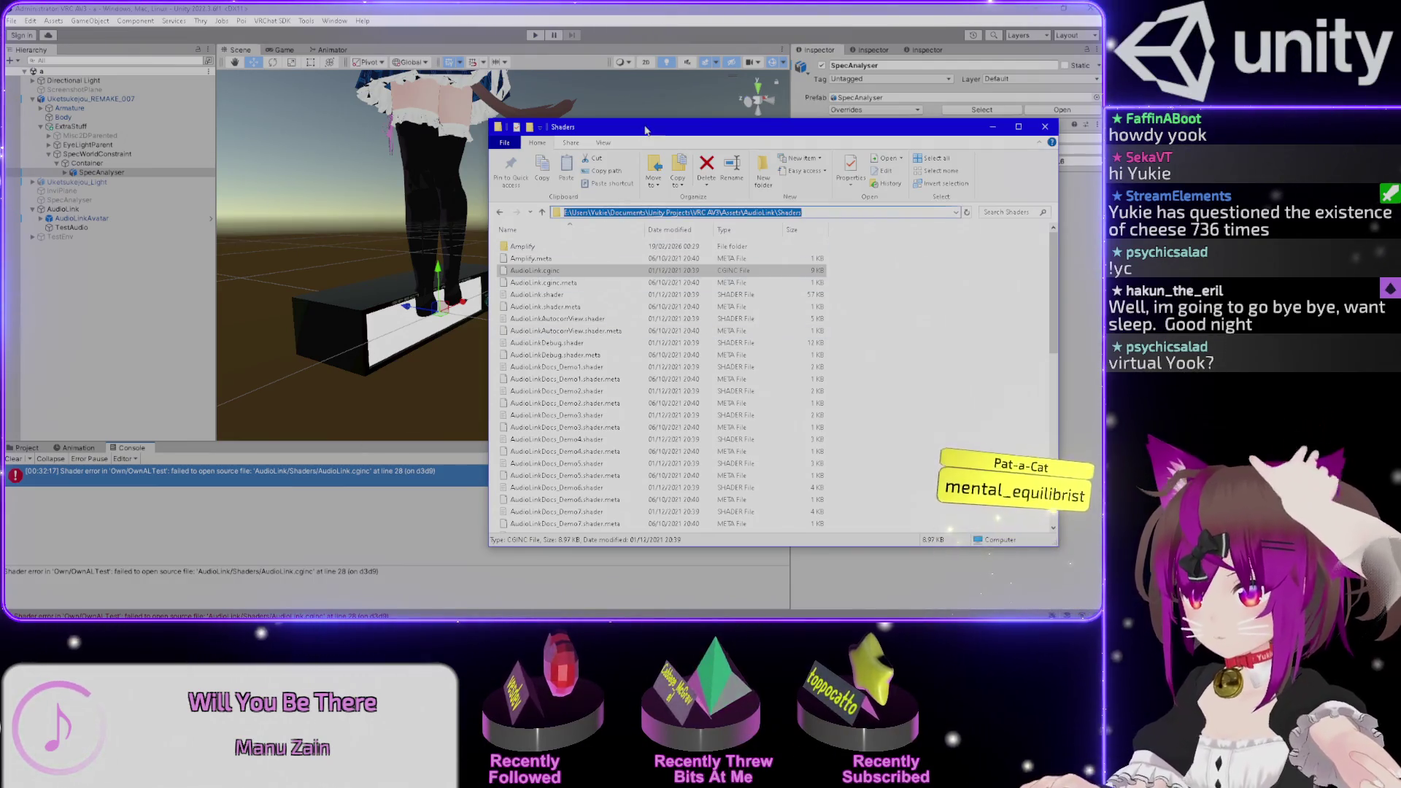
key(alt+F4)
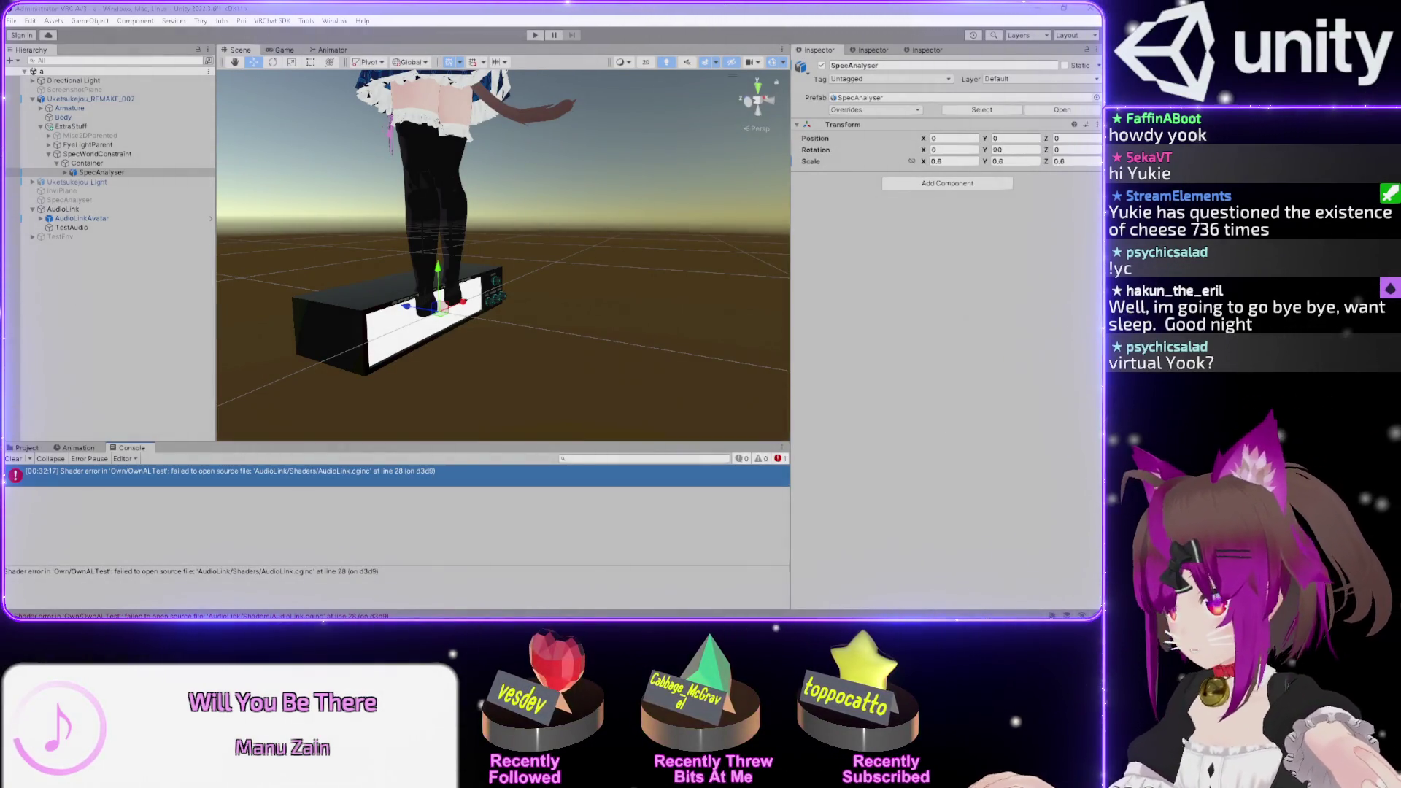
key(alt+Tab)
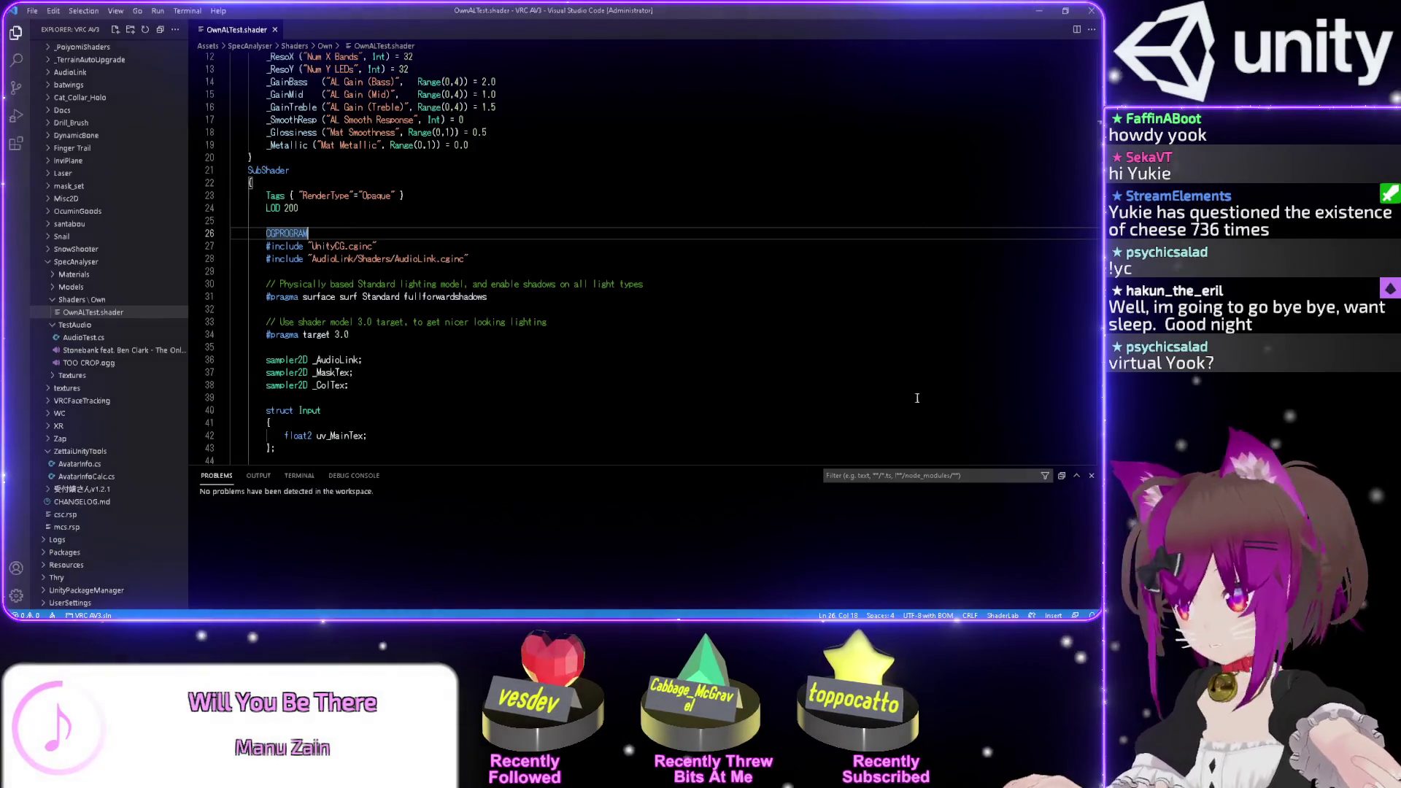
- Replace the include's AudioLink/Shaders part with the pasted absolute folder path, save, and check Unity
drag(314, 259, 391, 260)
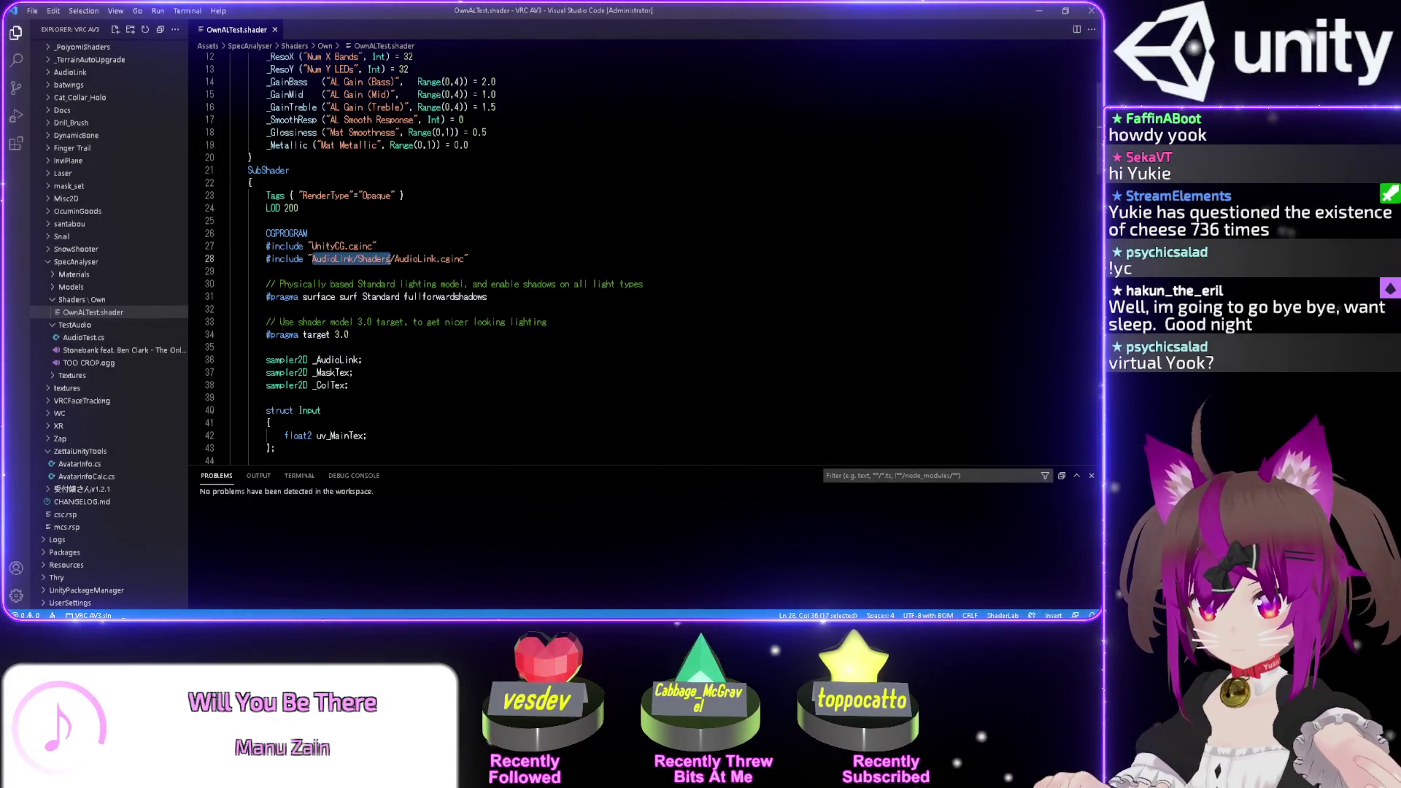
text(E:¥Users¥Yukie¥Documents¥Unity Projects¥VRC AV3¥Assets¥AudioLink¥Shaders)
key(Delete)
text(\)
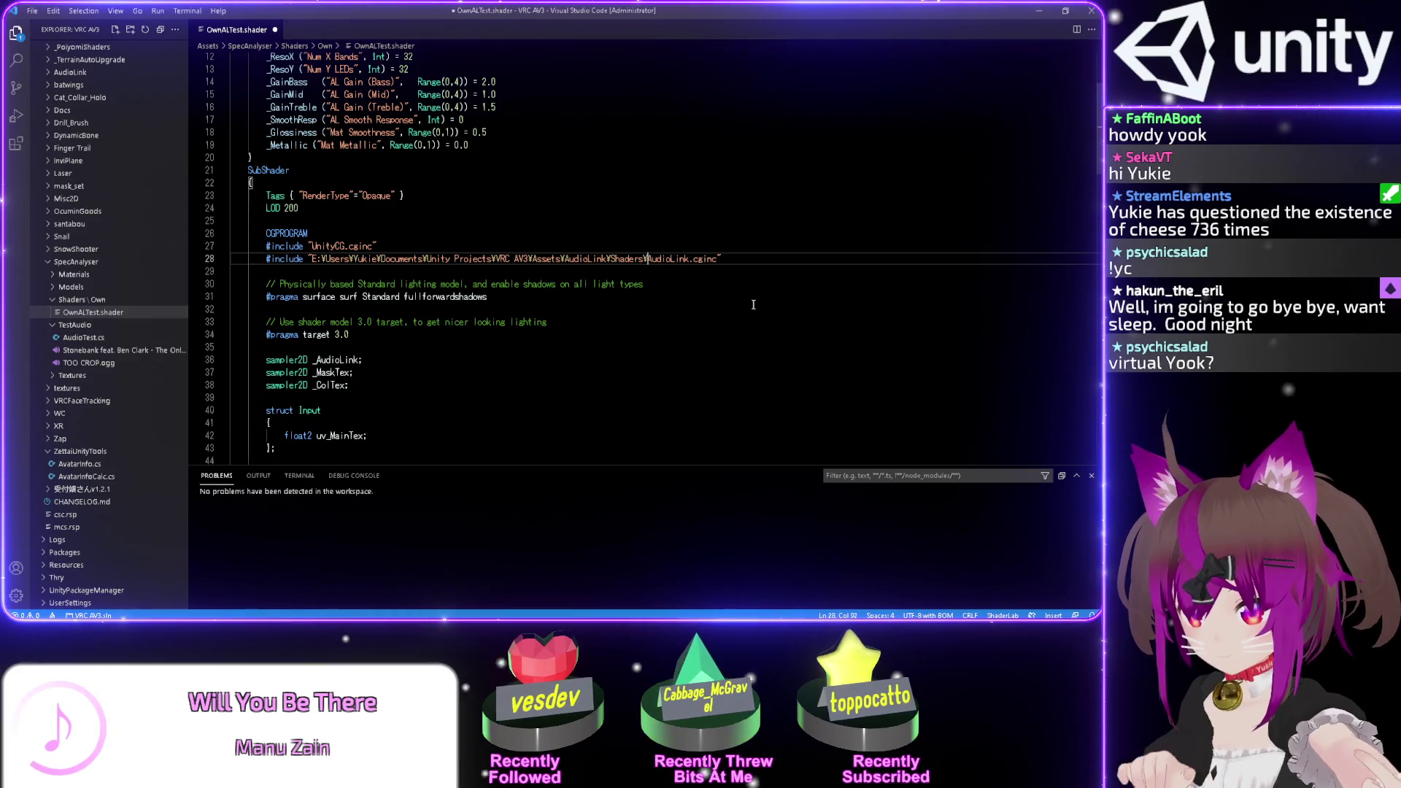
key(ctrl+s)
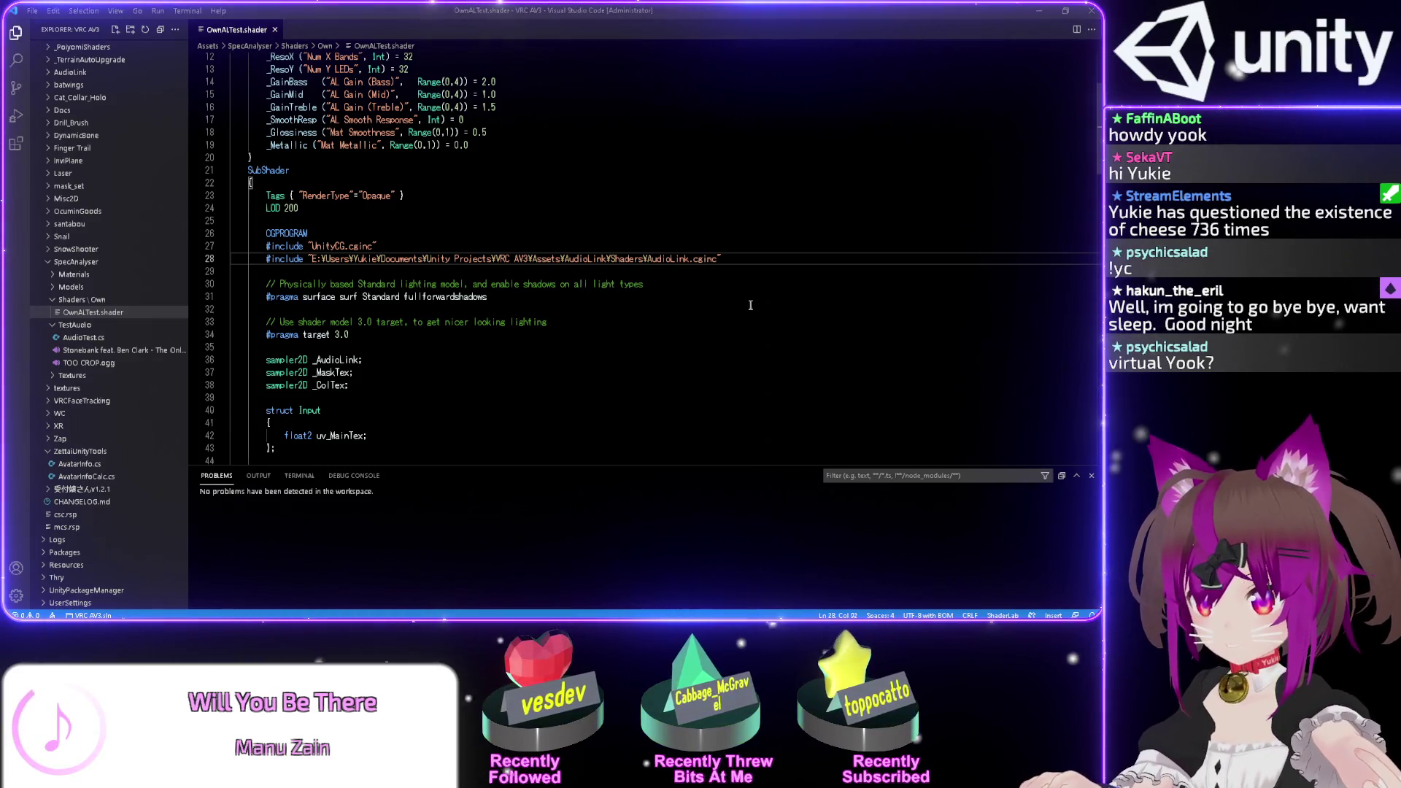
key(alt+Tab)
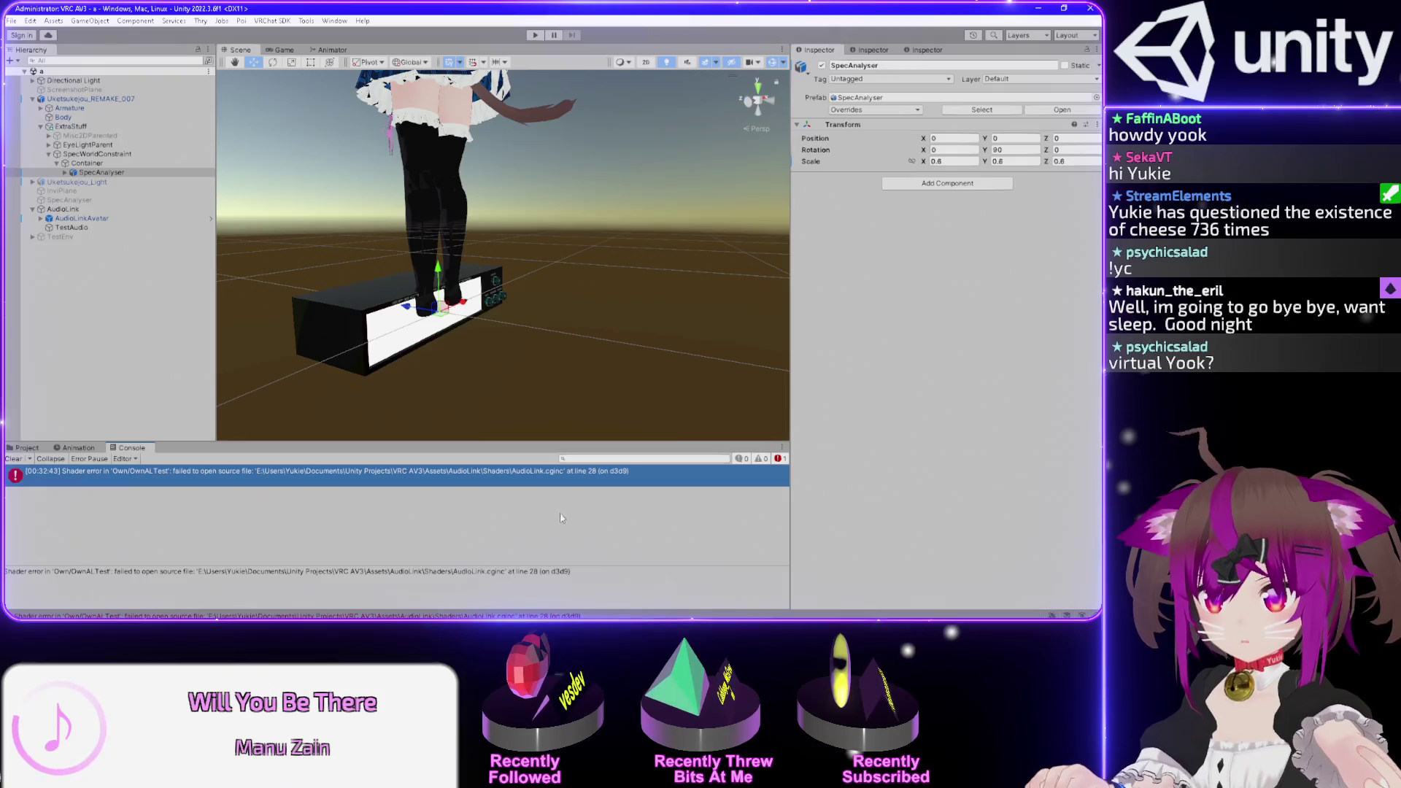
- Remove the absolute folder path from the include, save, recheck Unity's error, and bring up the .cginc forum thread
key(alt+Tab)
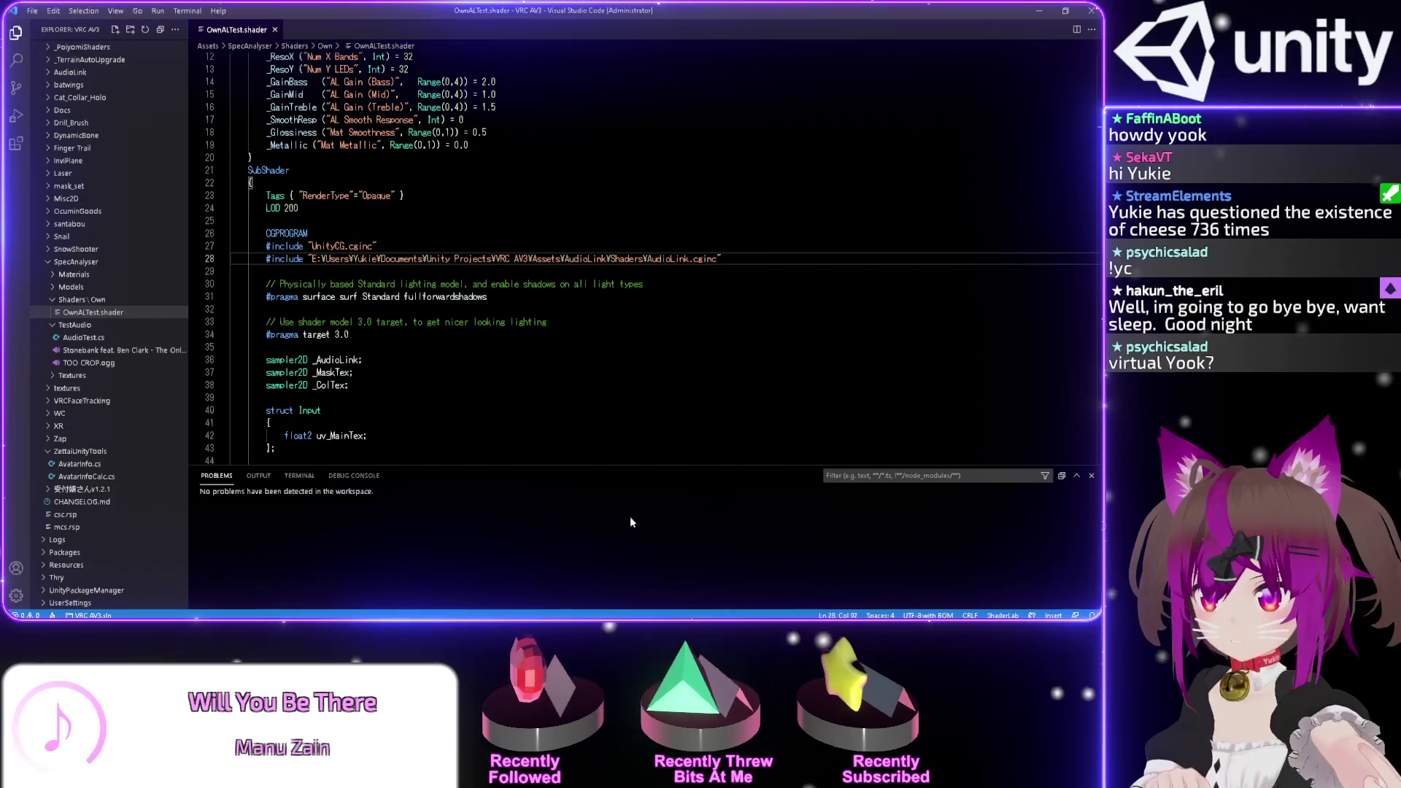
key(ctrl+shift+Left)
key(ctrl+shift+Left)
key(ctrl+shift+Left)
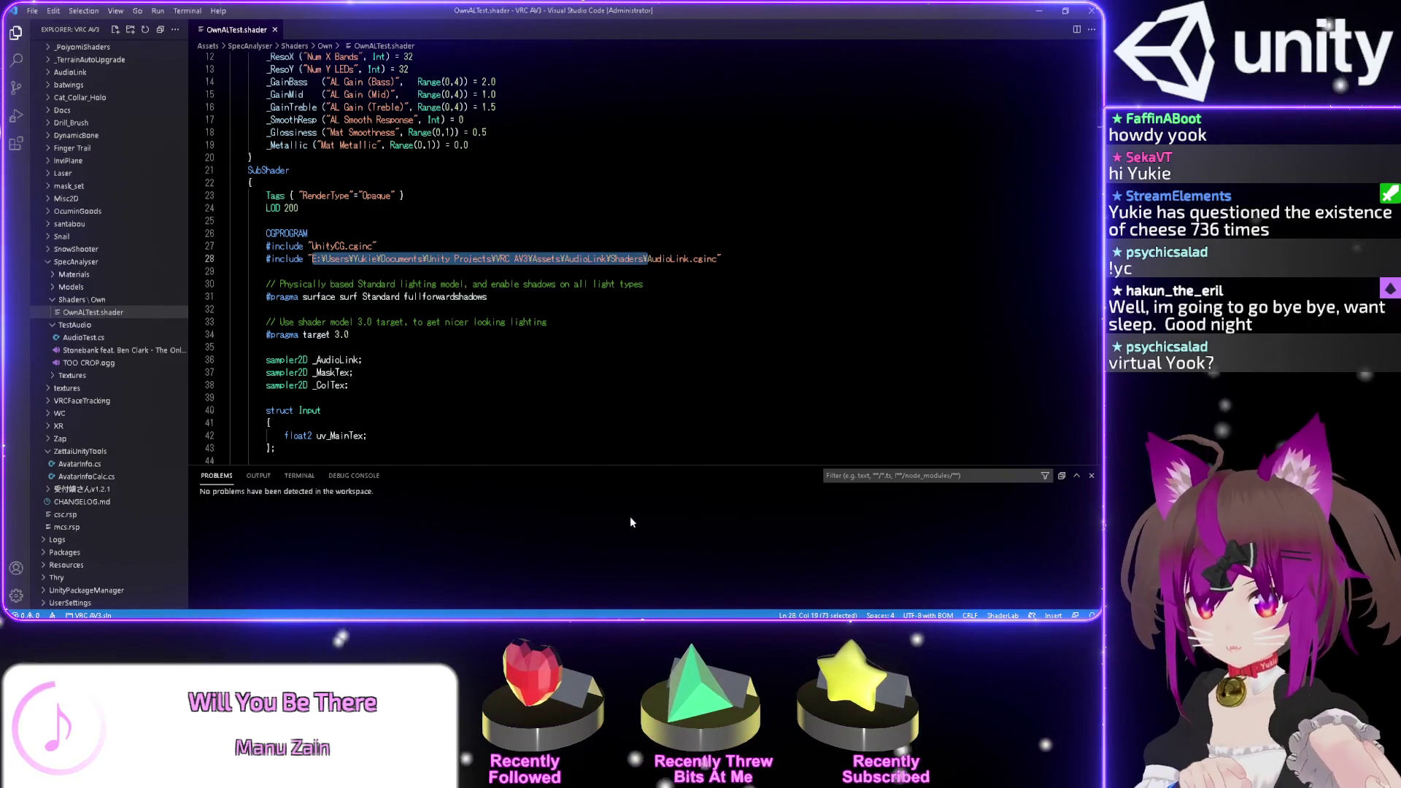
key(BackSpace)
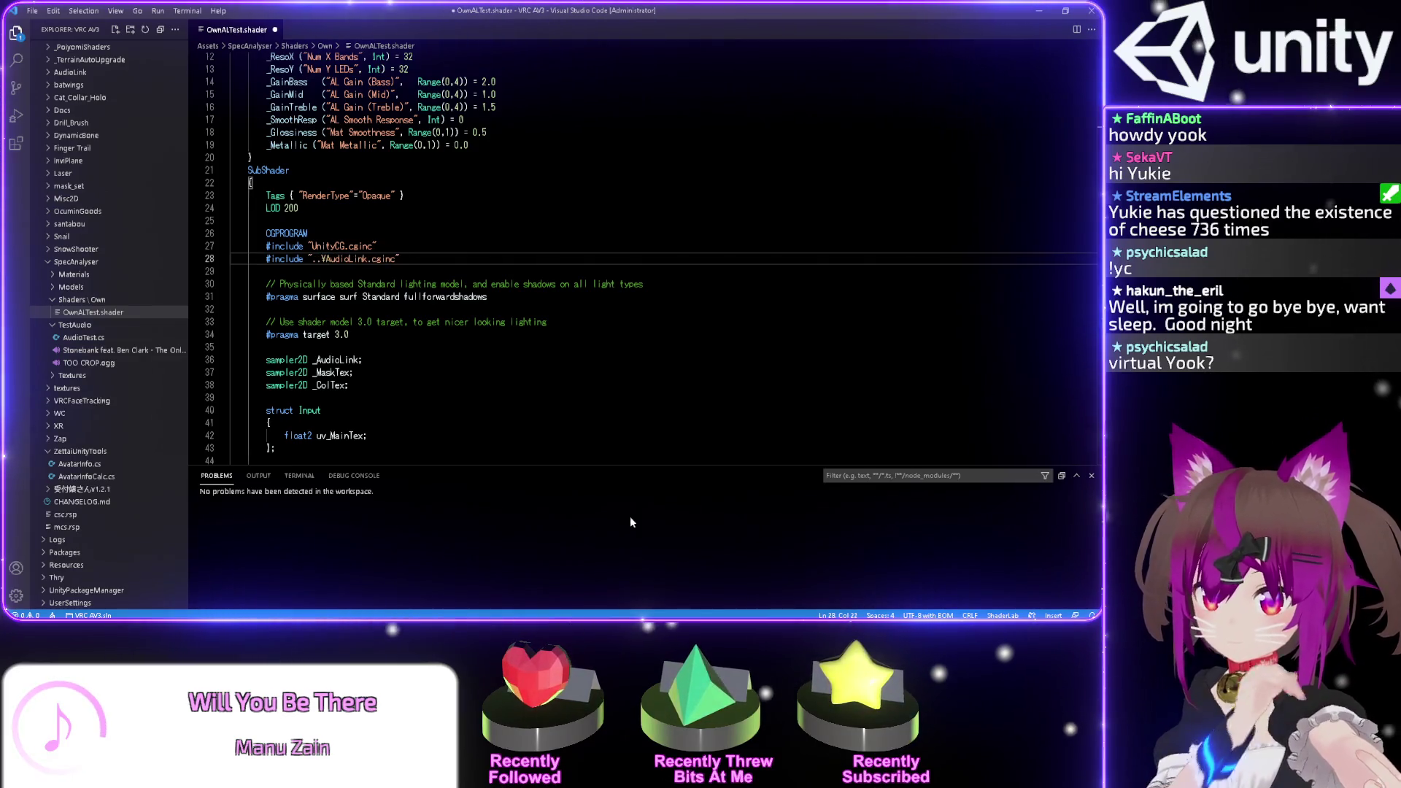
key(ctrl+s)
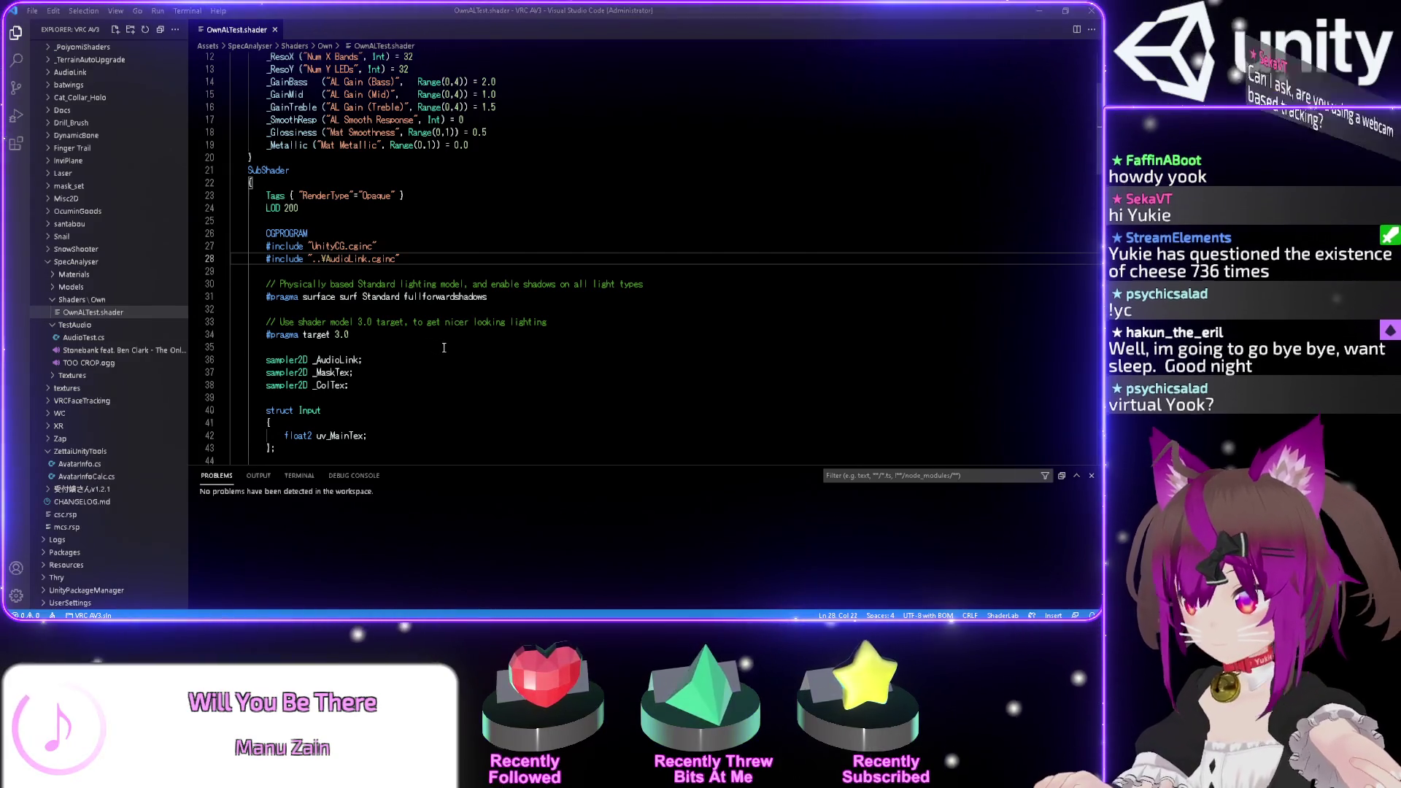
key(alt+Tab)
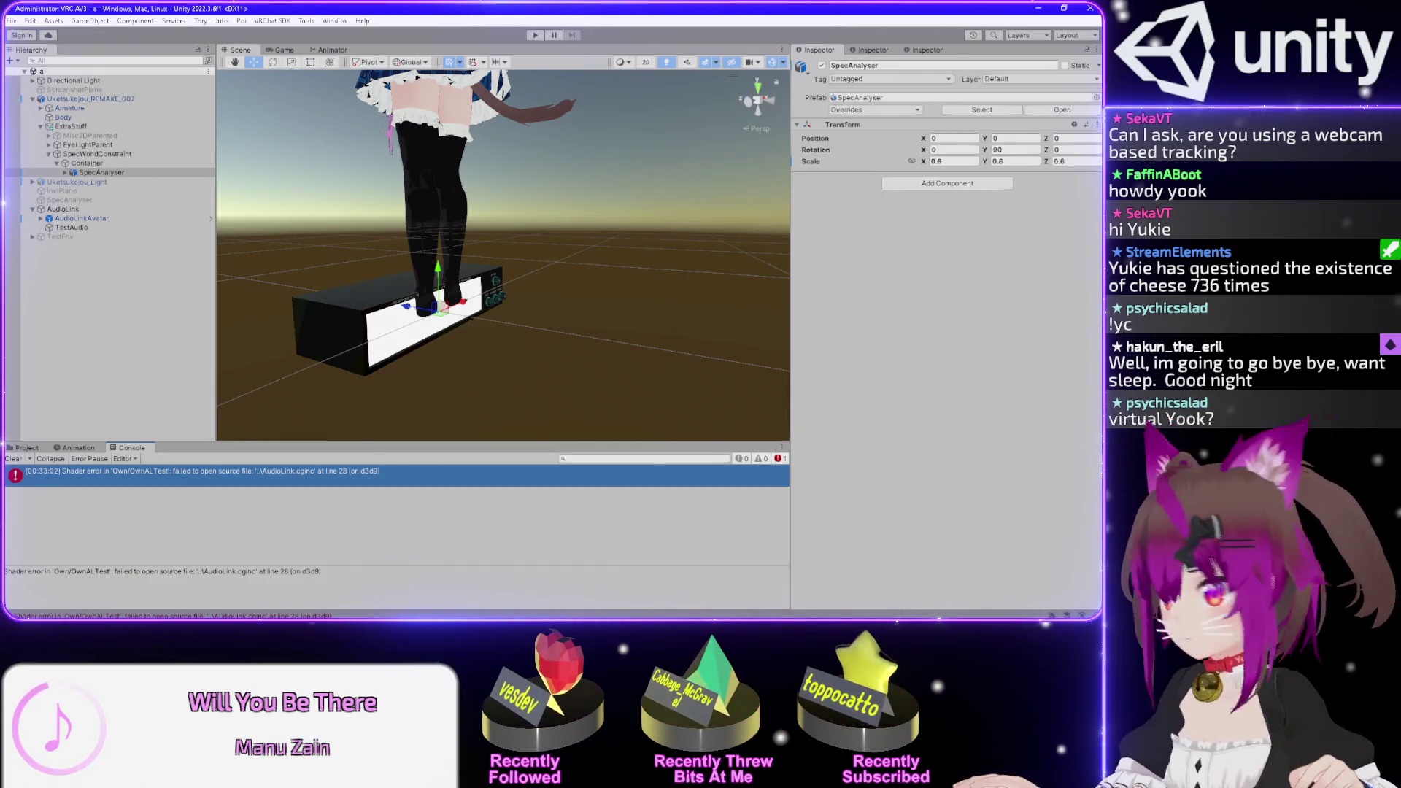
key(alt+Tab)
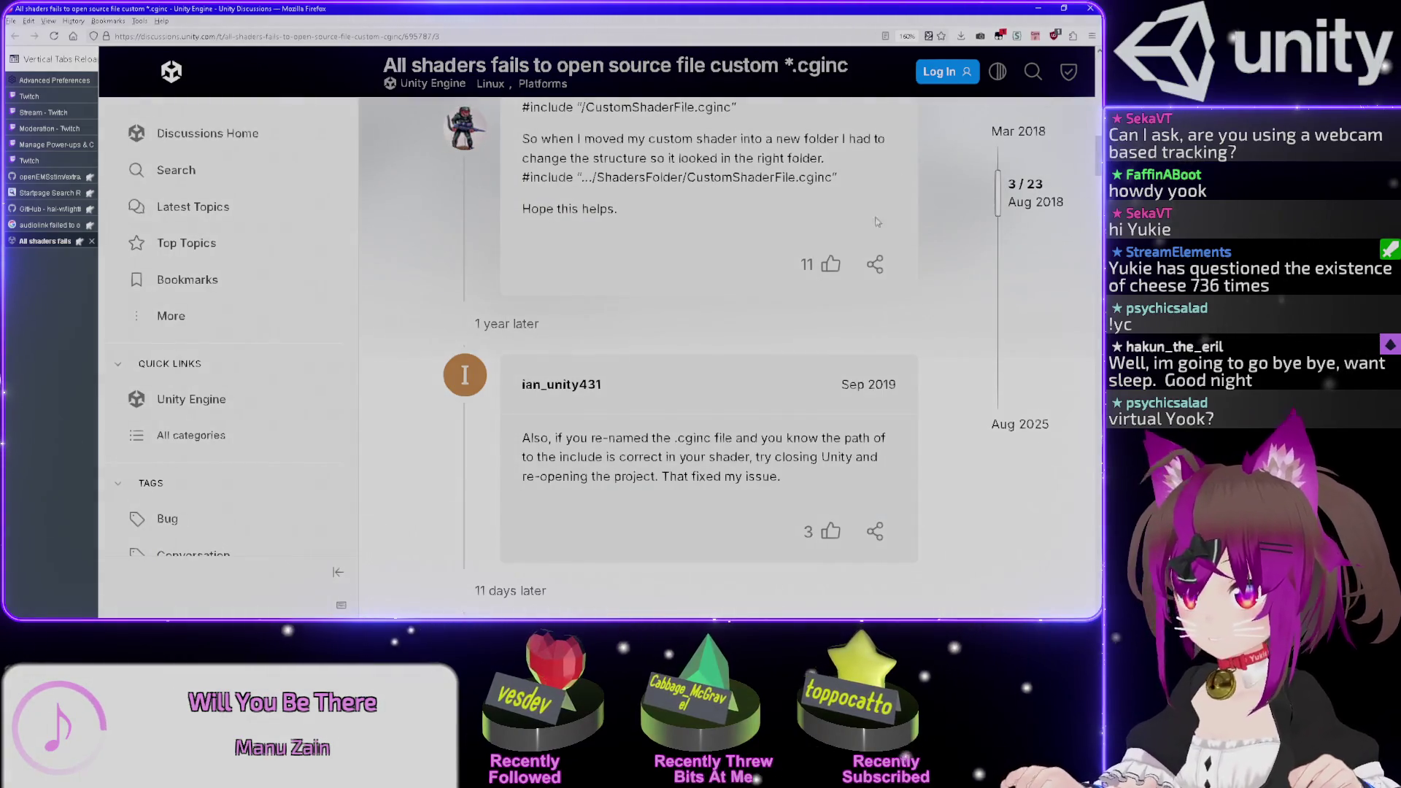
scroll(889, 333, down, 2)
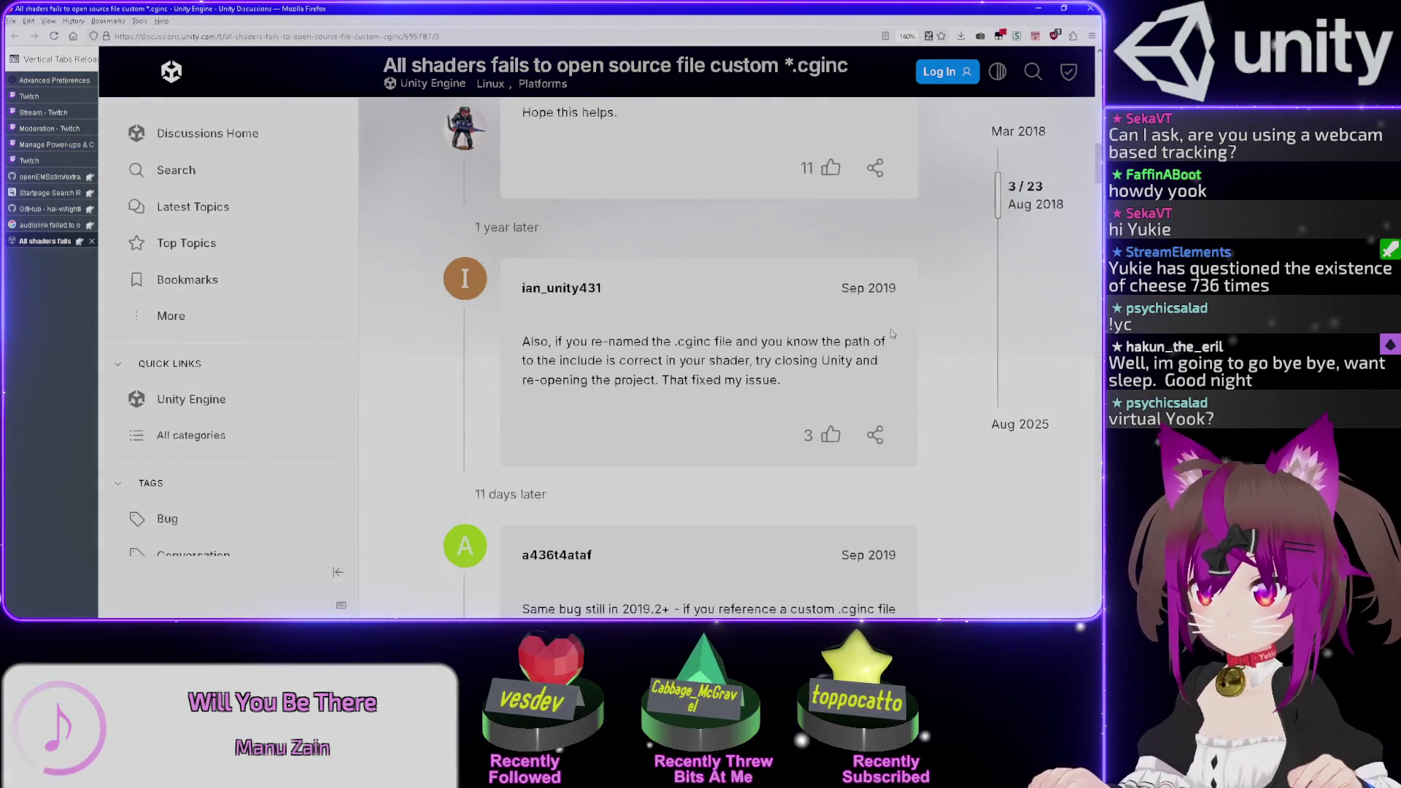
scroll(891, 333, down, 6)
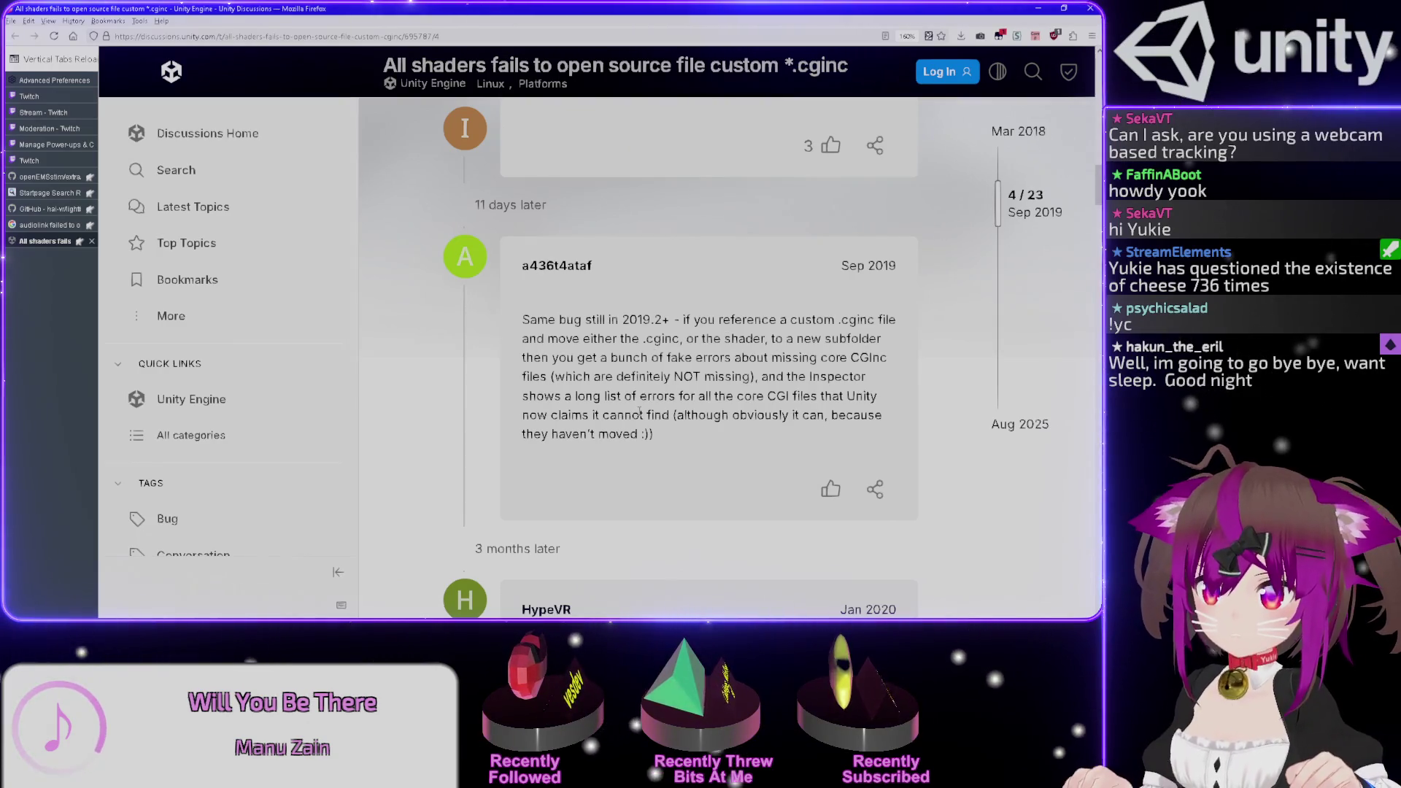
scroll(697, 394, down, 1)
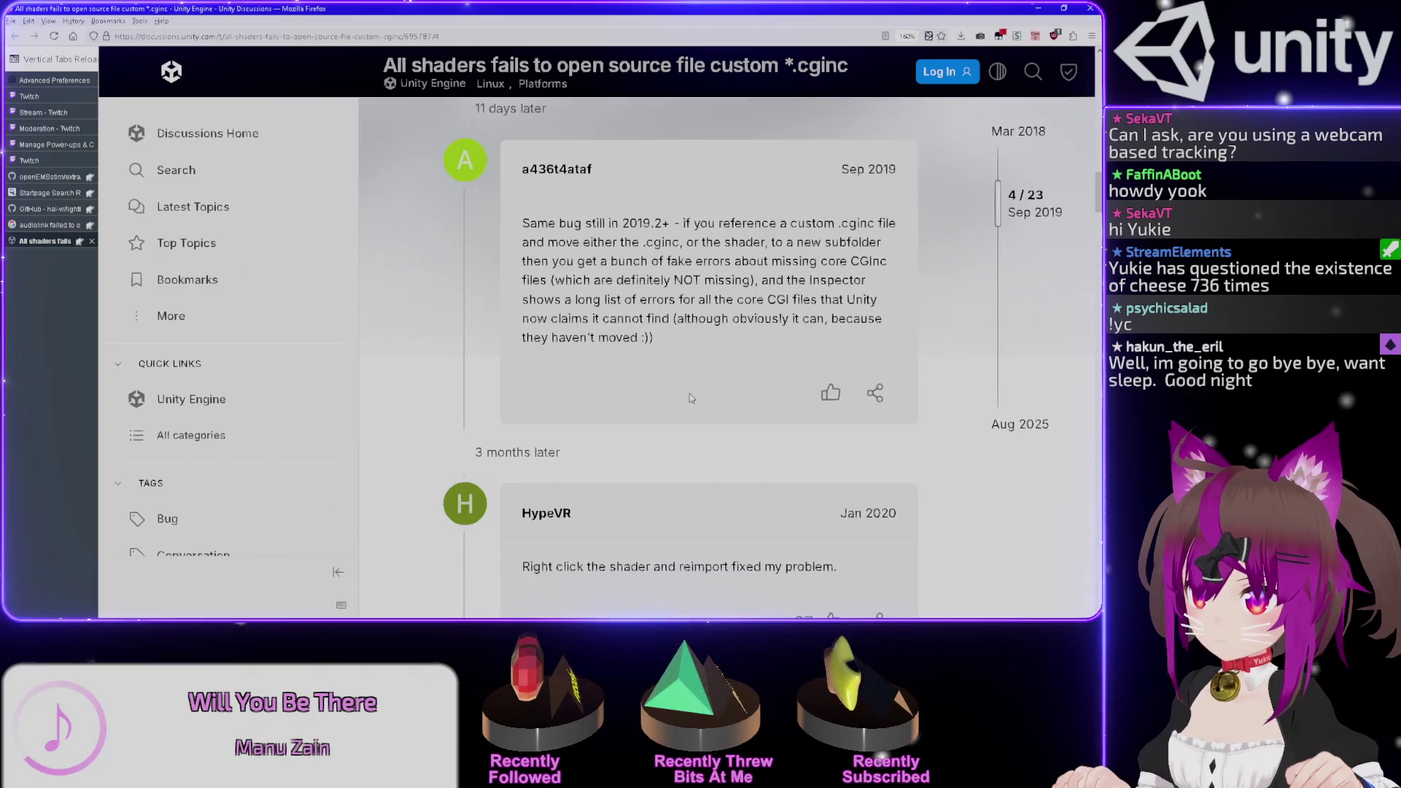
scroll(693, 395, down, 1)
scroll(693, 393, down, 2)
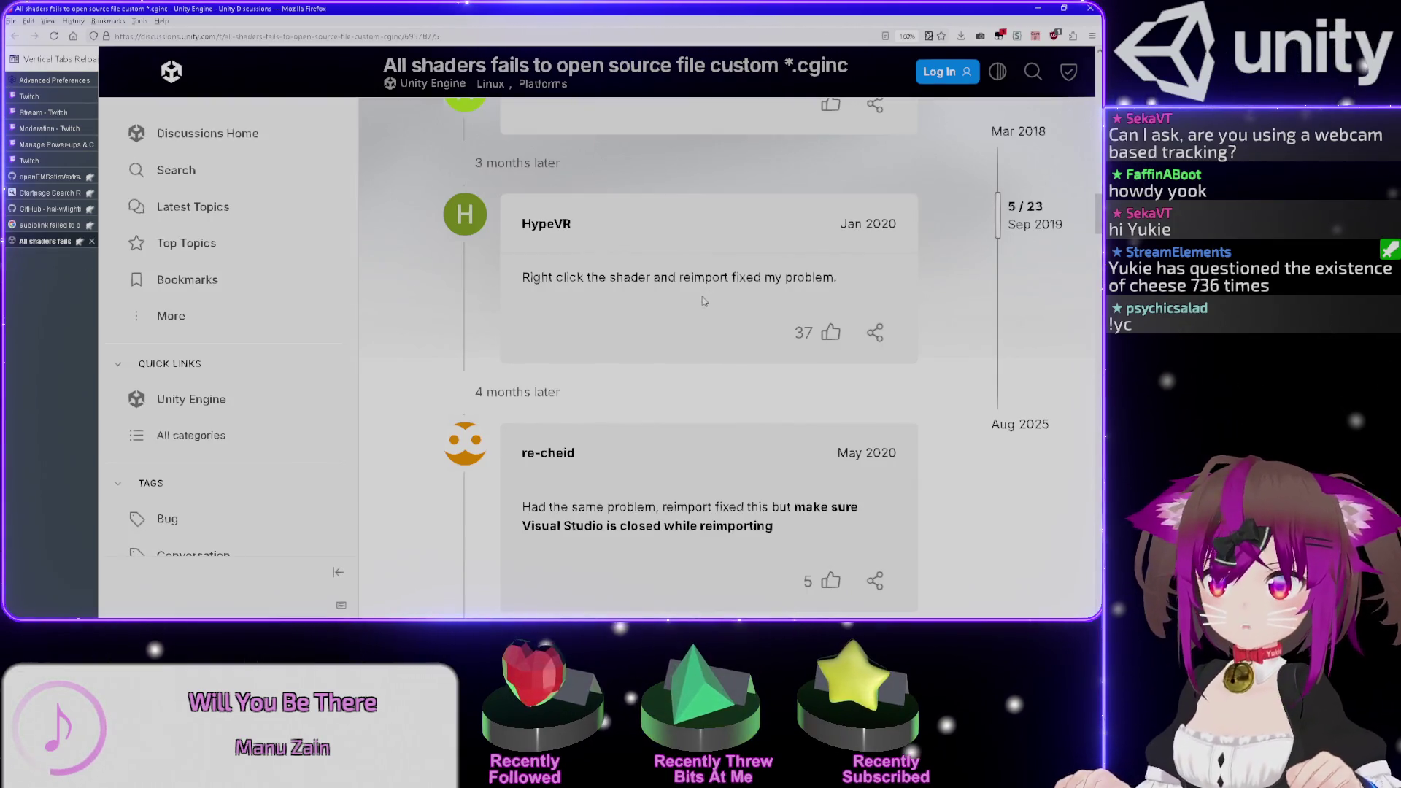
scroll(703, 307, down, 2)
scroll(702, 307, down, 4)
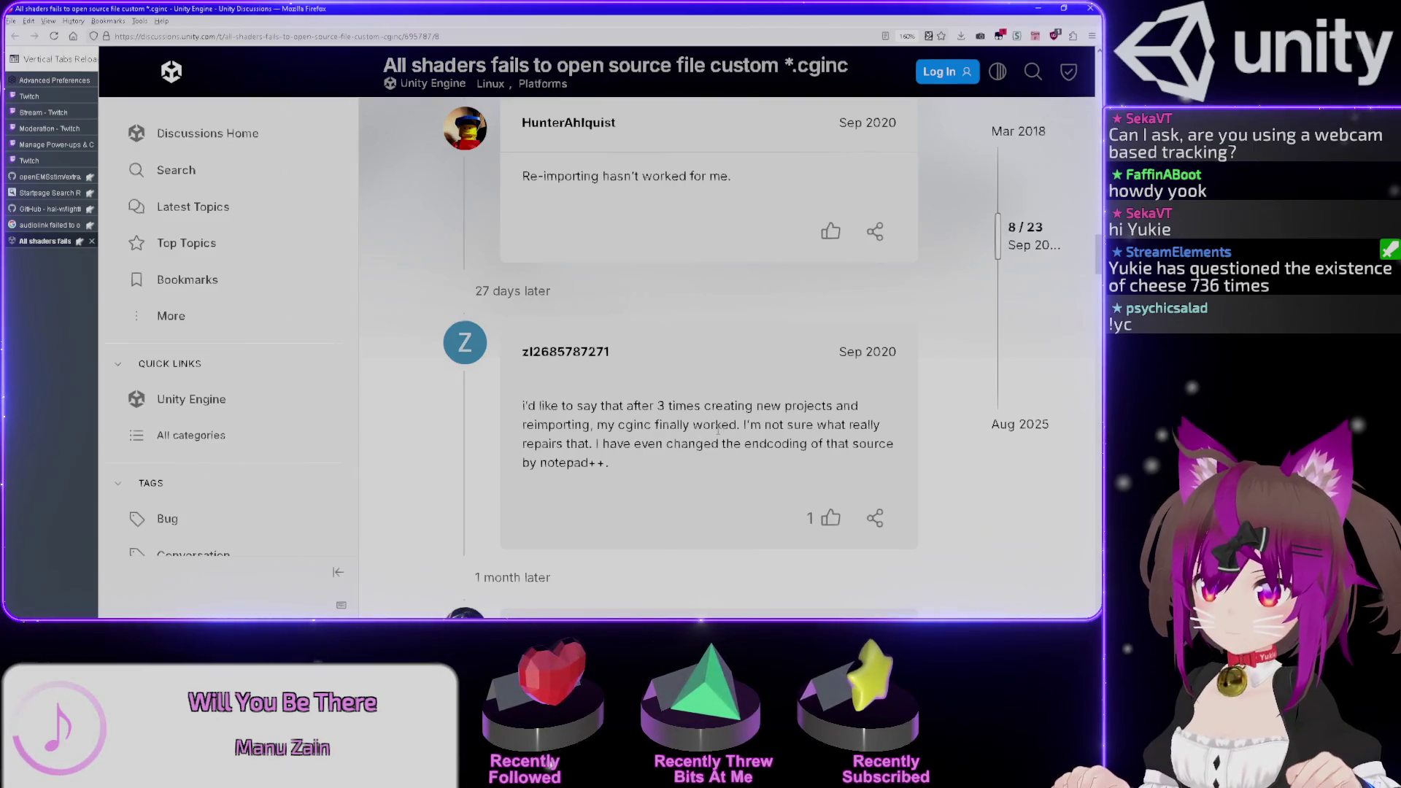
scroll(719, 431, down, 1)
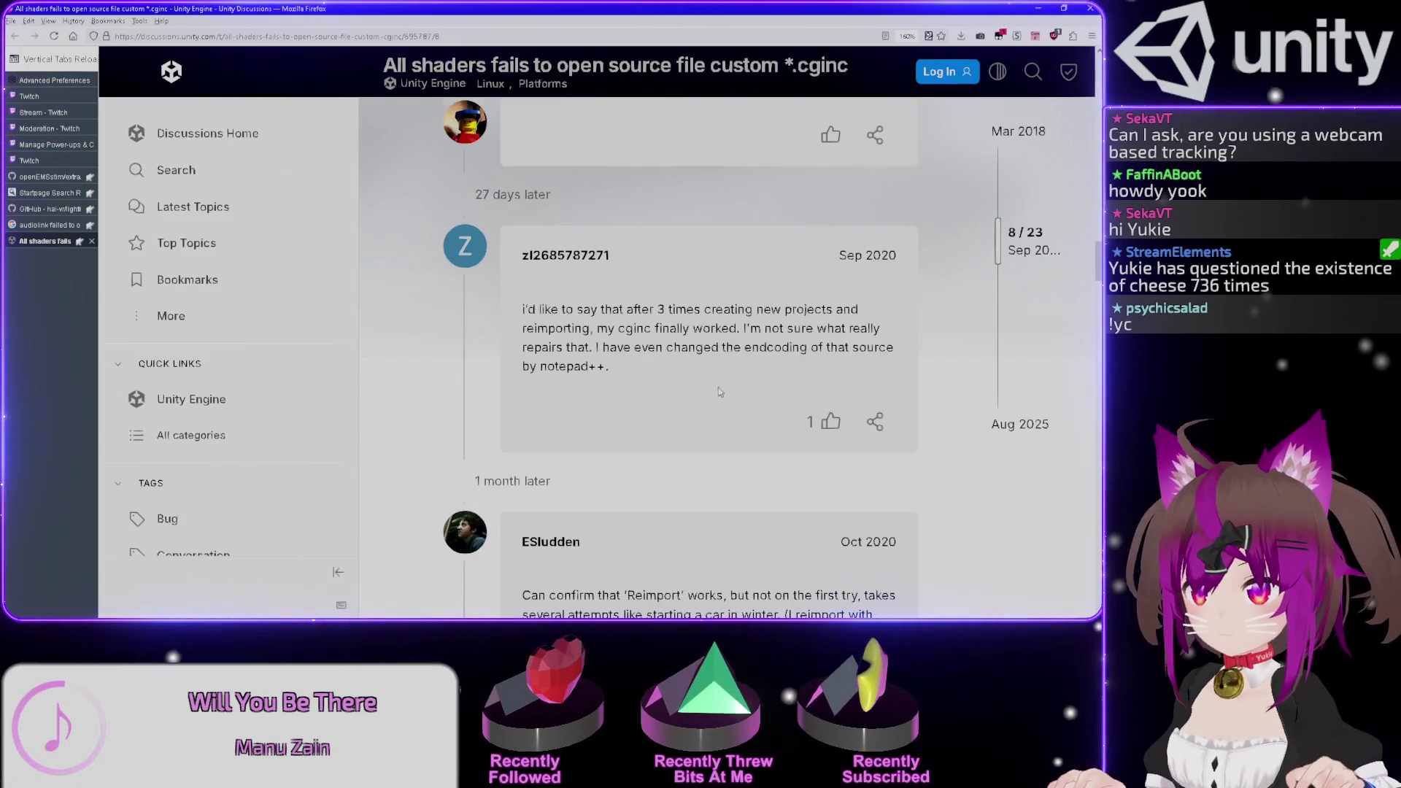
scroll(715, 394, down, 1)
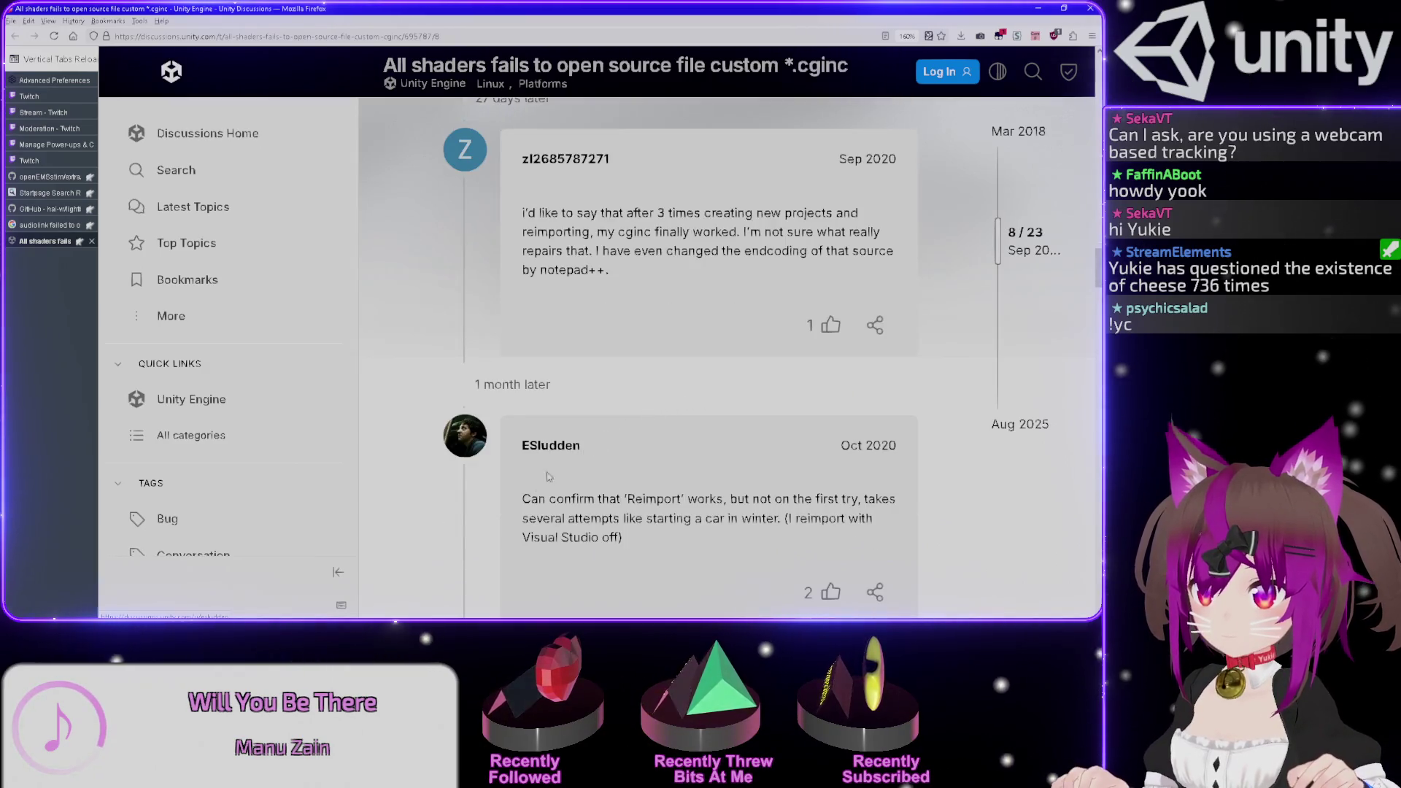
drag(528, 499, 822, 519)
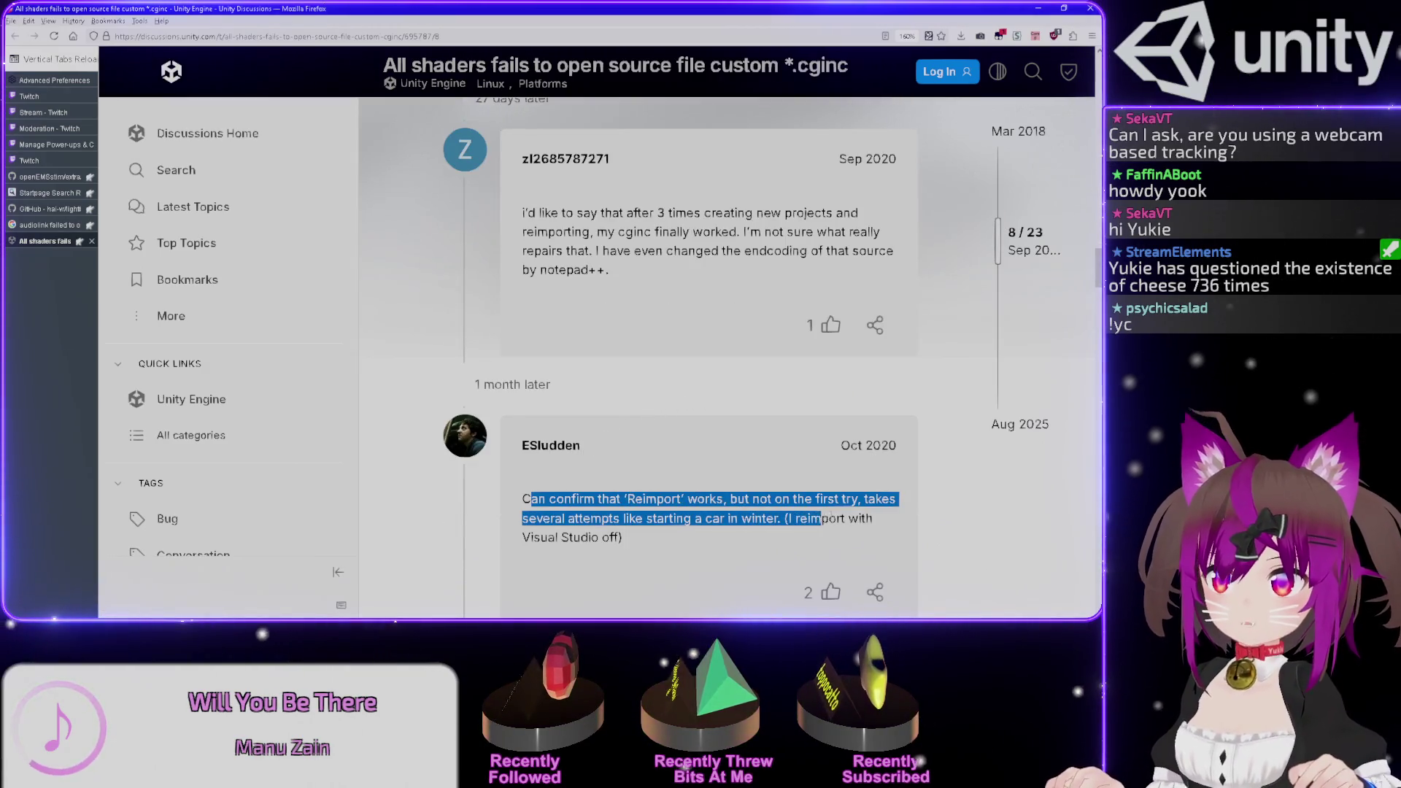
key(alt+Tab)
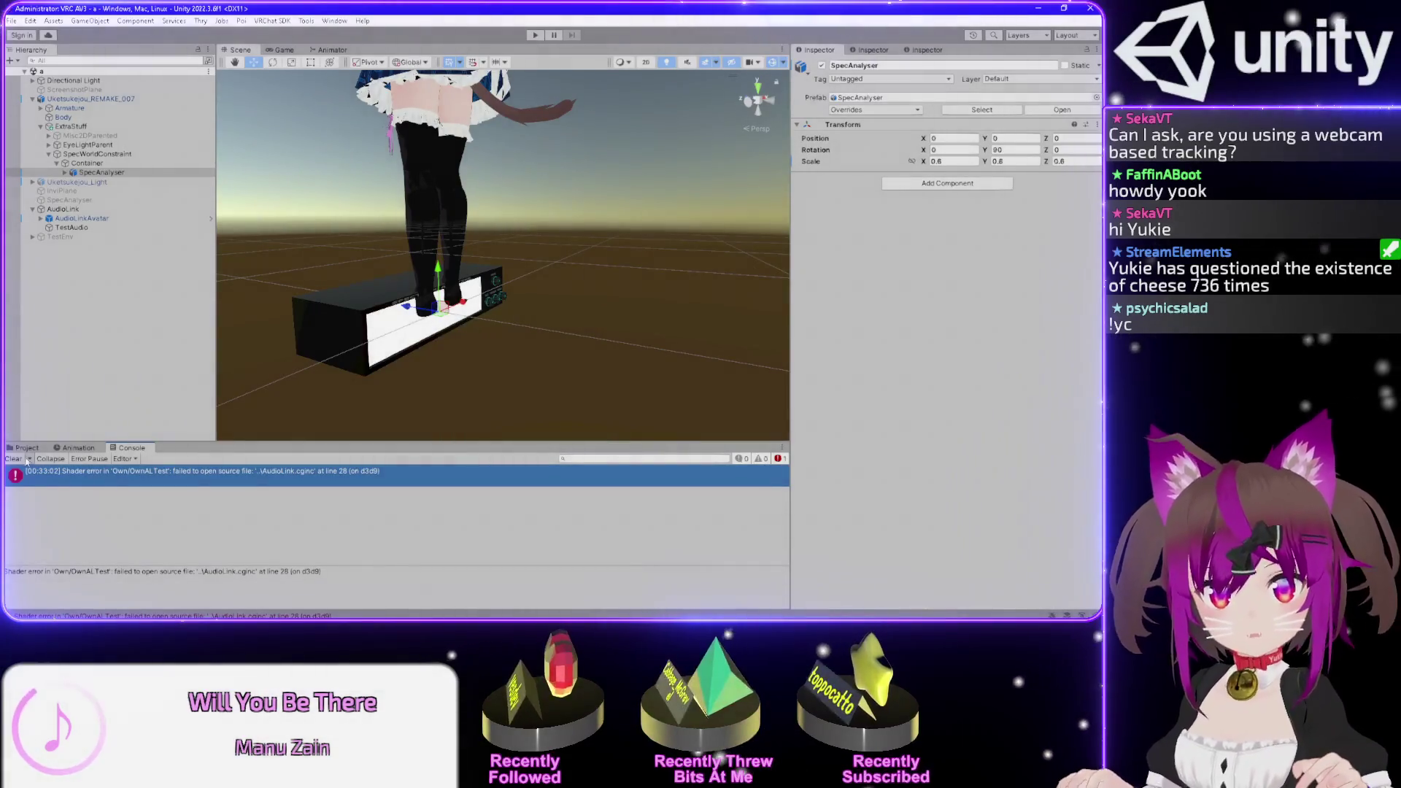
- Open Assets/AudioLink/Shaders and reimport AudioLink.cginc and AudioLink.shader
double_click(214, 510)
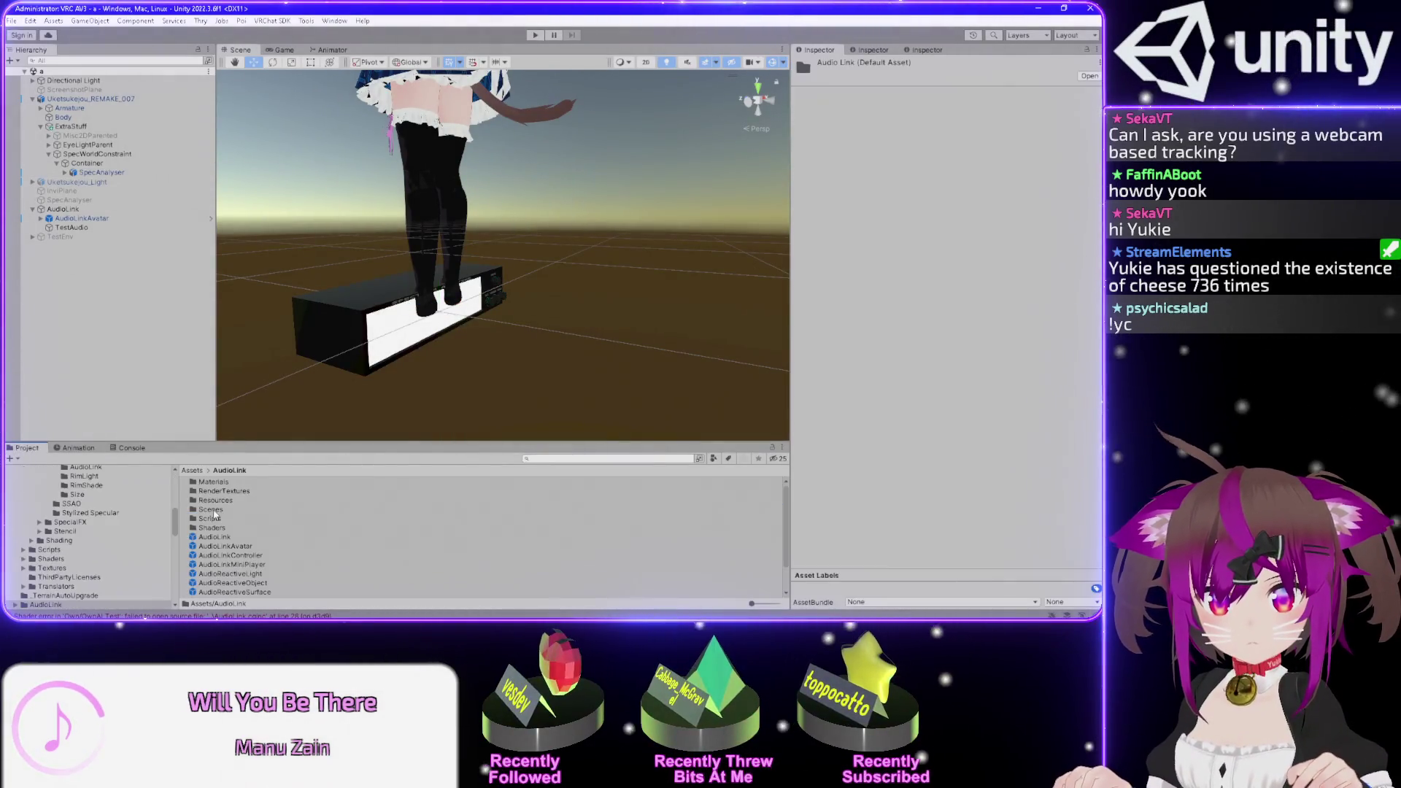
double_click(217, 529)
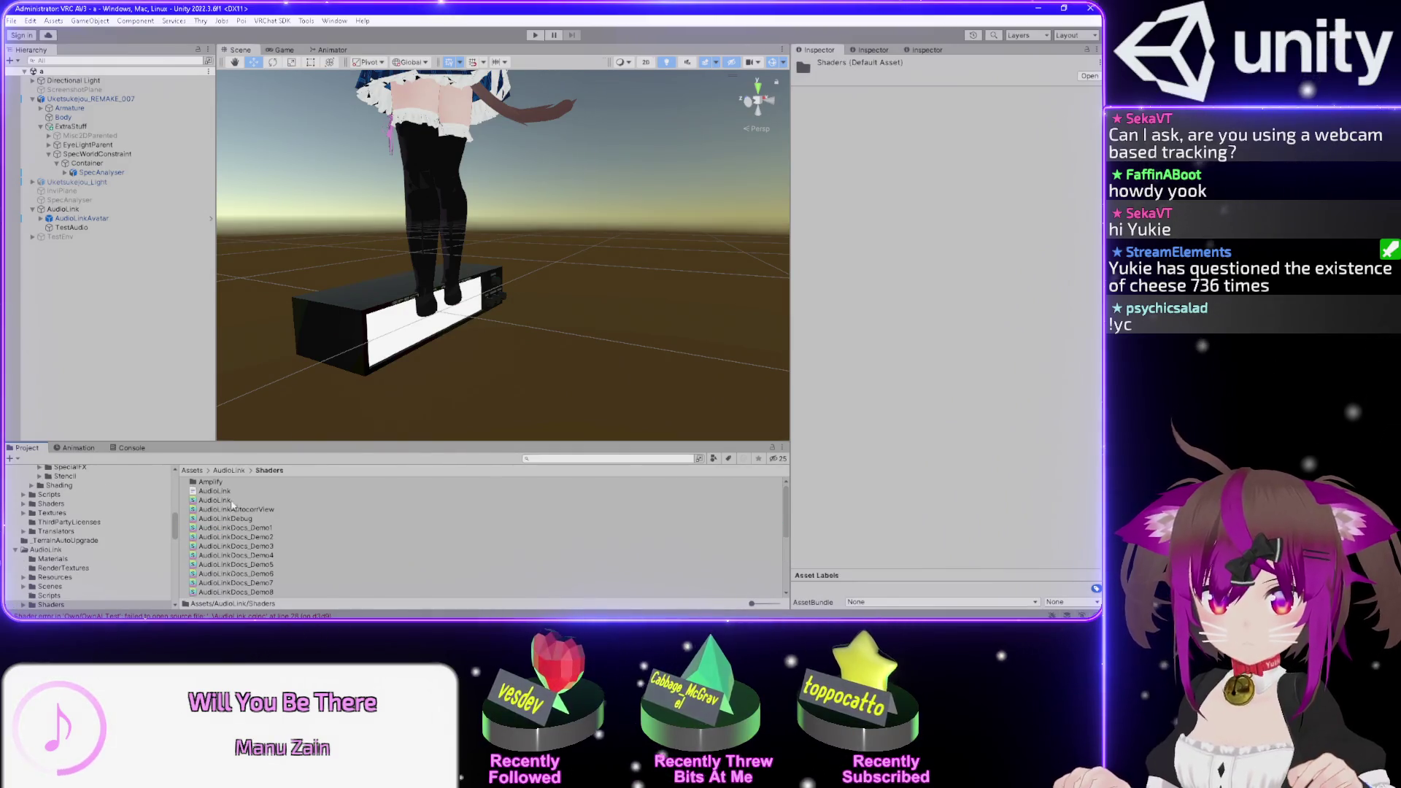
click(233, 501)
click(225, 493)
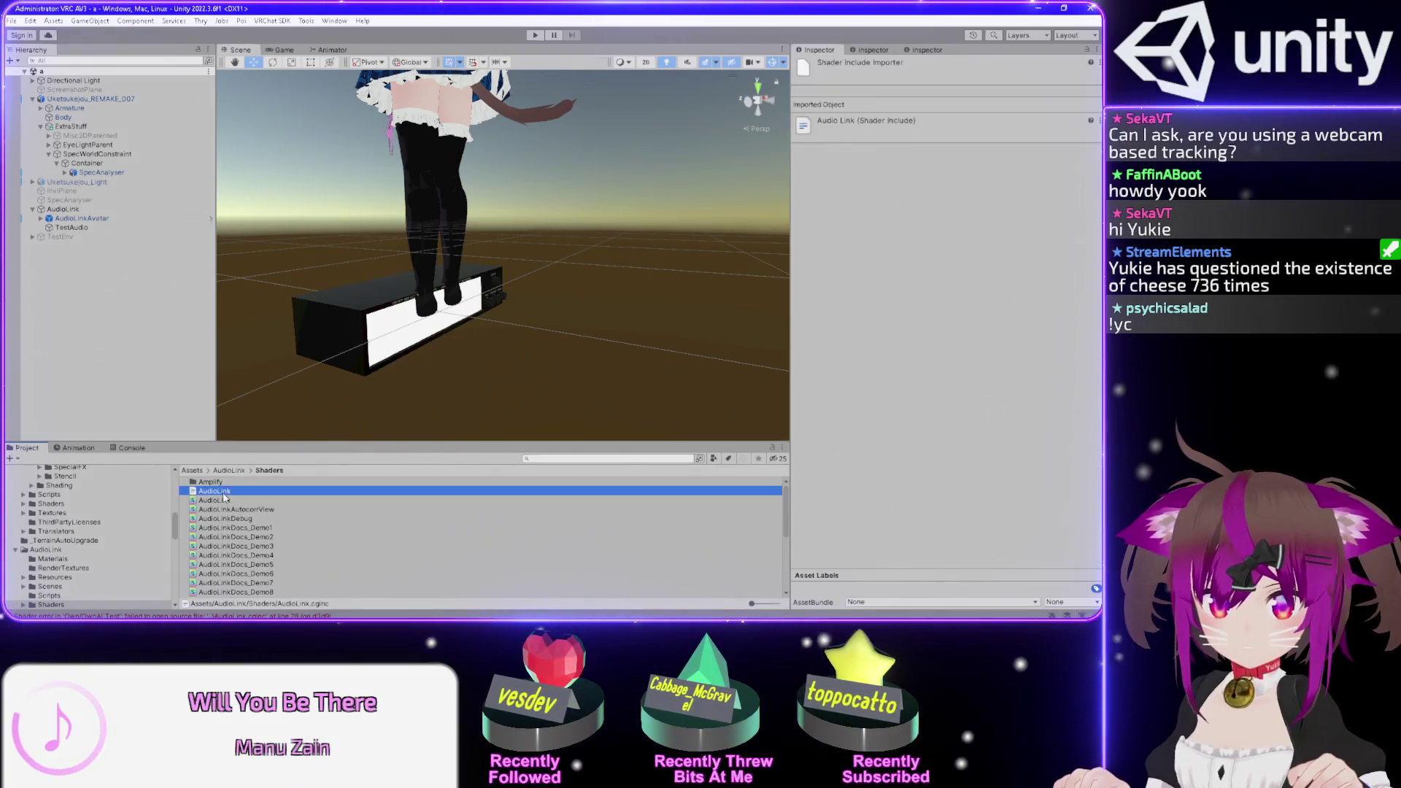
right_click(225, 496)
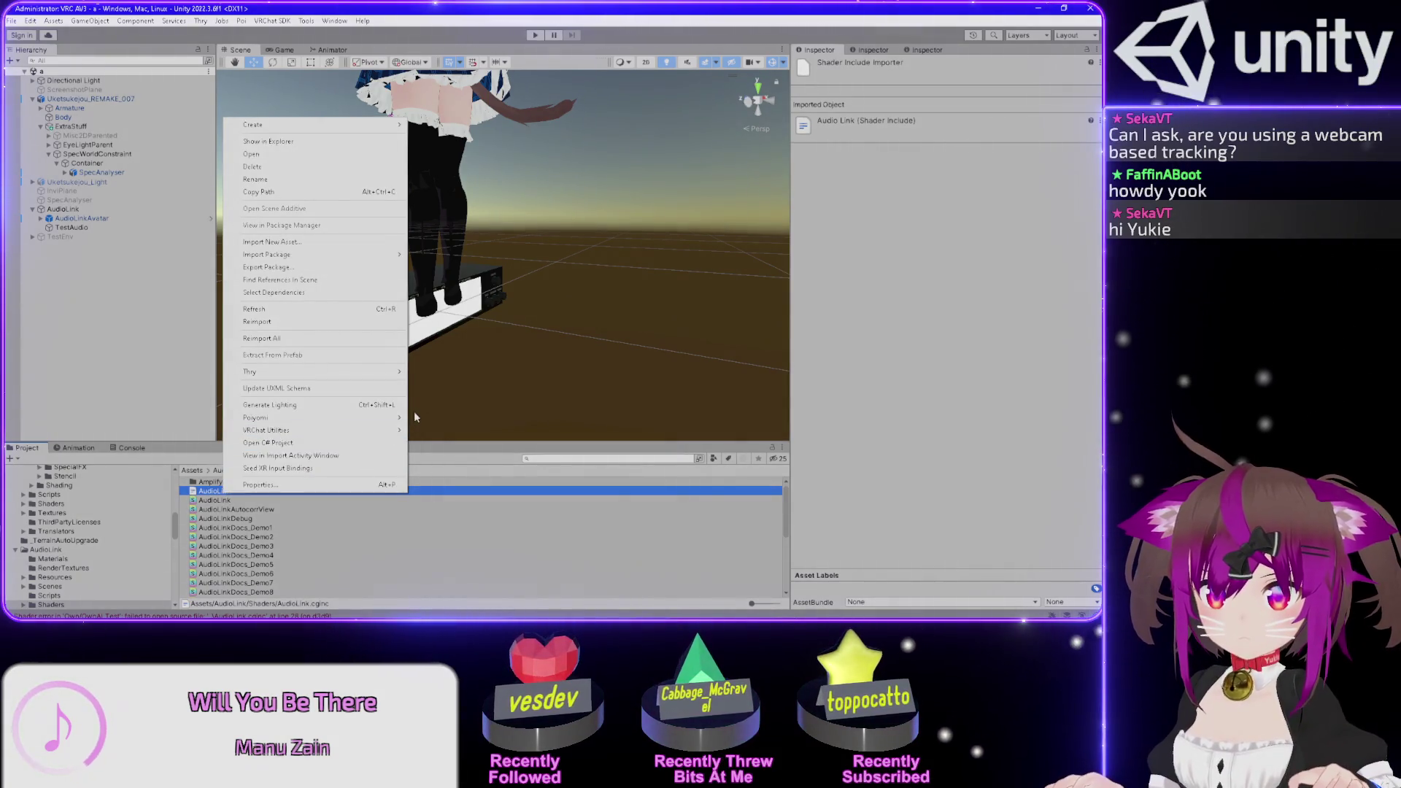
click(272, 324)
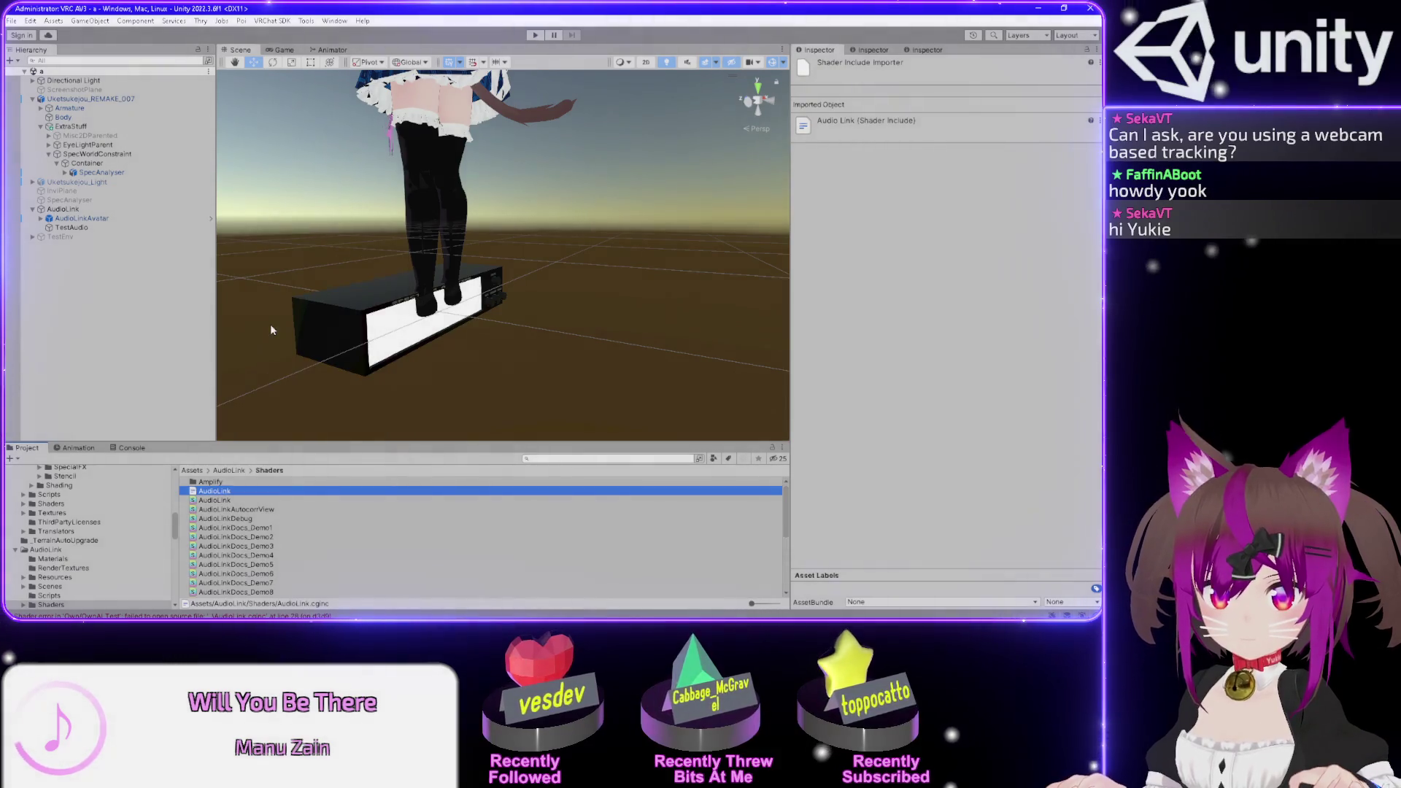
right_click(222, 501)
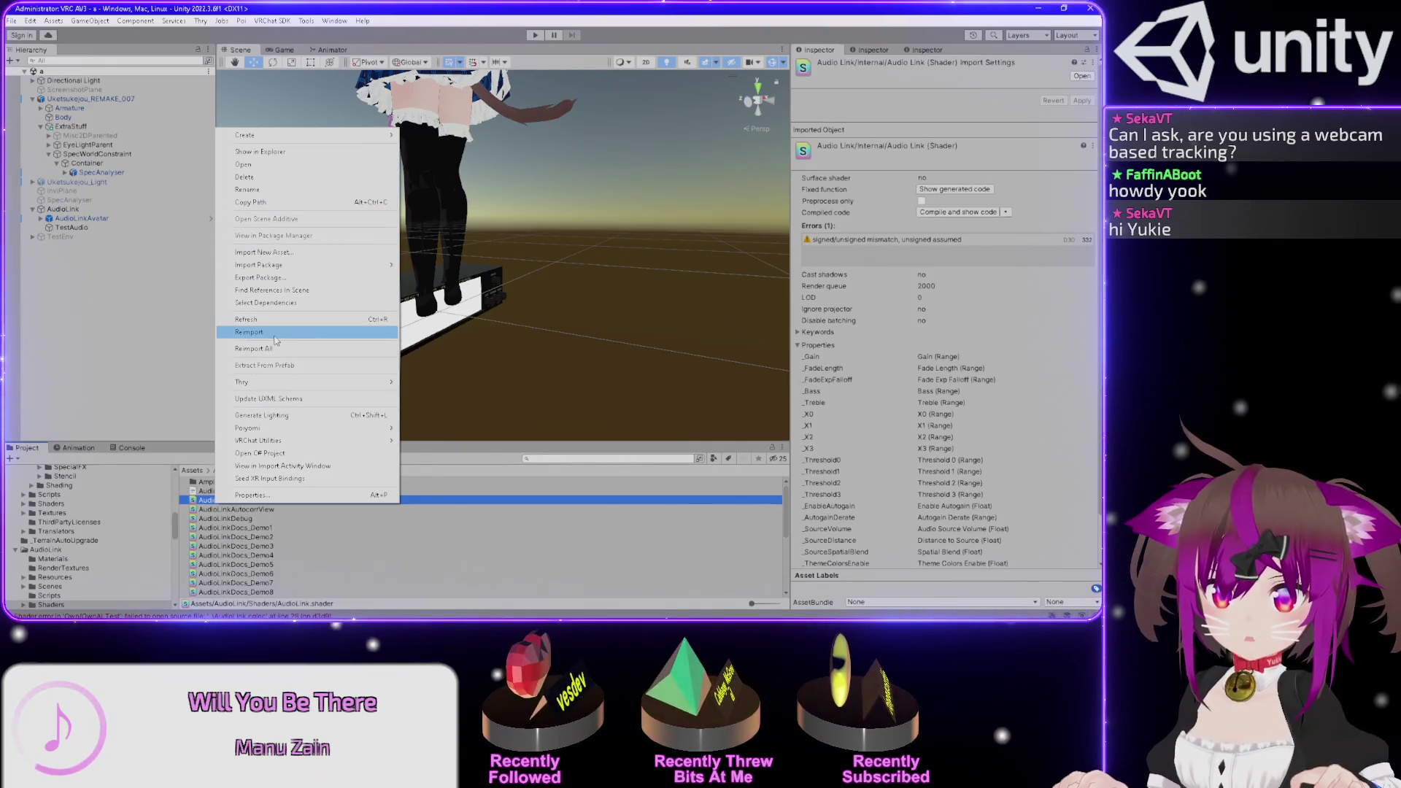
click(276, 332)
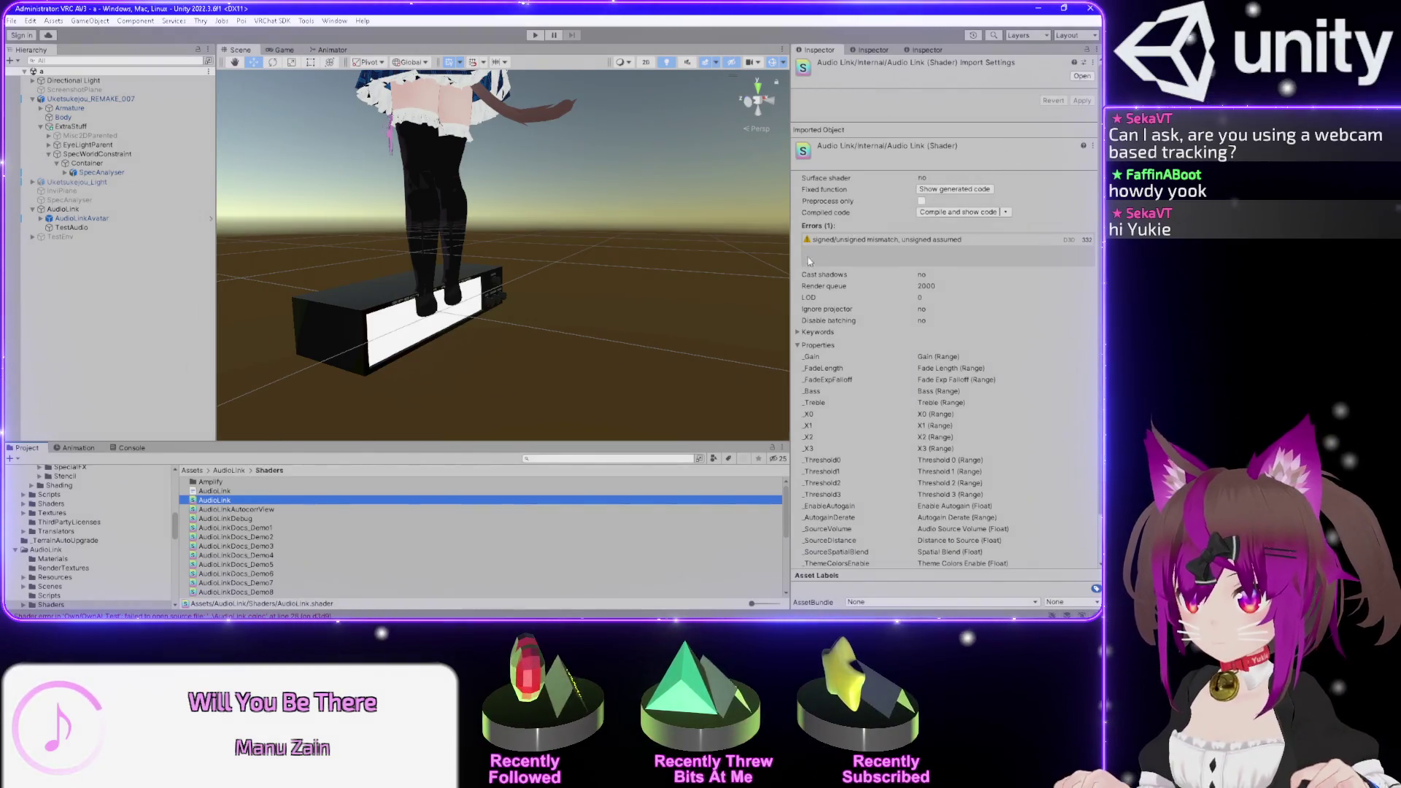
- Reimport the AudioLink include and shader again, glance into the Amplify subfolder, and return to the forum
right_click(219, 491)
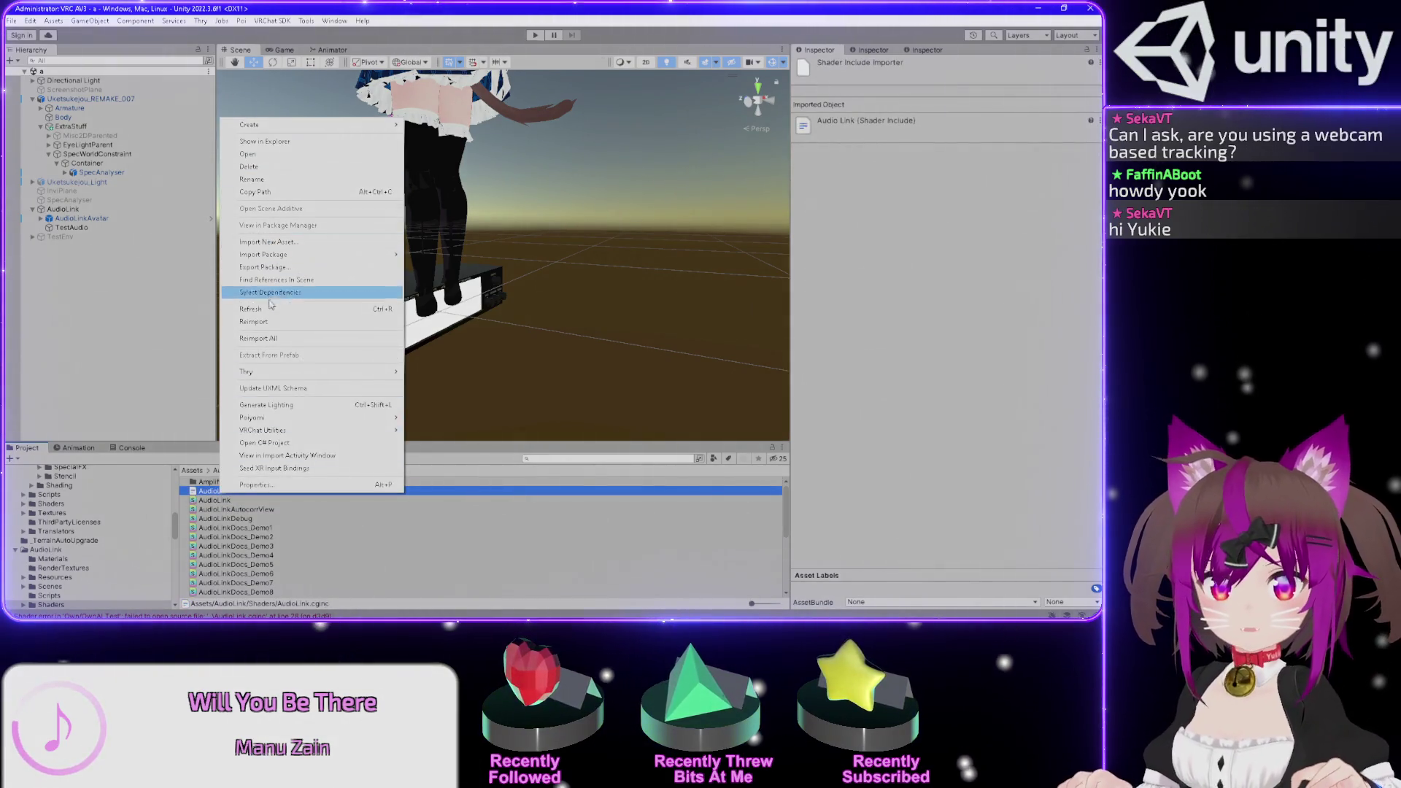
right_click(220, 497)
click(292, 305)
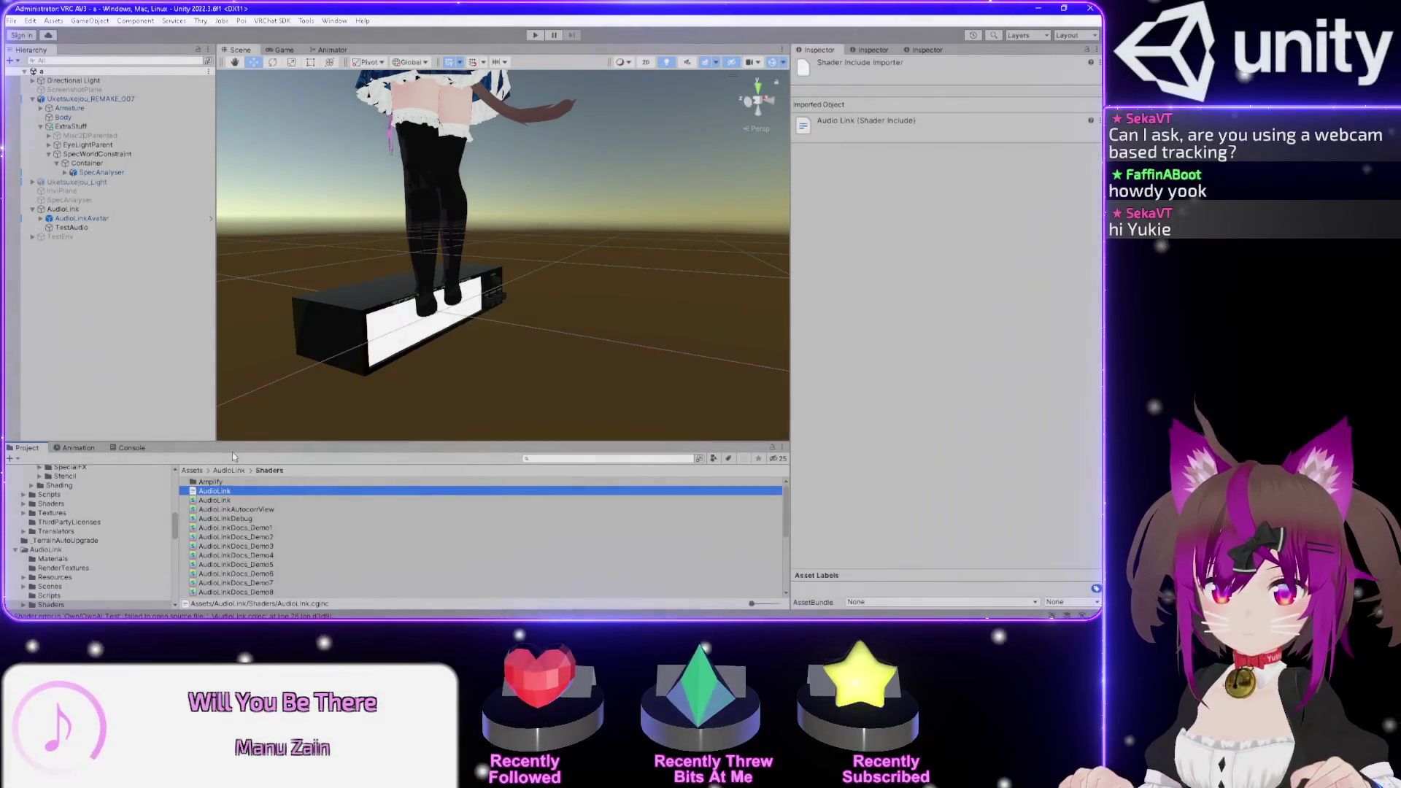
right_click(219, 491)
click(261, 325)
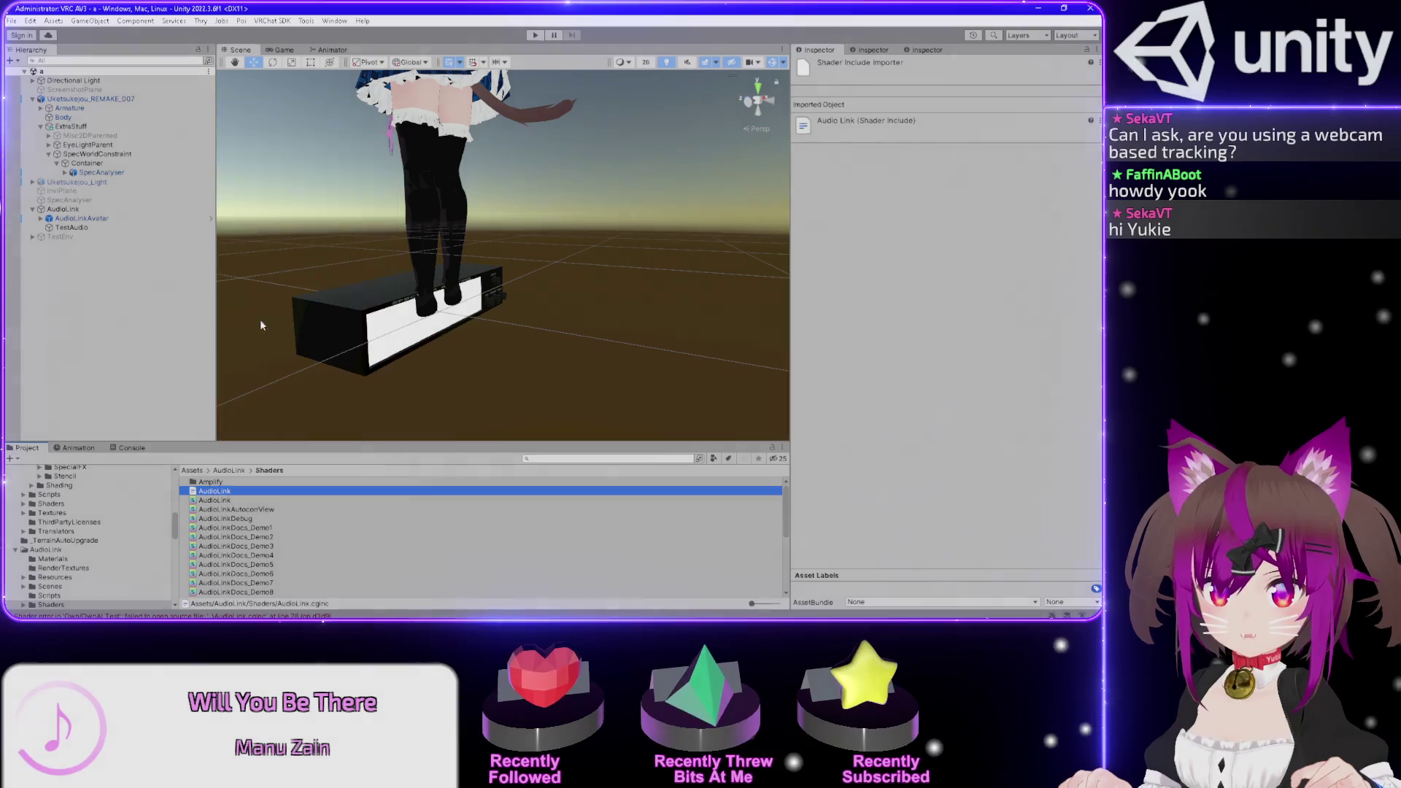
right_click(229, 490)
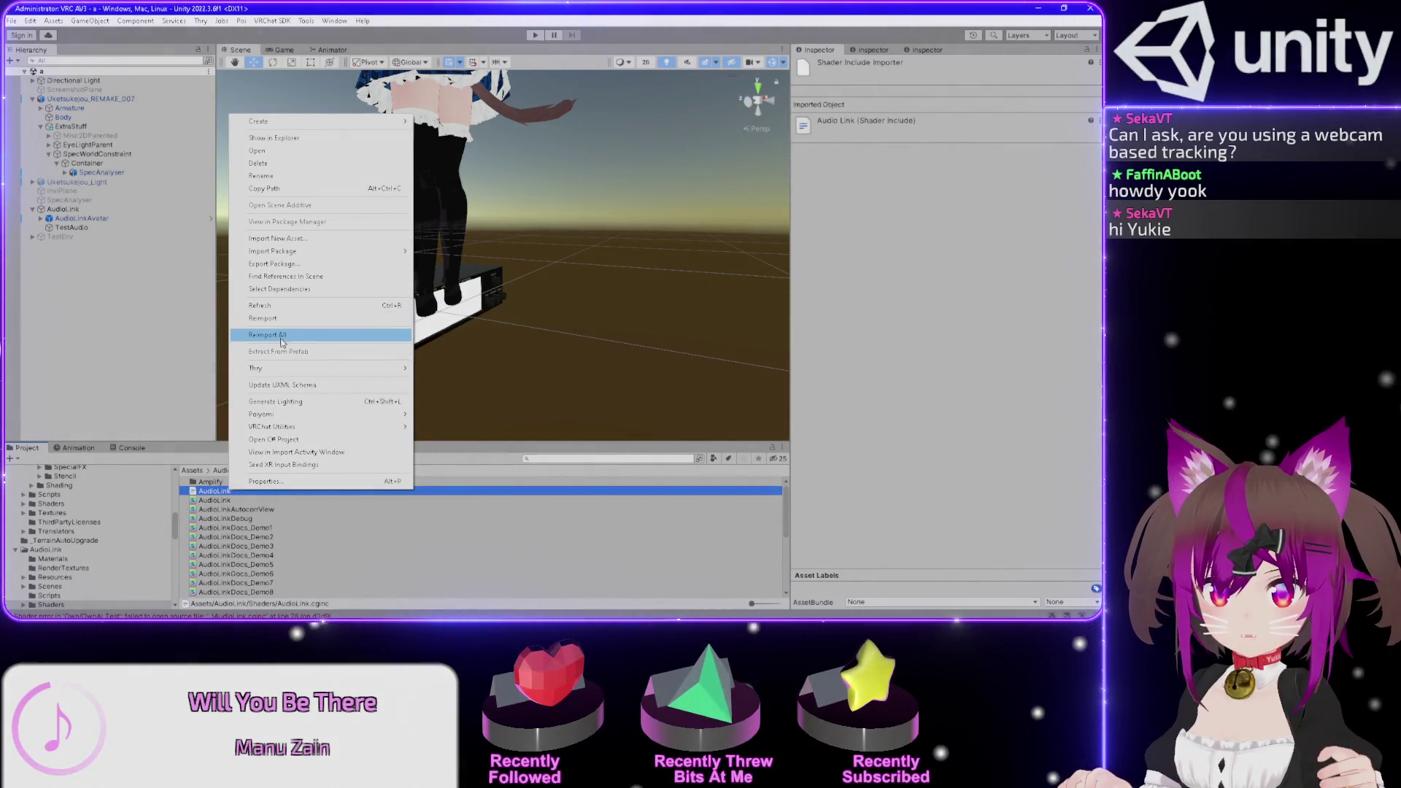
click(211, 510)
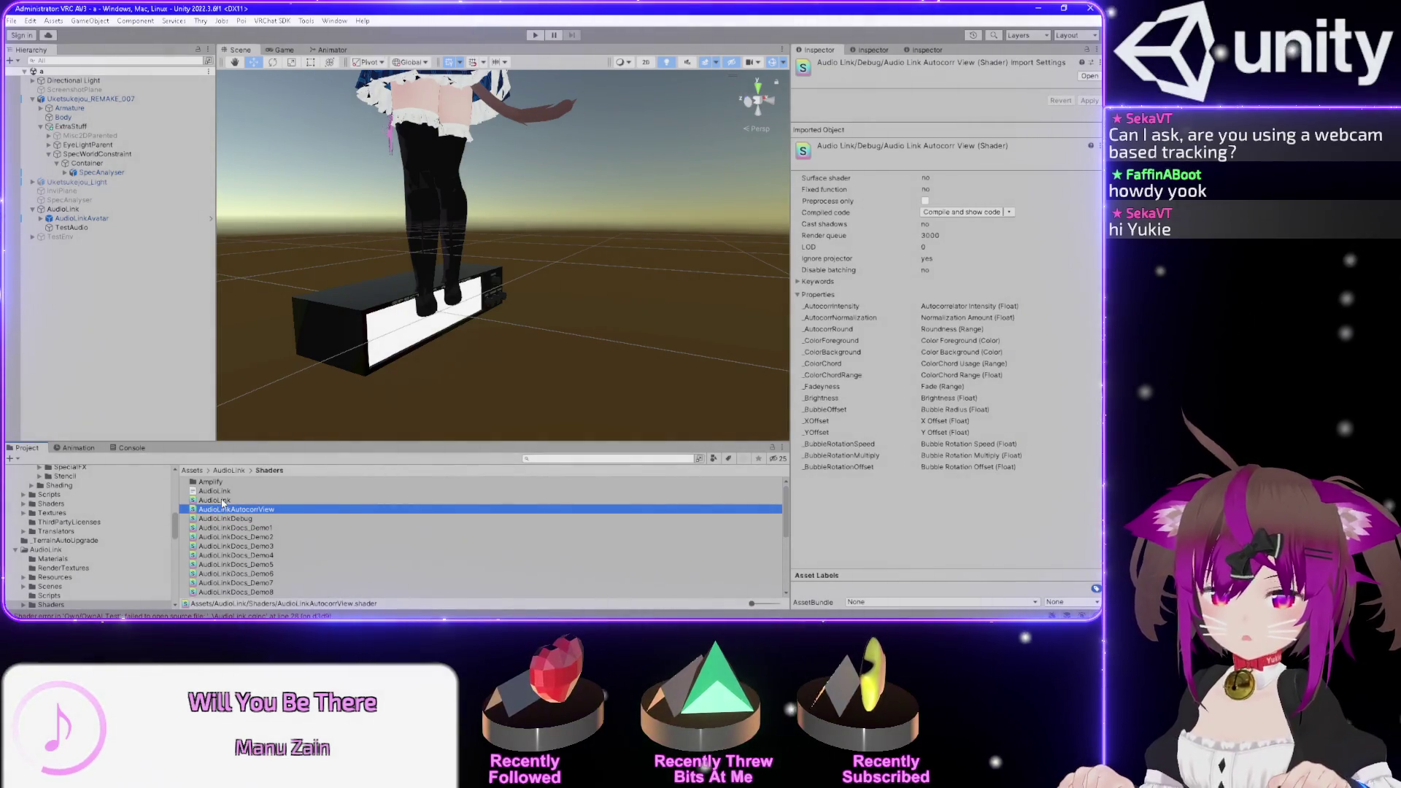
right_click(223, 501)
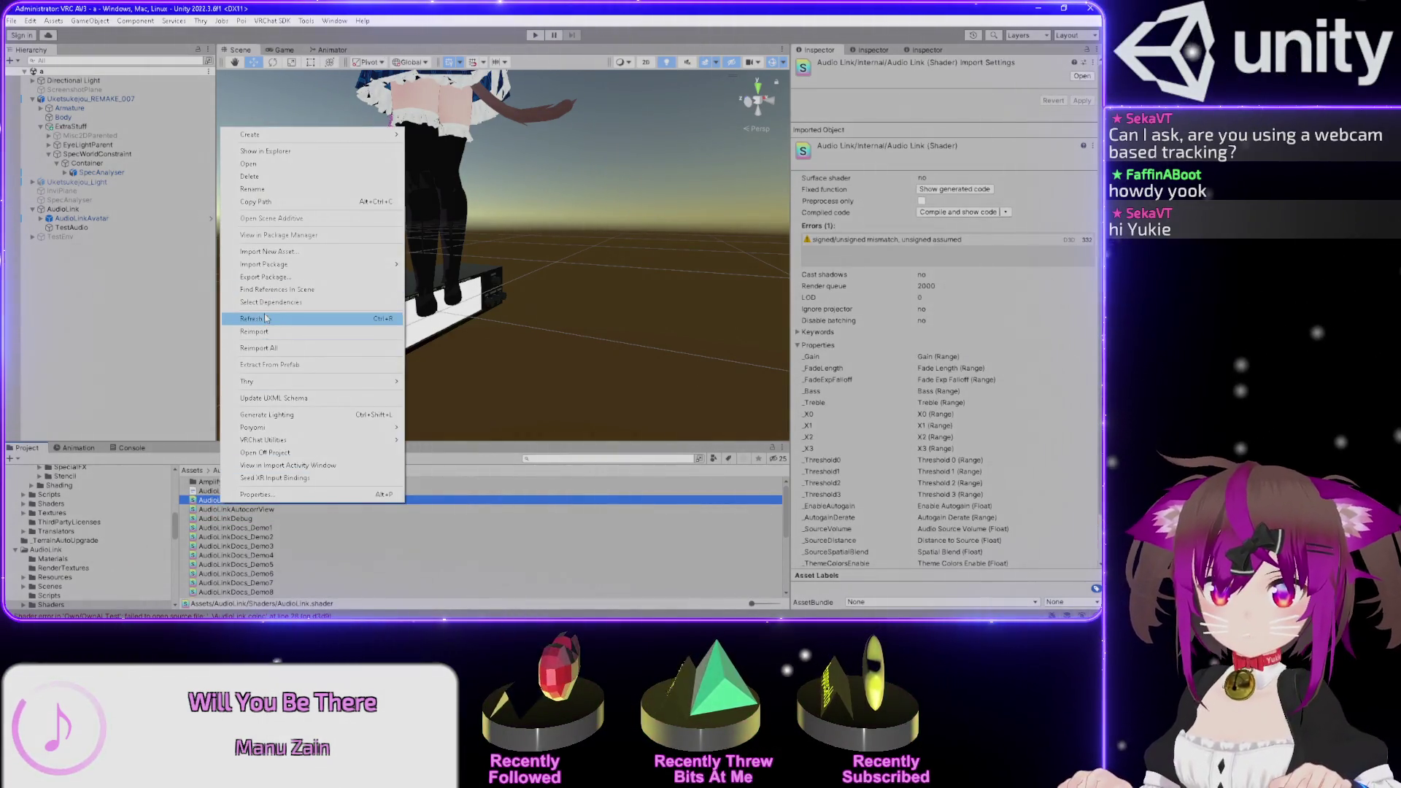
click(254, 331)
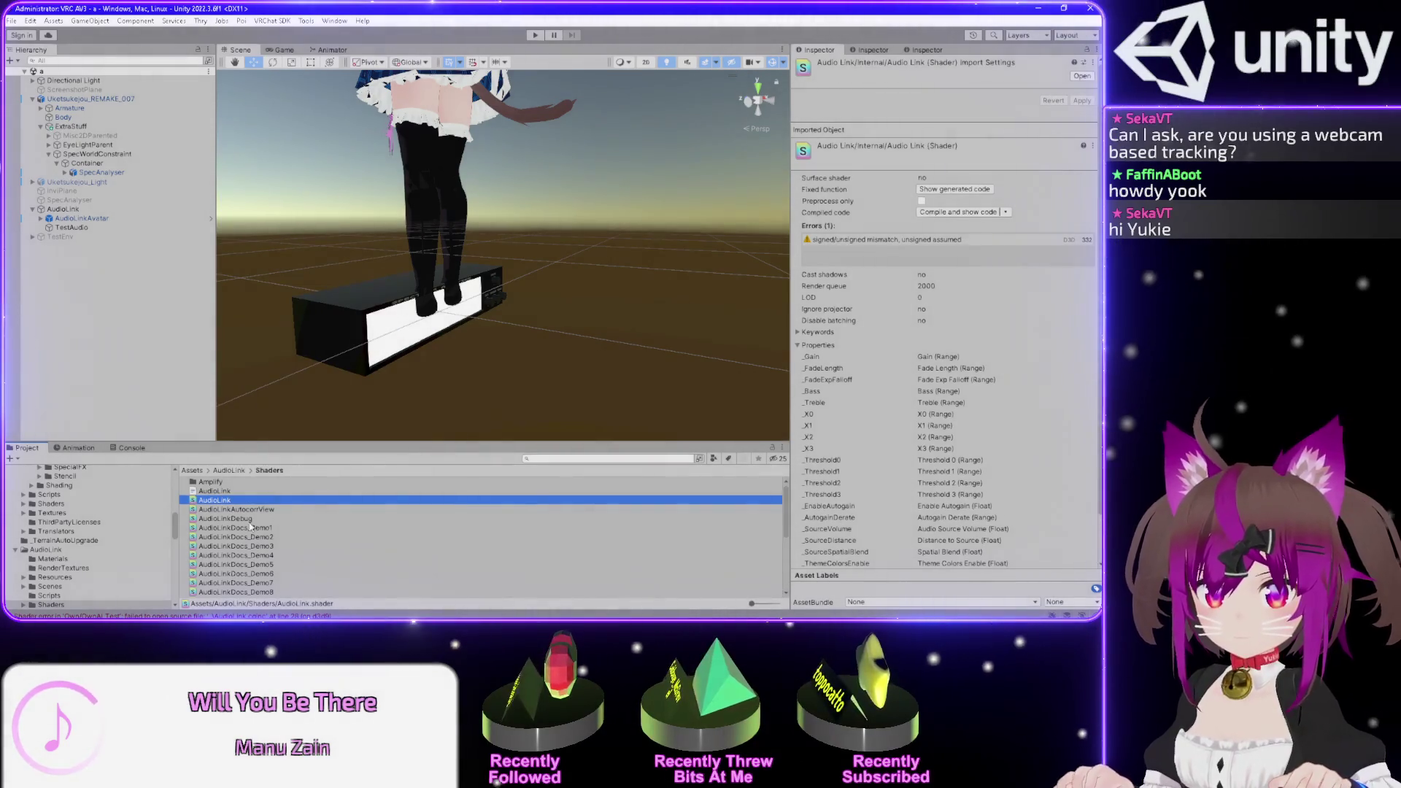
double_click(217, 484)
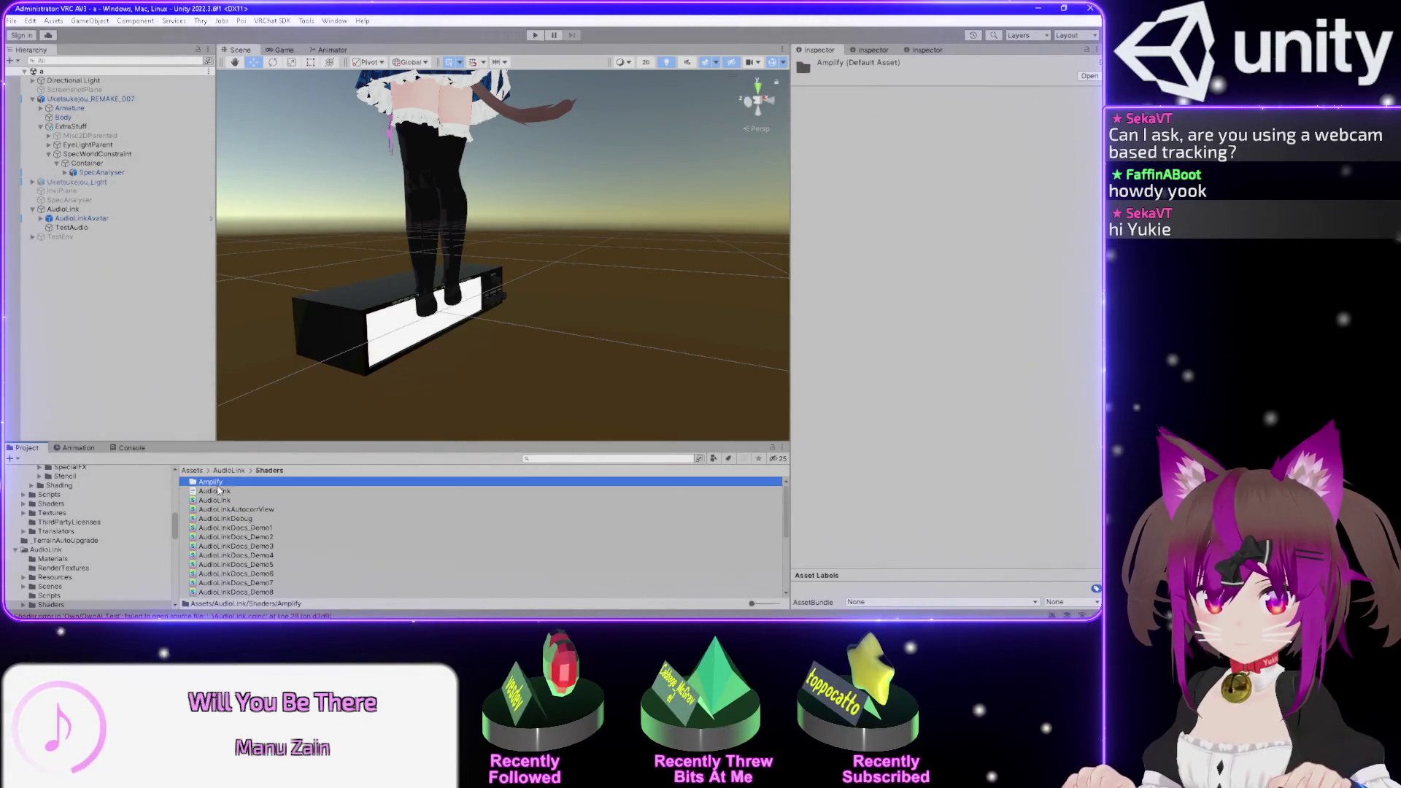
click(51, 596)
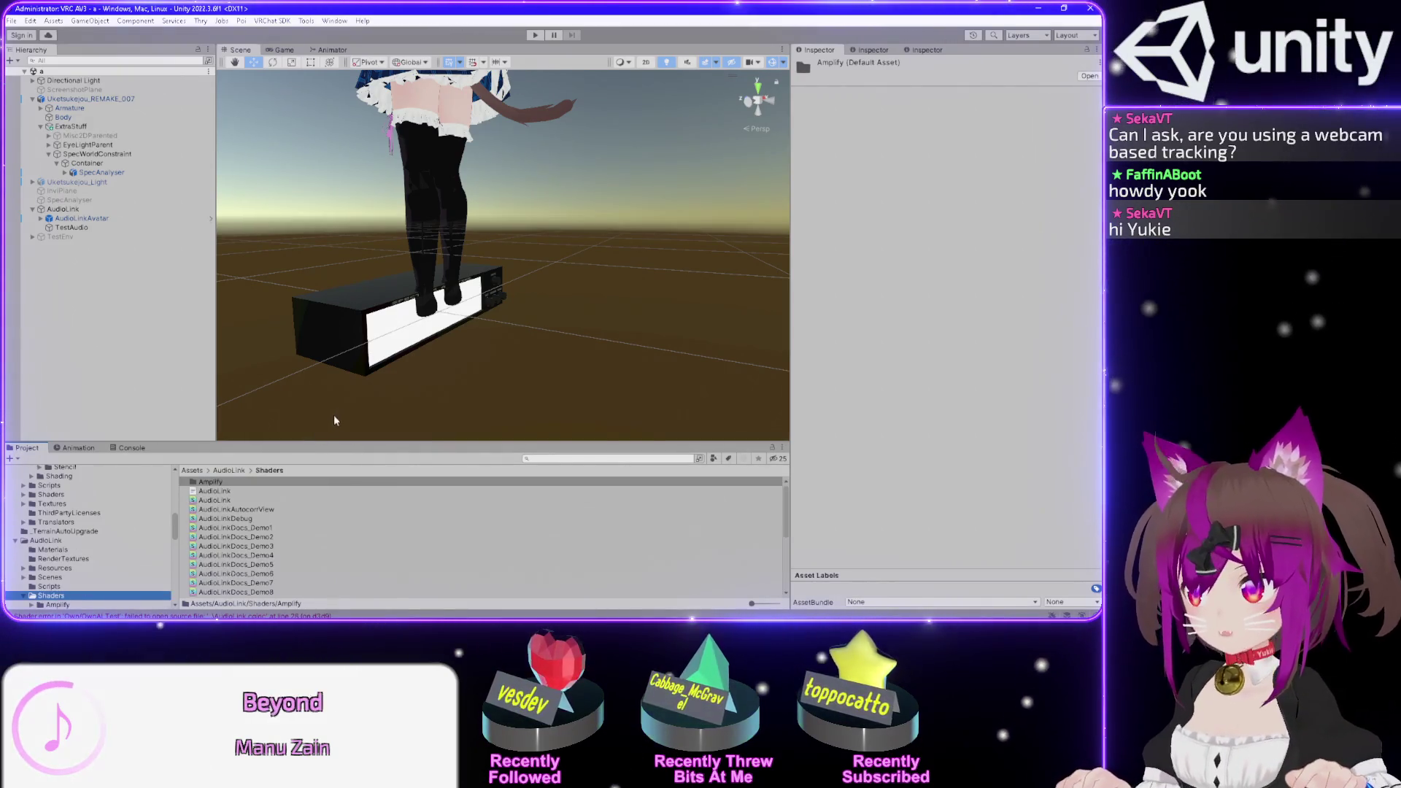
key(alt+Tab)
- Scroll the thread, highlighting the Assets/FastNoiseLite and Extra/ColorUtil.cginc include paths in the post
scroll(408, 422, down, 4)
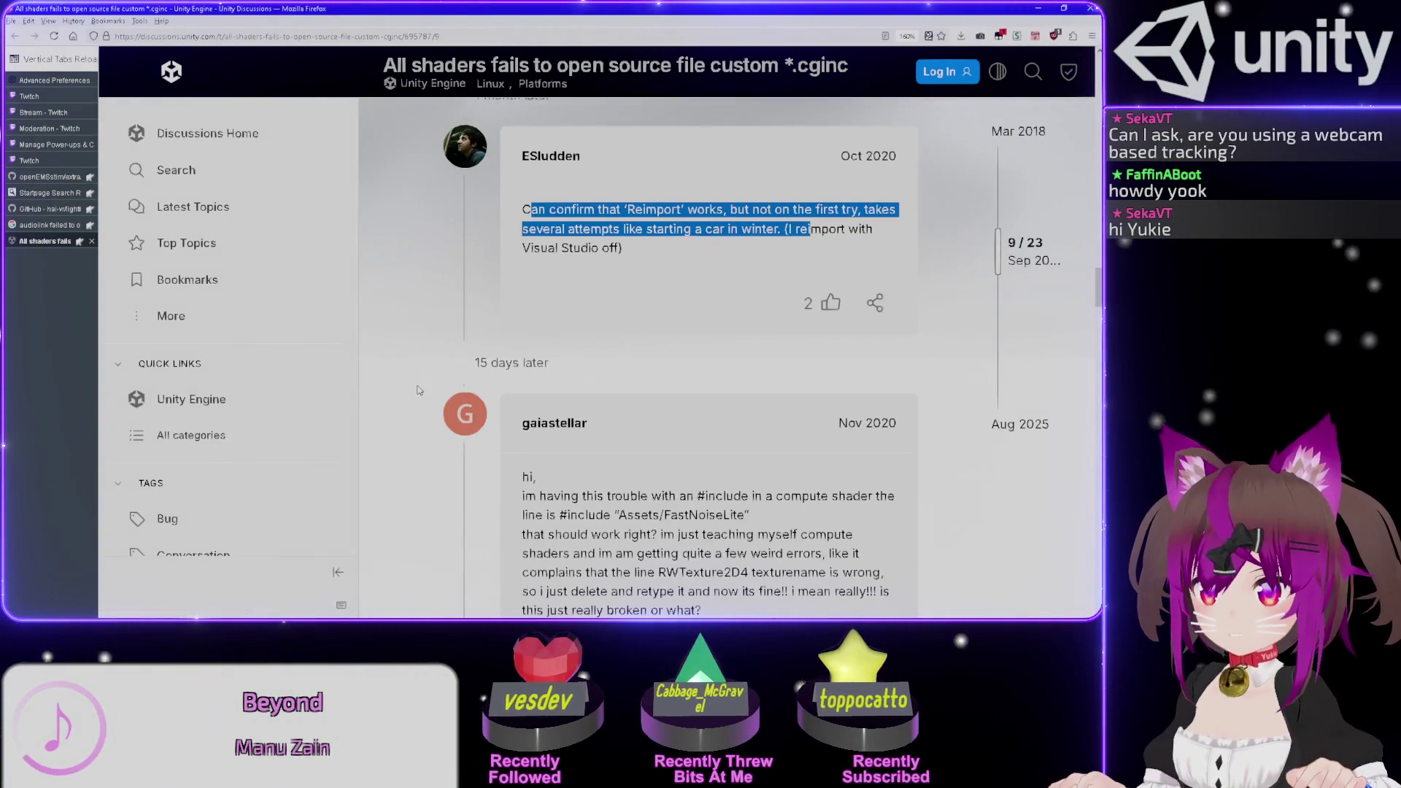
scroll(420, 390, down, 4)
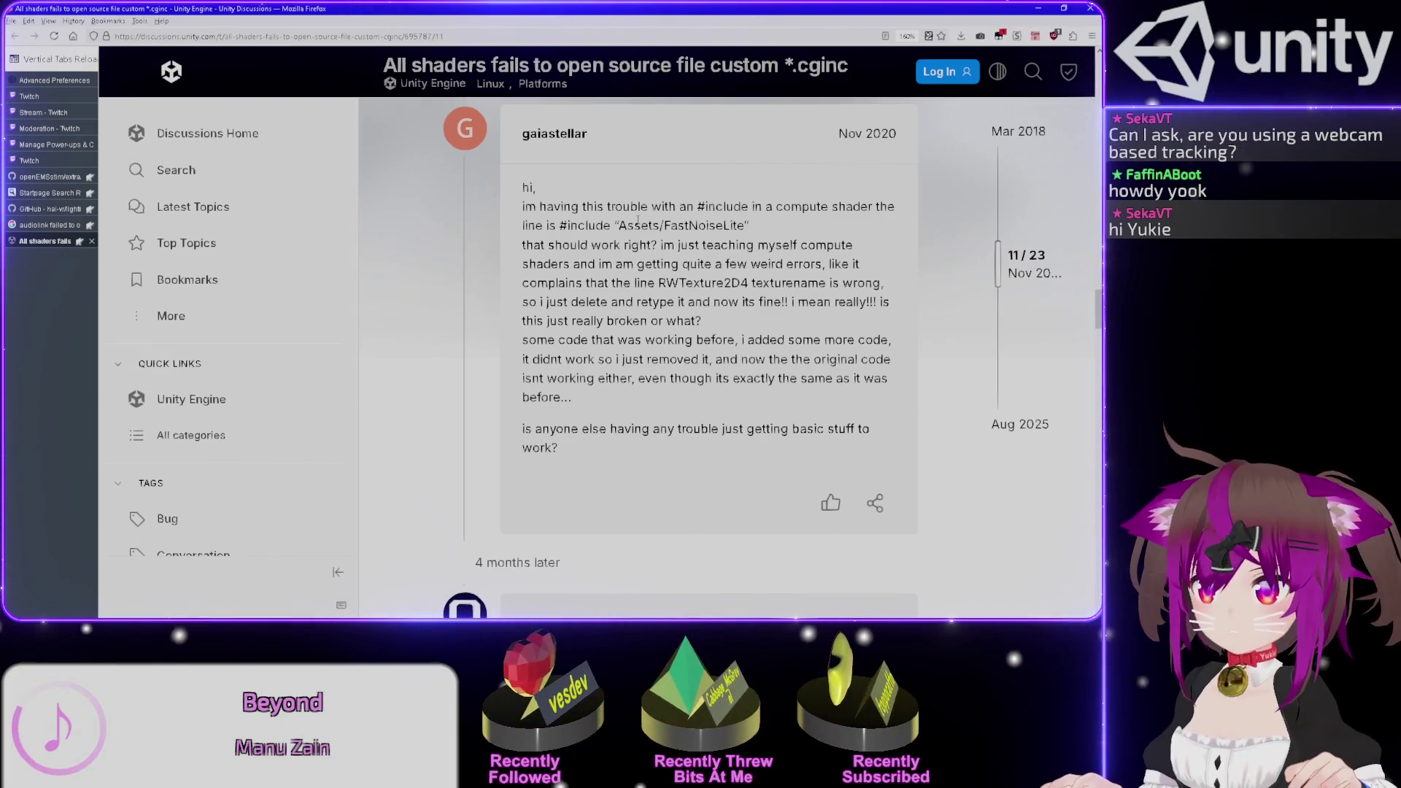
drag(619, 226, 745, 226)
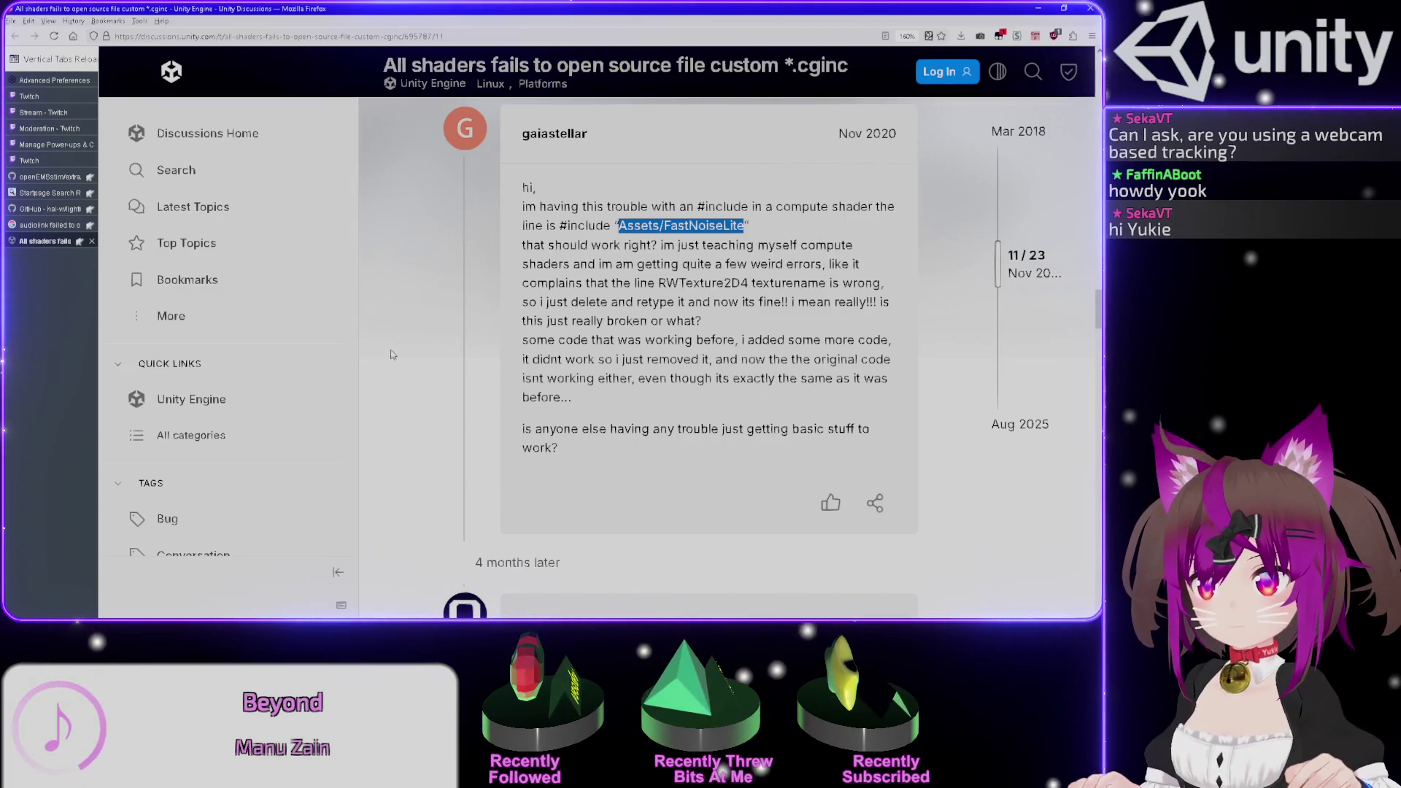
scroll(391, 355, down, 6)
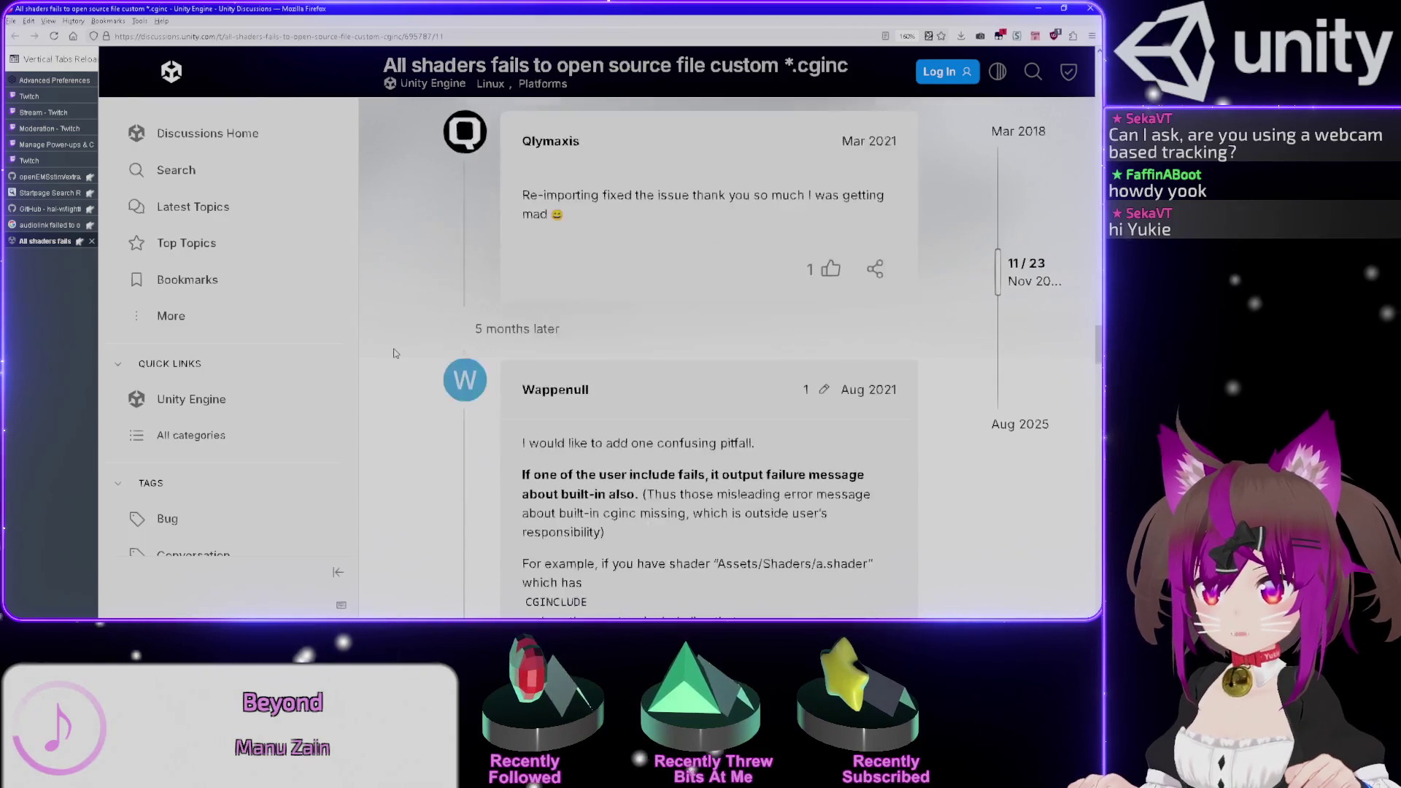
scroll(396, 352, down, 3)
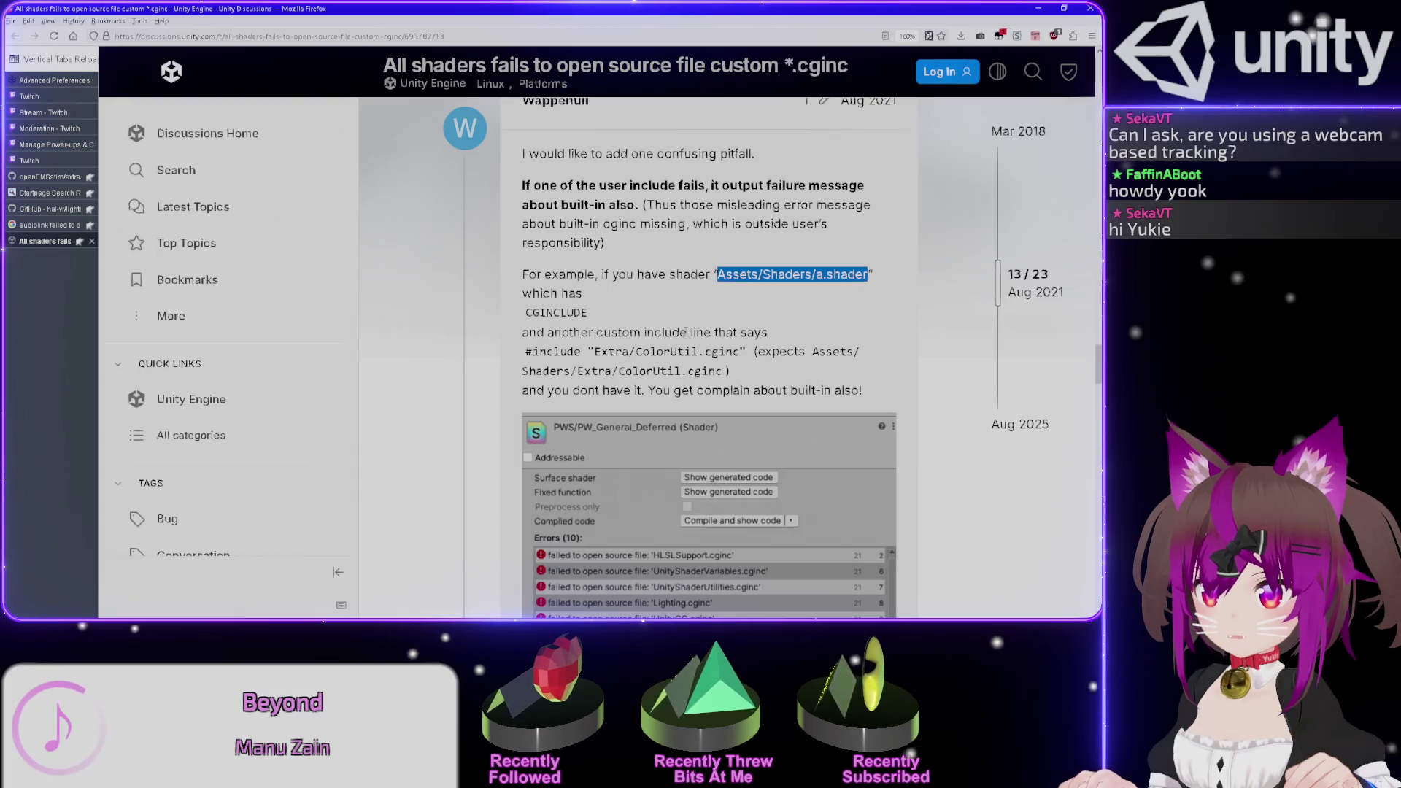
drag(595, 352, 739, 352)
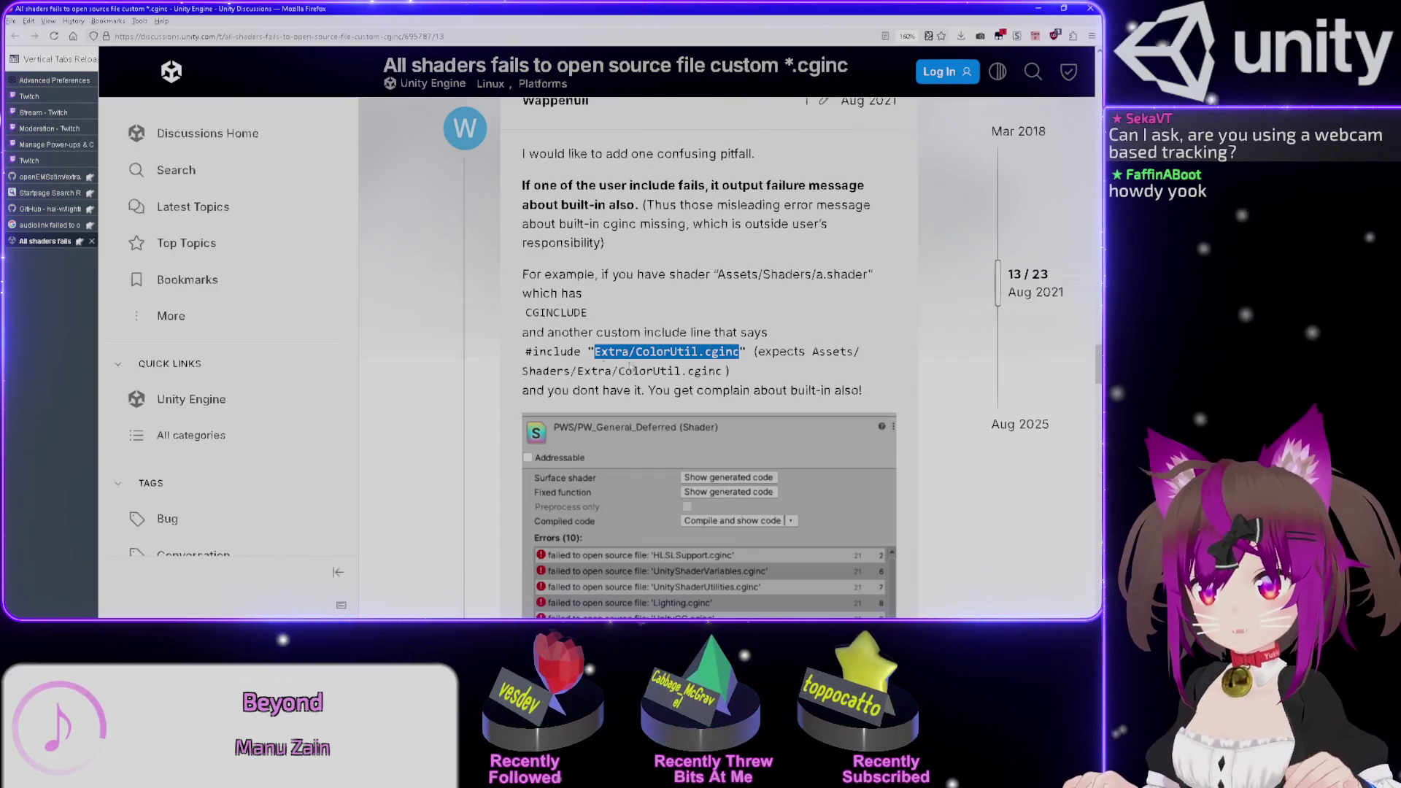
- Compare the example's Assets/Shaders/a.shader location with the Extra/ColorUtil.cginc include, then return to OwnALTest.shader
mouse_move(813, 352)
mouse_down()
mouse_move(857, 352)
mouse_move(642, 353)
mouse_move(576, 371)
mouse_up()
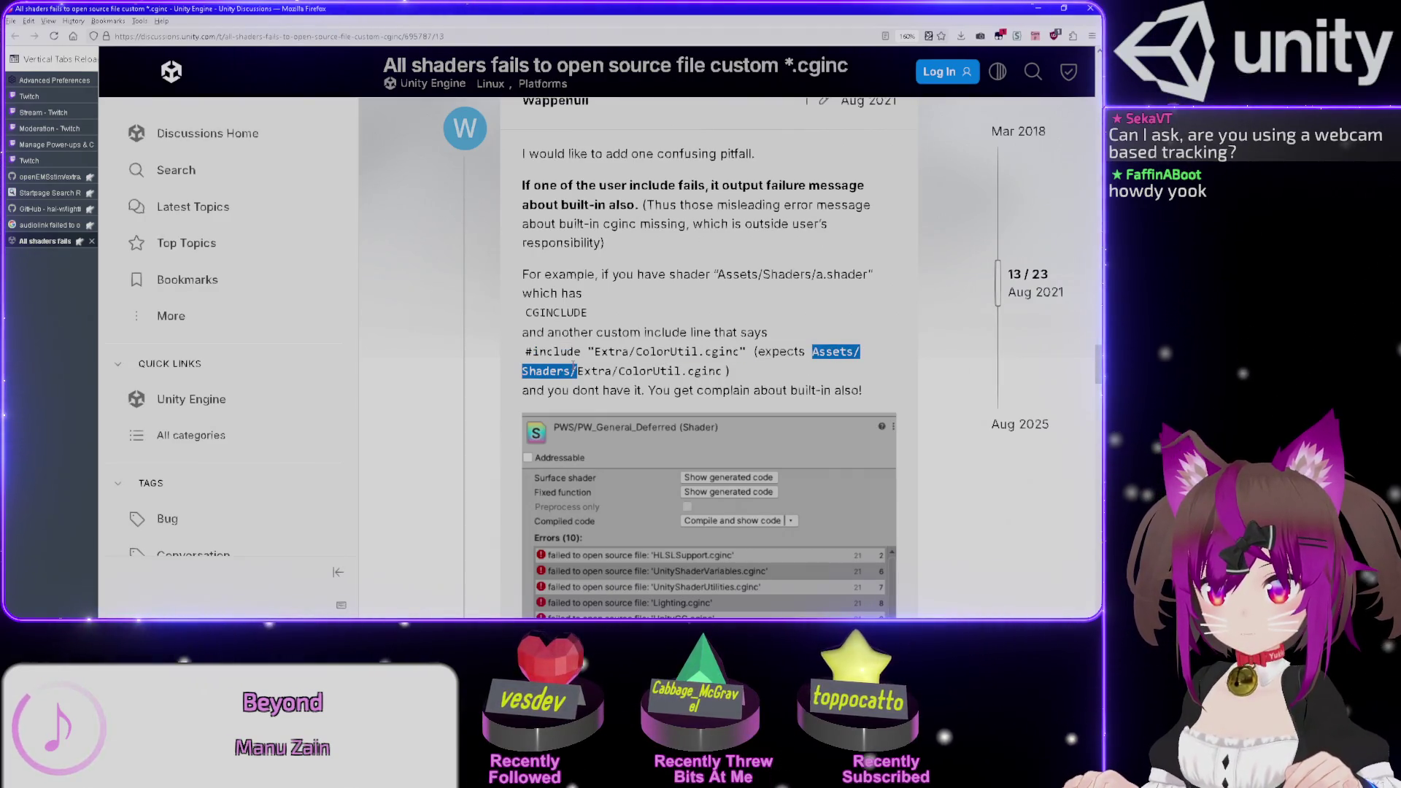
drag(596, 352, 698, 351)
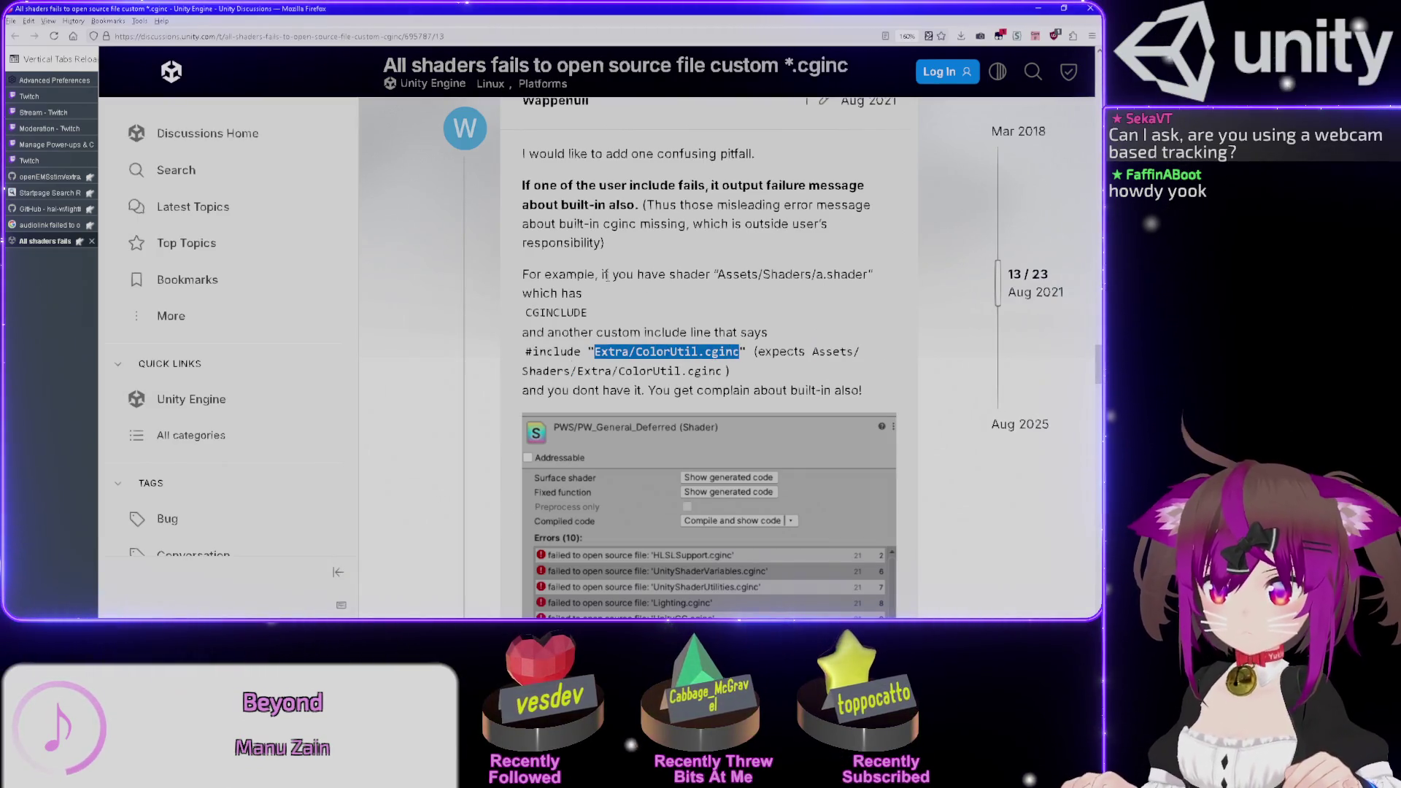
drag(717, 275, 811, 274)
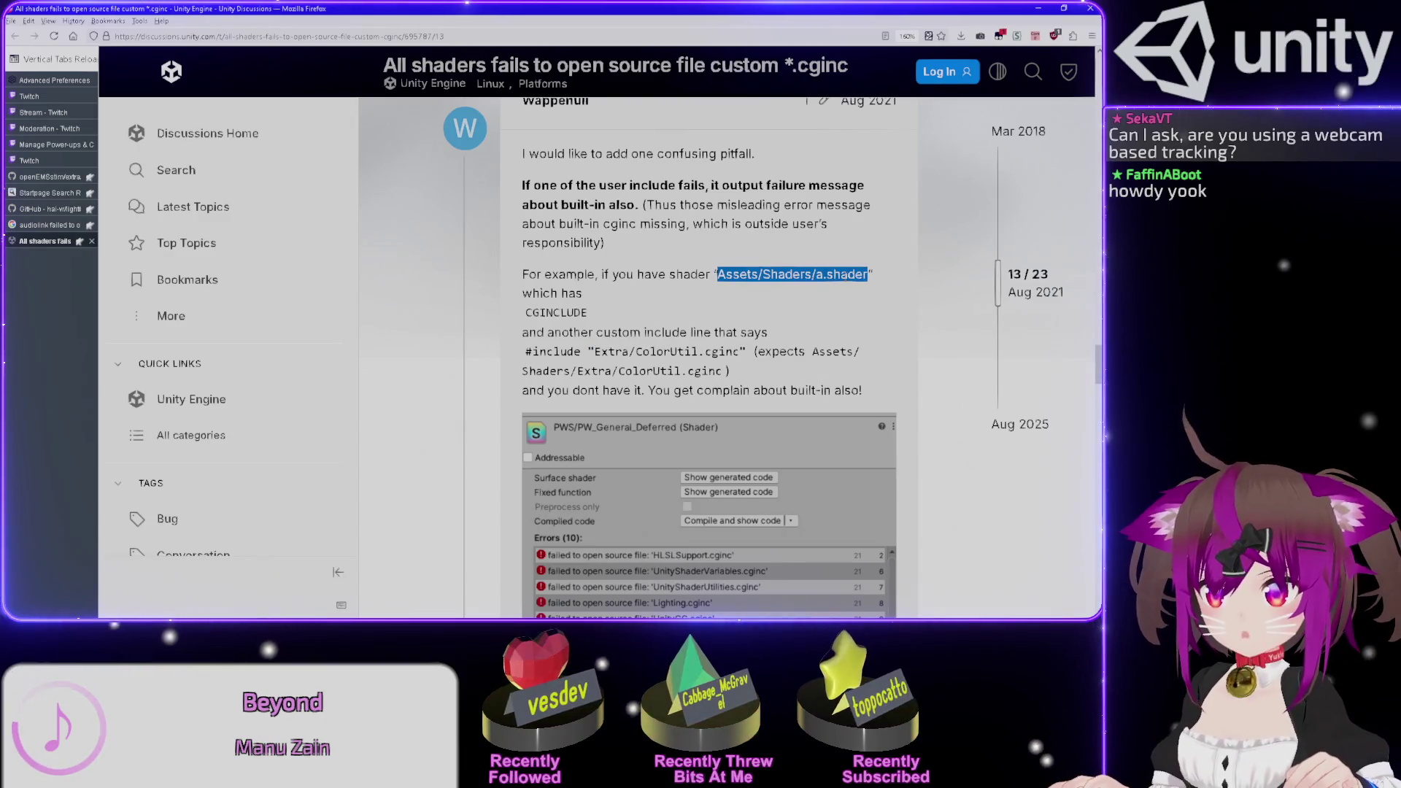
click(868, 274)
drag(869, 274, 816, 275)
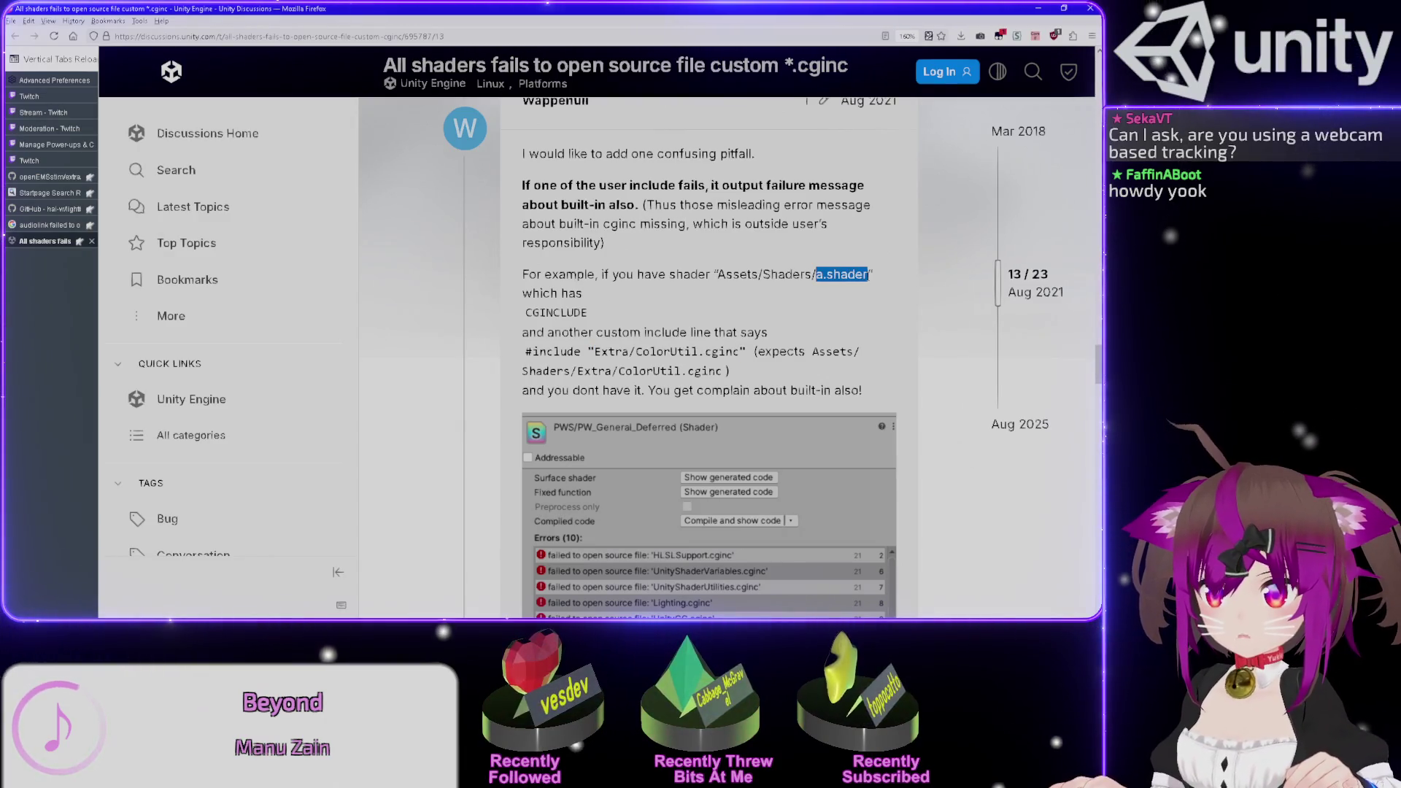
drag(596, 352, 719, 349)
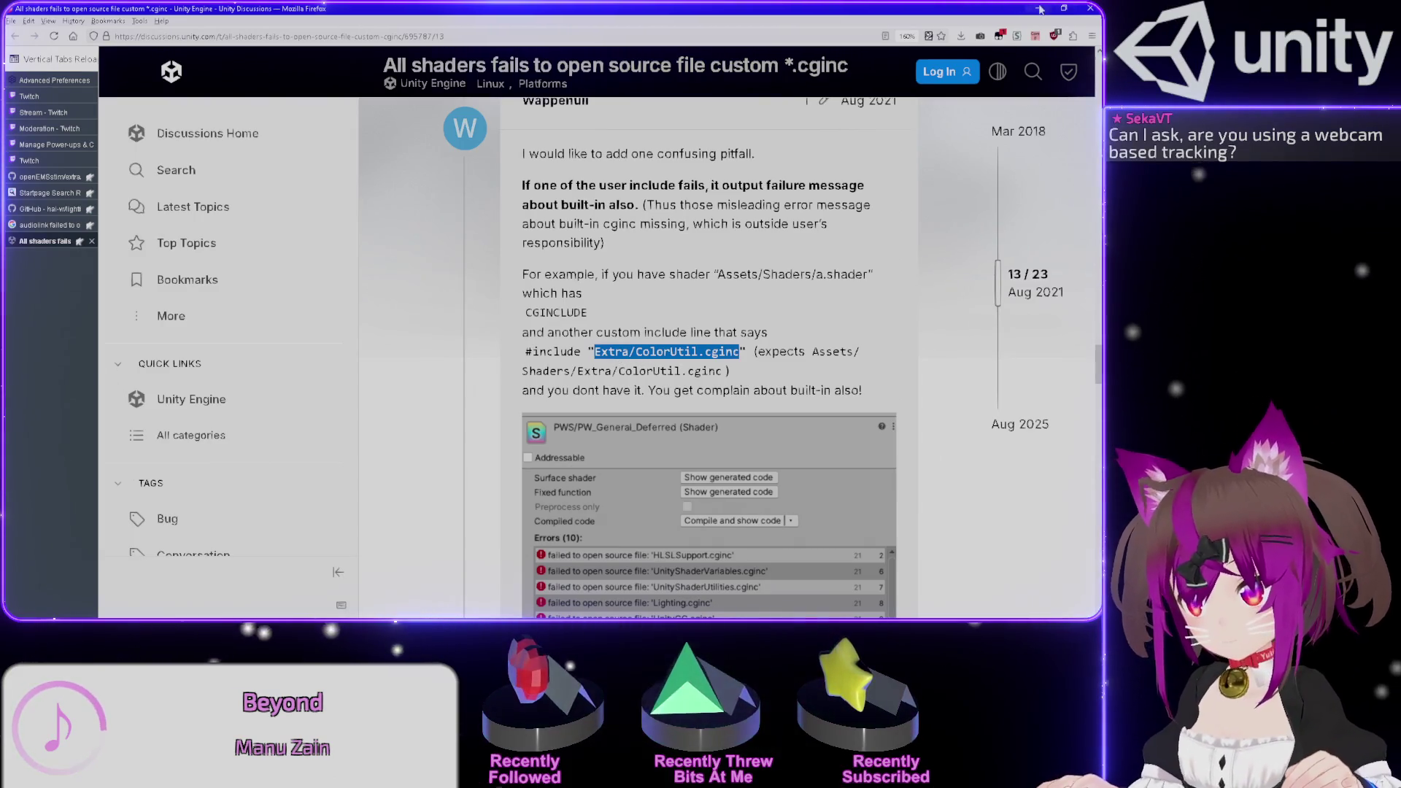
click(1038, 9)
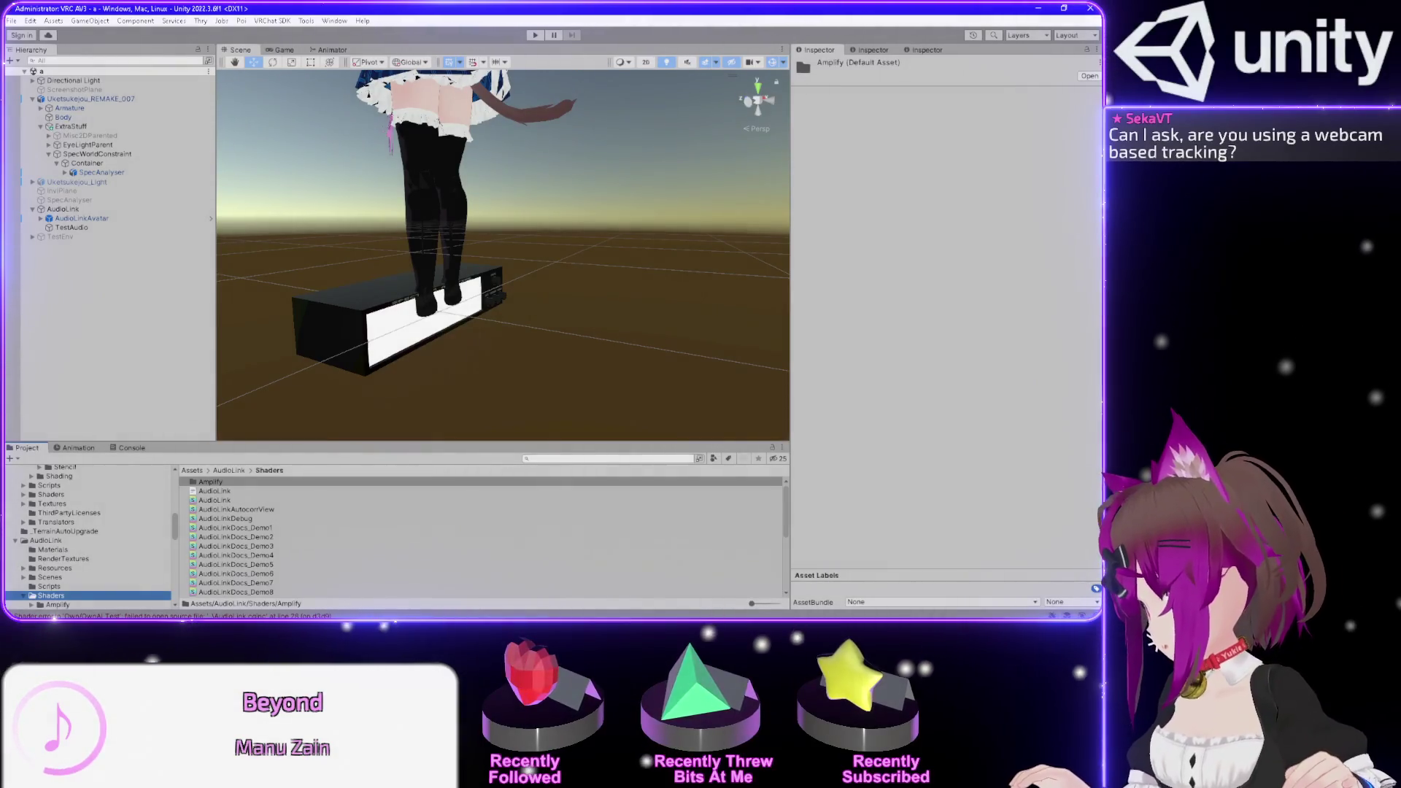
key(alt+Tab)
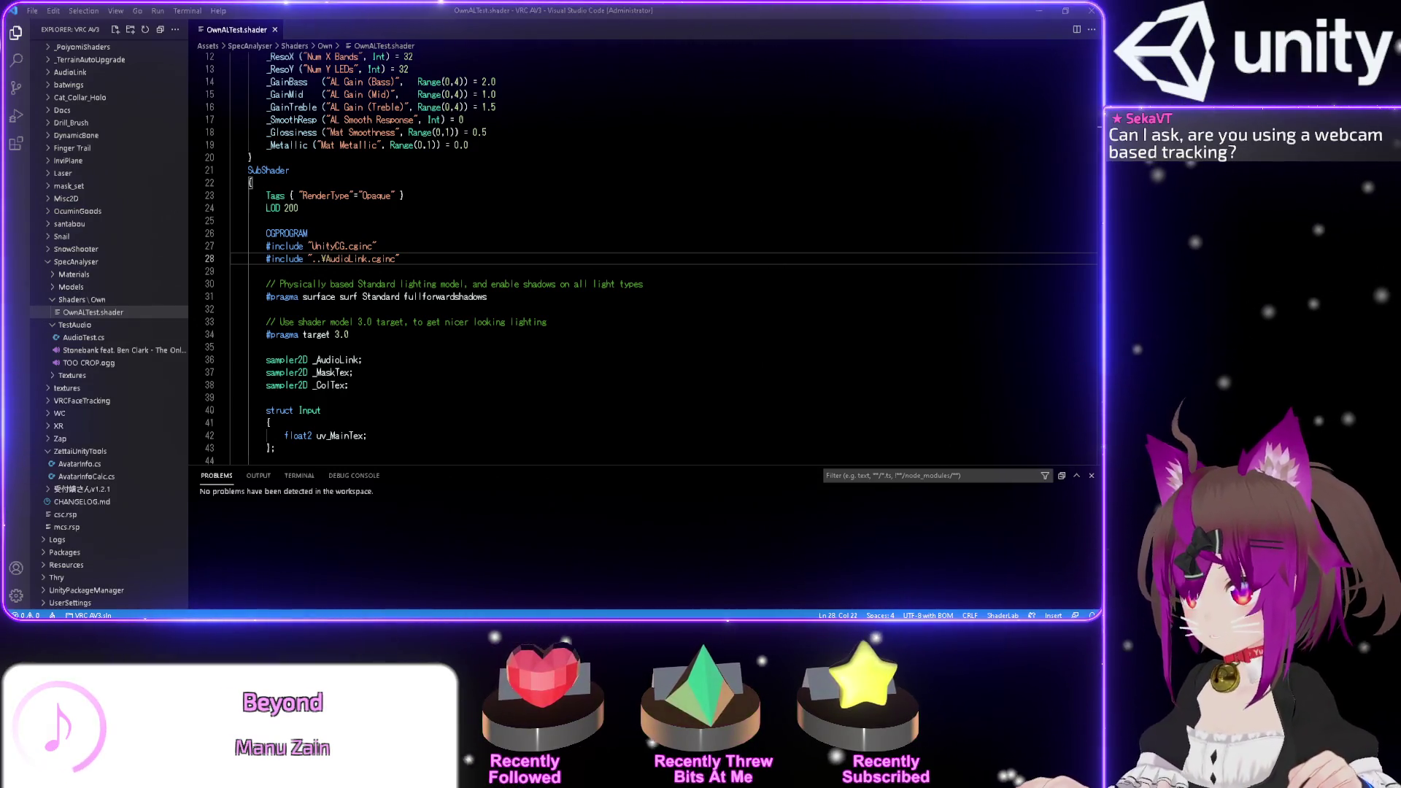
- In File Explorer, trace from AudioLink's Shaders folder up to Assets and into SpecAnalyser\Shaders\Own
key(alt+Tab)
drag(964, 131, 710, 79)
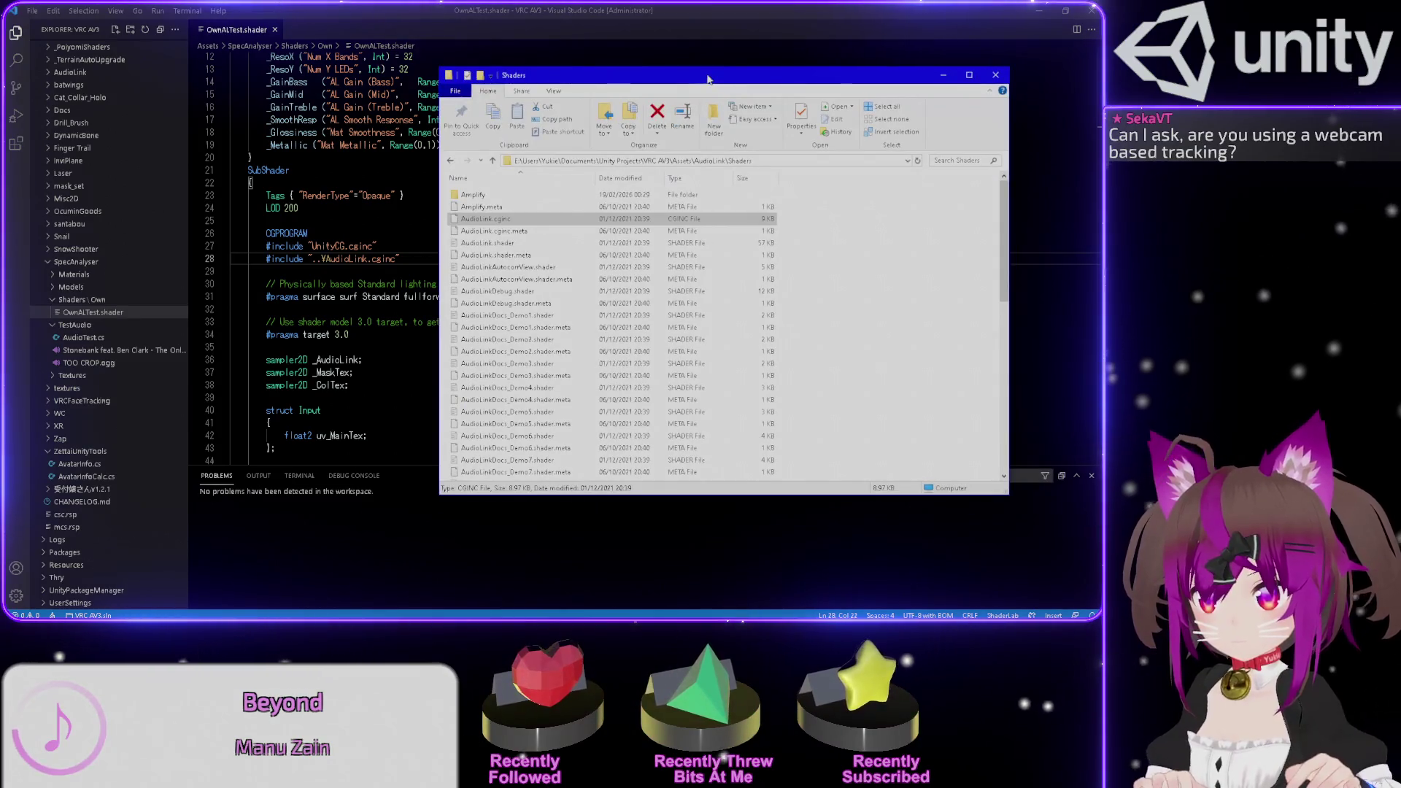
click(886, 295)
key(alt+Up)
key(alt+Up)
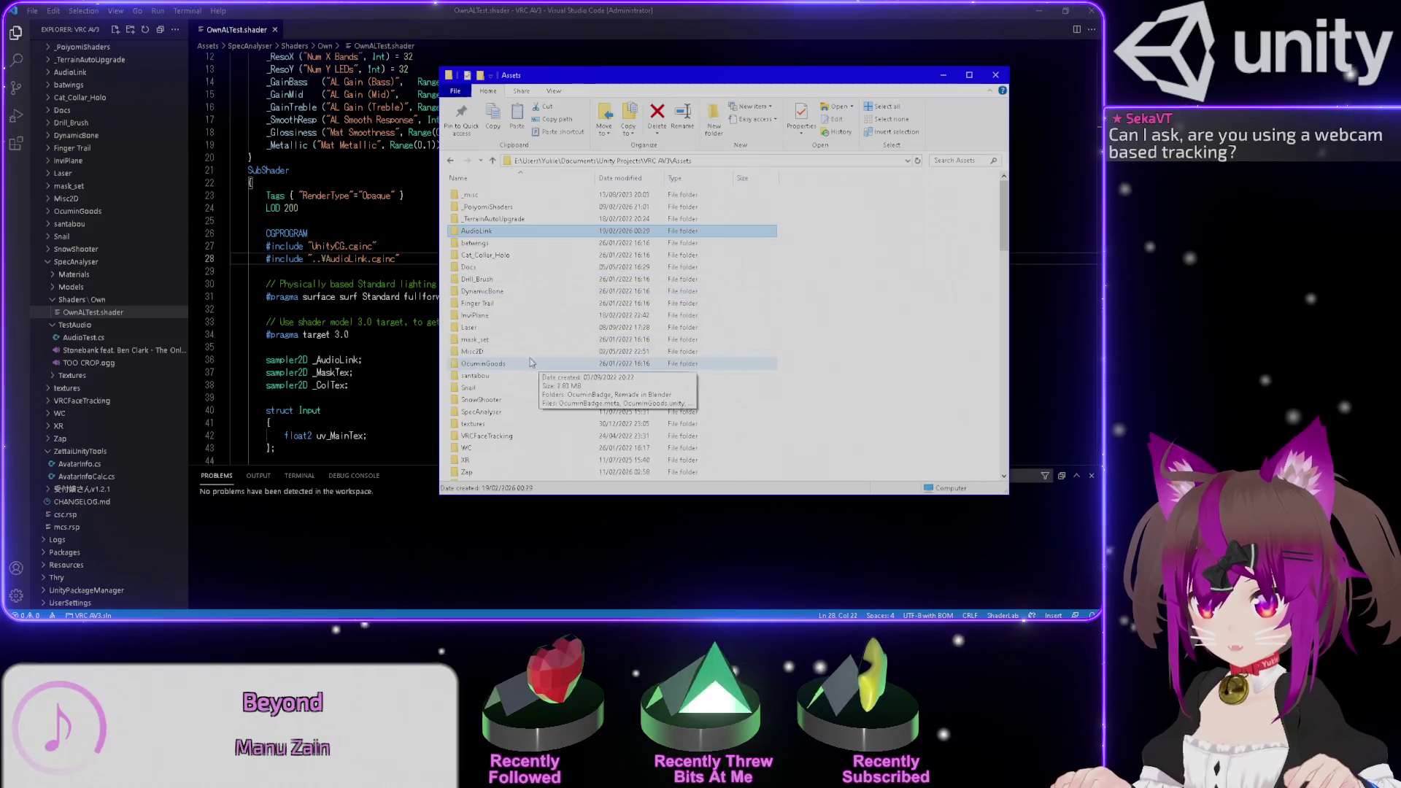
scroll(485, 368, down, 1)
click(484, 379)
double_click(485, 378)
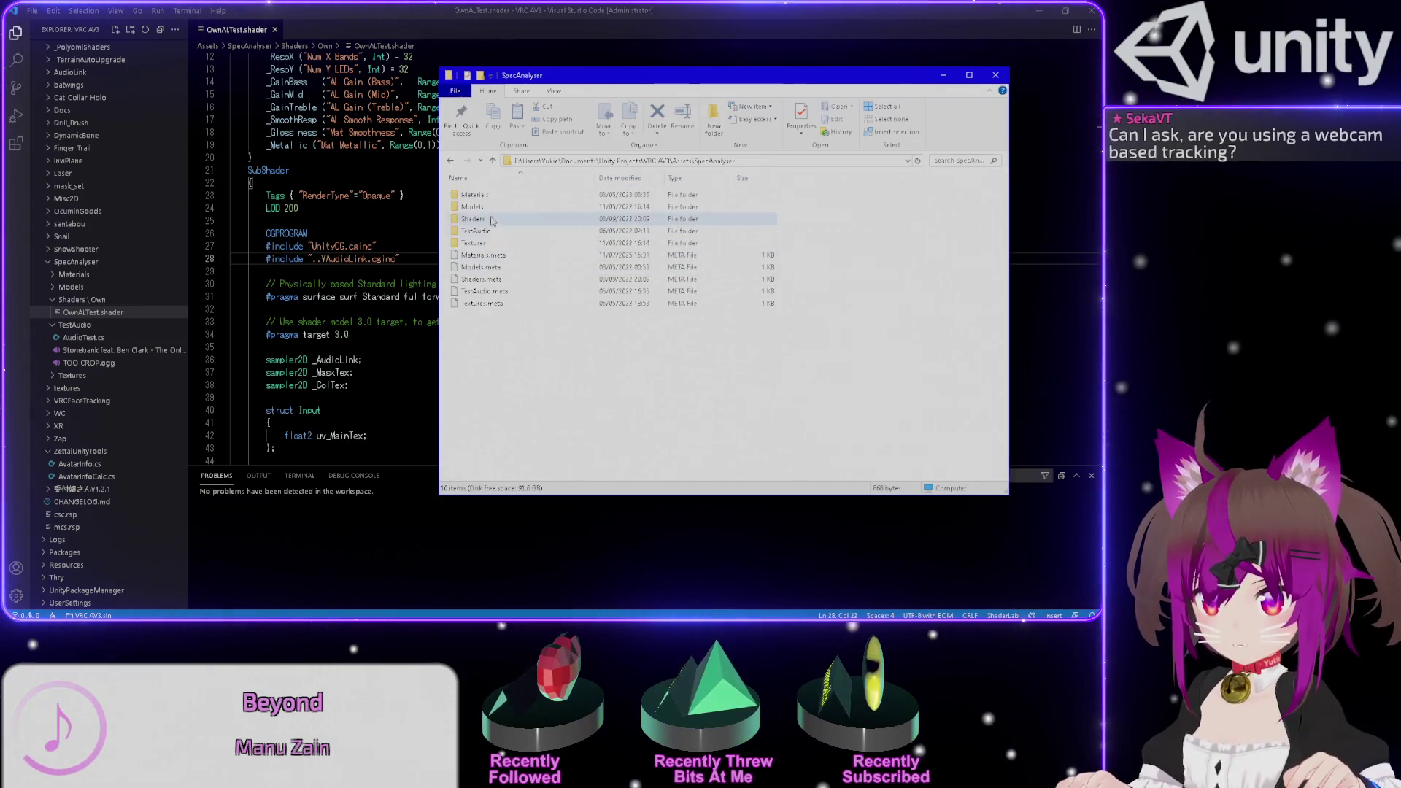
double_click(504, 220)
double_click(467, 194)
drag(565, 88, 593, 133)
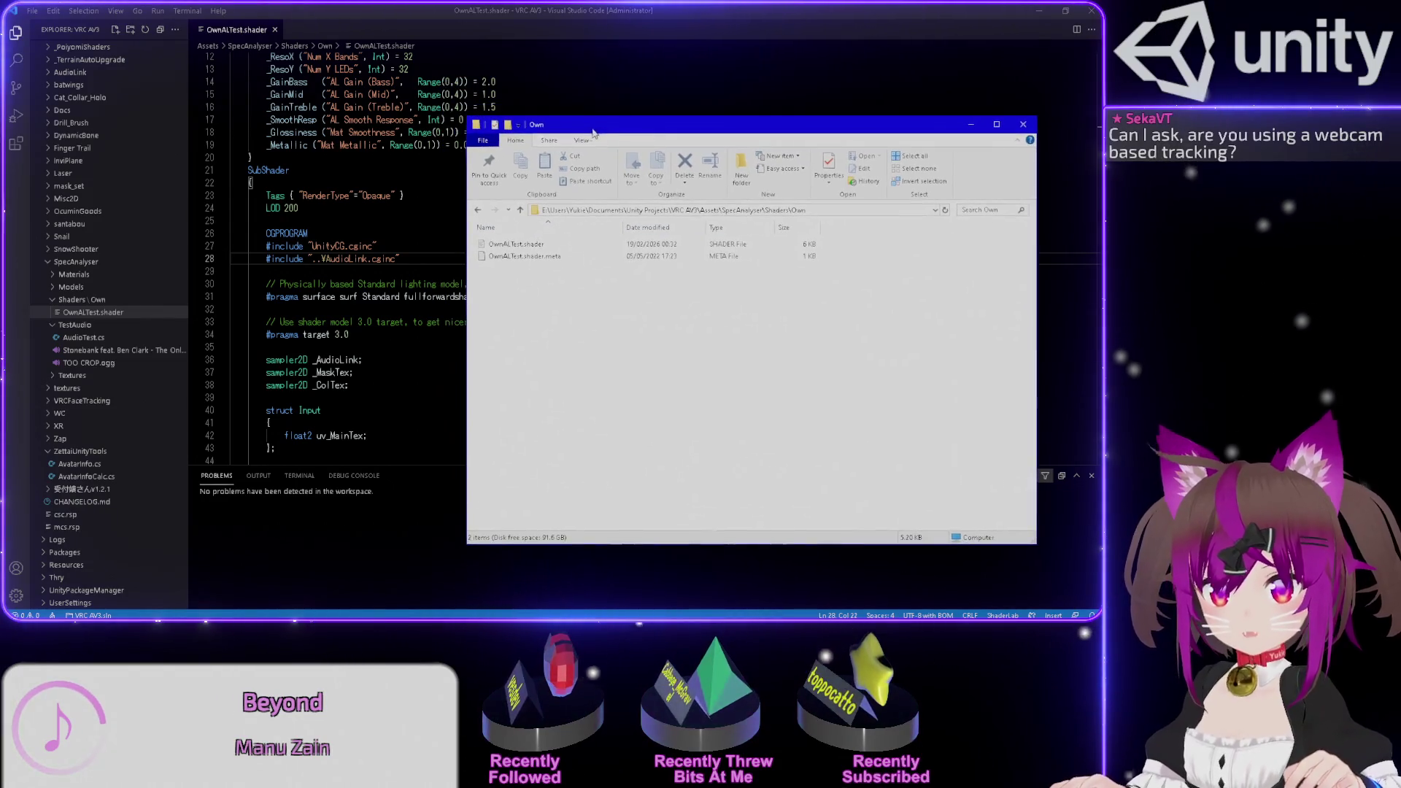
click(333, 258)
- Add parent-folder steps to the include while checking in Explorer how Own climbs up to Assets
text(¥¥)
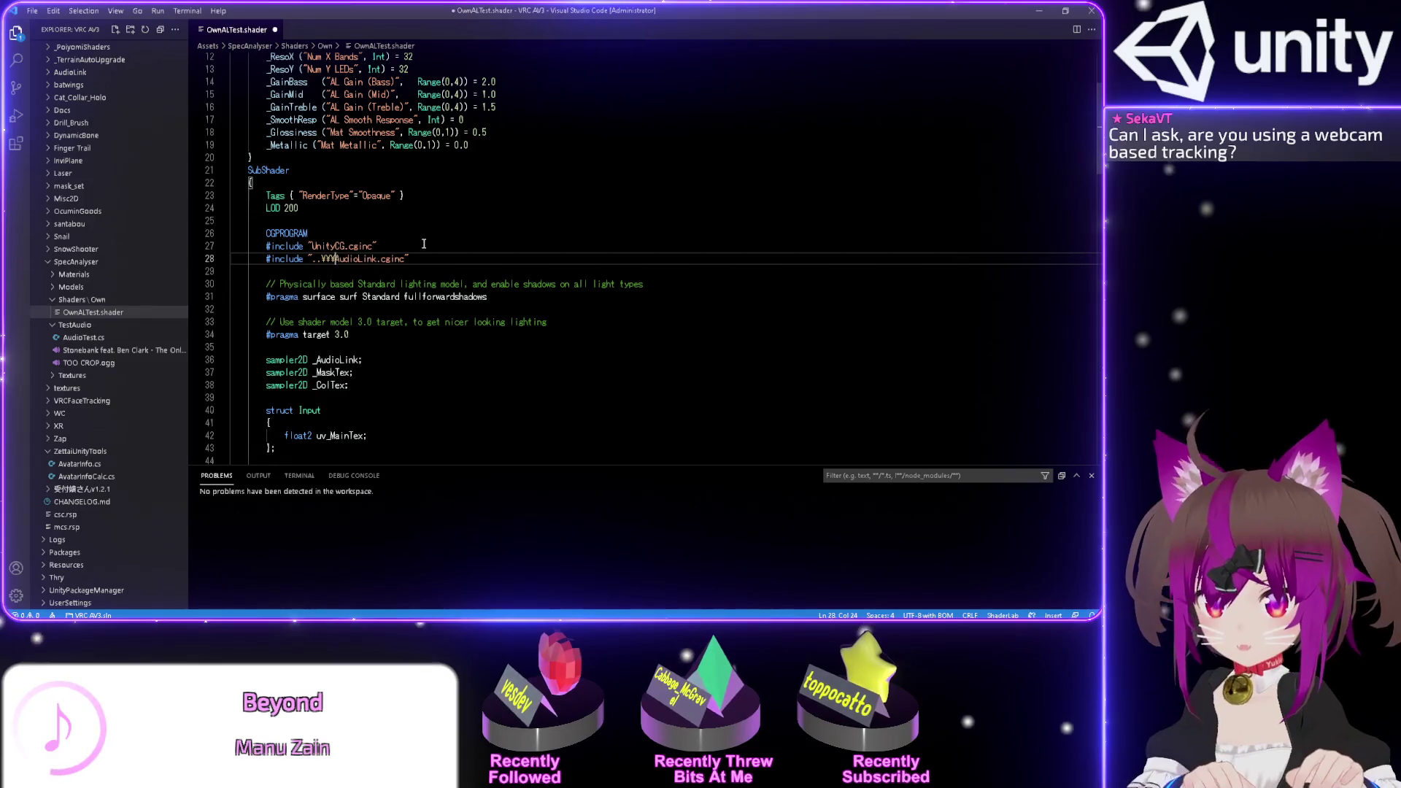
key(alt+Tab)
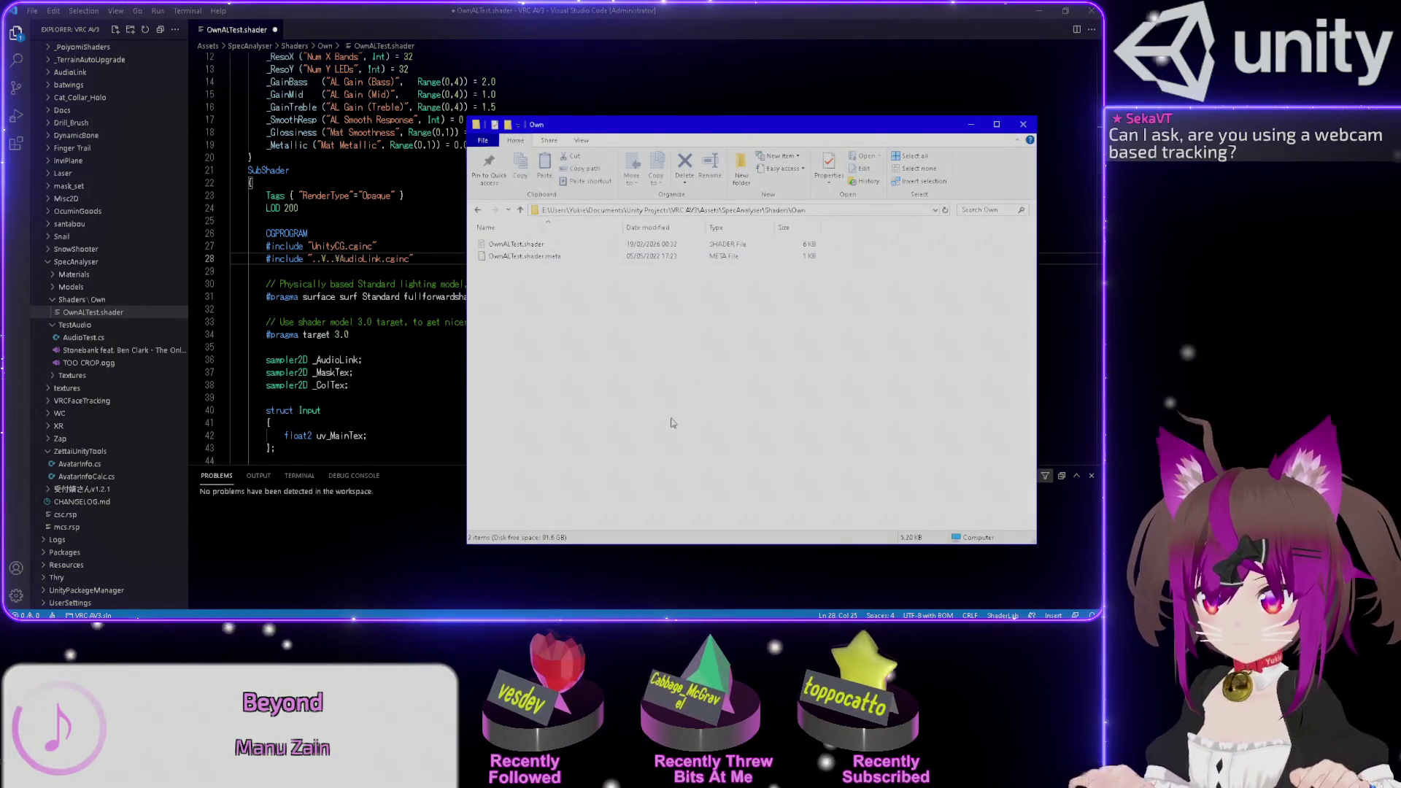
key(alt+Up)
key(Return)
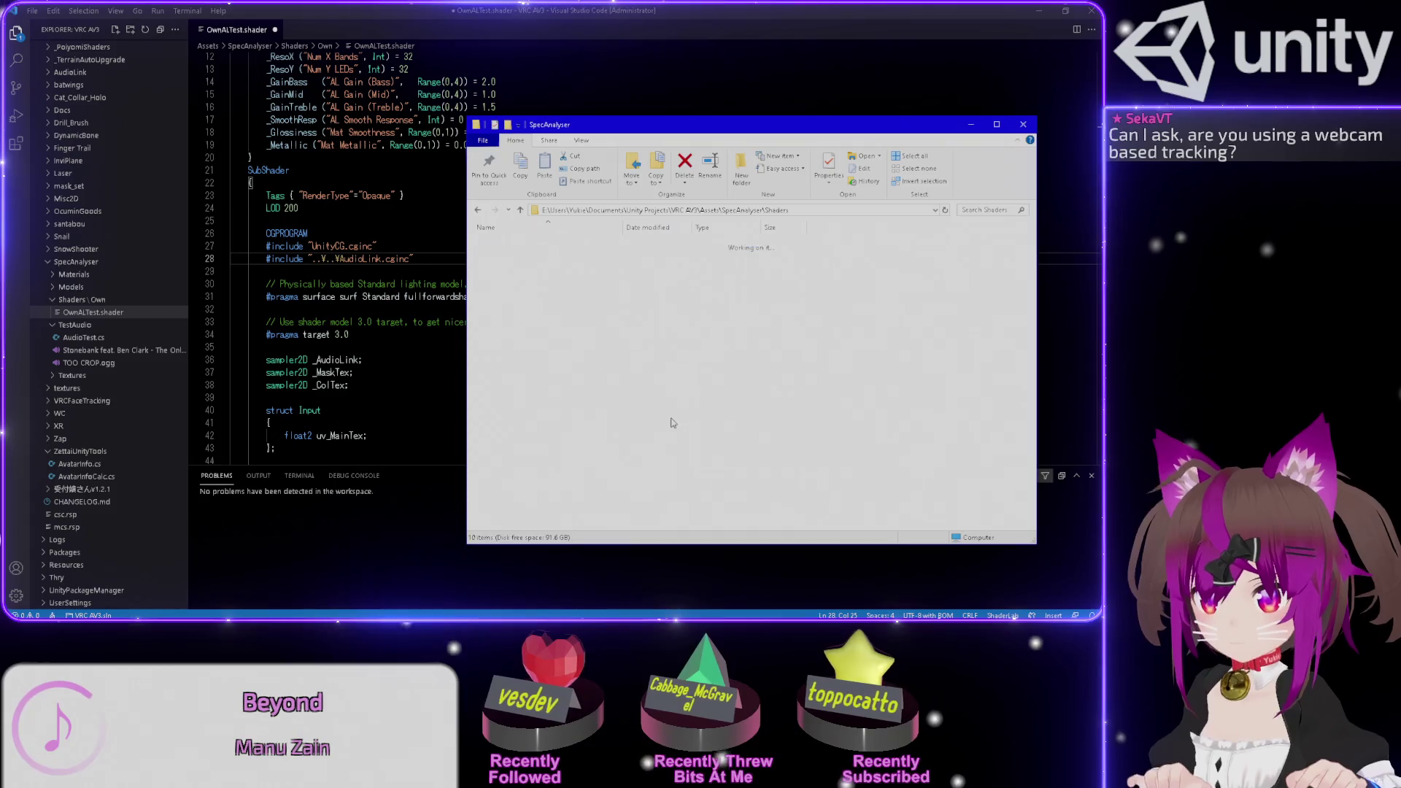
key(alt+Tab)
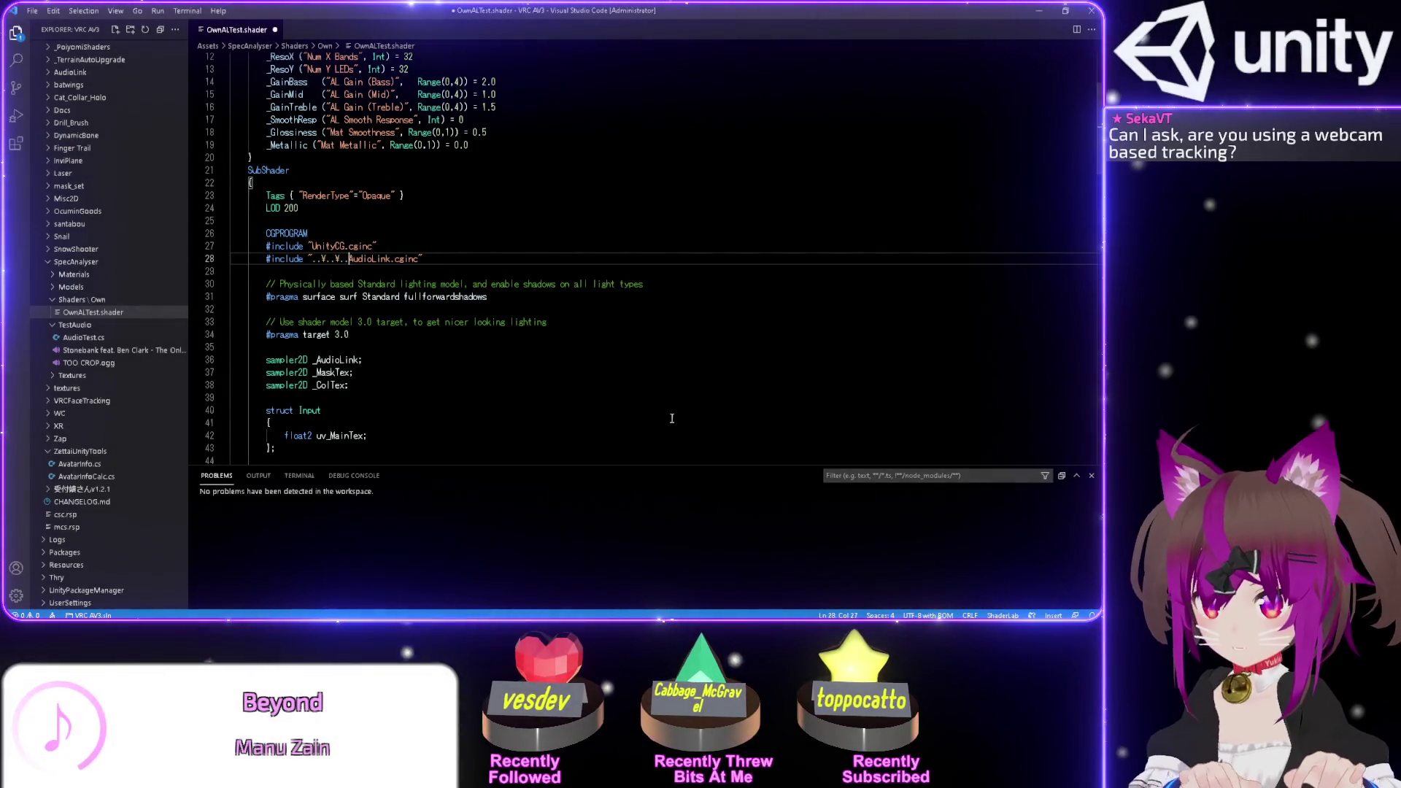
key(alt+Tab)
key(alt+Up)
key(alt+Up)
key(alt+Up)
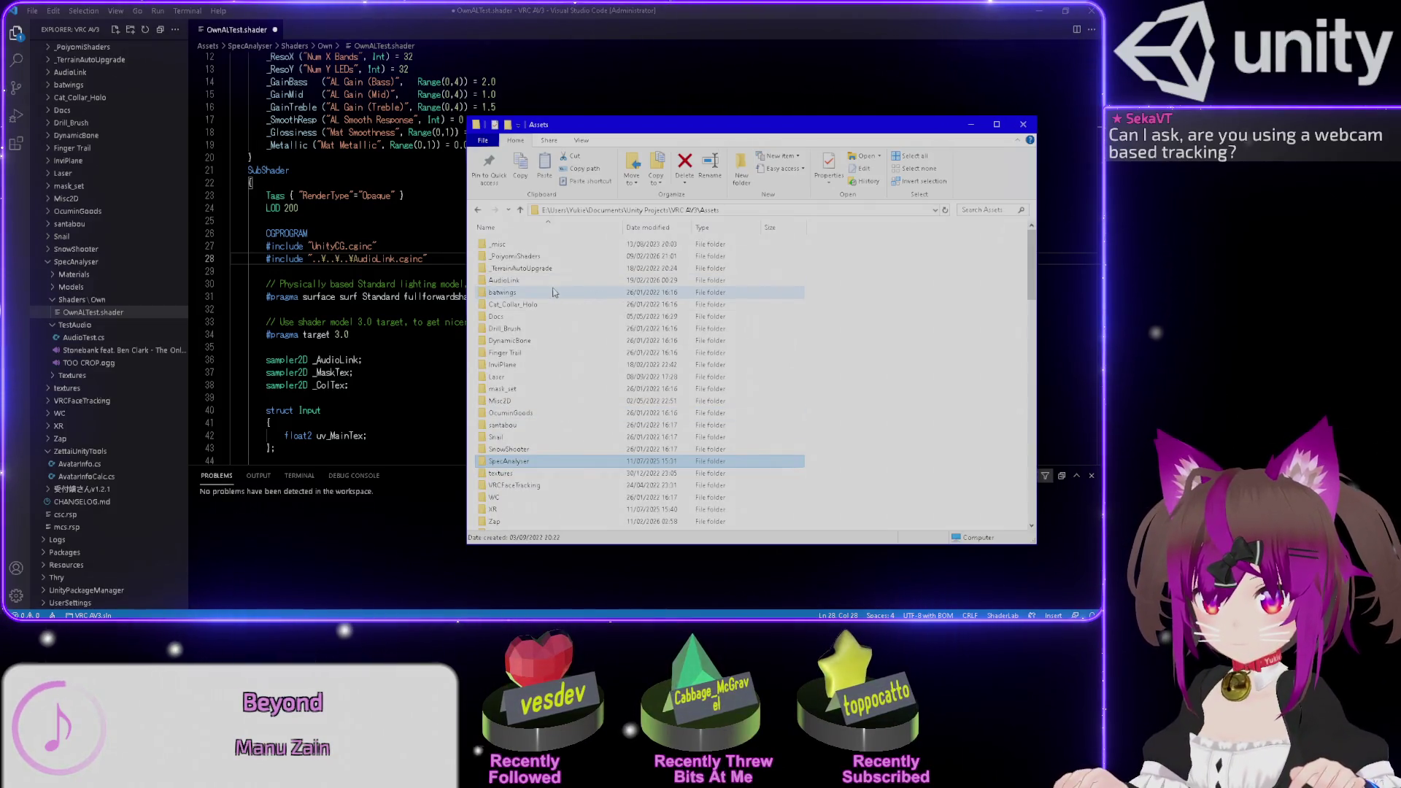
key(Return)
key(Return)
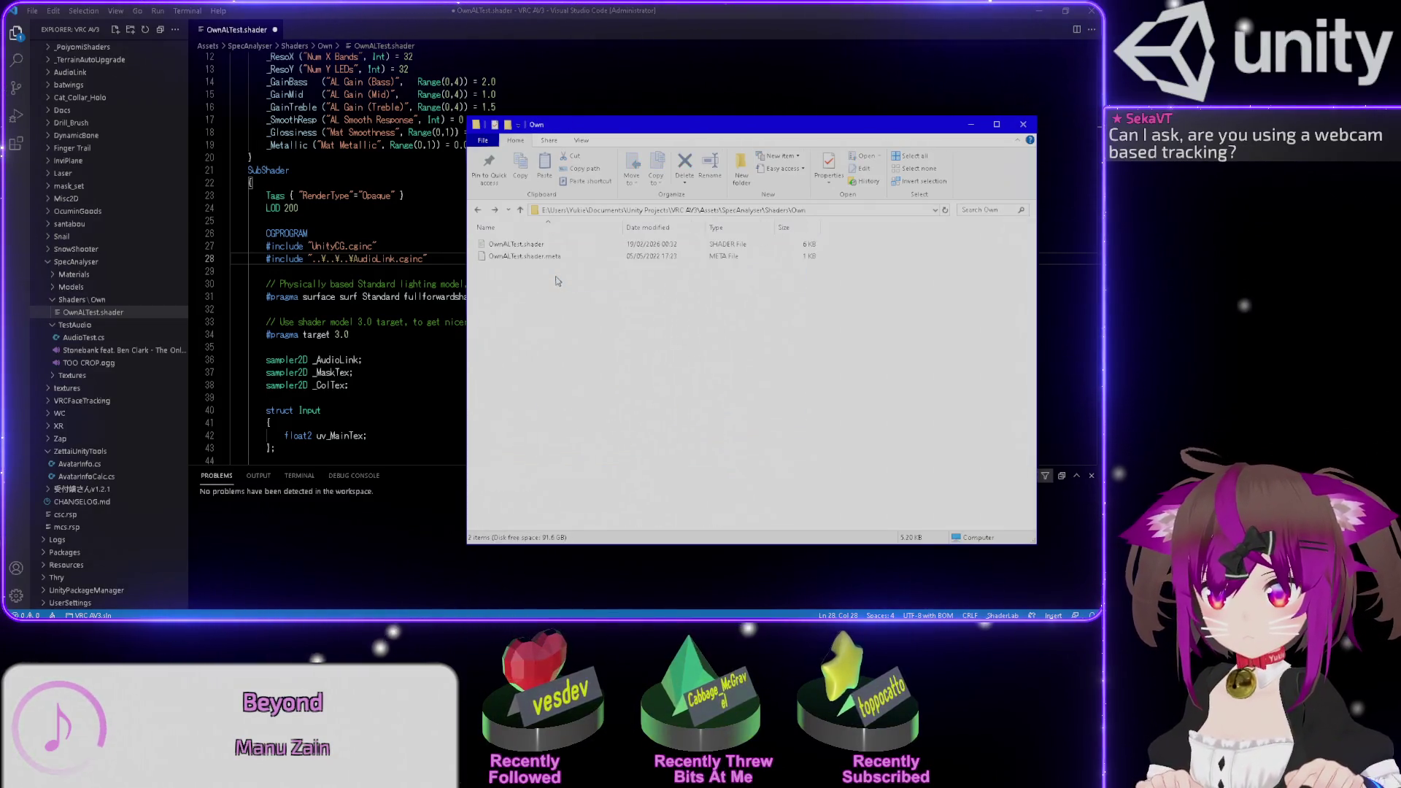
key(BackSpace)
key(BackSpace)
key(BackSpace)
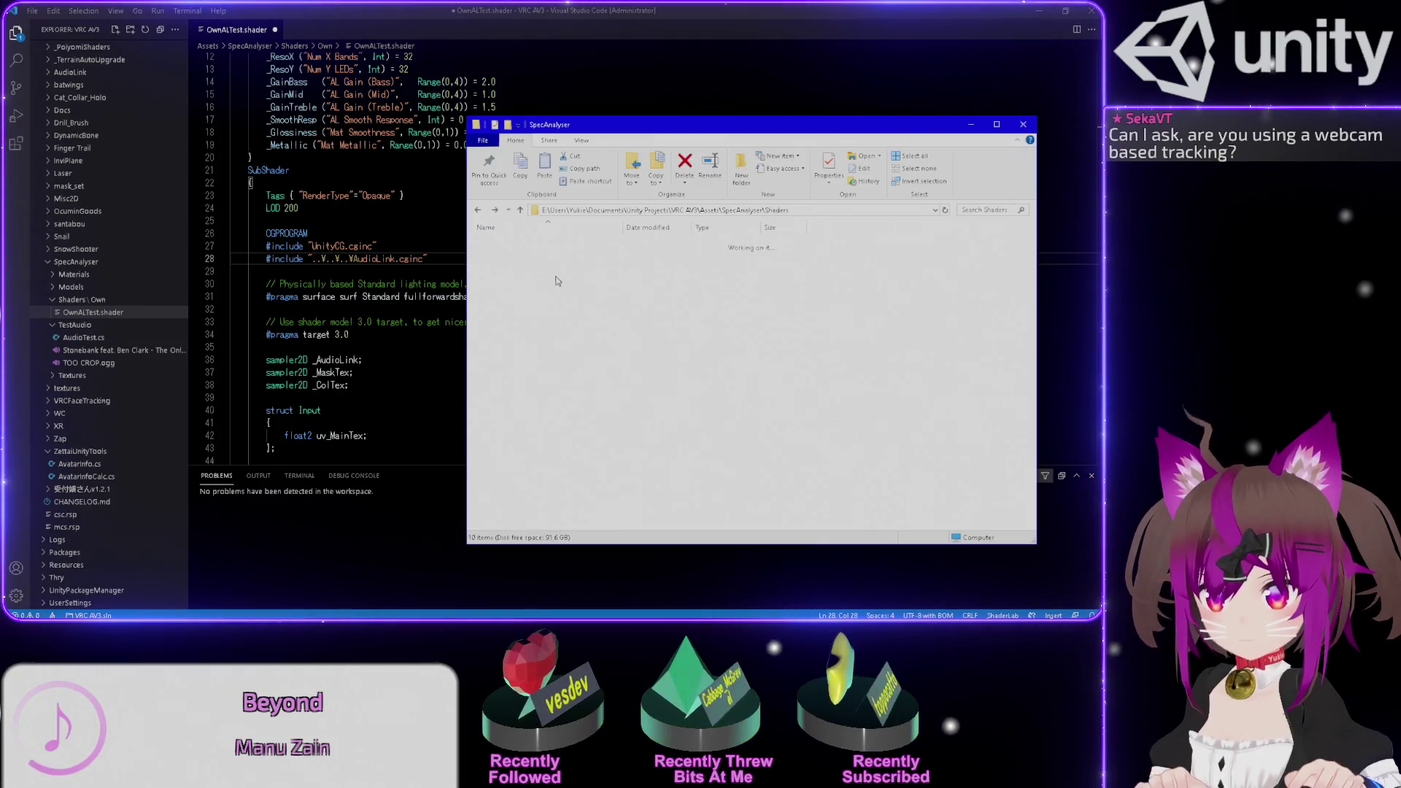
double_click(557, 280)
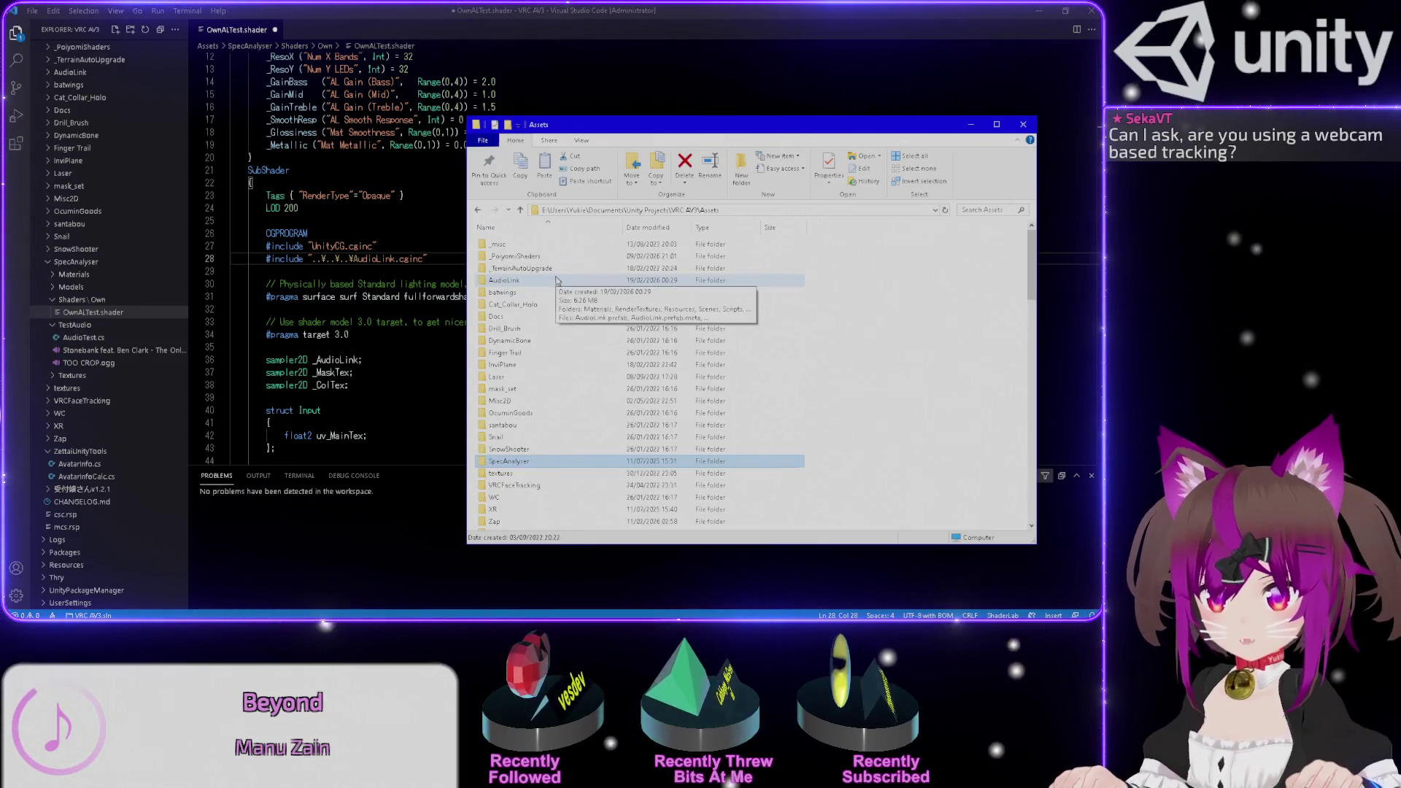
- Extend the include with AudioLink\Shaders\ to reach AudioLink.cginc, save the shader, and minimise VS Code
double_click(374, 258)
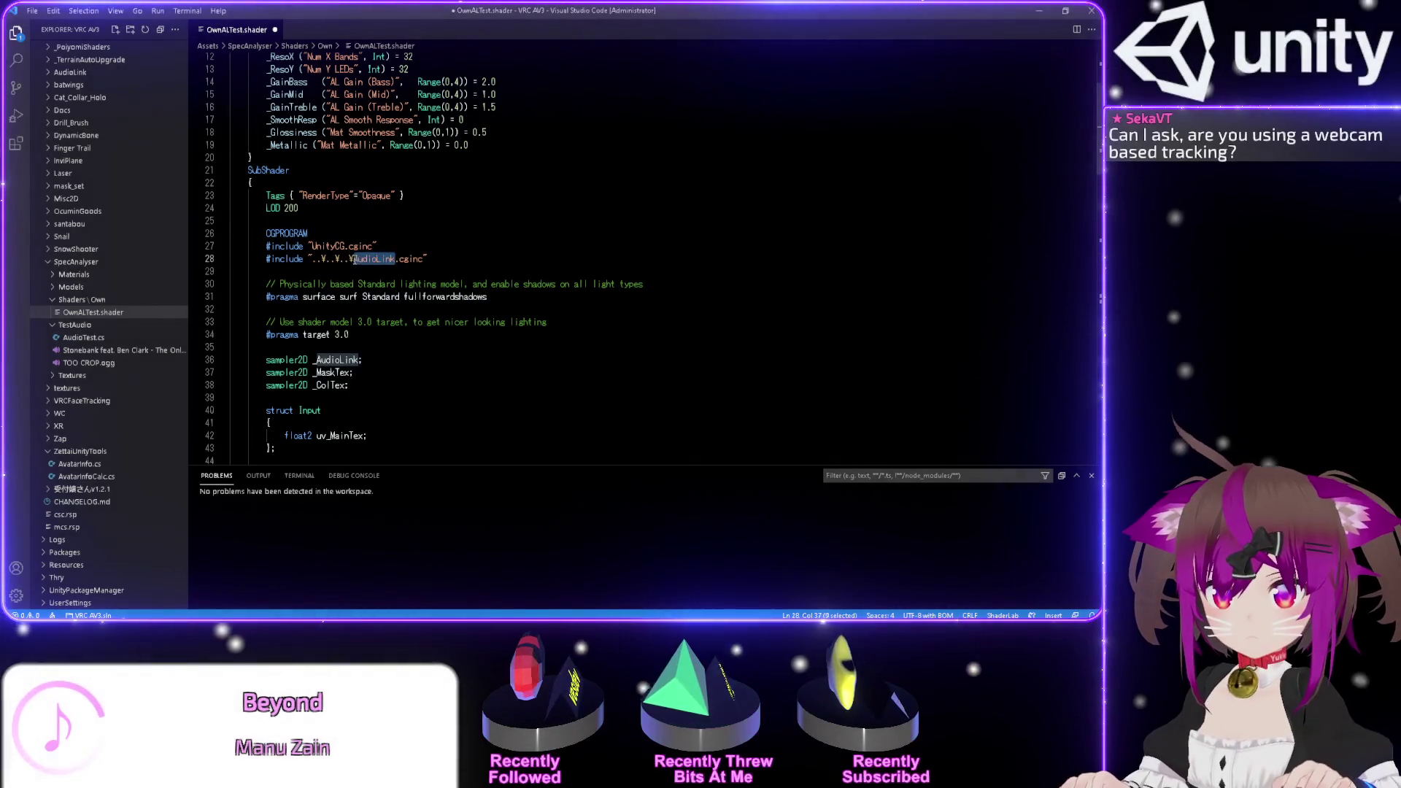
key(Left)
text(AudioLink\)
key(alt+Tab)
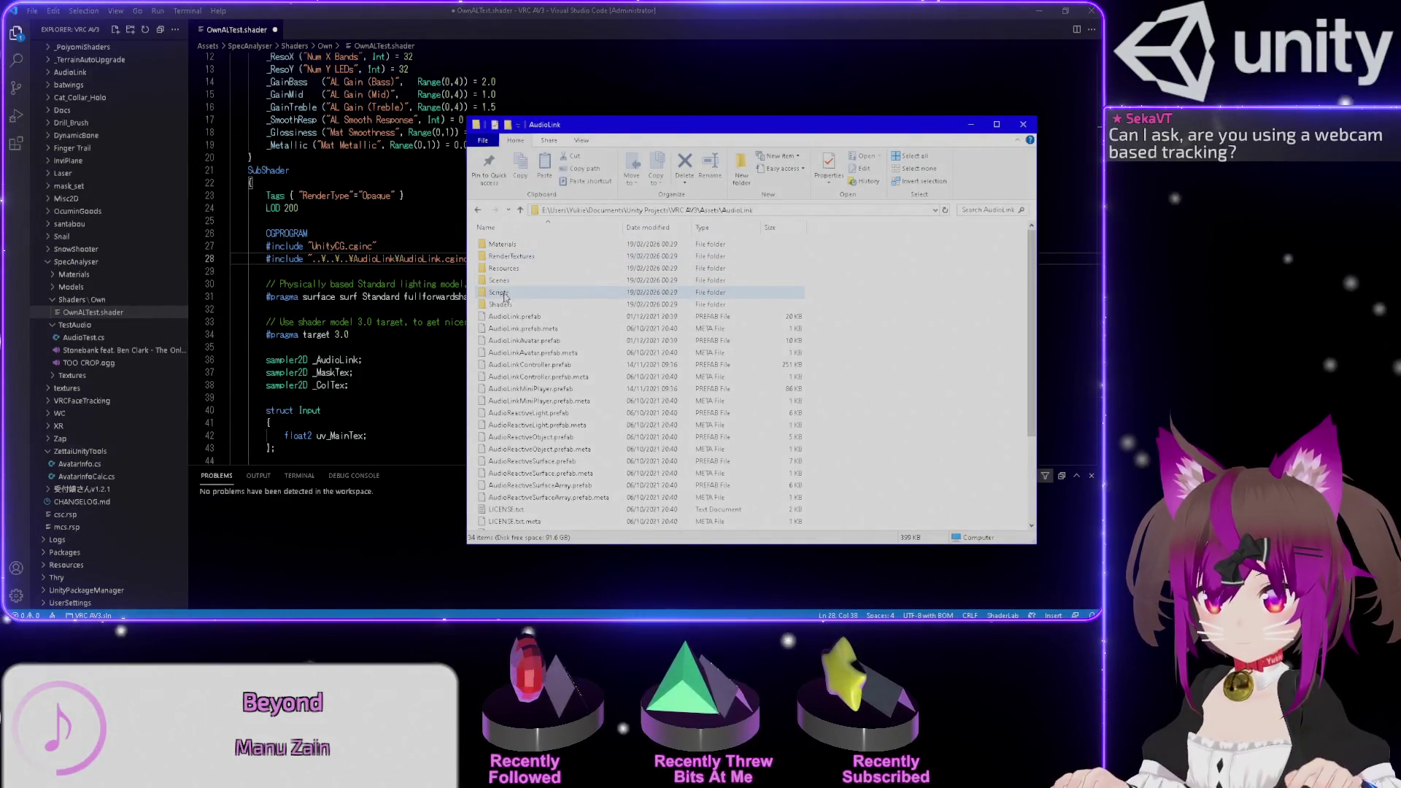
double_click(511, 305)
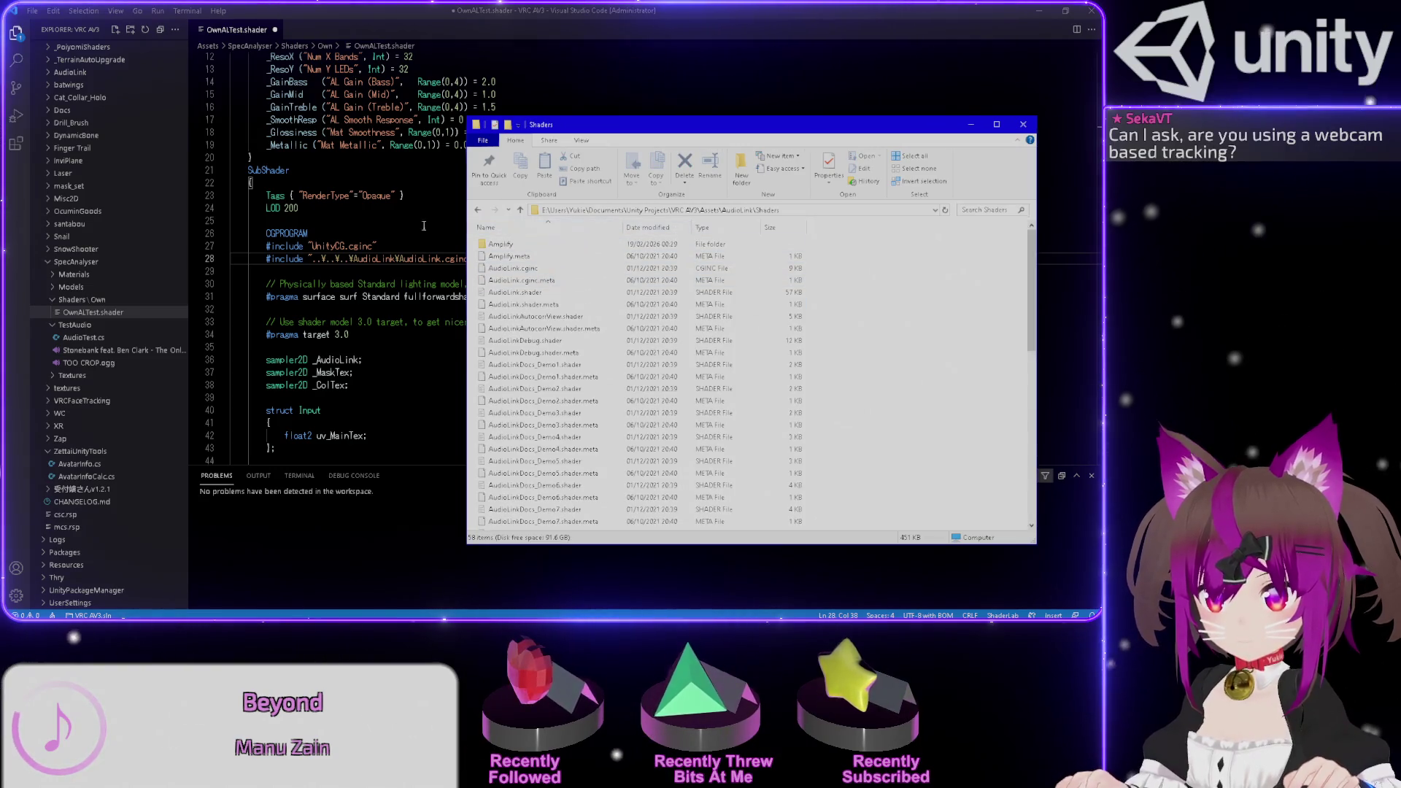
click(403, 260)
text(Shaders\)
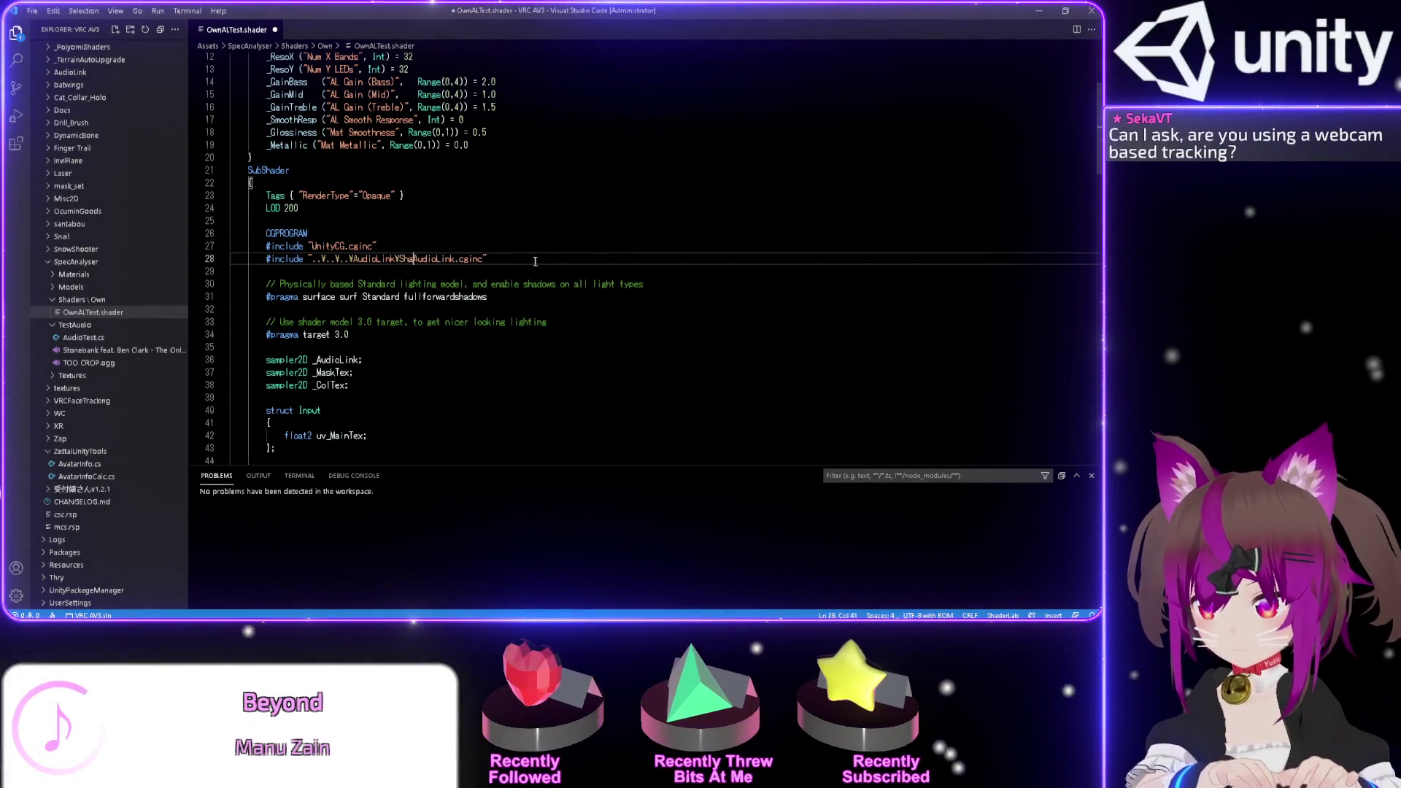
text(\)
key(alt+Tab)
click(562, 268)
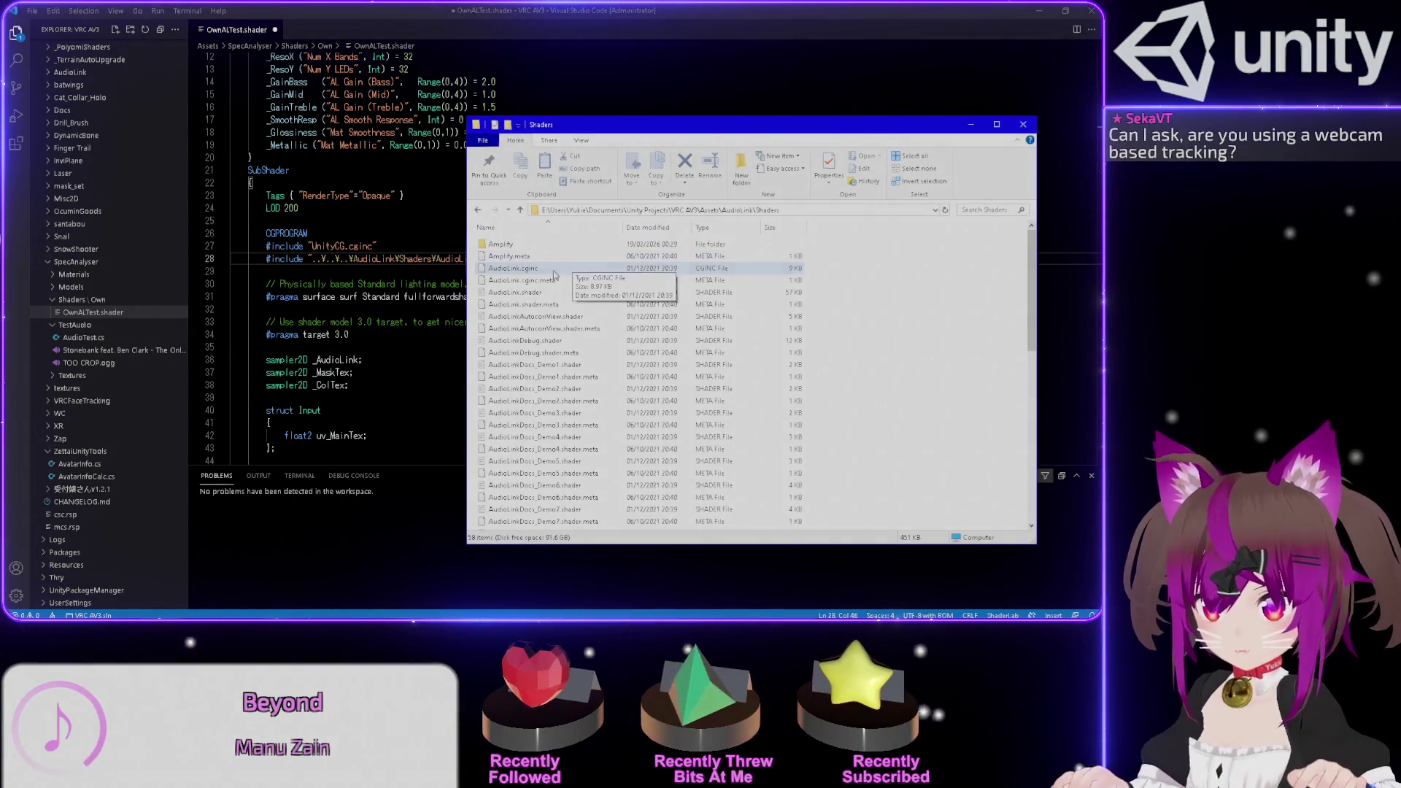
key(alt+Tab)
click(528, 220)
key(ctrl+s)
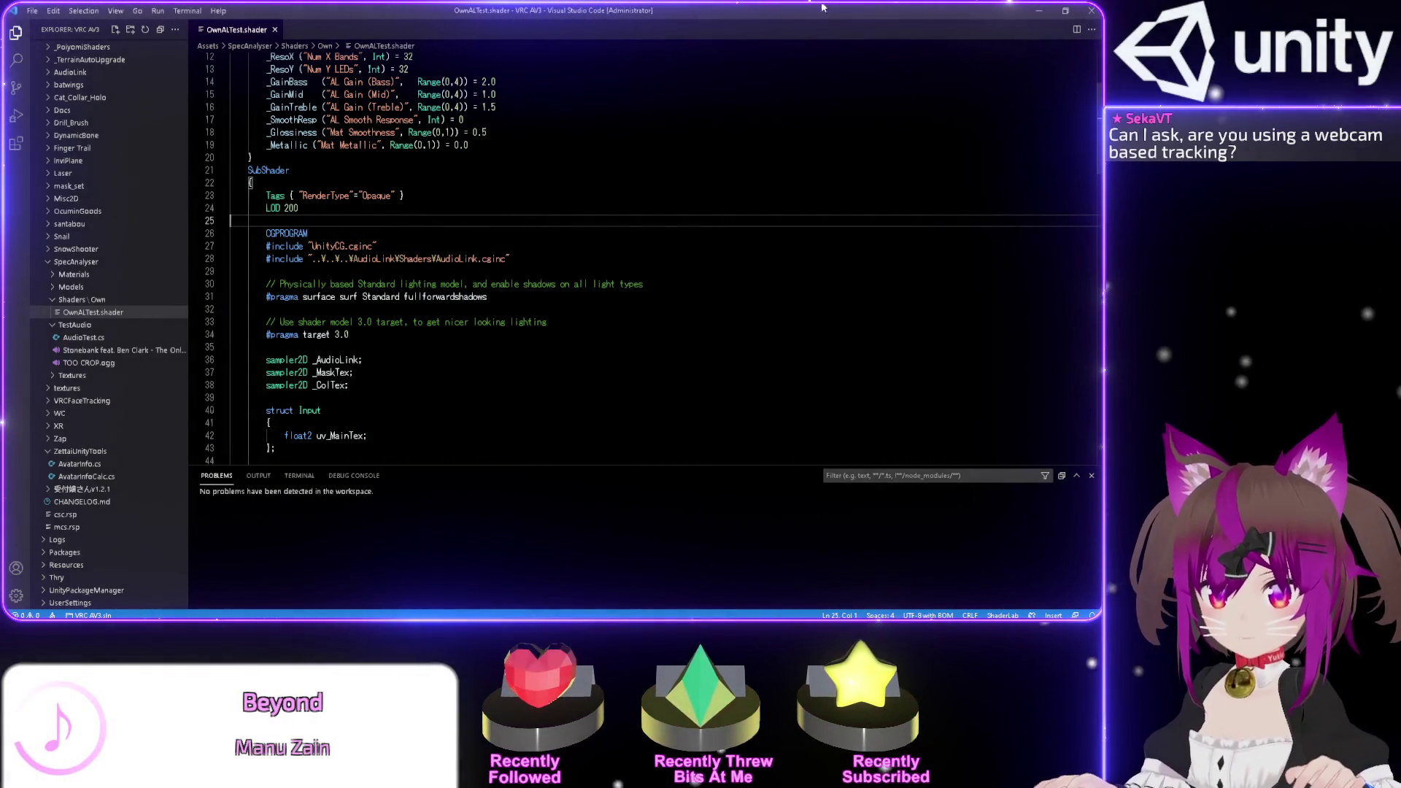
click(1039, 9)
- Close the folder window and briefly enter play mode to test the fixed shader
click(1035, 116)
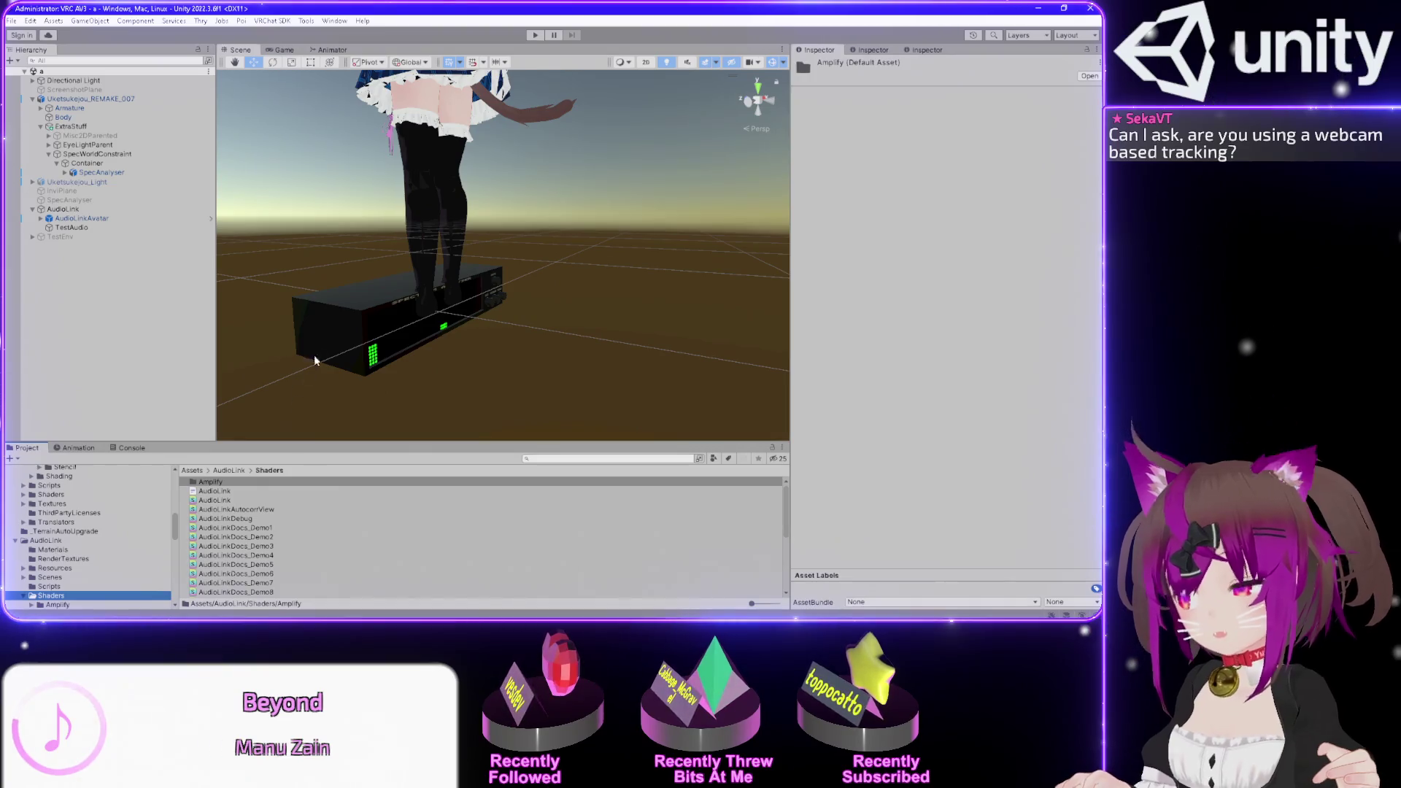
click(533, 34)
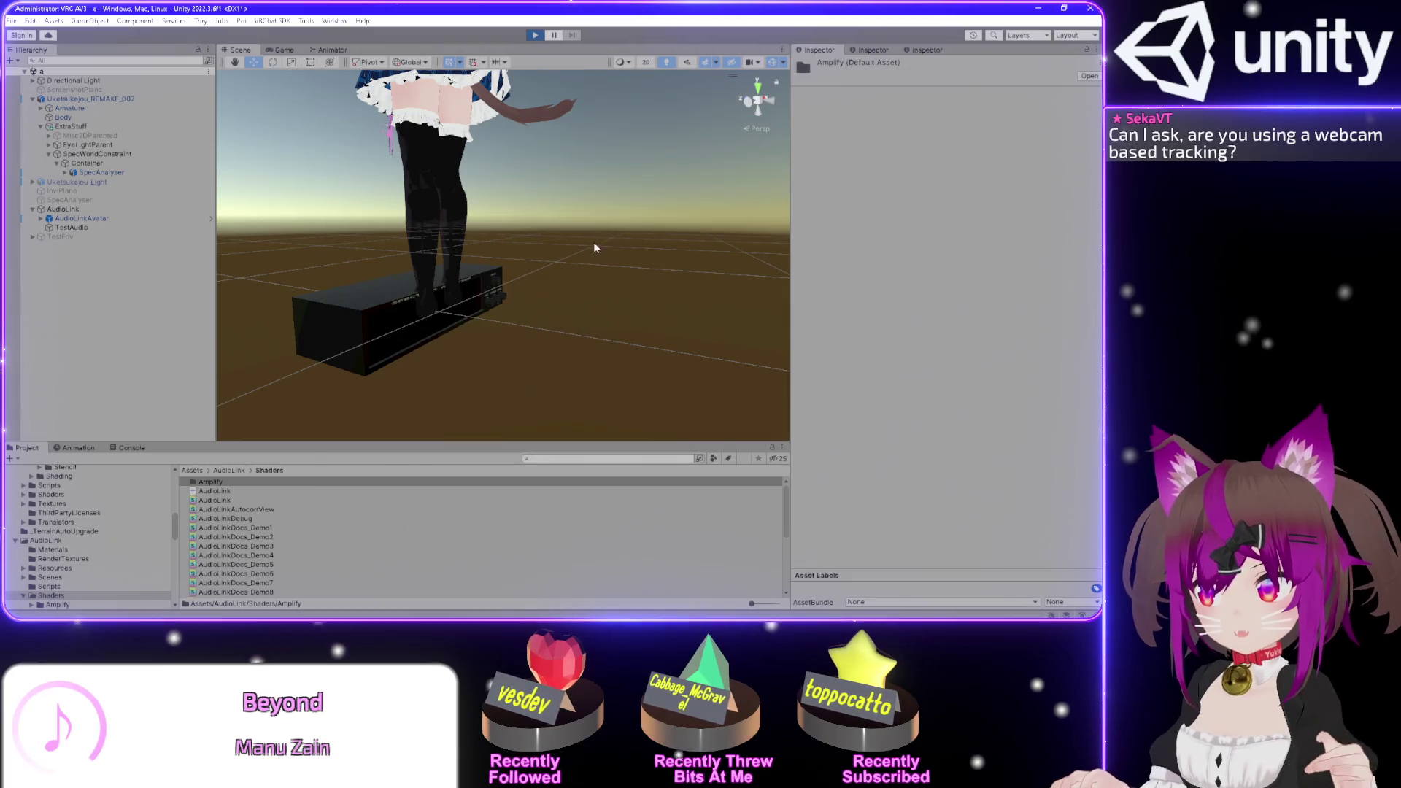
click(237, 51)
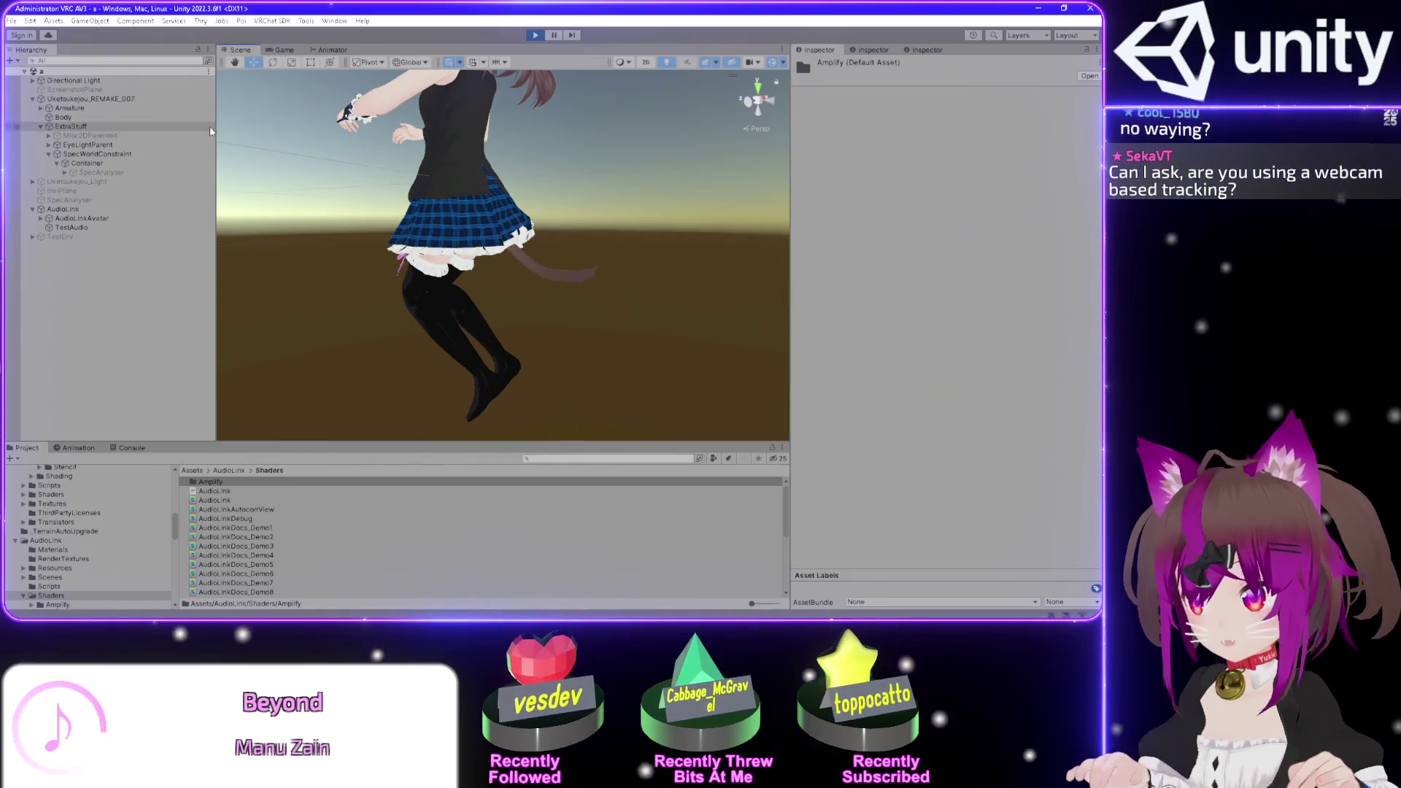
- Select SpecAnalyser under Container and scroll through the FX controller's Animator parameters
click(69, 209)
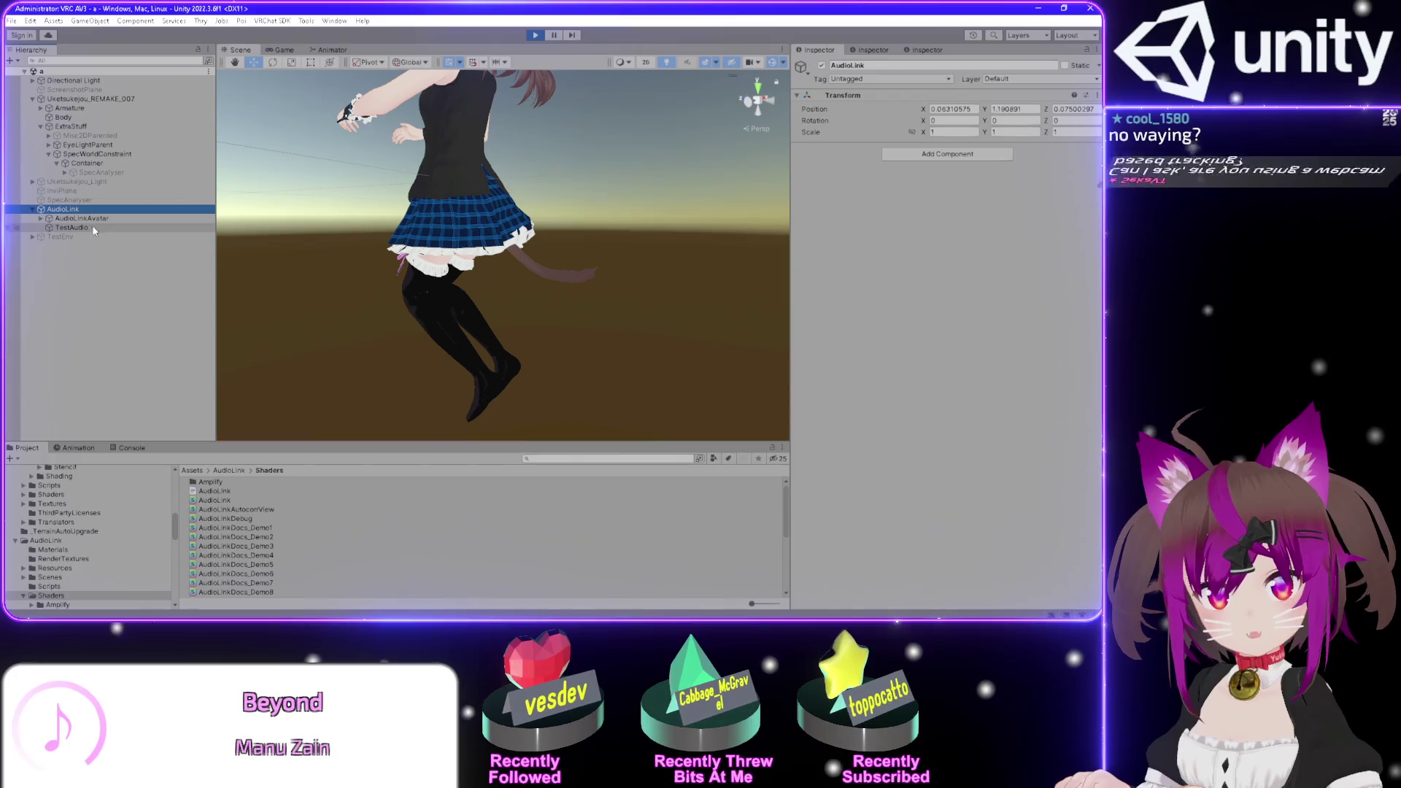
click(69, 200)
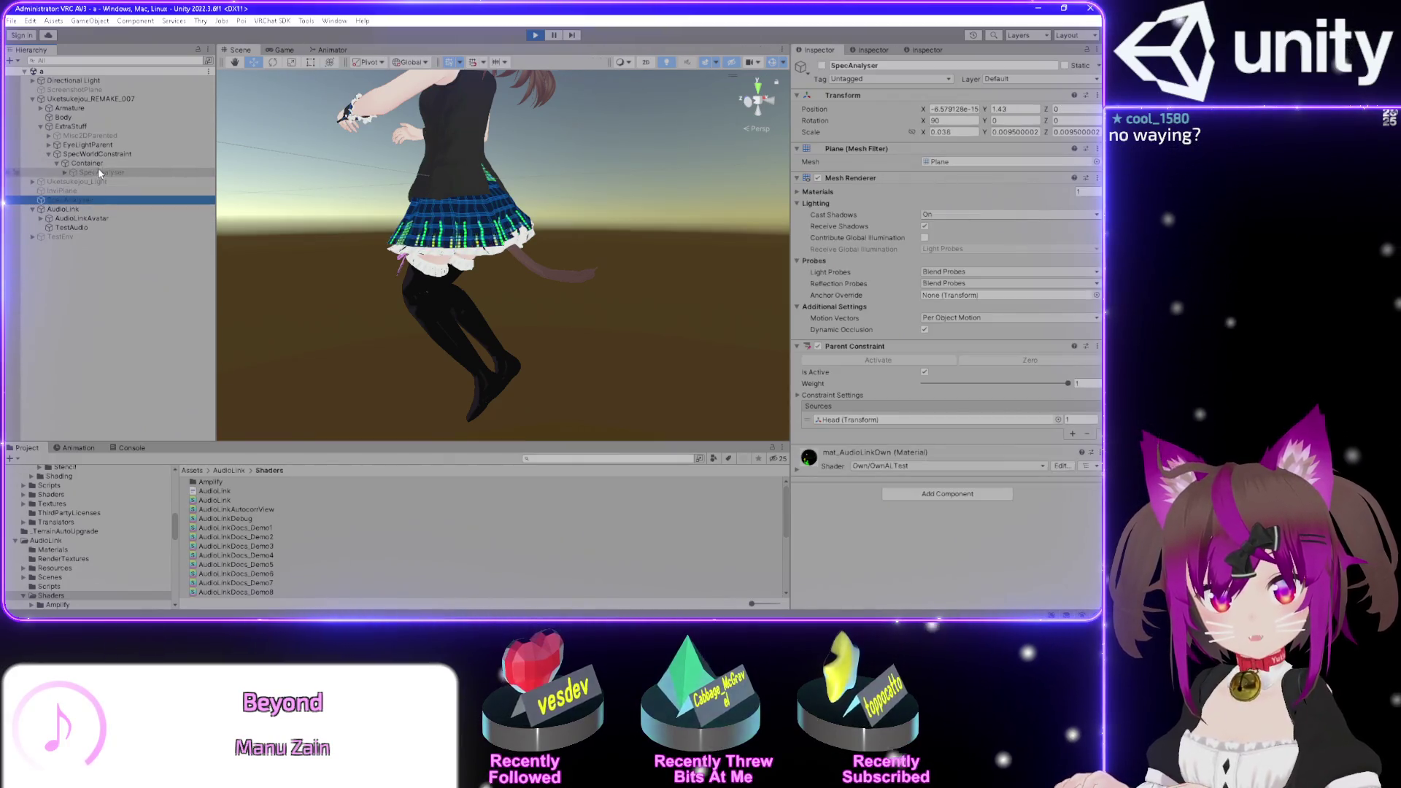
click(100, 172)
click(332, 50)
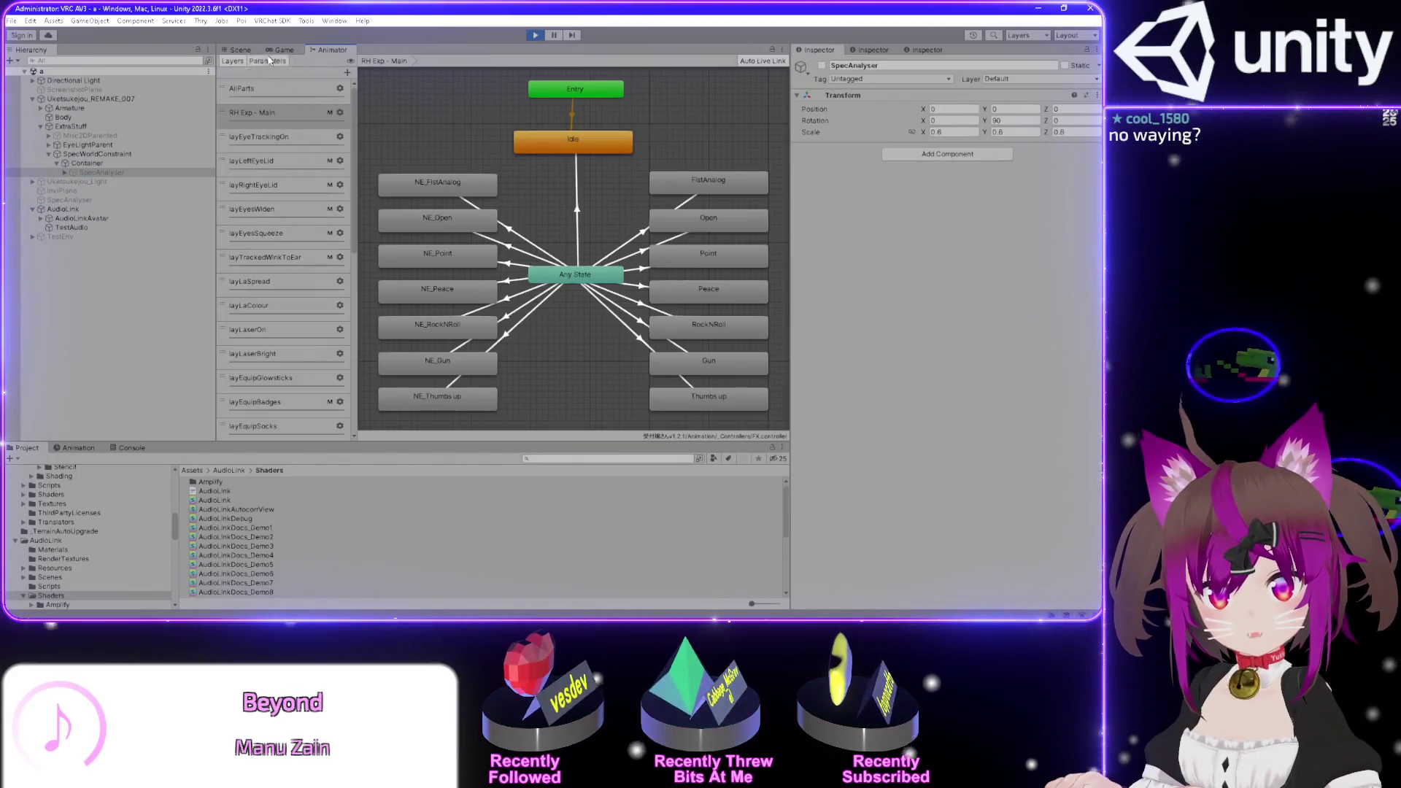
scroll(308, 333, down, 3)
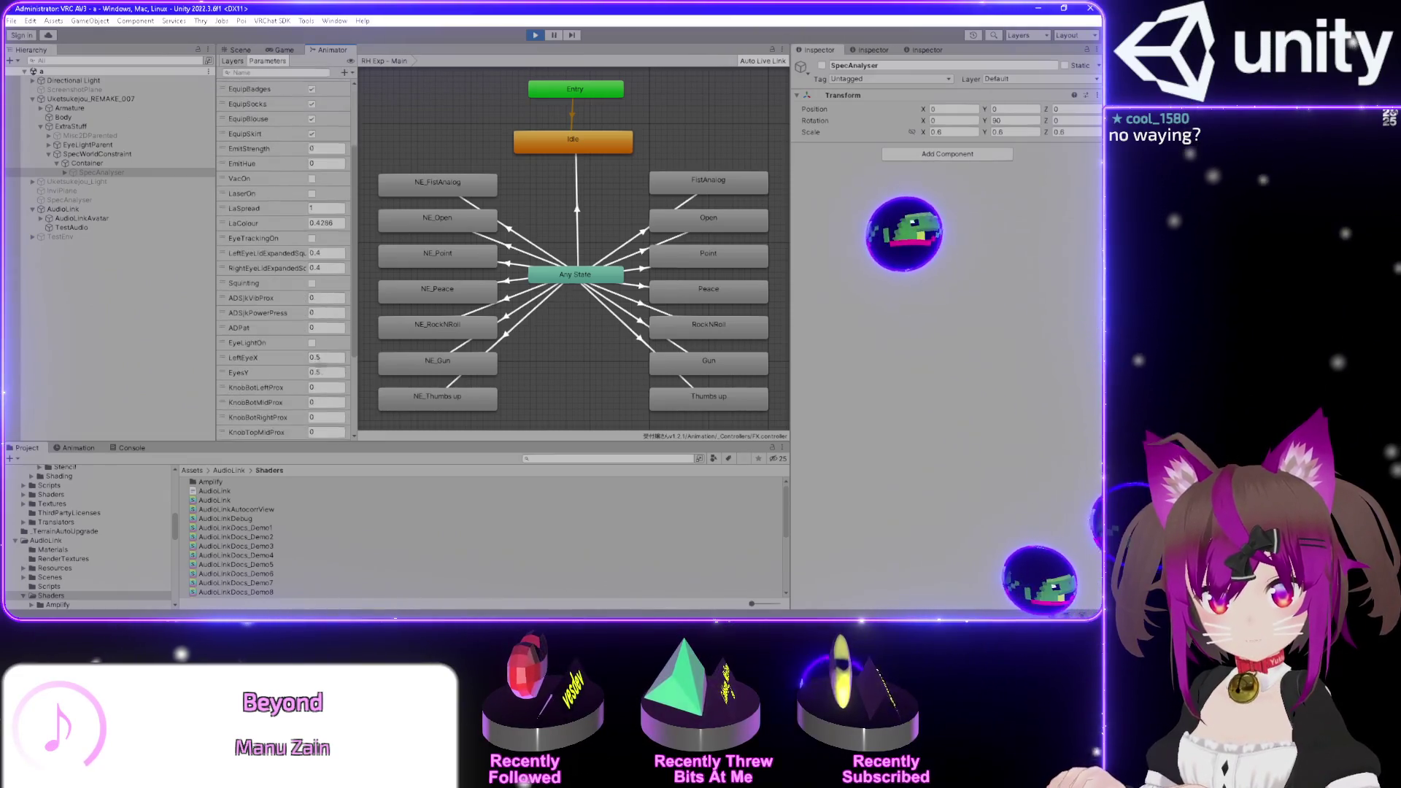
scroll(309, 321, down, 3)
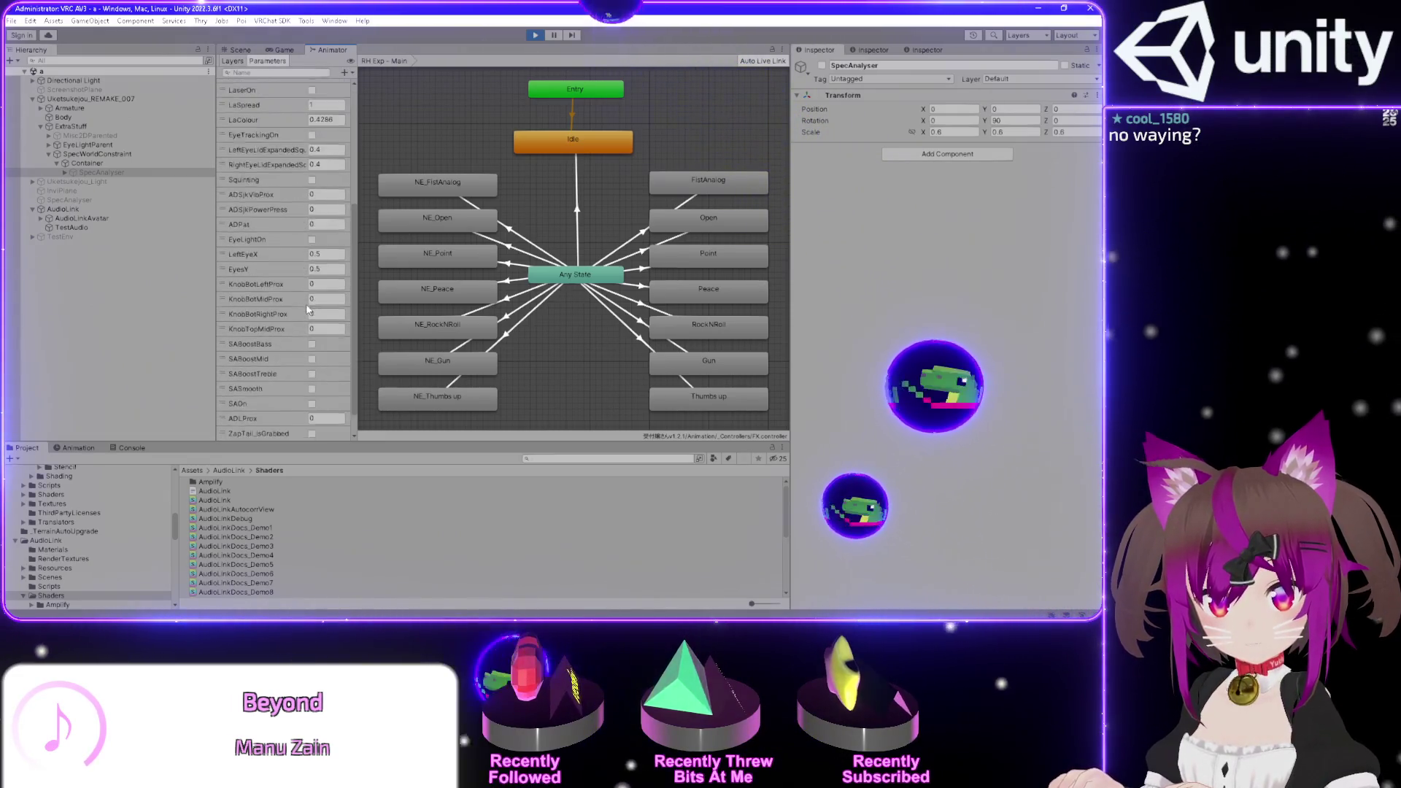
click(240, 50)
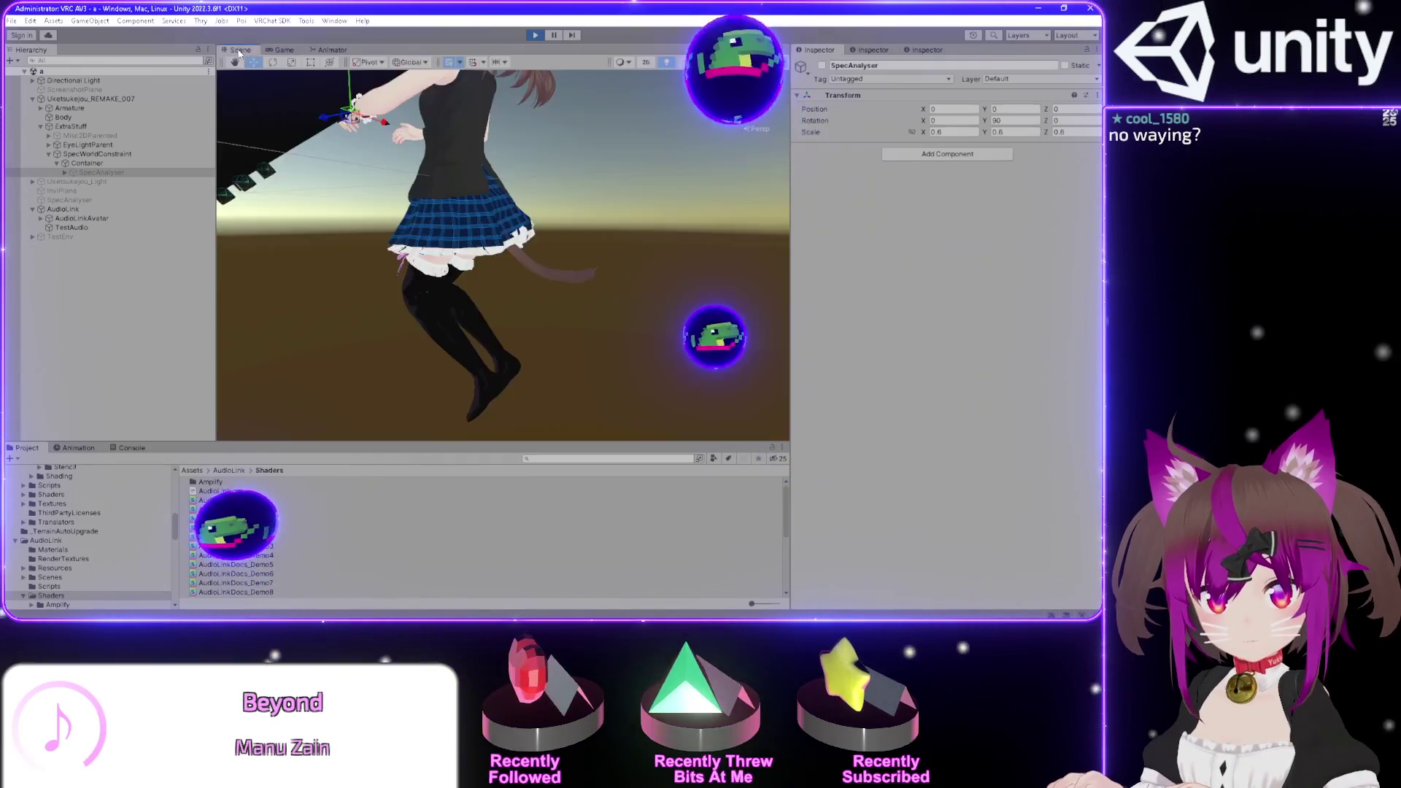
- Orbit to the spectrum analyser, select its SABody mesh, and enter Play mode to watch the bars react
mouse_move(382, 141)
mouse_down()
mouse_move(697, 123)
mouse_move(818, 314)
mouse_up()
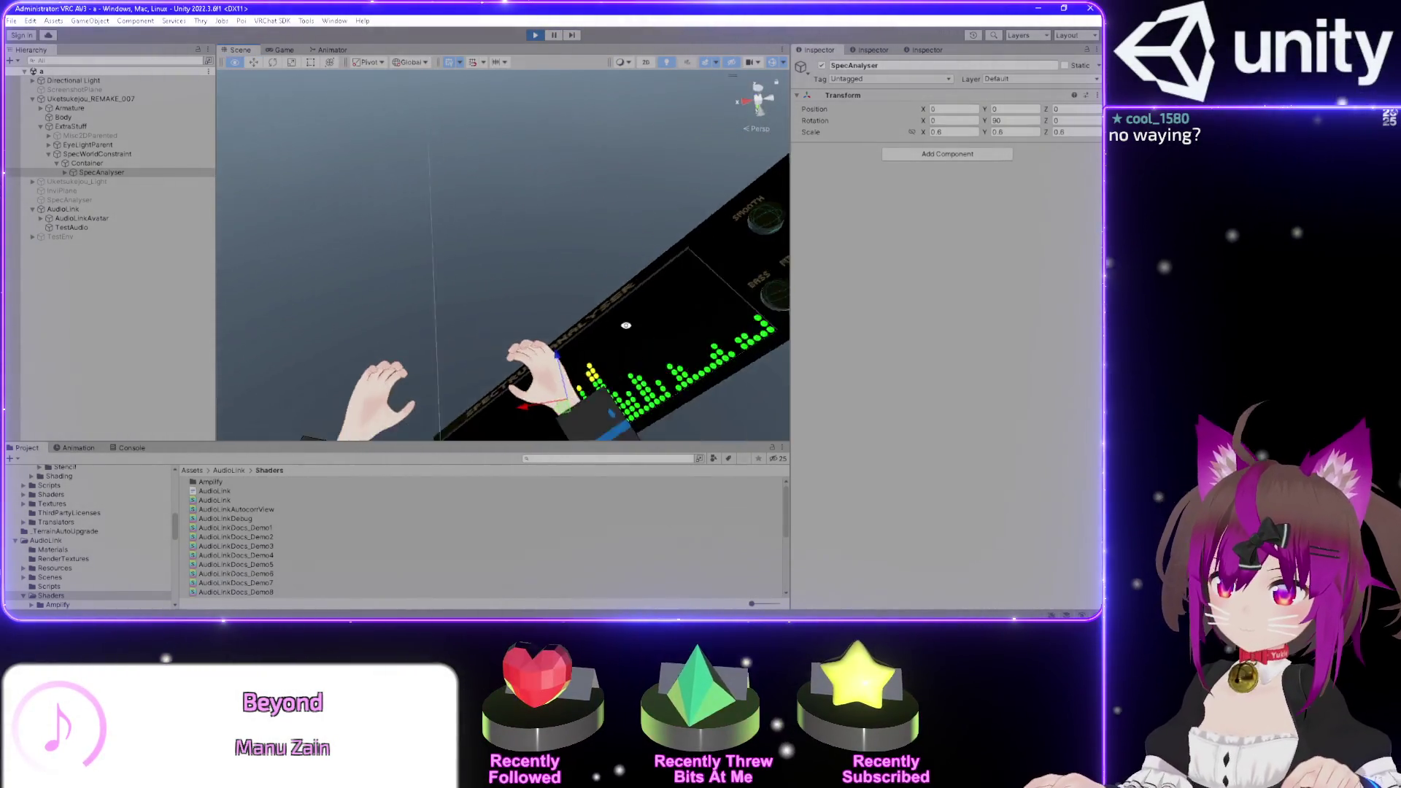
drag(697, 401, 626, 356)
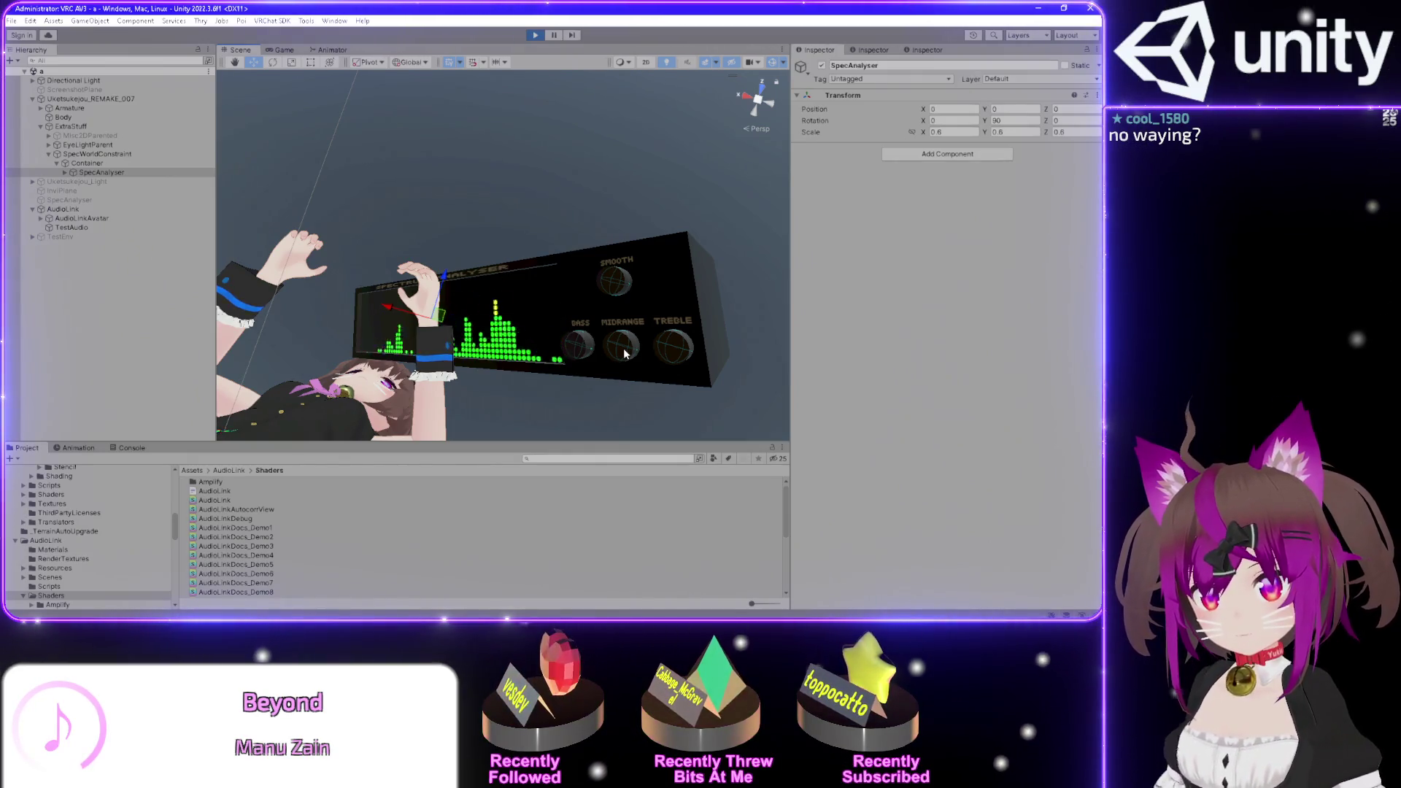
click(583, 355)
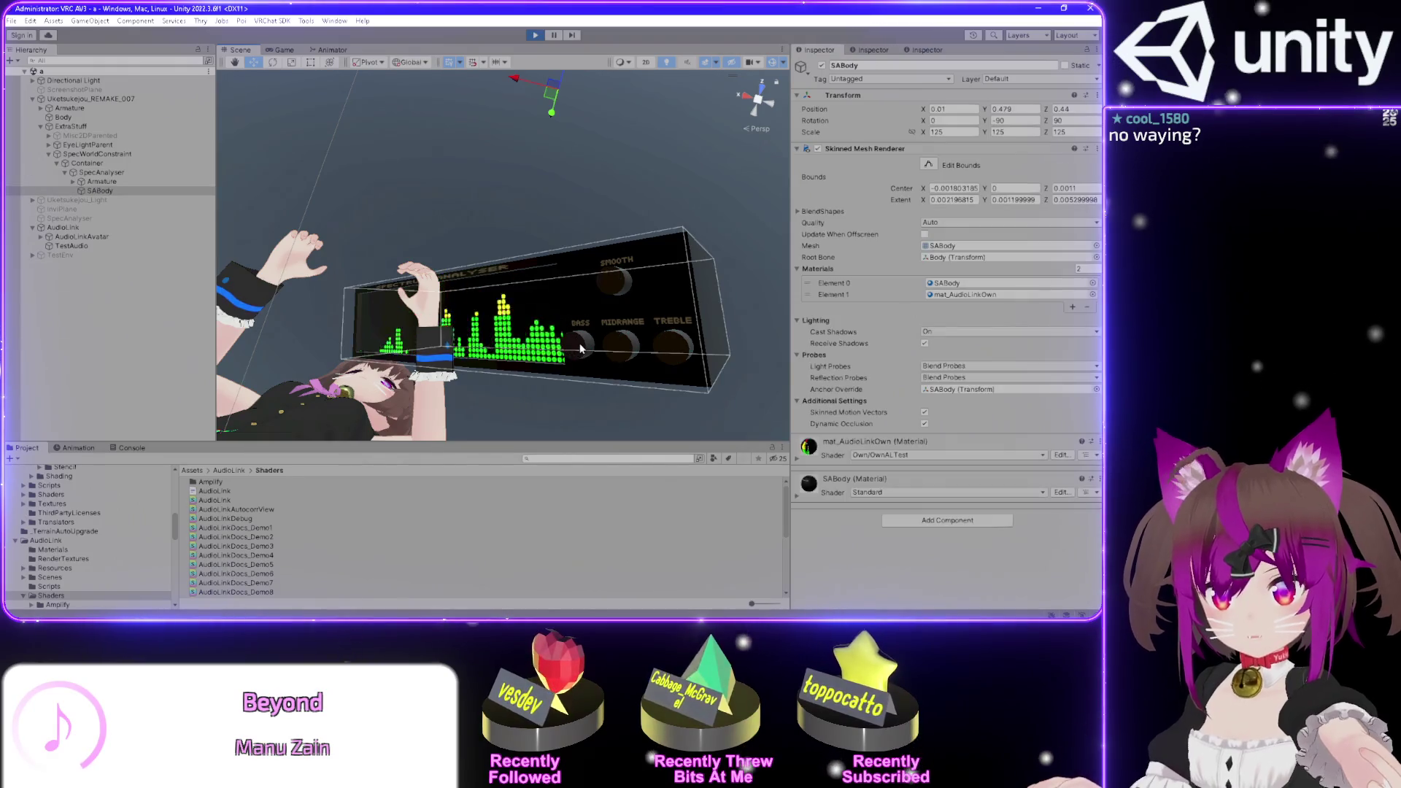
key(ctrl+2)
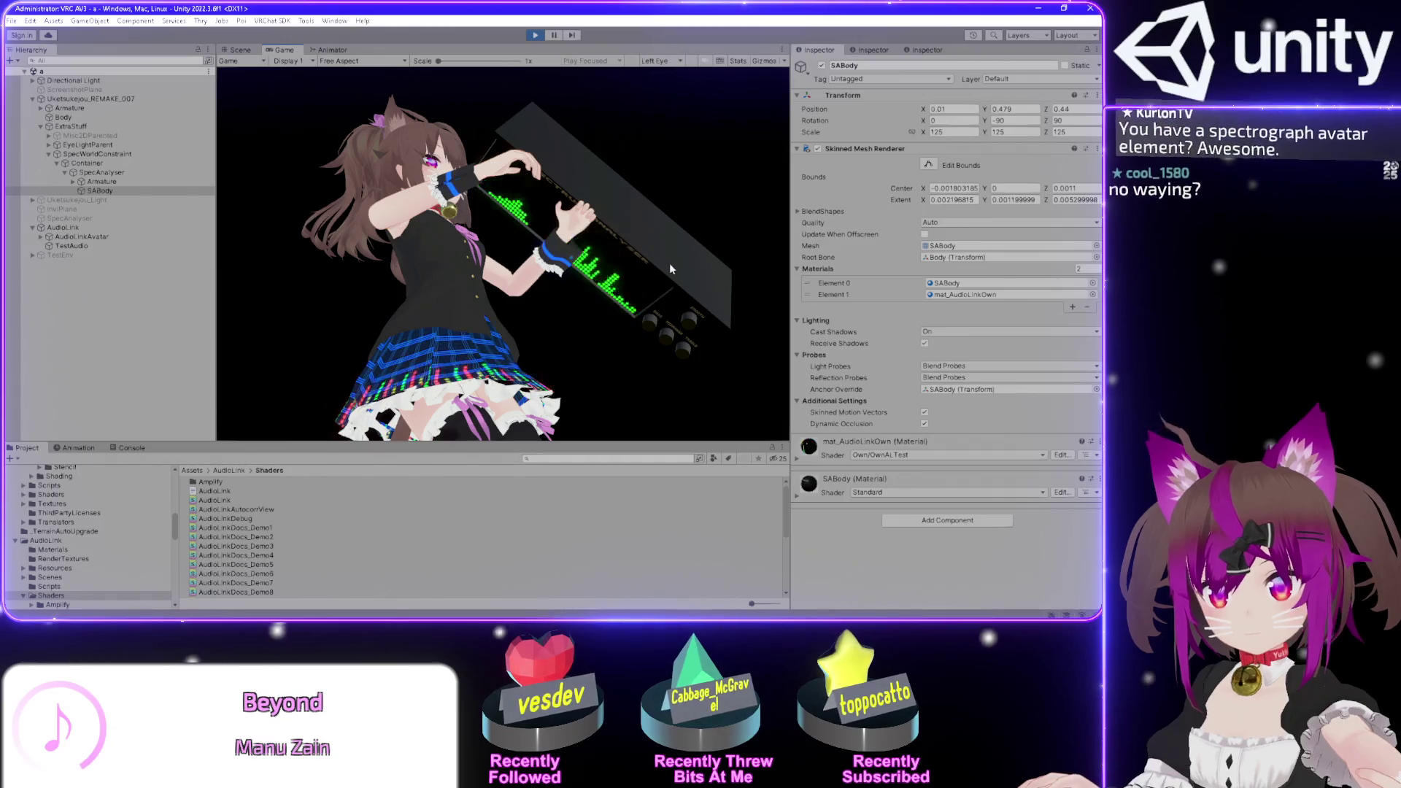
- Dock the Animator's FX parameters to the right of the Scene view showing the analyser
click(238, 49)
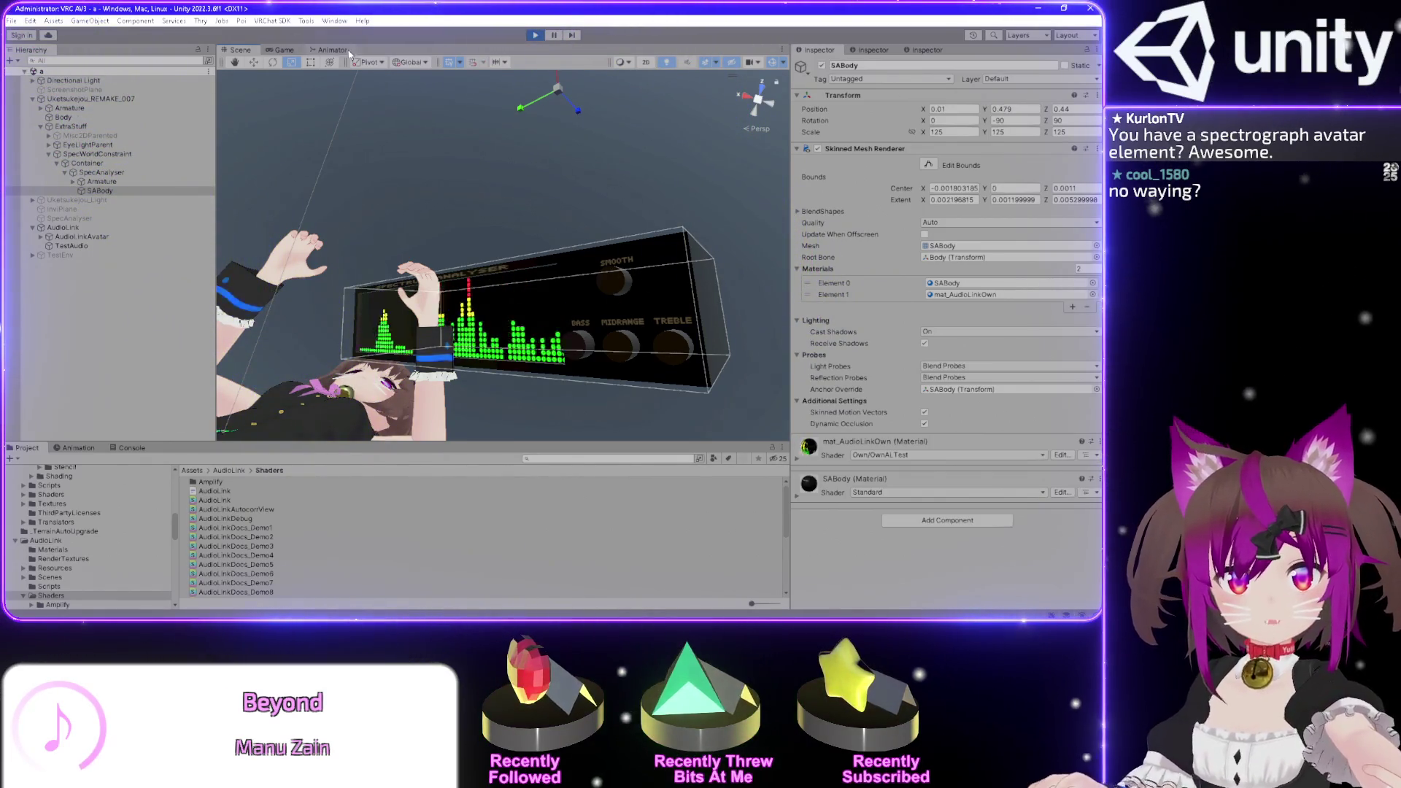
click(342, 49)
drag(338, 50, 685, 193)
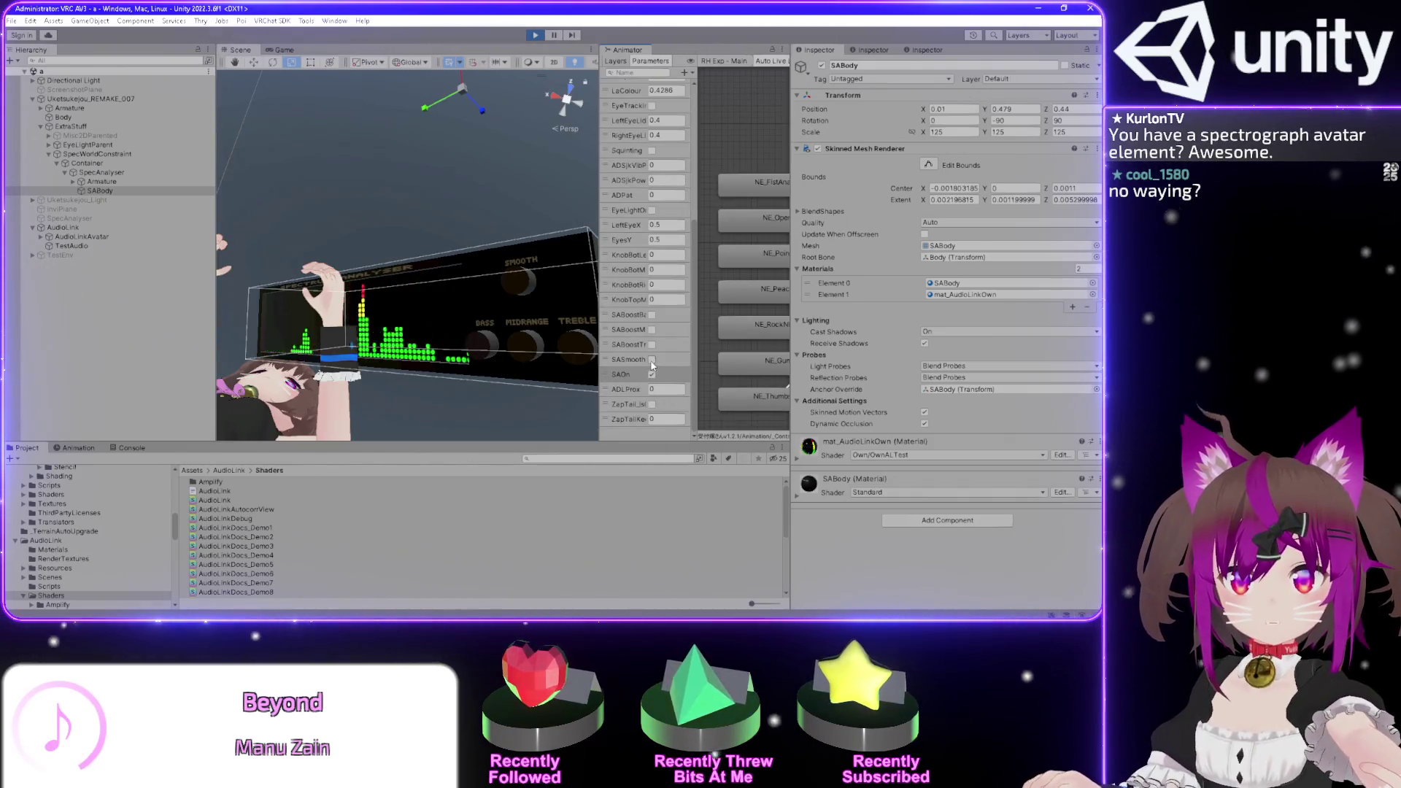
- Enable SASmooth and SABoostBass live, and switch SAOn off and back on
click(651, 361)
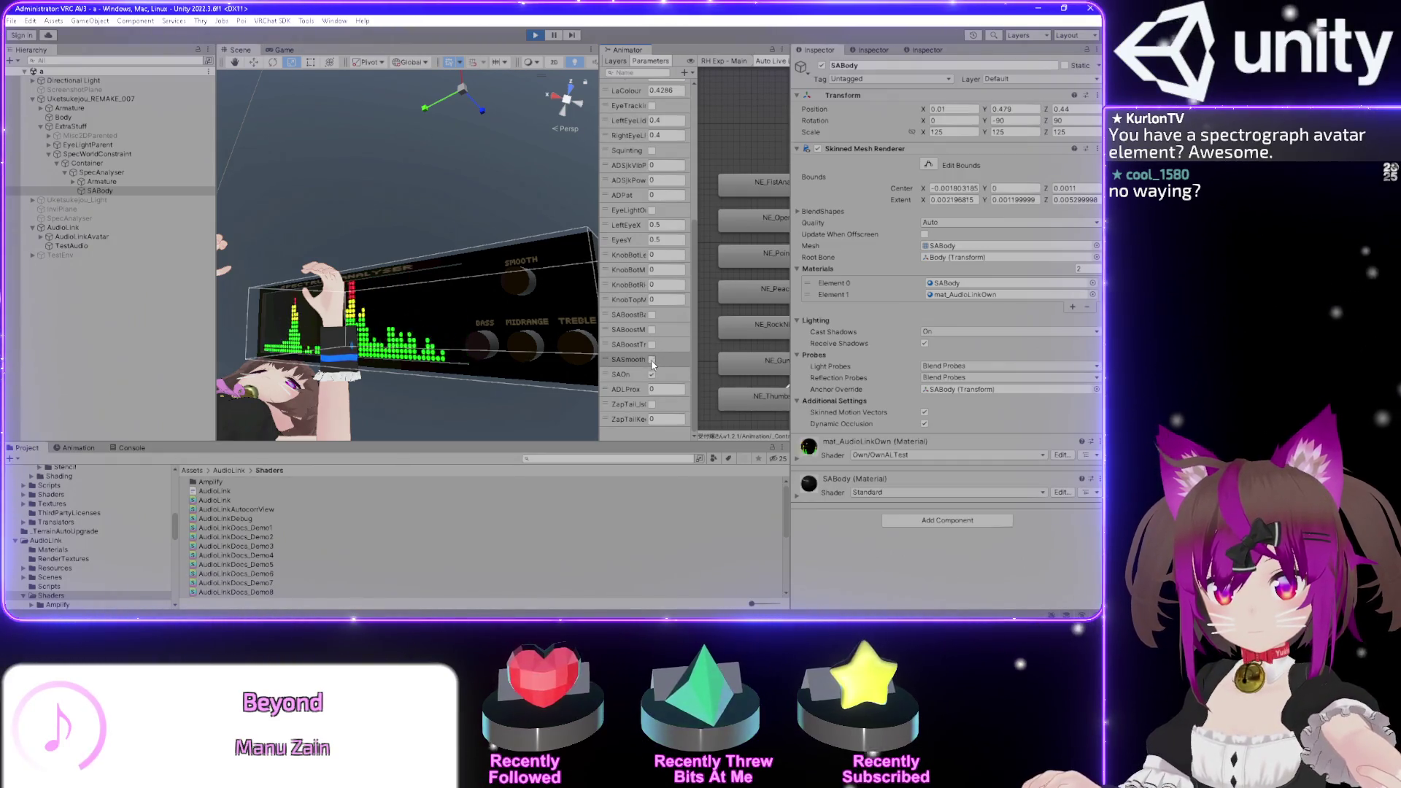
click(653, 315)
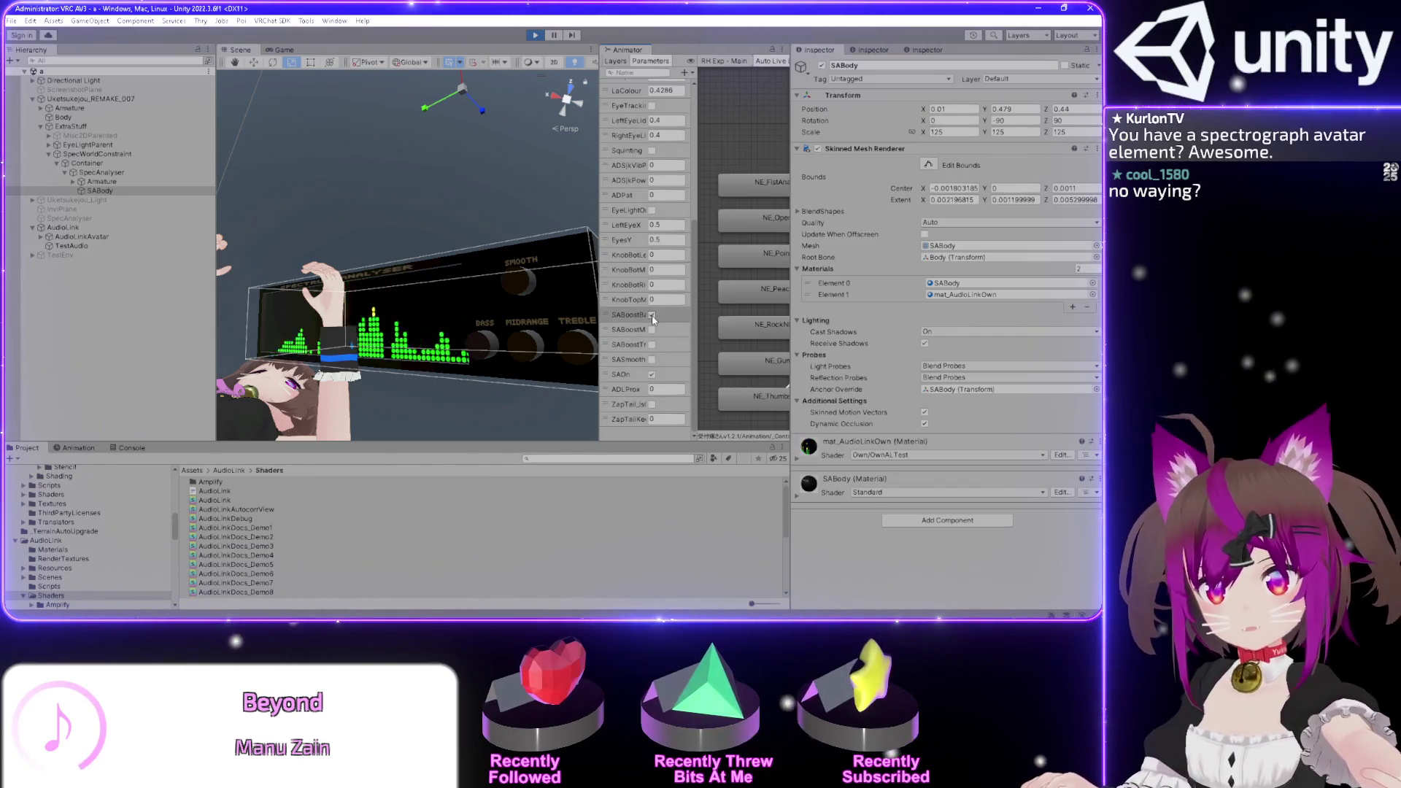
click(654, 376)
click(652, 376)
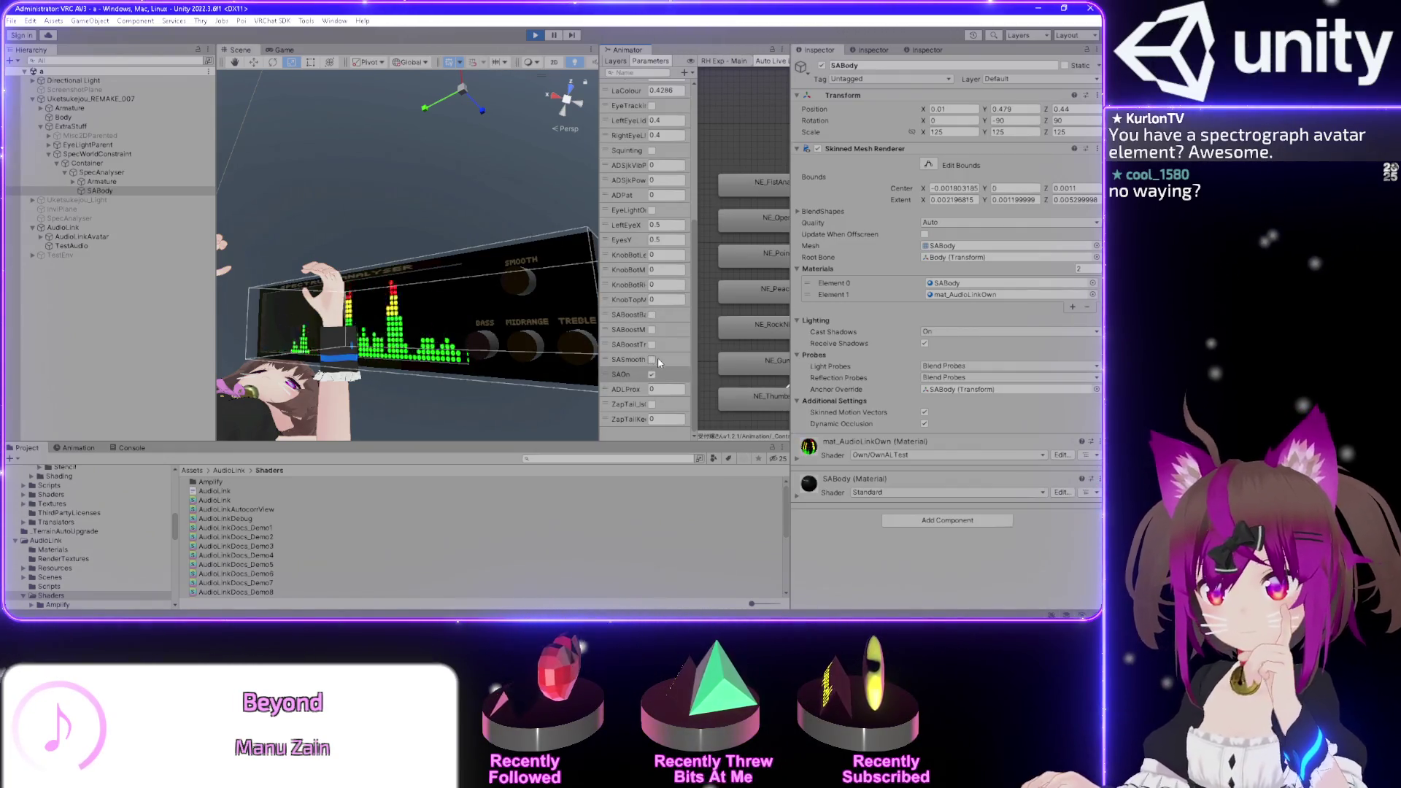
- Turn the treble, mid and bass boosts on and off again, then stop Play mode
click(653, 359)
click(653, 345)
click(653, 330)
click(652, 315)
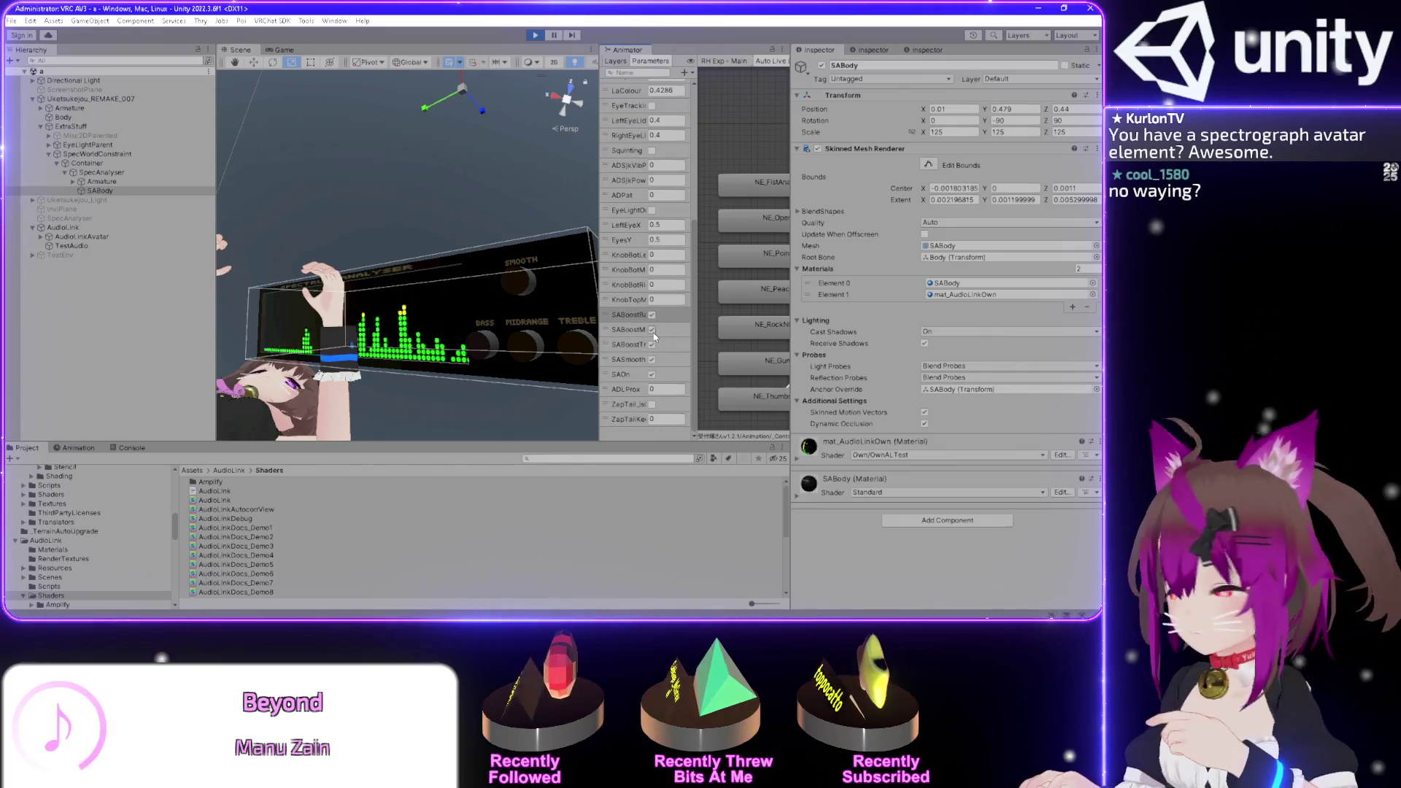
click(652, 330)
click(652, 315)
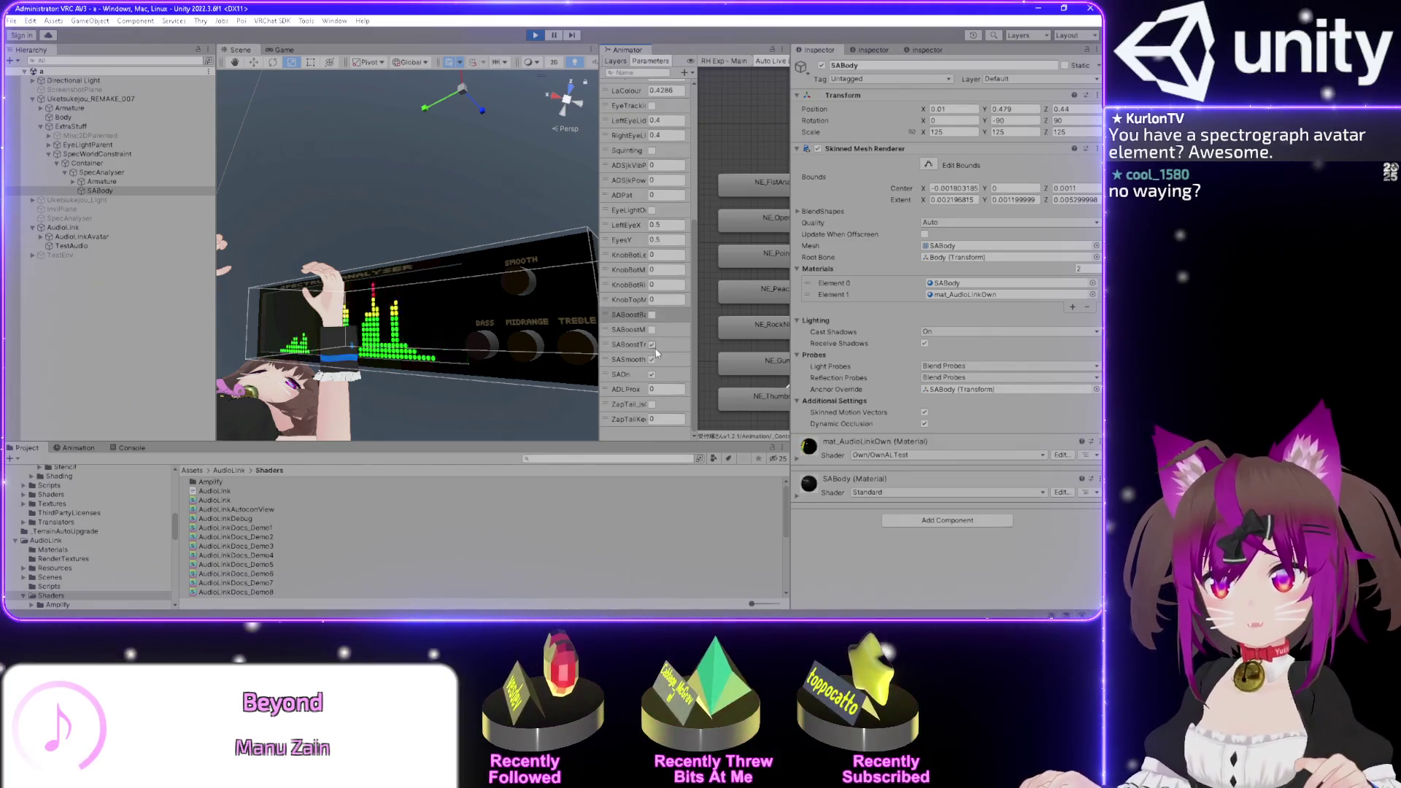
click(653, 344)
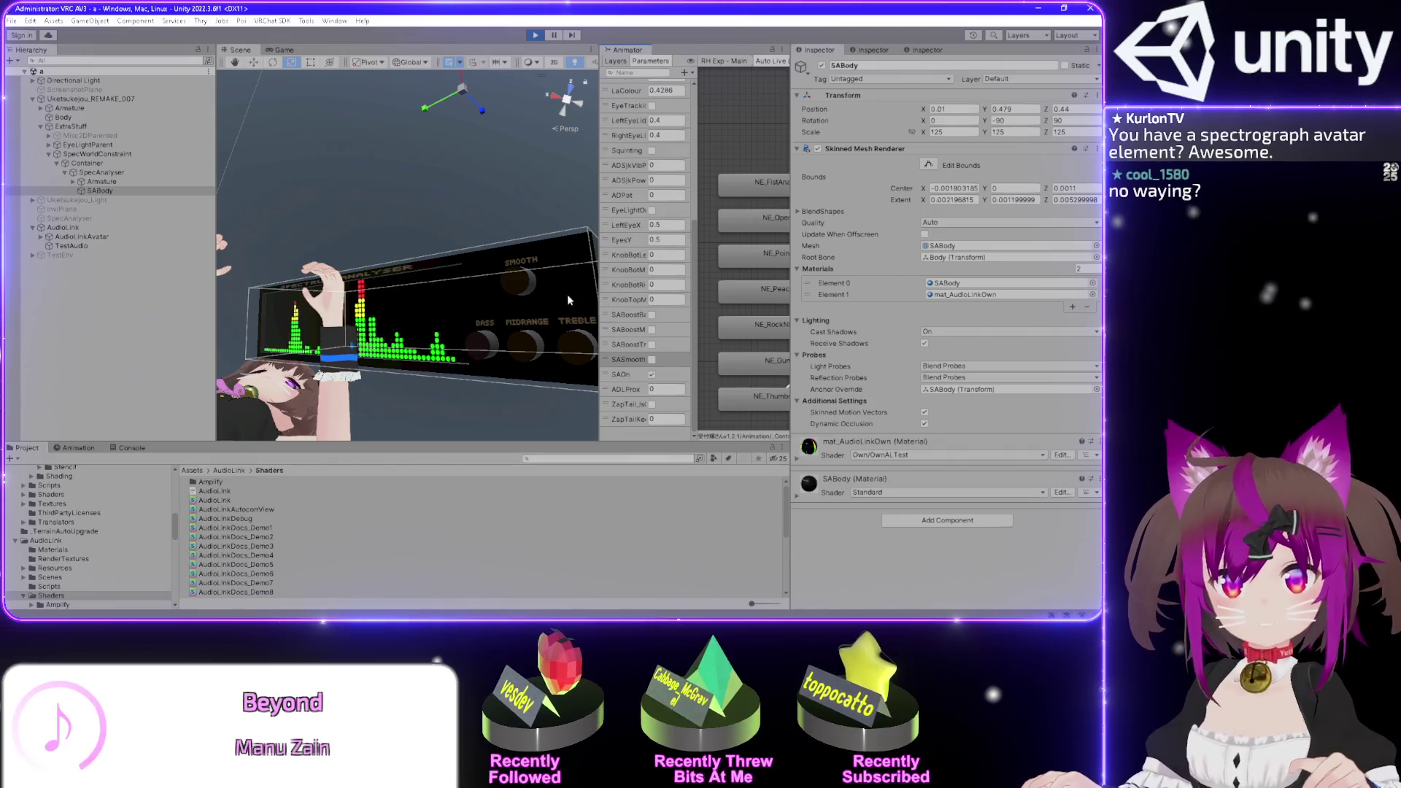
click(538, 35)
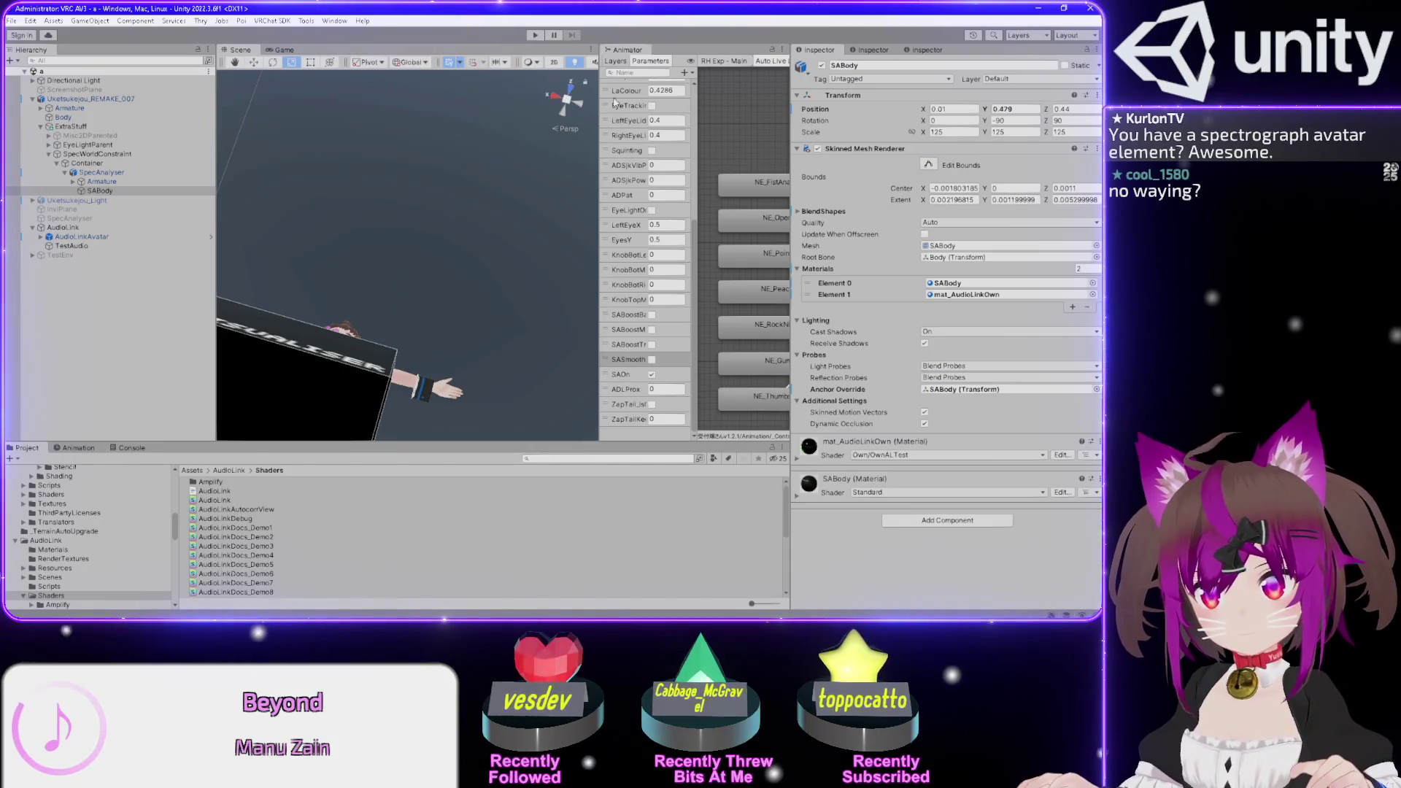
- Redock the Animator in the centre, untick SAOn's default, and select Uketsukejou_REMAKE_007
drag(475, 53, 353, 46)
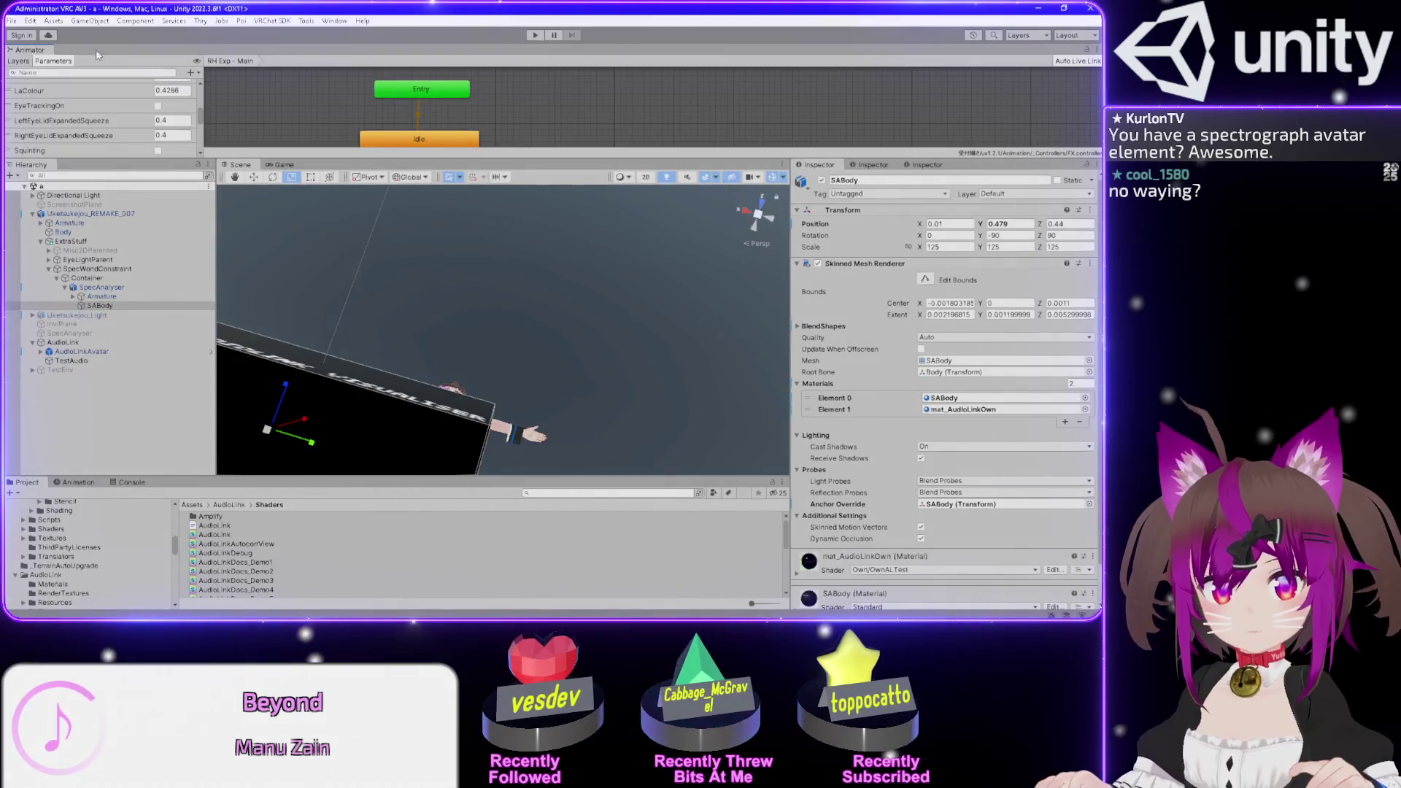
mouse_move(29, 50)
mouse_down()
mouse_move(160, 51)
mouse_move(348, 102)
mouse_move(492, 58)
mouse_move(392, 166)
mouse_up()
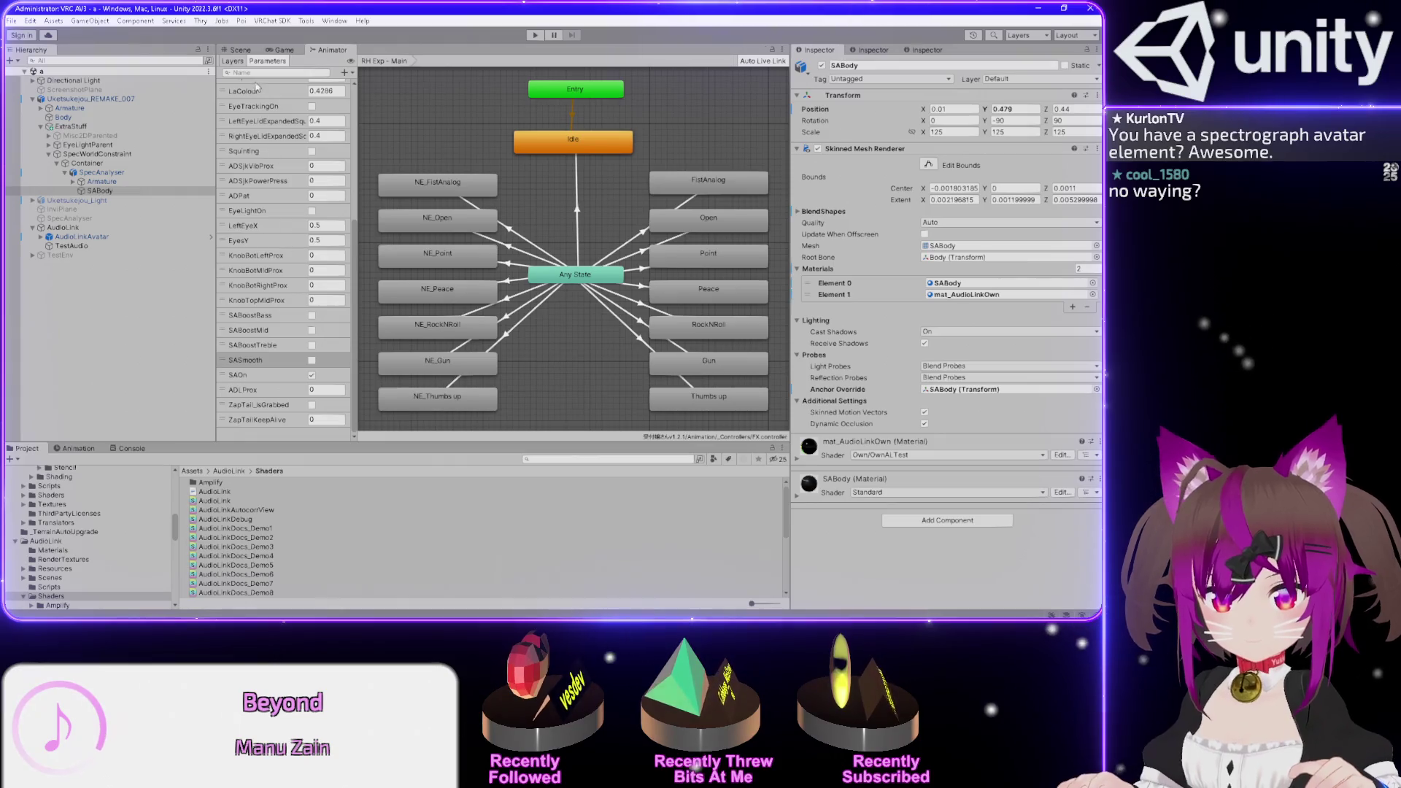
click(312, 376)
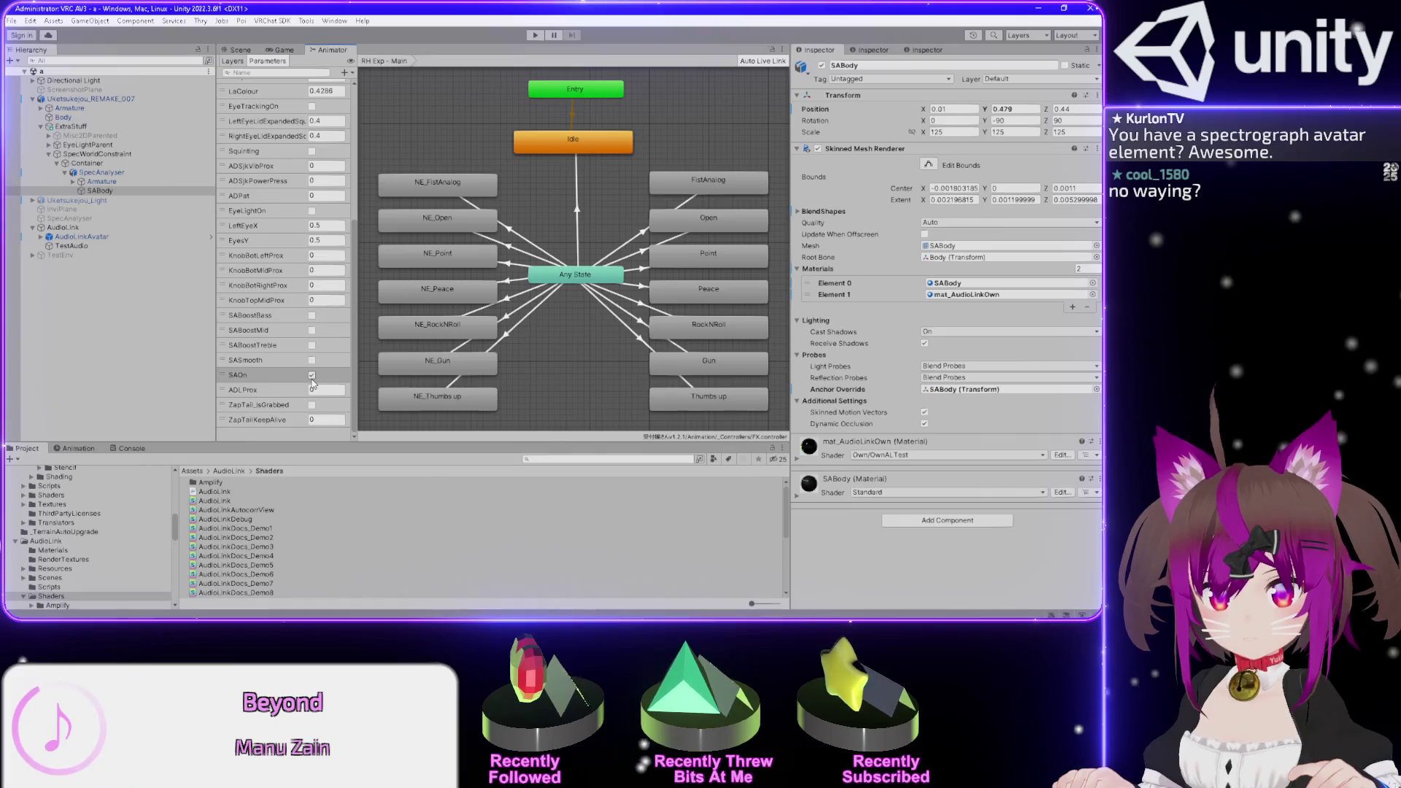
click(126, 98)
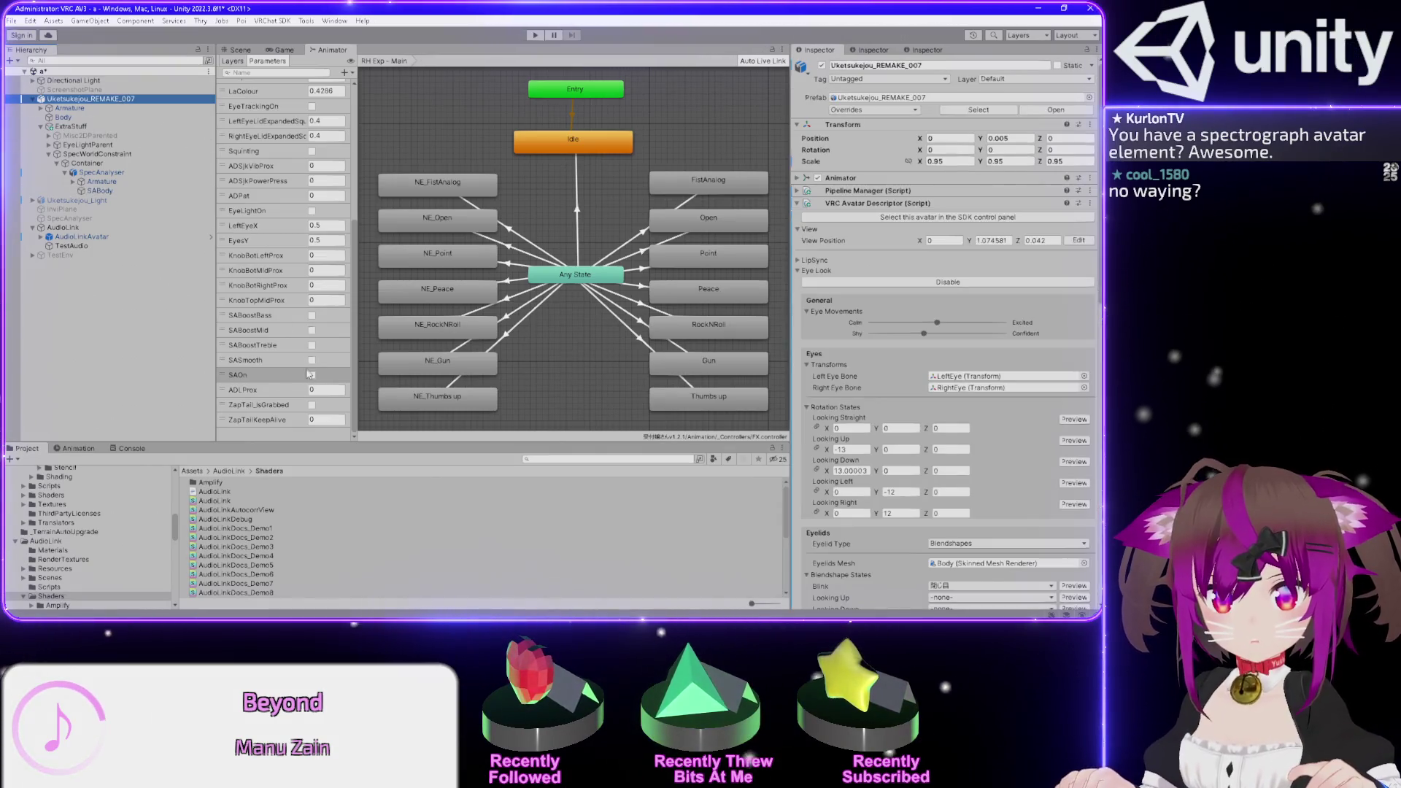
- Enter Play mode and dock the FX parameters beside the Game view
click(536, 36)
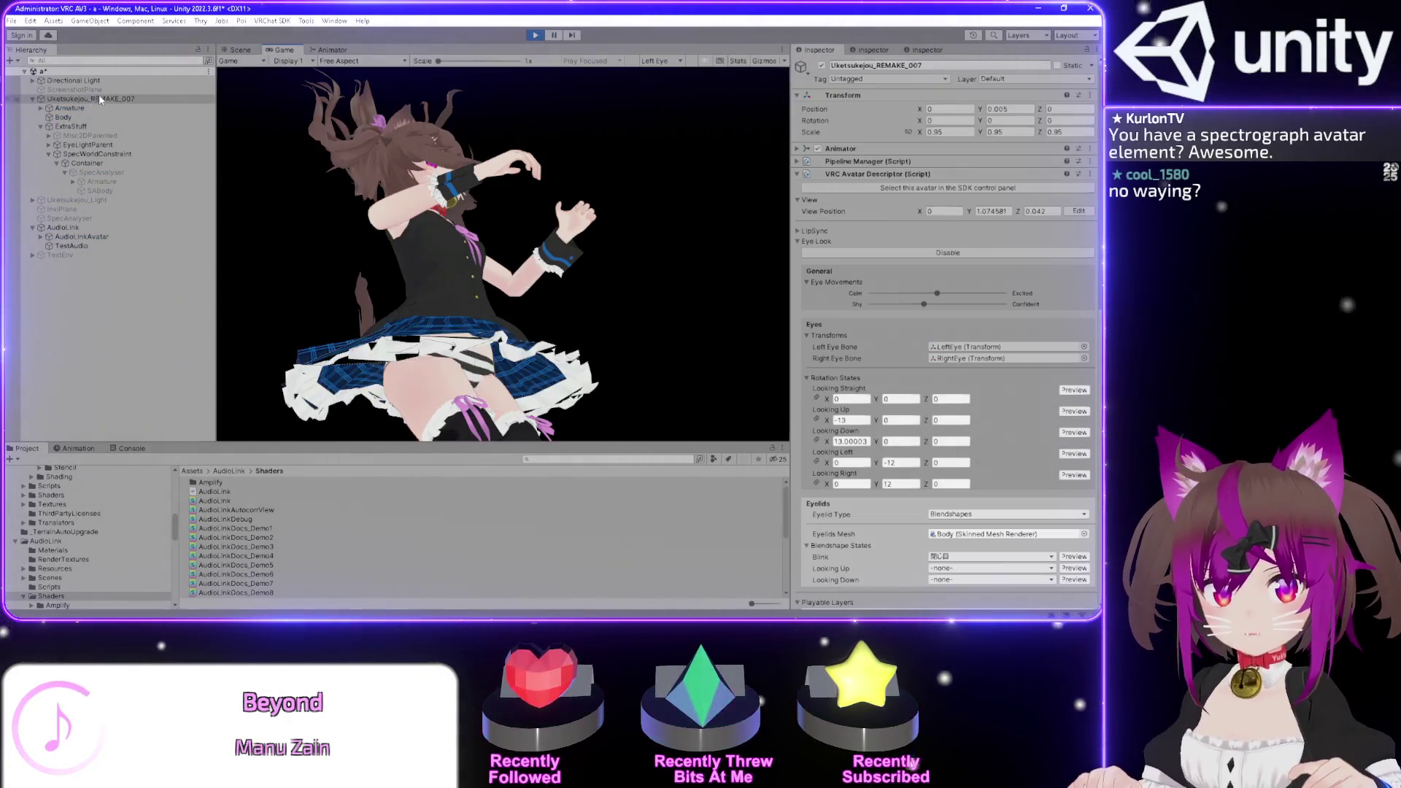
click(332, 51)
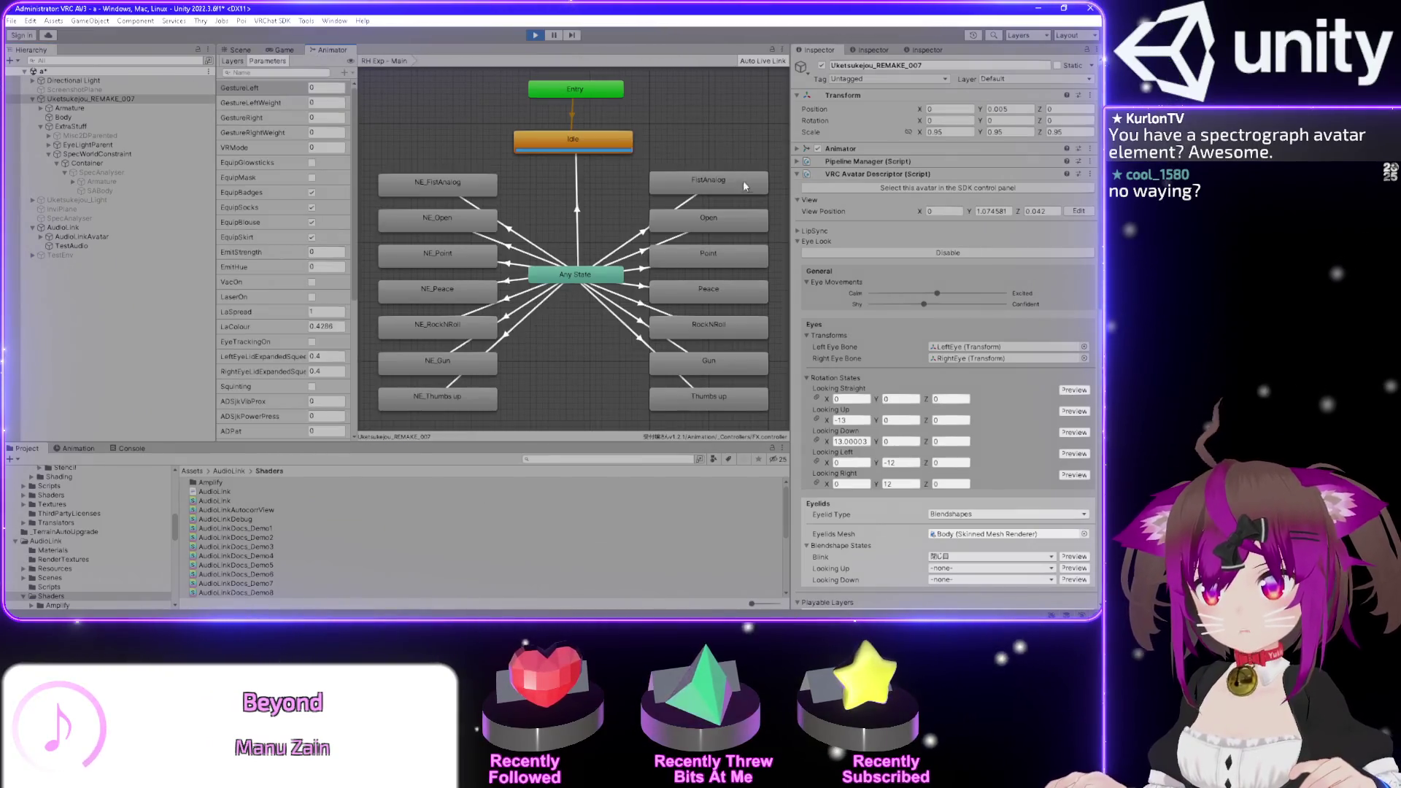
mouse_move(332, 50)
mouse_down()
mouse_move(734, 194)
mouse_move(670, 230)
mouse_up()
scroll(646, 360, down, 5)
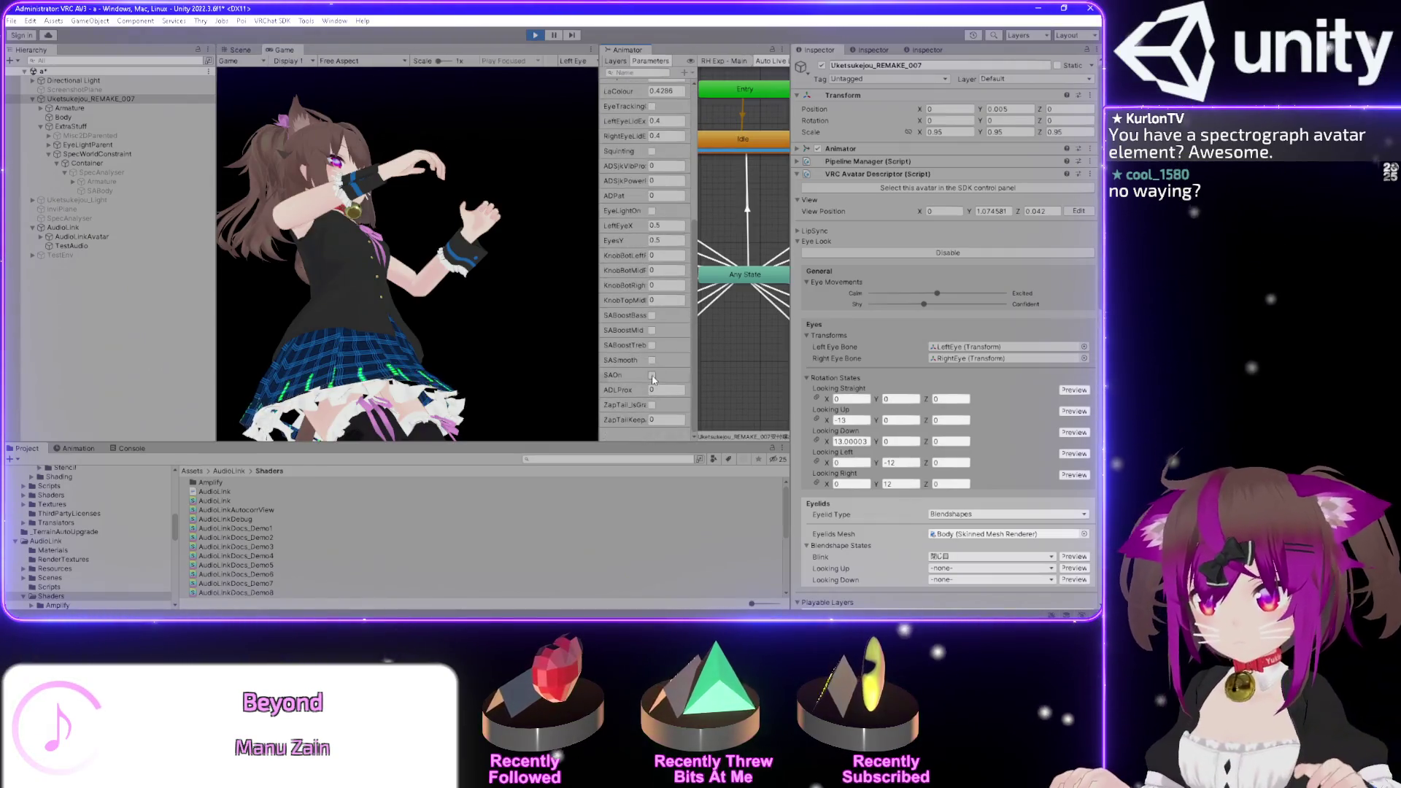
- Switch on SAOn plus the treble, mid and bass boosts, then stop Play mode
click(651, 375)
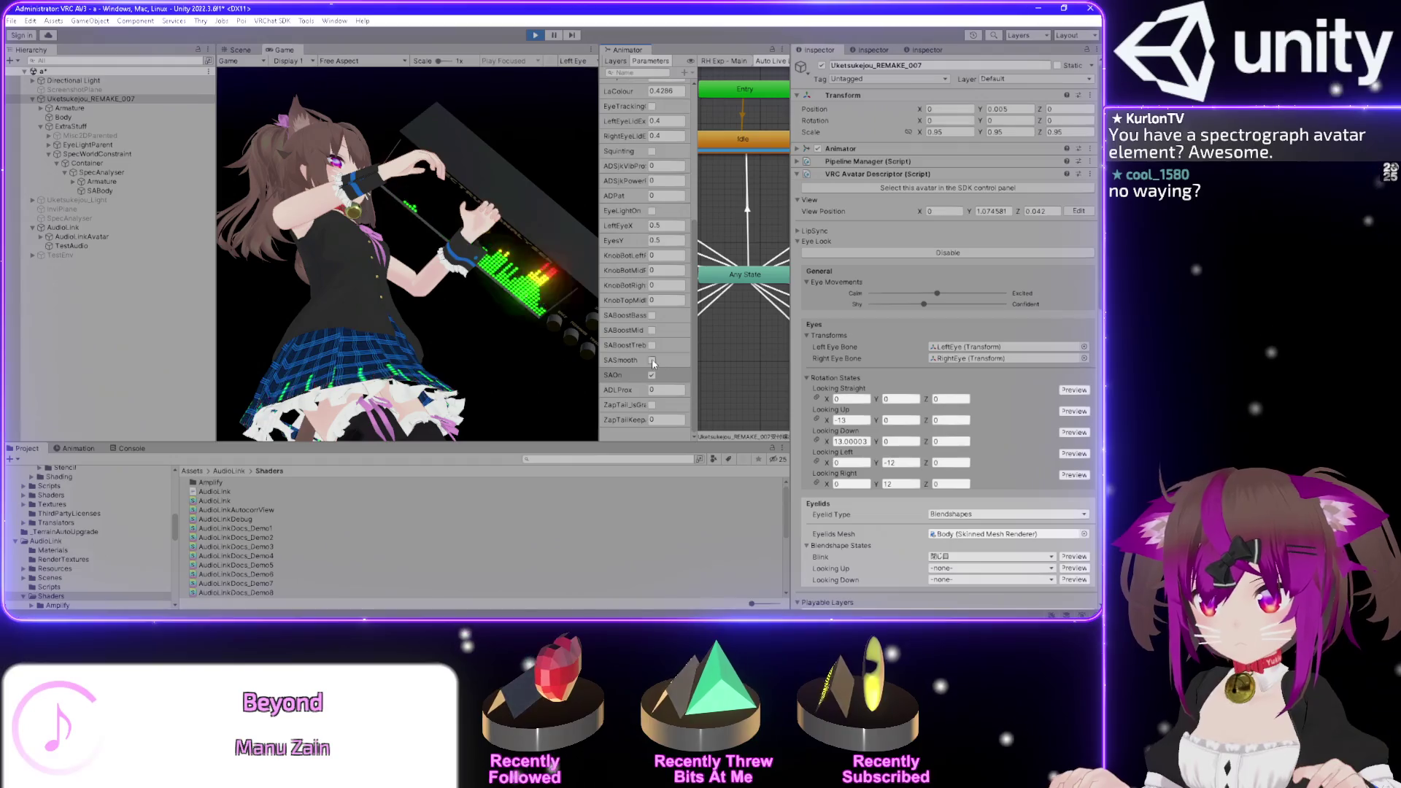
click(652, 345)
click(651, 330)
click(651, 315)
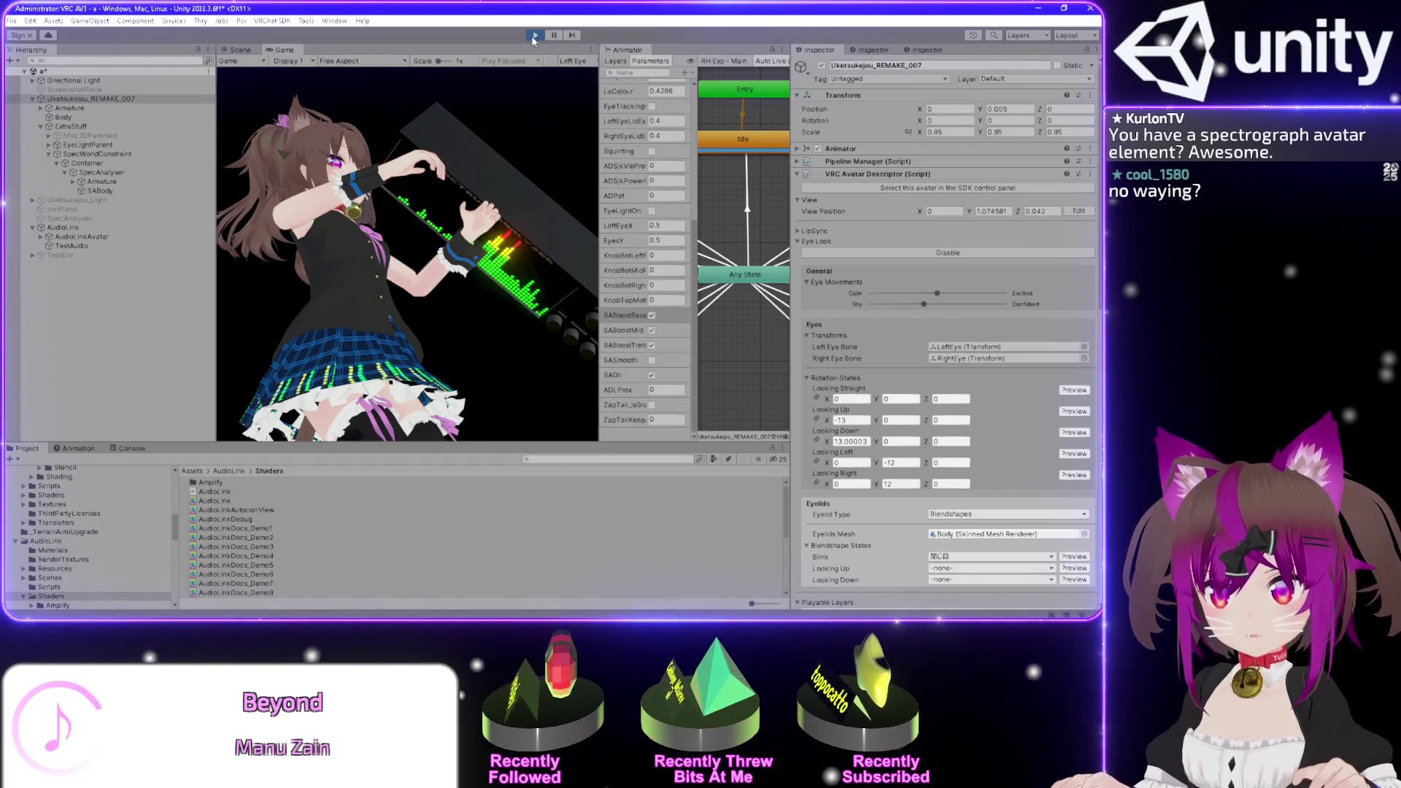
click(535, 35)
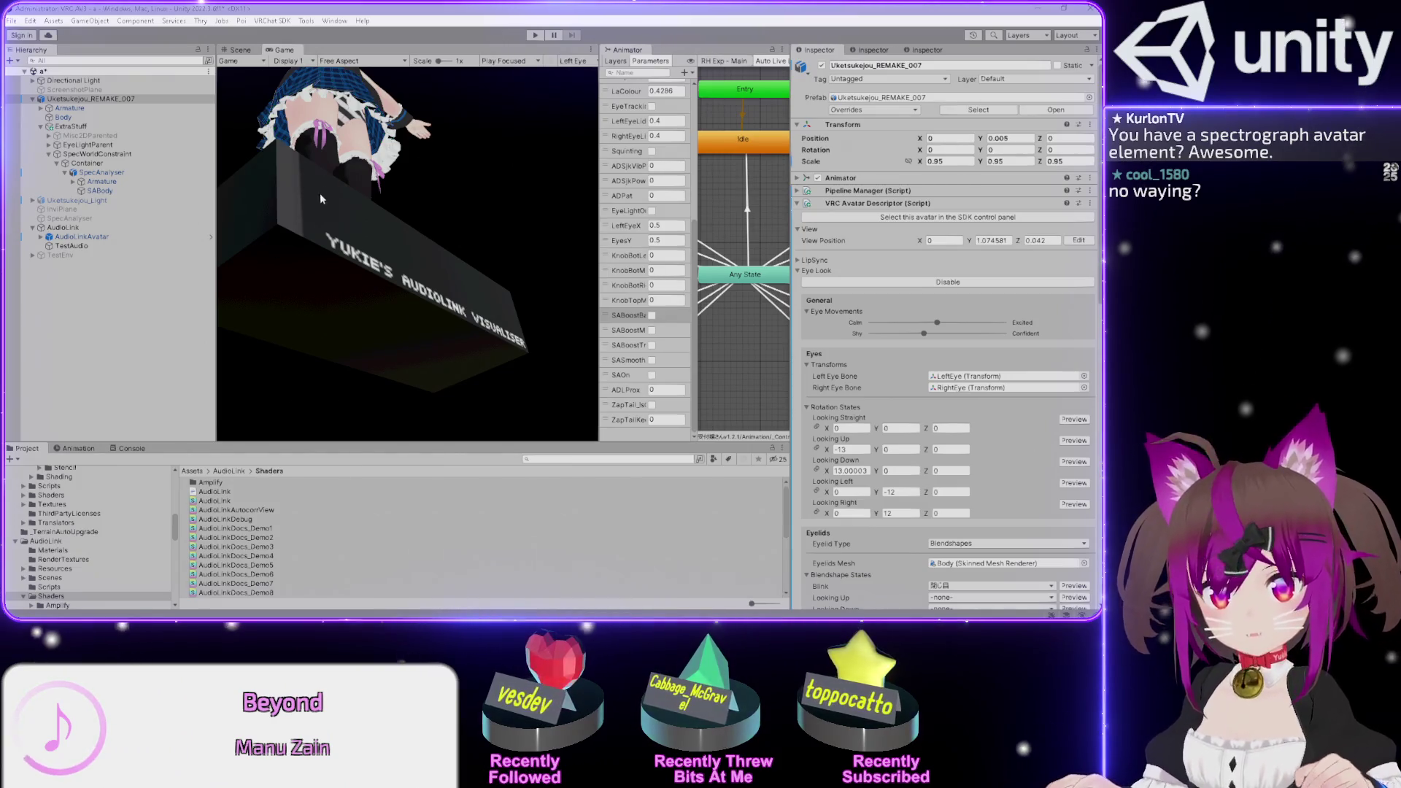
- Select the old SpecAnalyser plane, dock the Animator in the main view, and list its layers
click(363, 209)
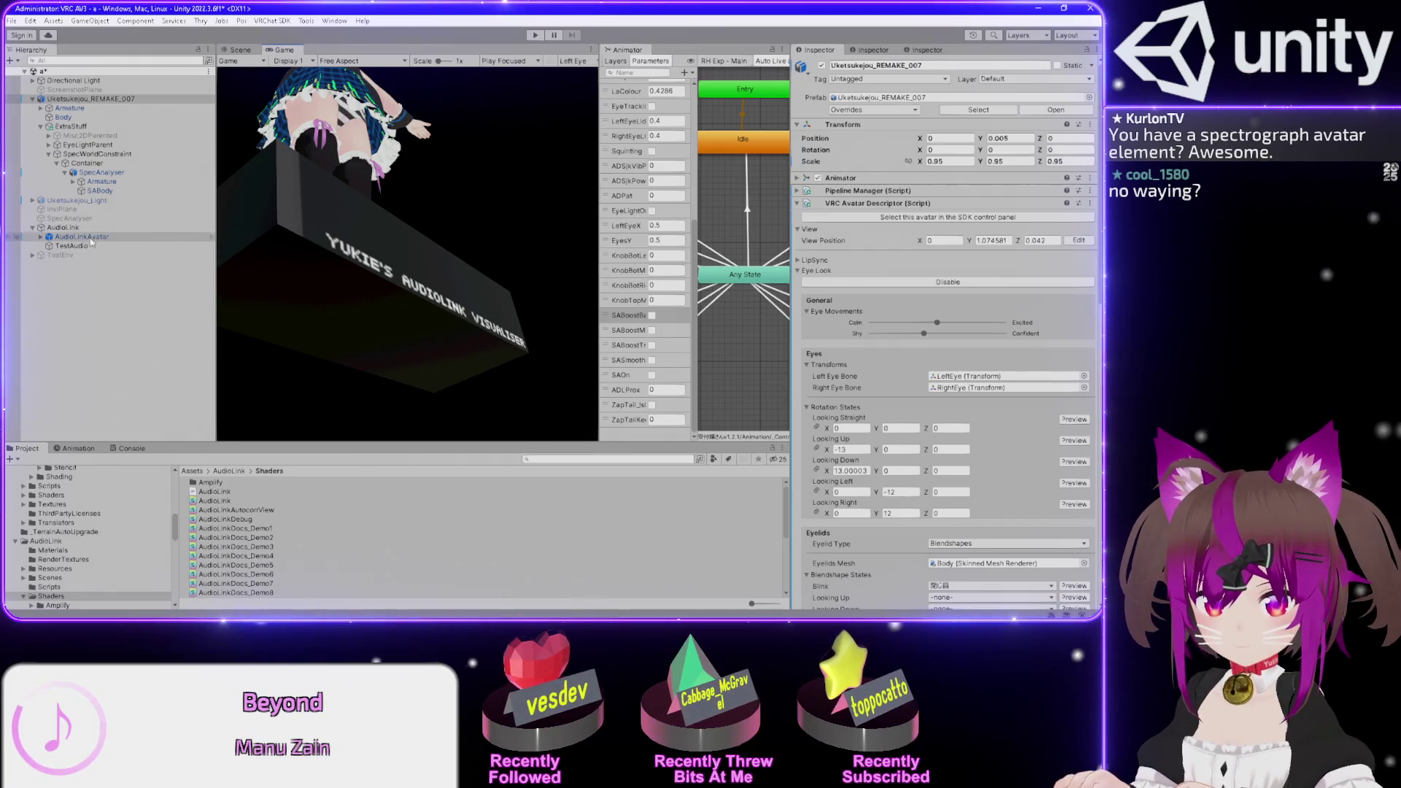
click(73, 218)
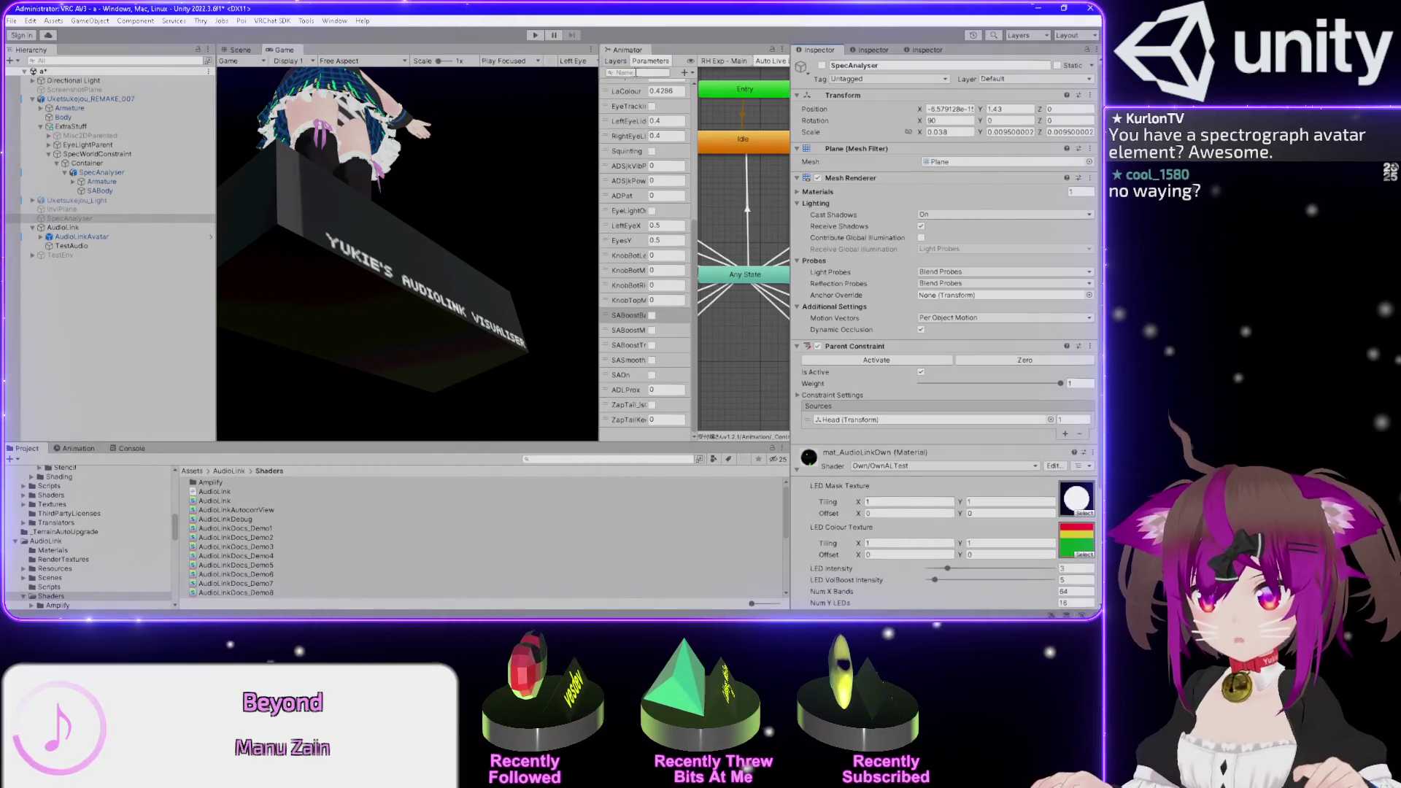
drag(373, 63, 299, 64)
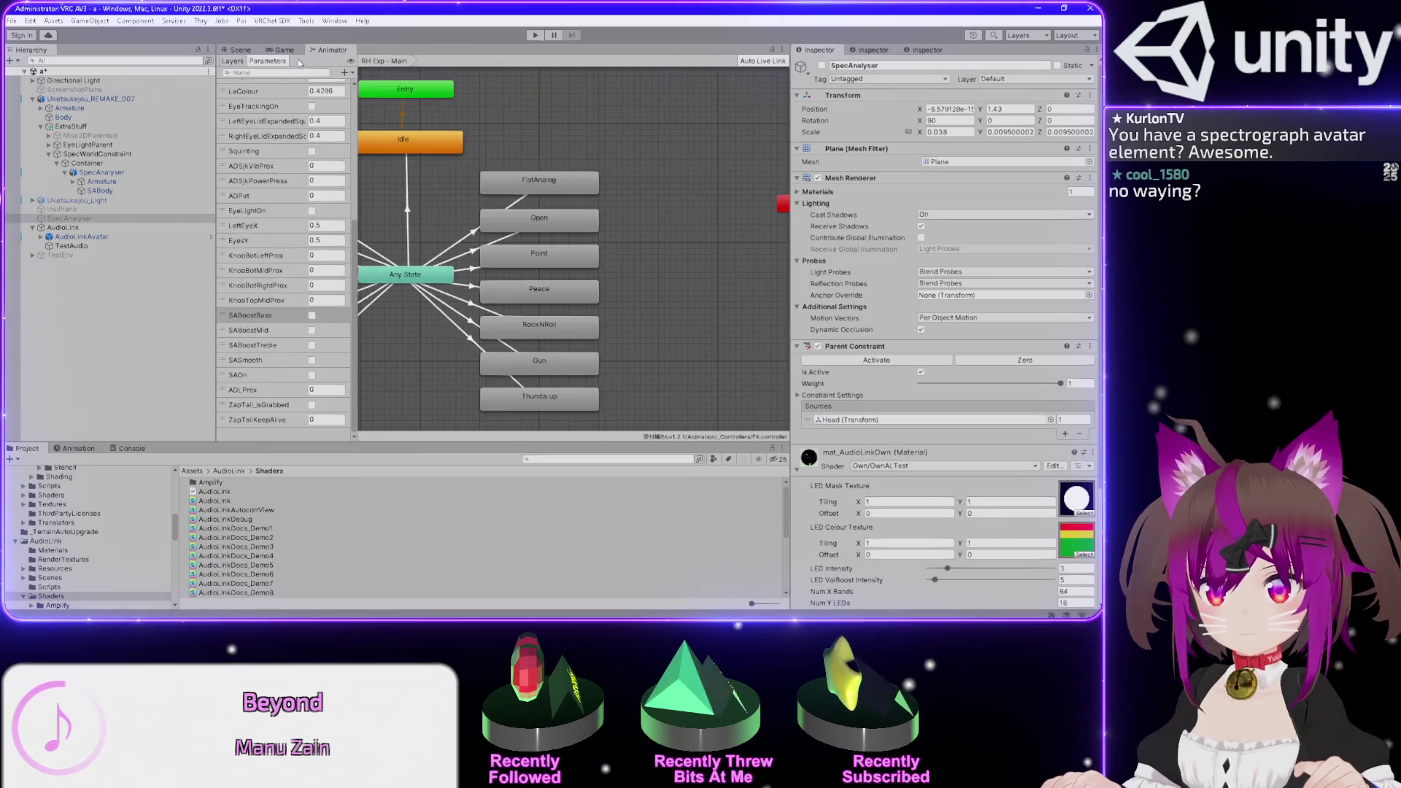
click(231, 62)
scroll(296, 289, down, 5)
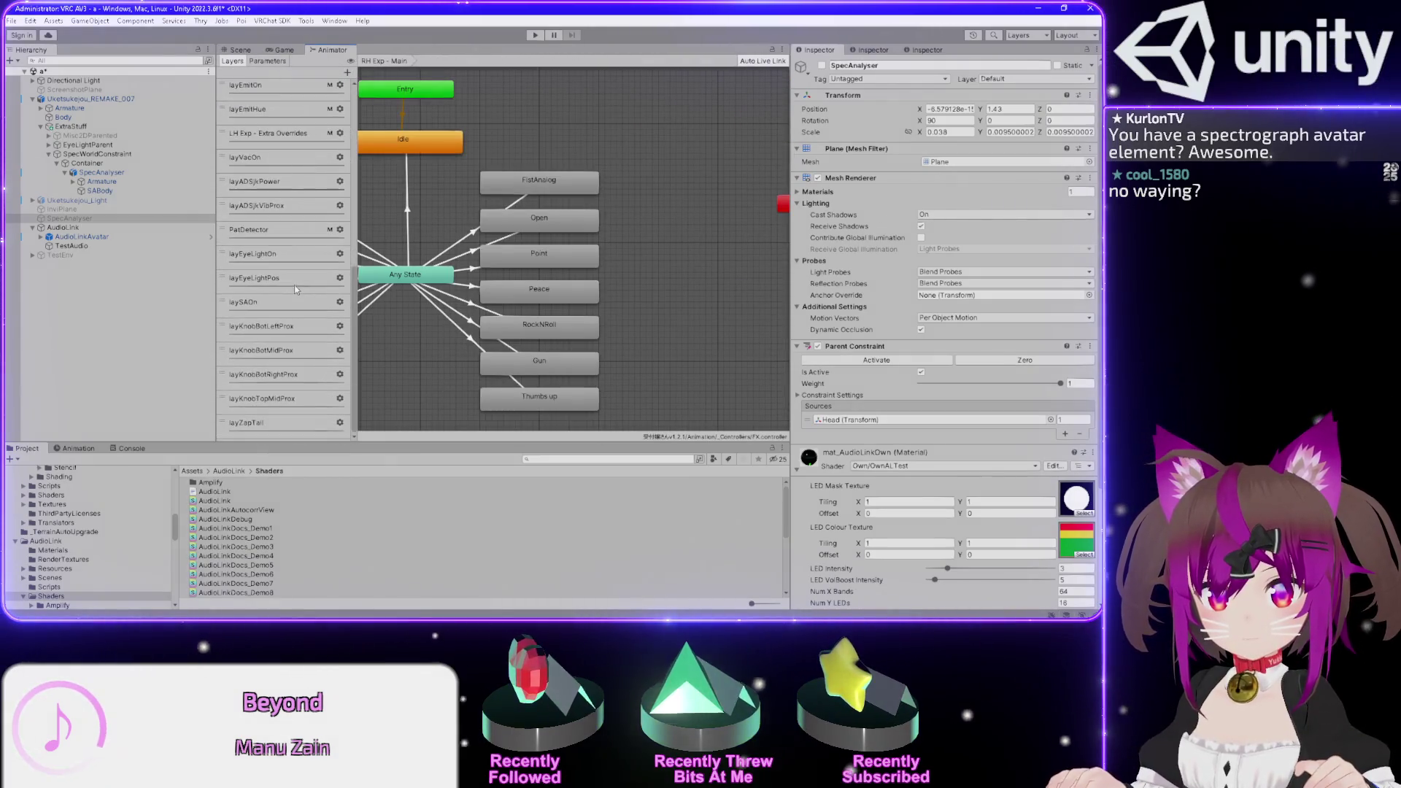
- Open the laySAOn layer, then the layKnobBotLeftProx layer, and zoom into its graph
click(278, 301)
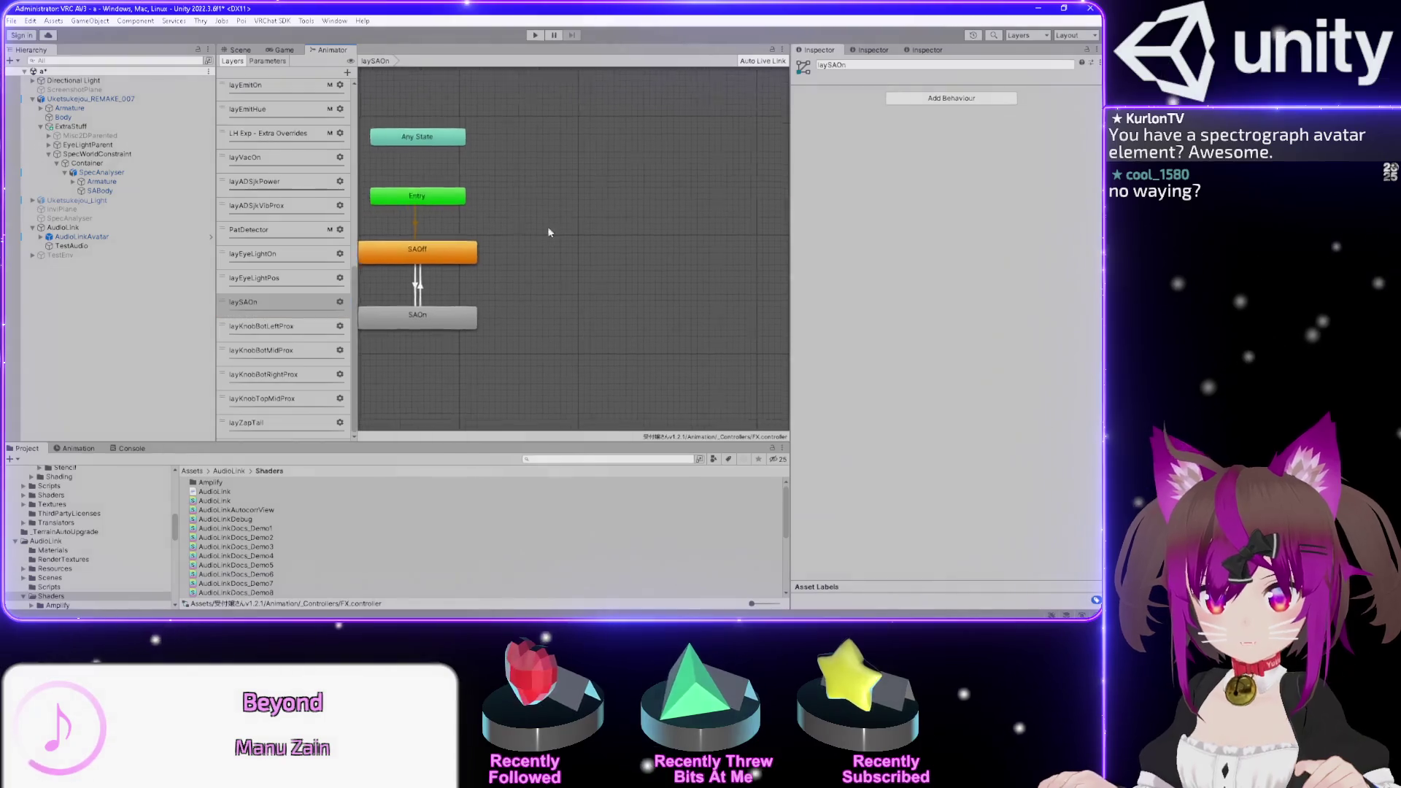
click(290, 329)
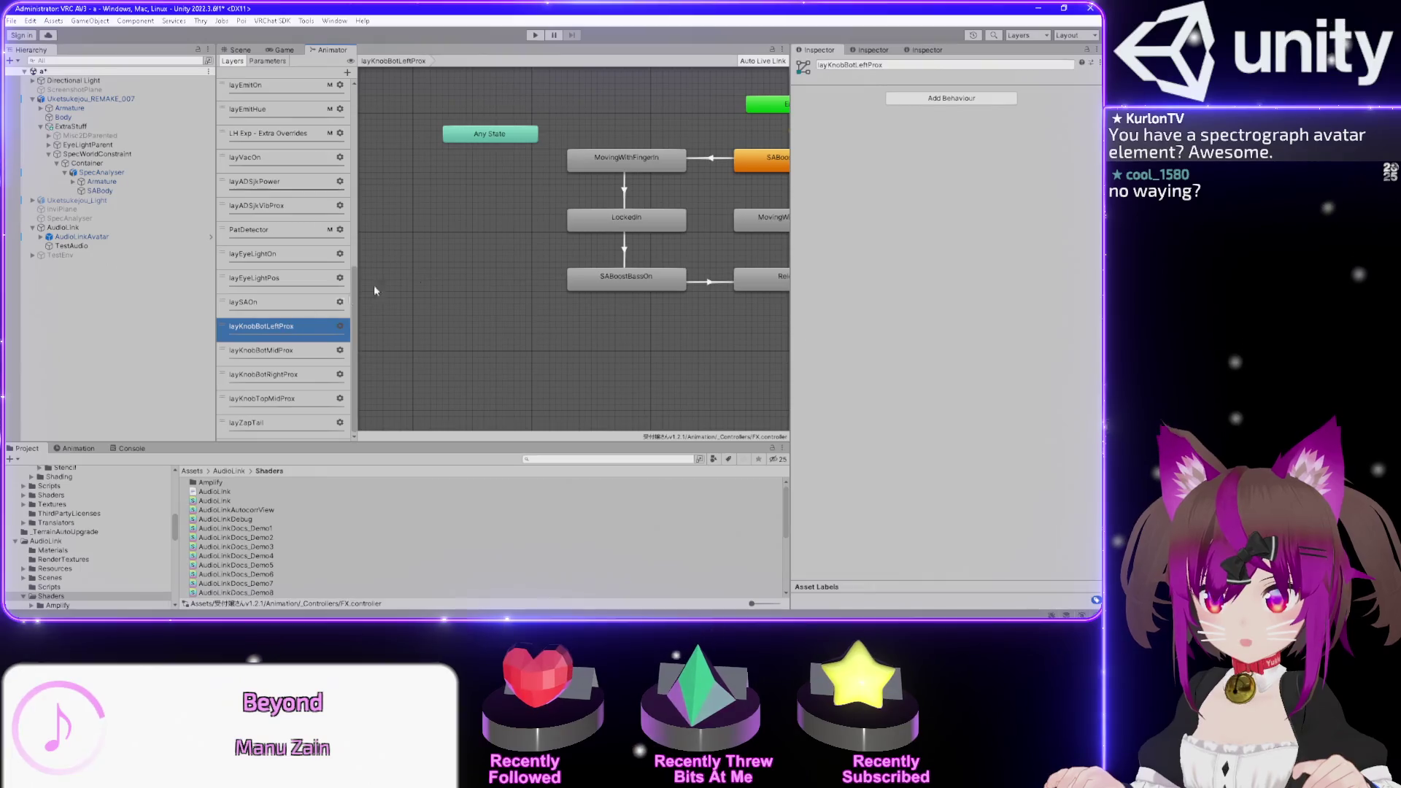
scroll(387, 285, up, 3)
scroll(394, 273, up, 2)
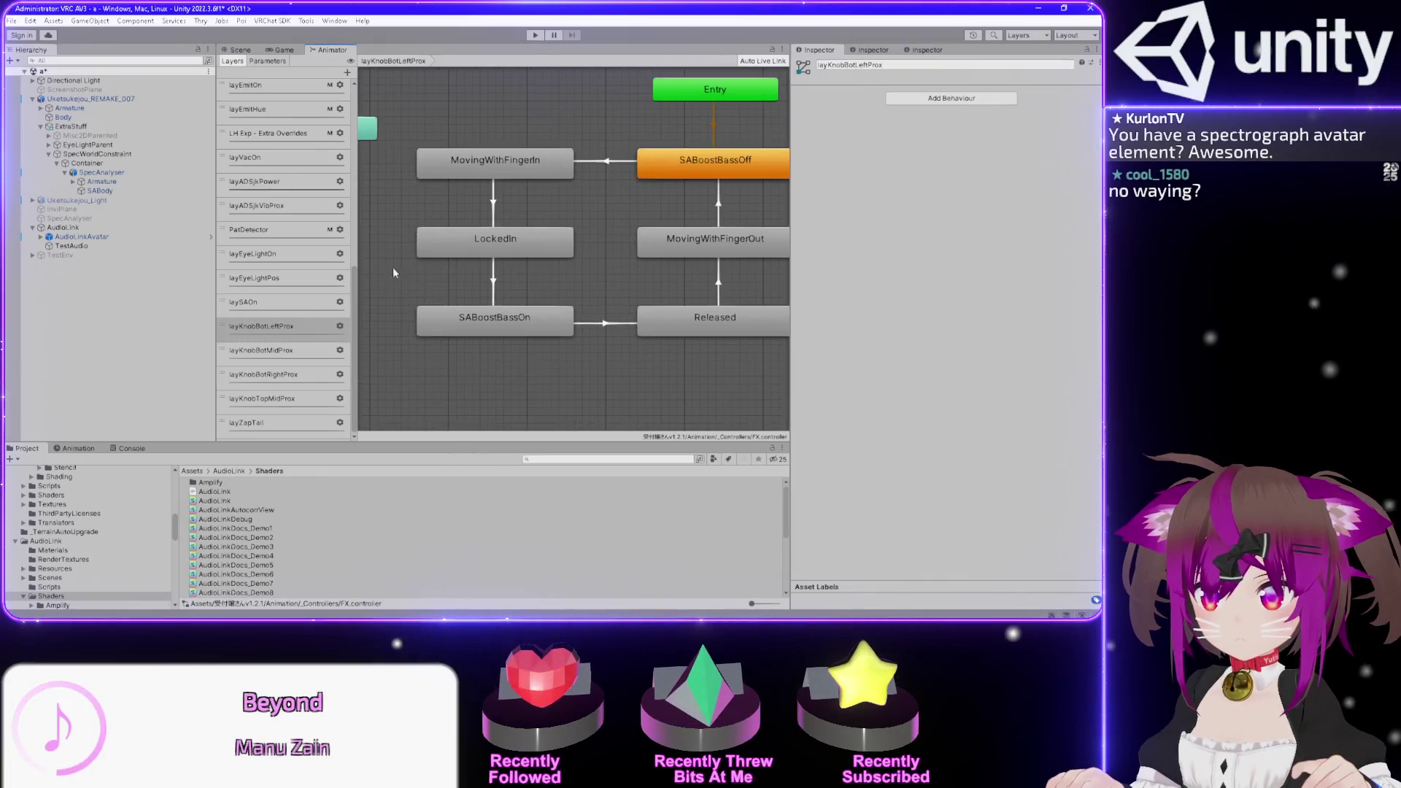
- Inspect the MovingWithFingerIn, LockedIn, SABoostBassOn and Released states and the MovingWithFingerIn→LockedIn transition
click(456, 168)
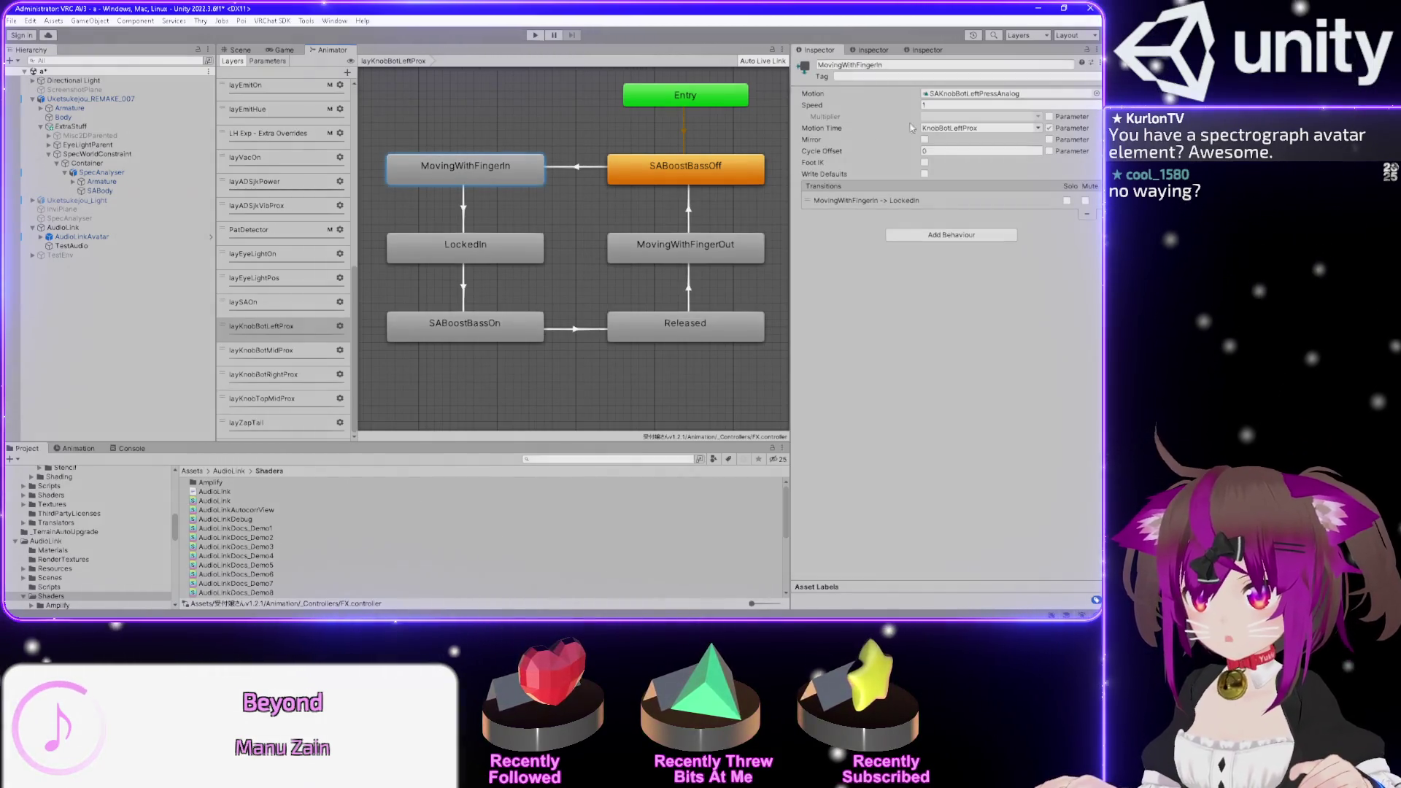
click(479, 259)
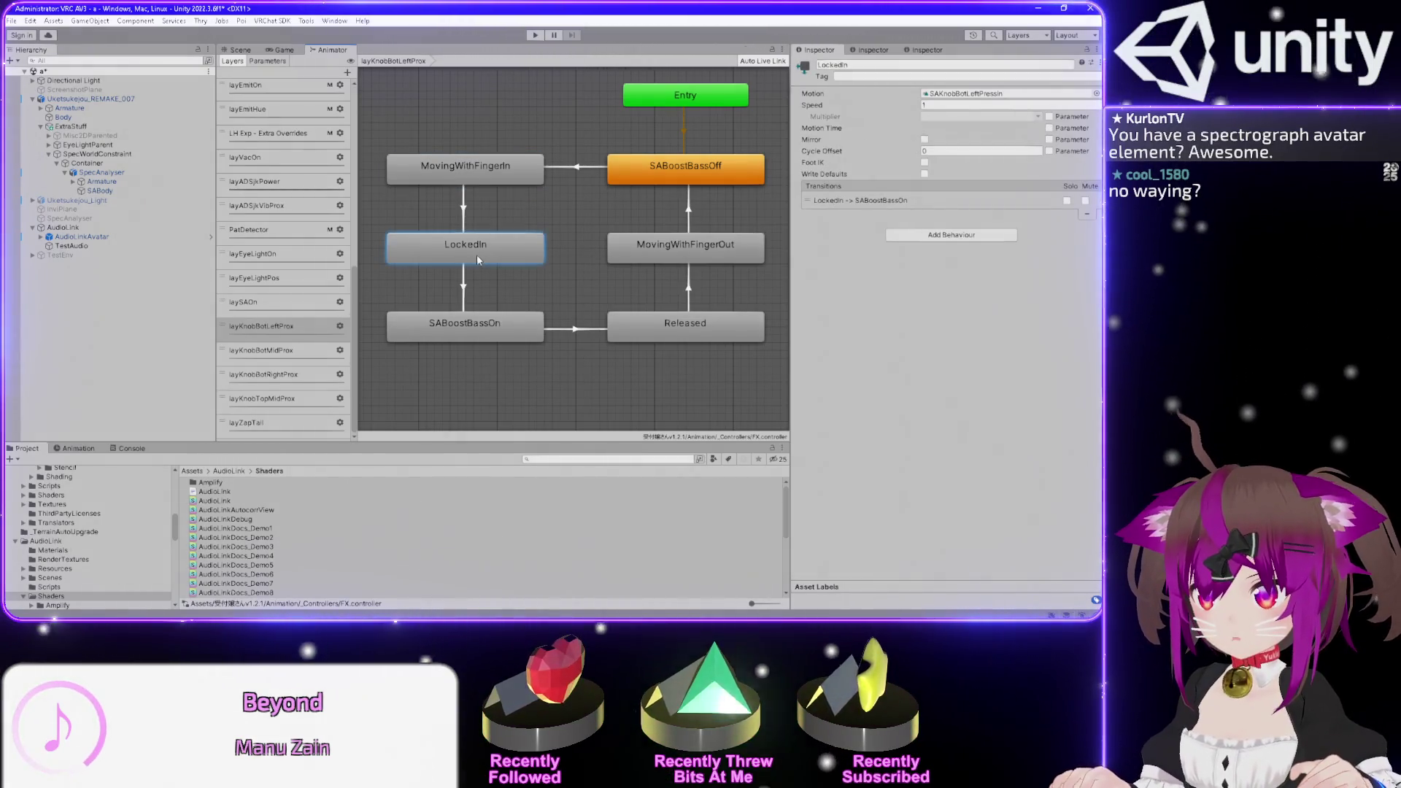
click(465, 327)
click(685, 327)
click(478, 179)
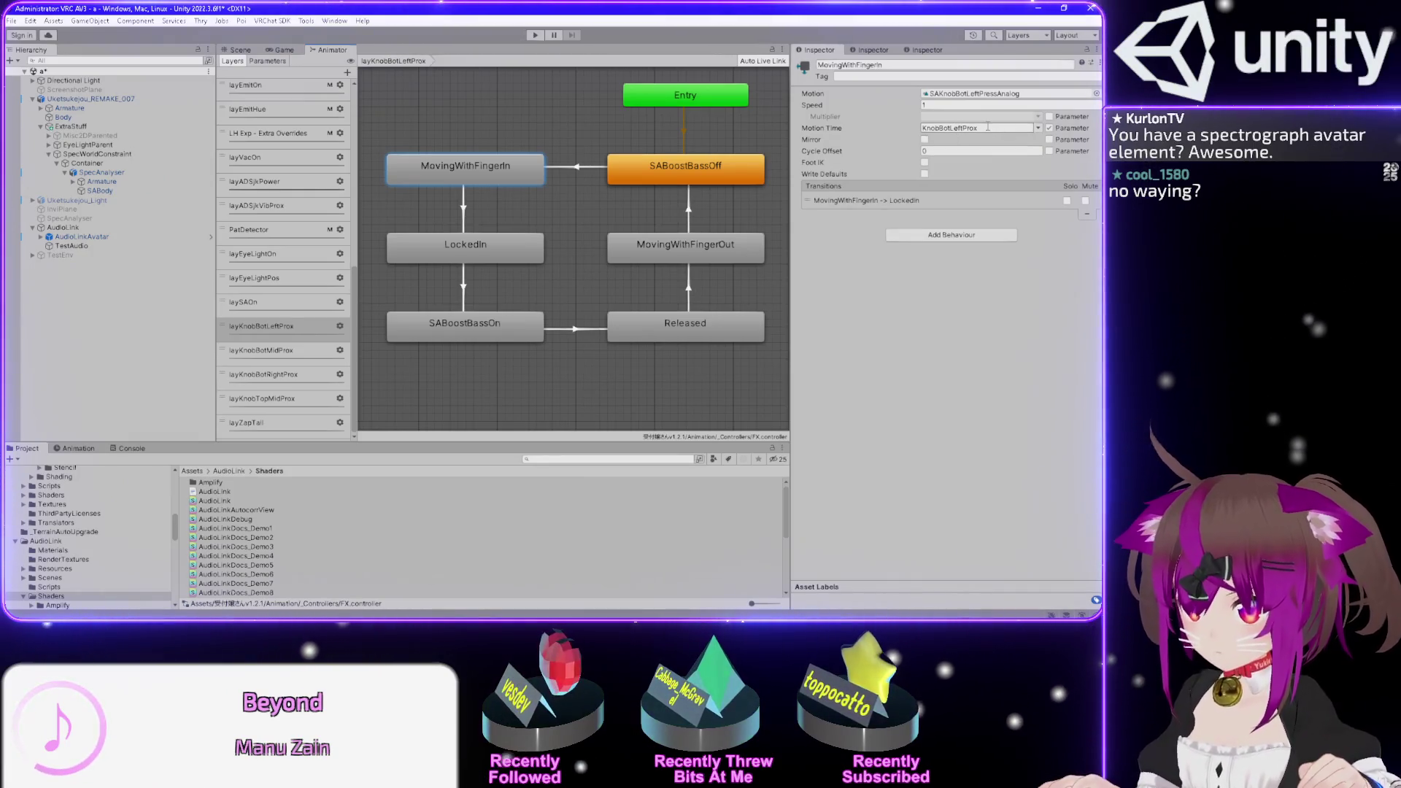
click(464, 207)
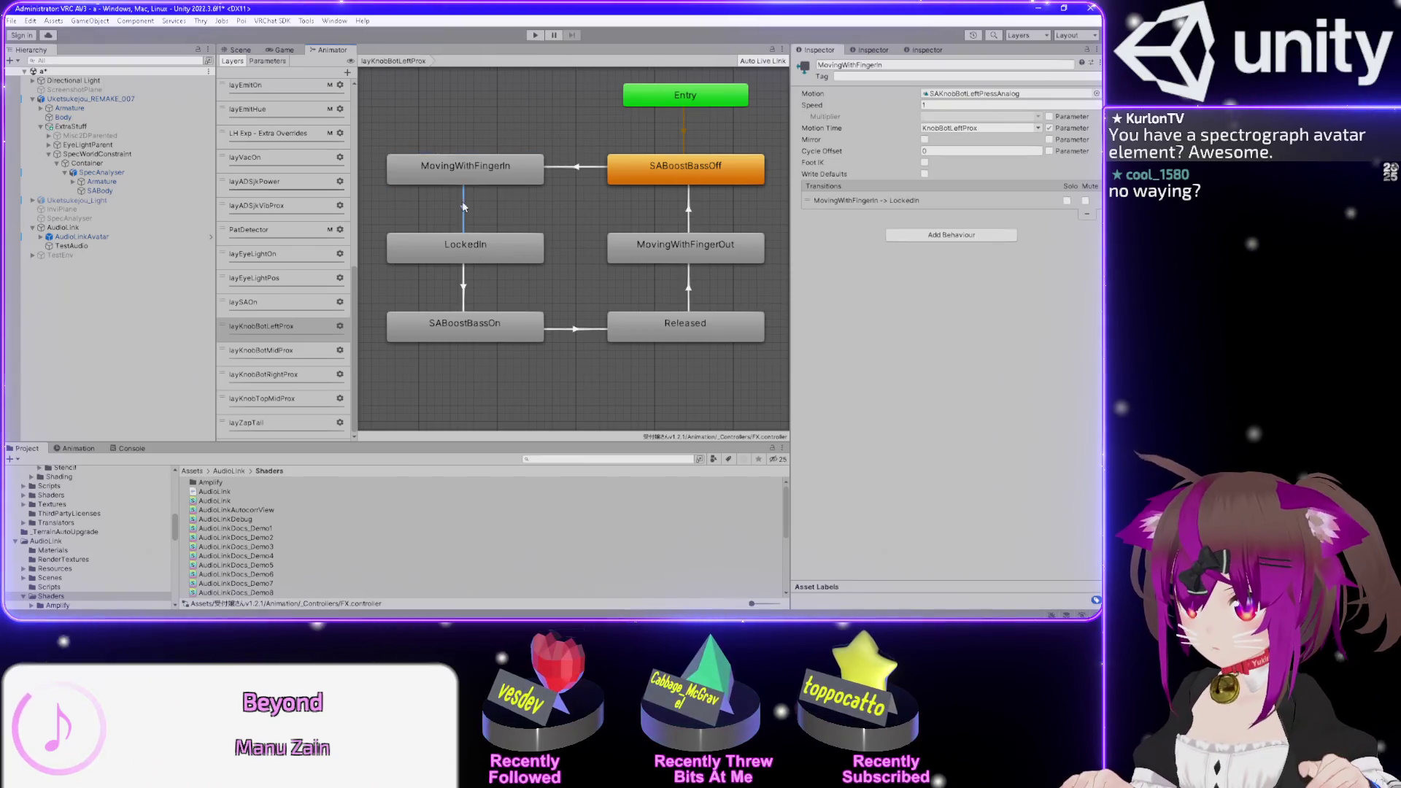
click(464, 246)
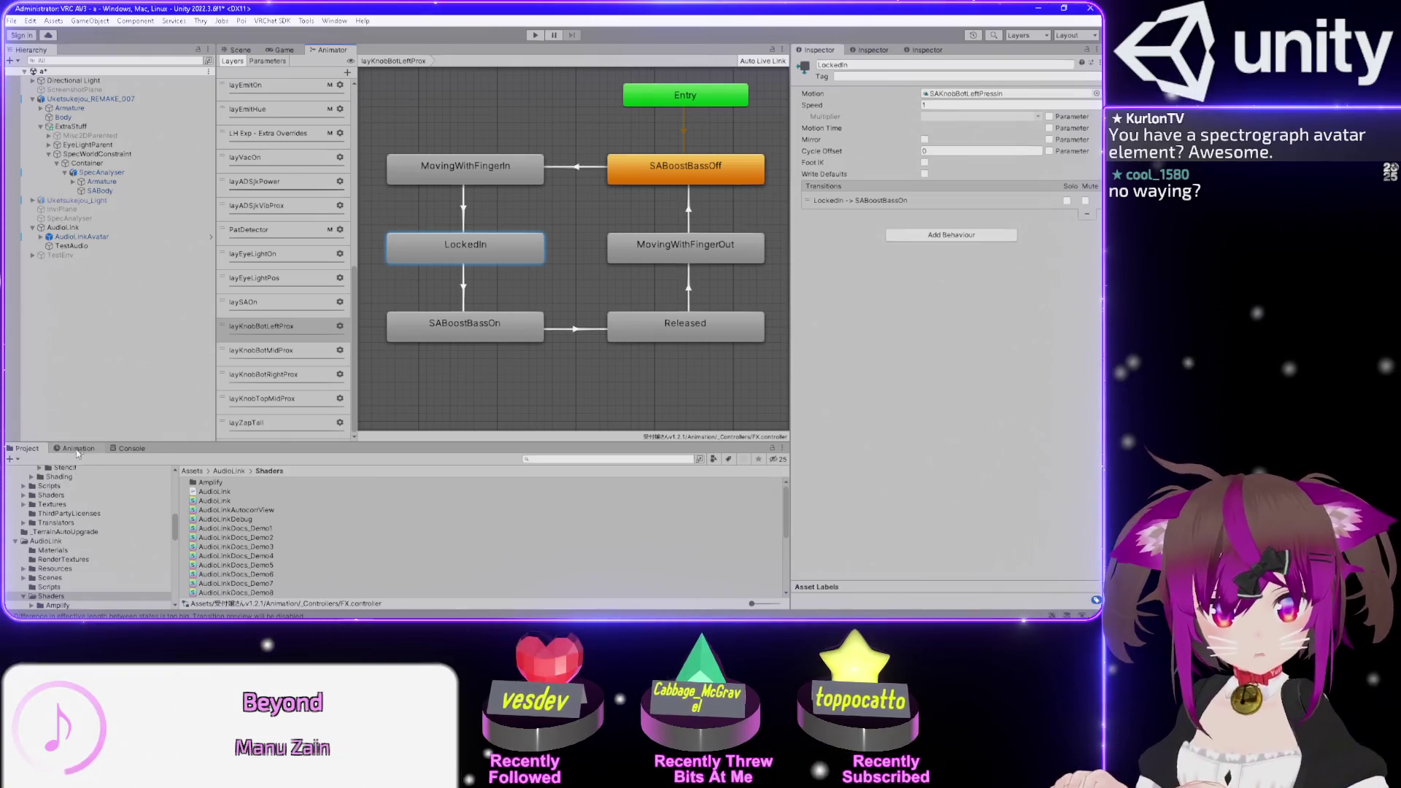
- Open the Animation window with Ctrl+6 on the avatar root, load SABoostBassOff, and select SABody's Gain Bass track
key(ctrl+6)
click(88, 98)
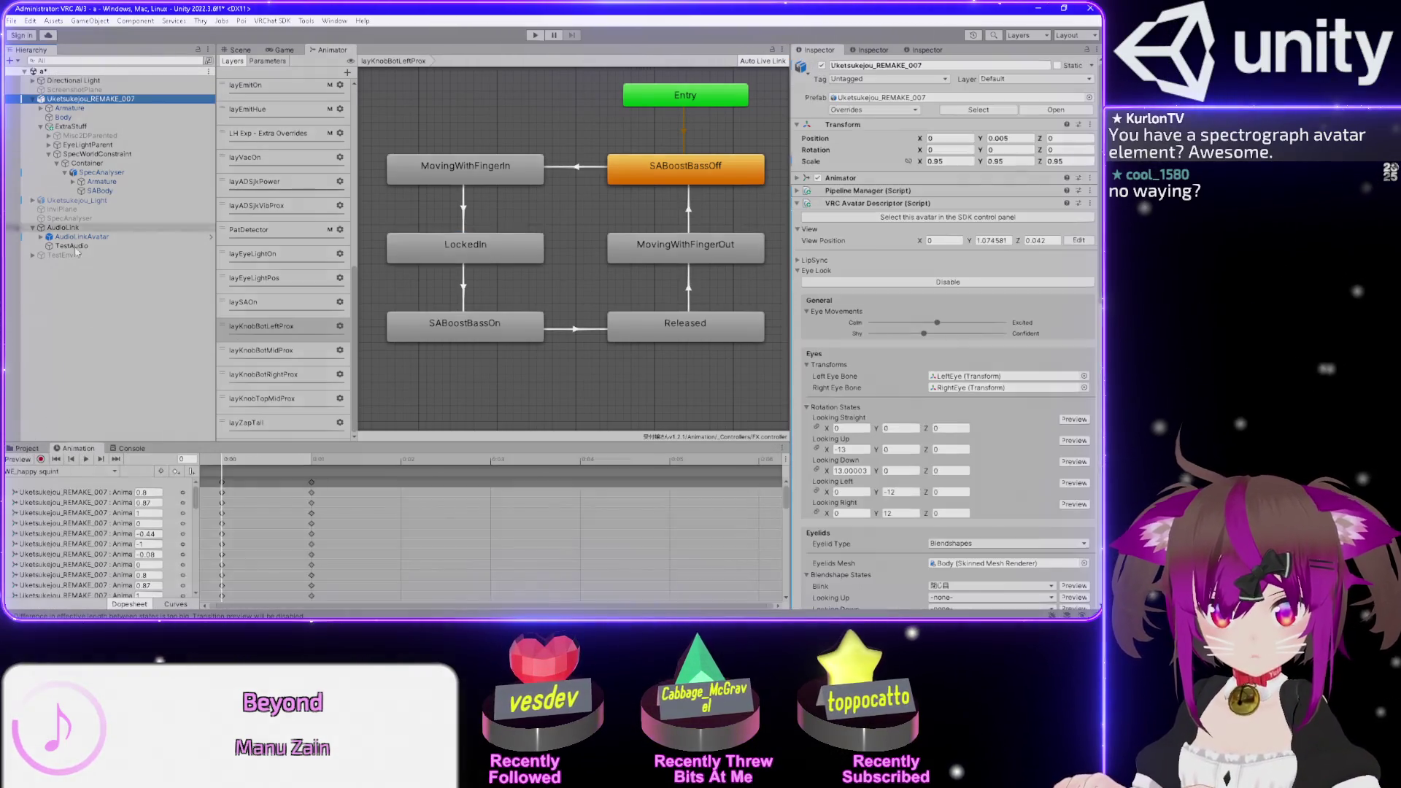
click(42, 470)
scroll(73, 438, down, 10)
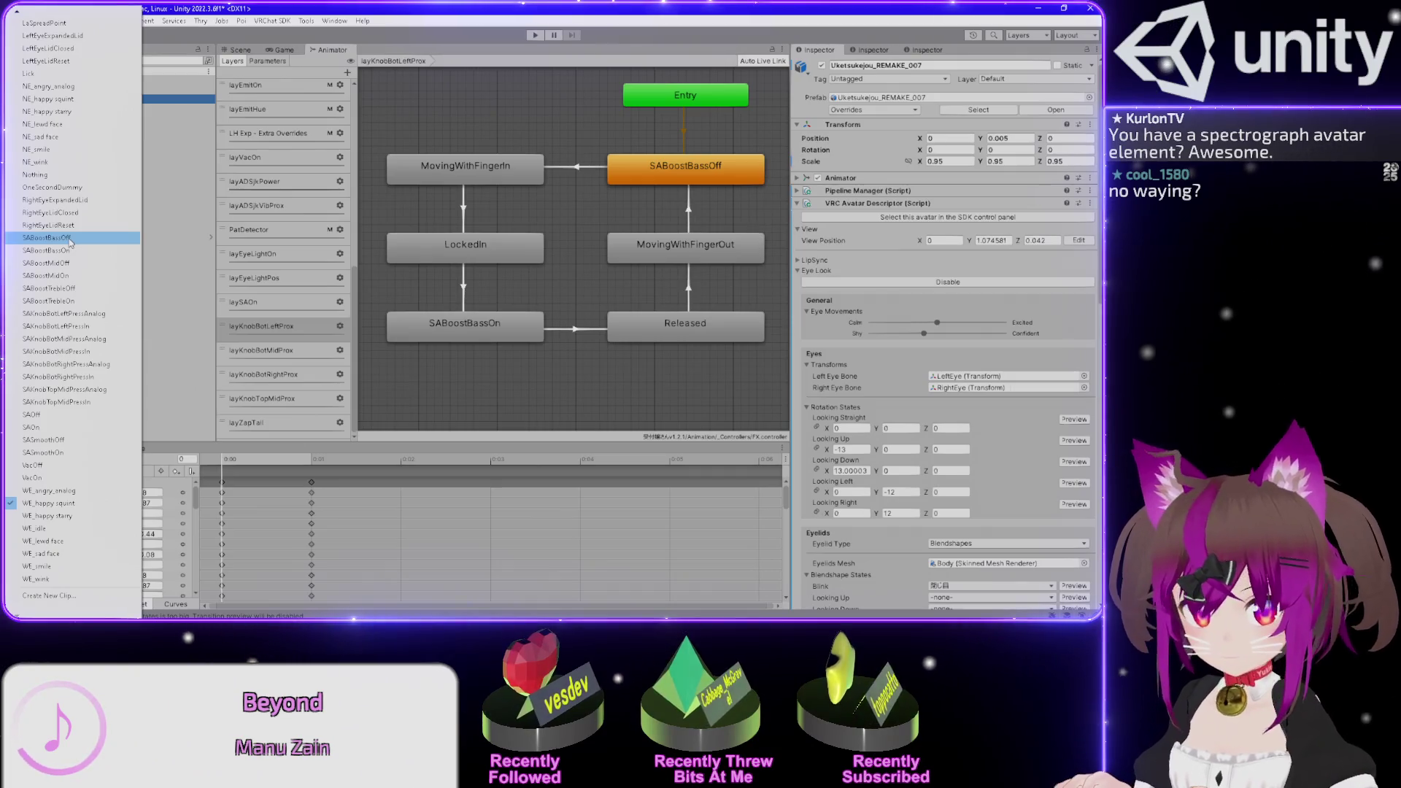
click(70, 238)
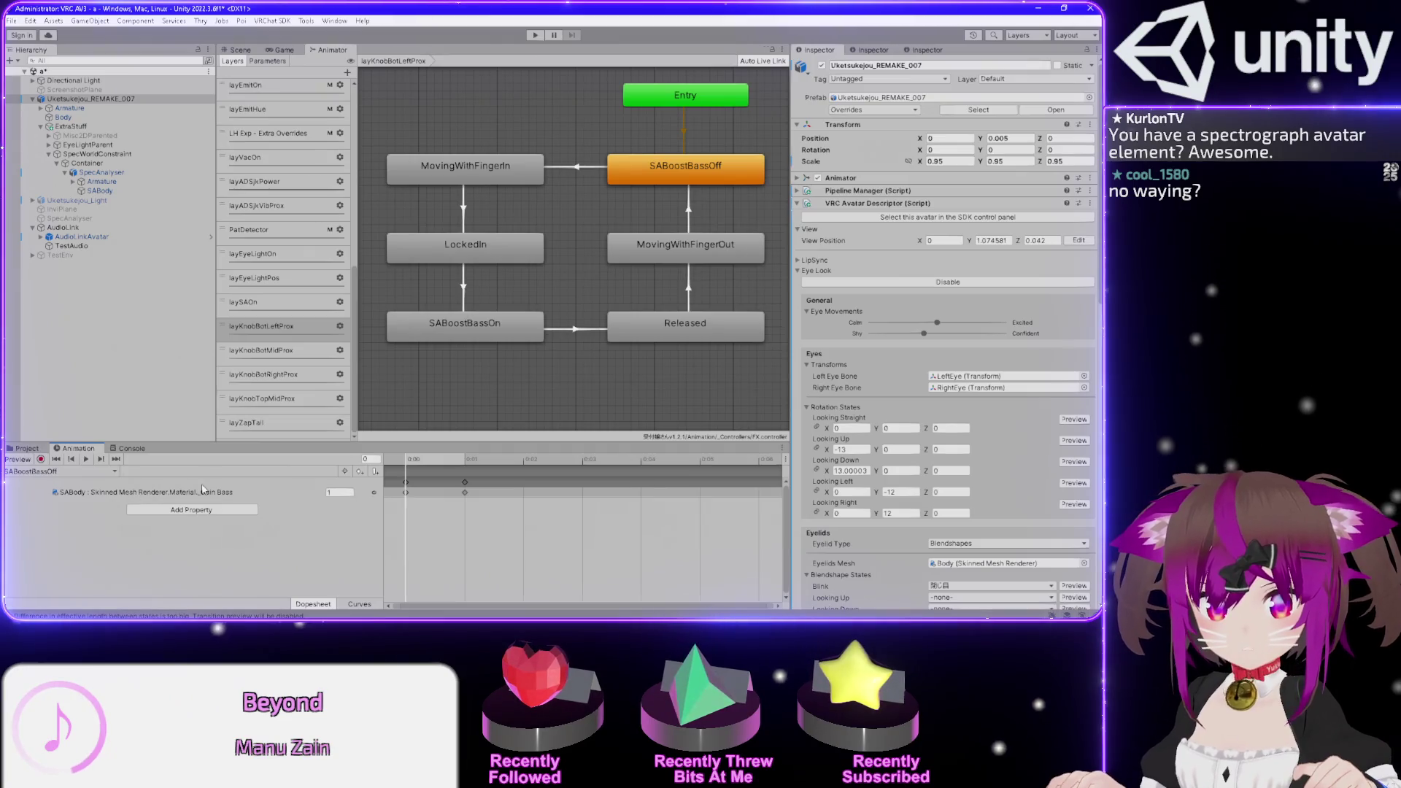
click(205, 493)
scroll(797, 433, down, 5)
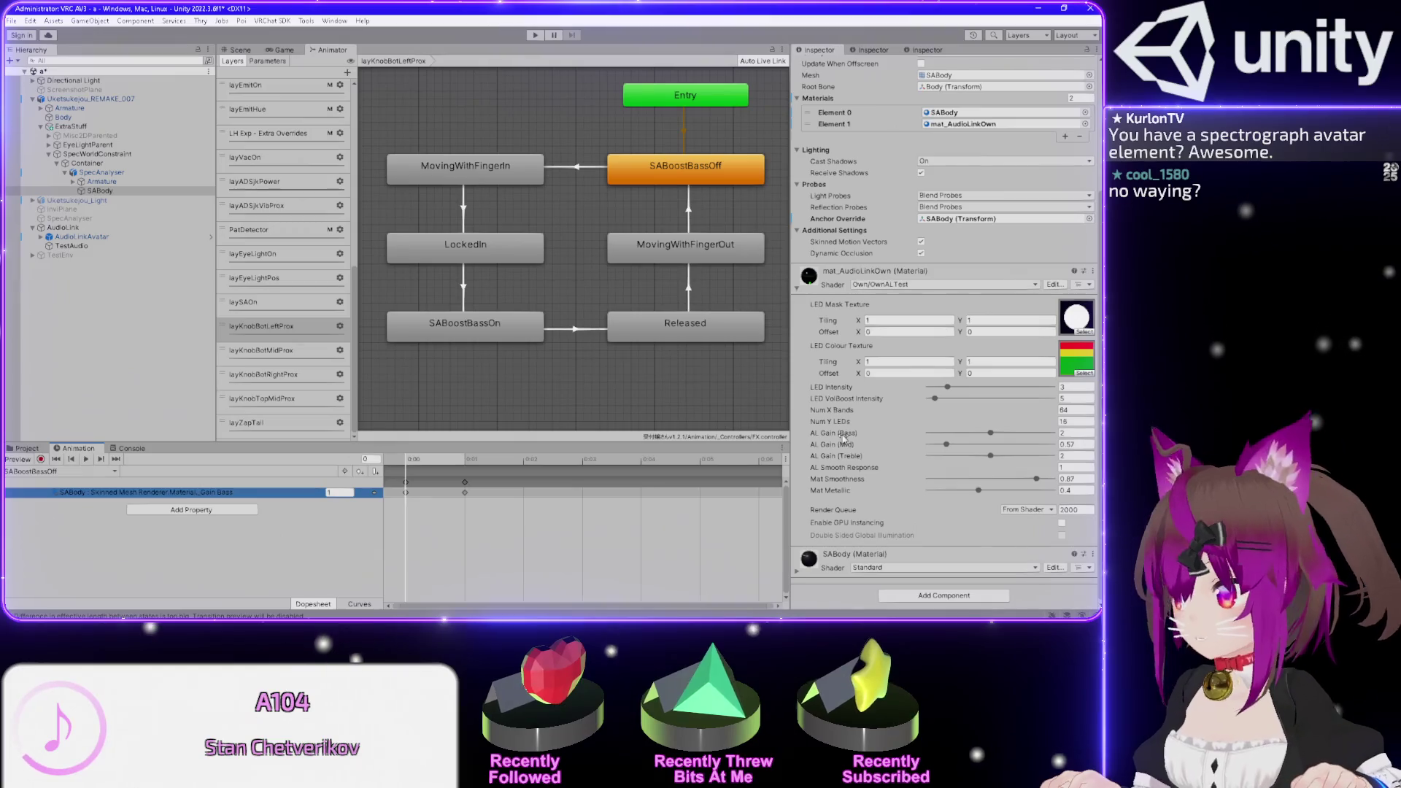
key(alt+Tab)
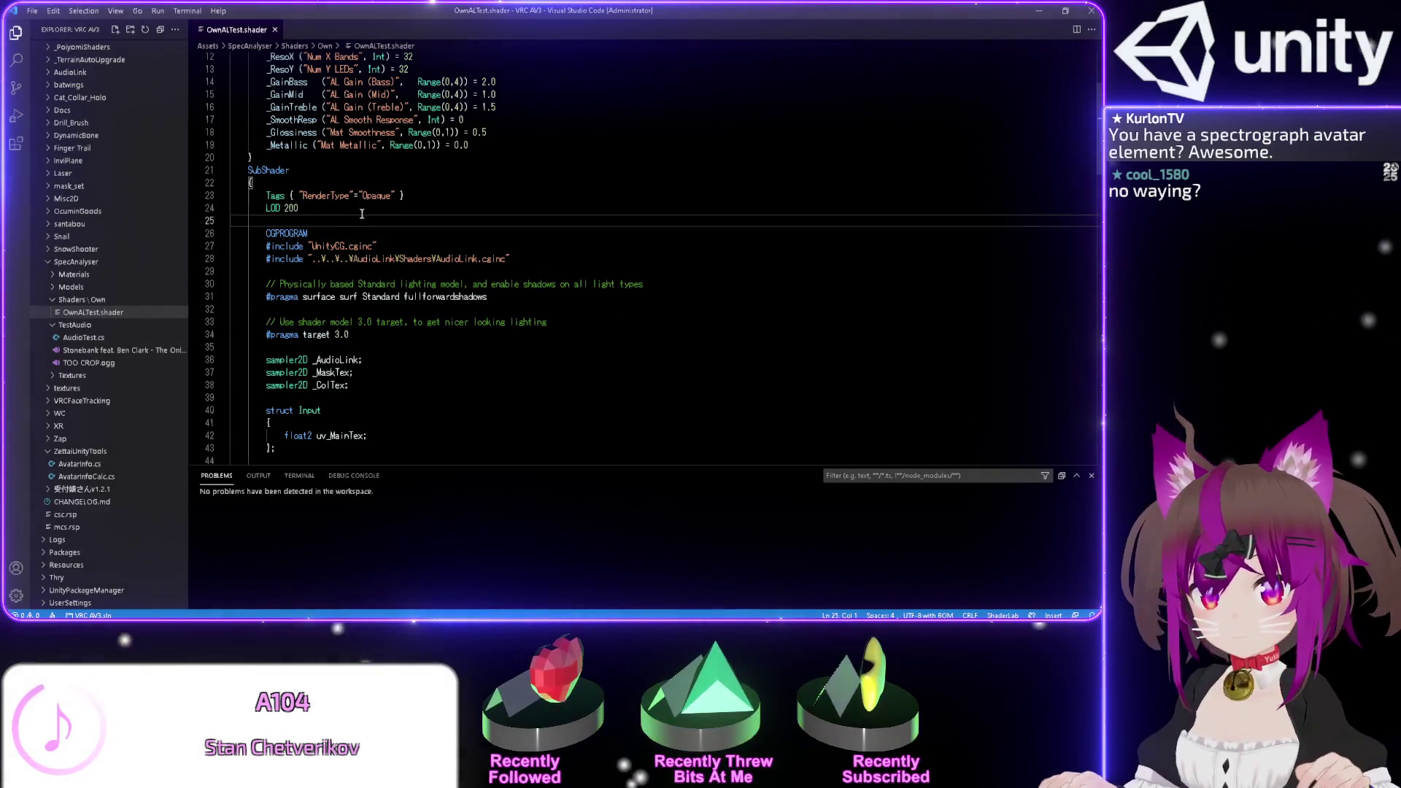
scroll(355, 220, up, 4)
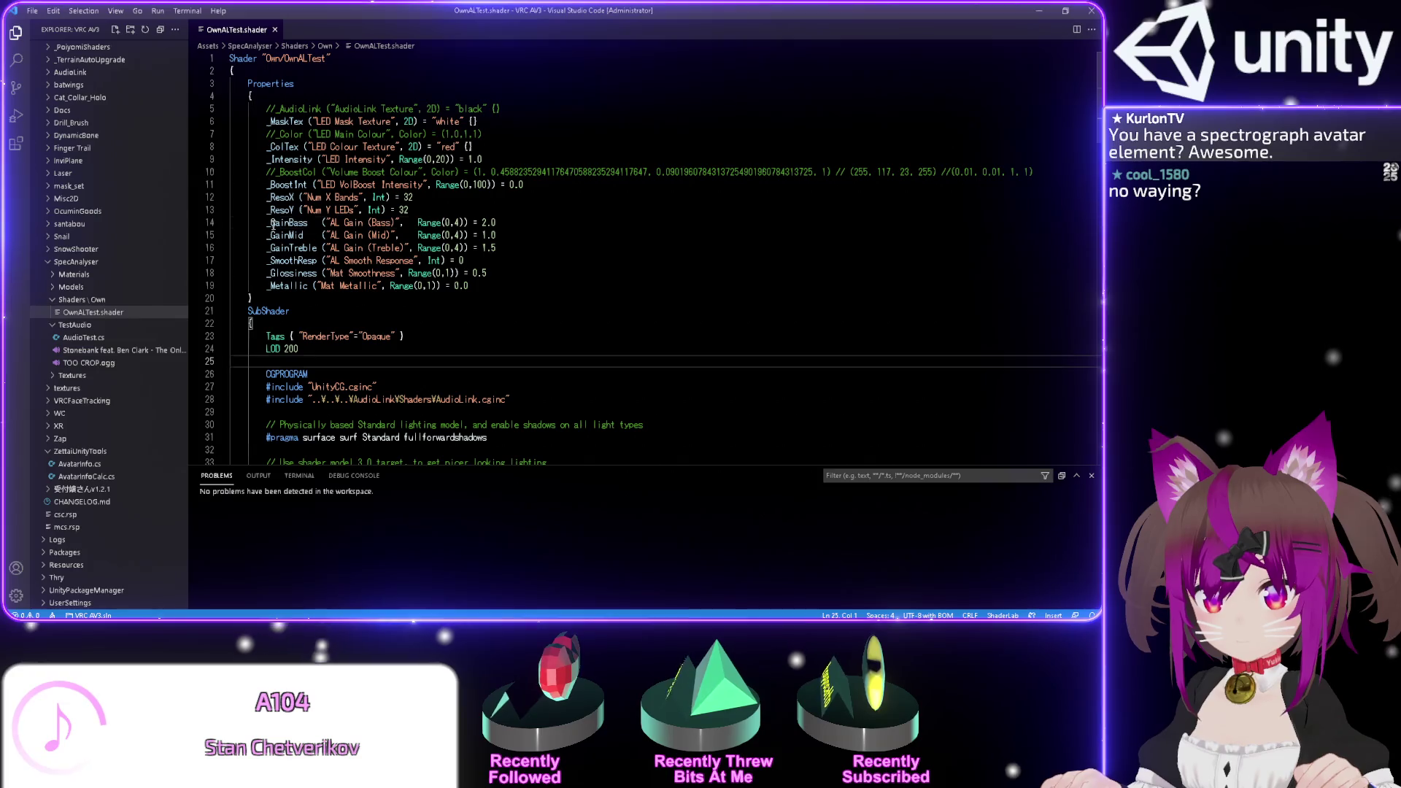
double_click(273, 224)
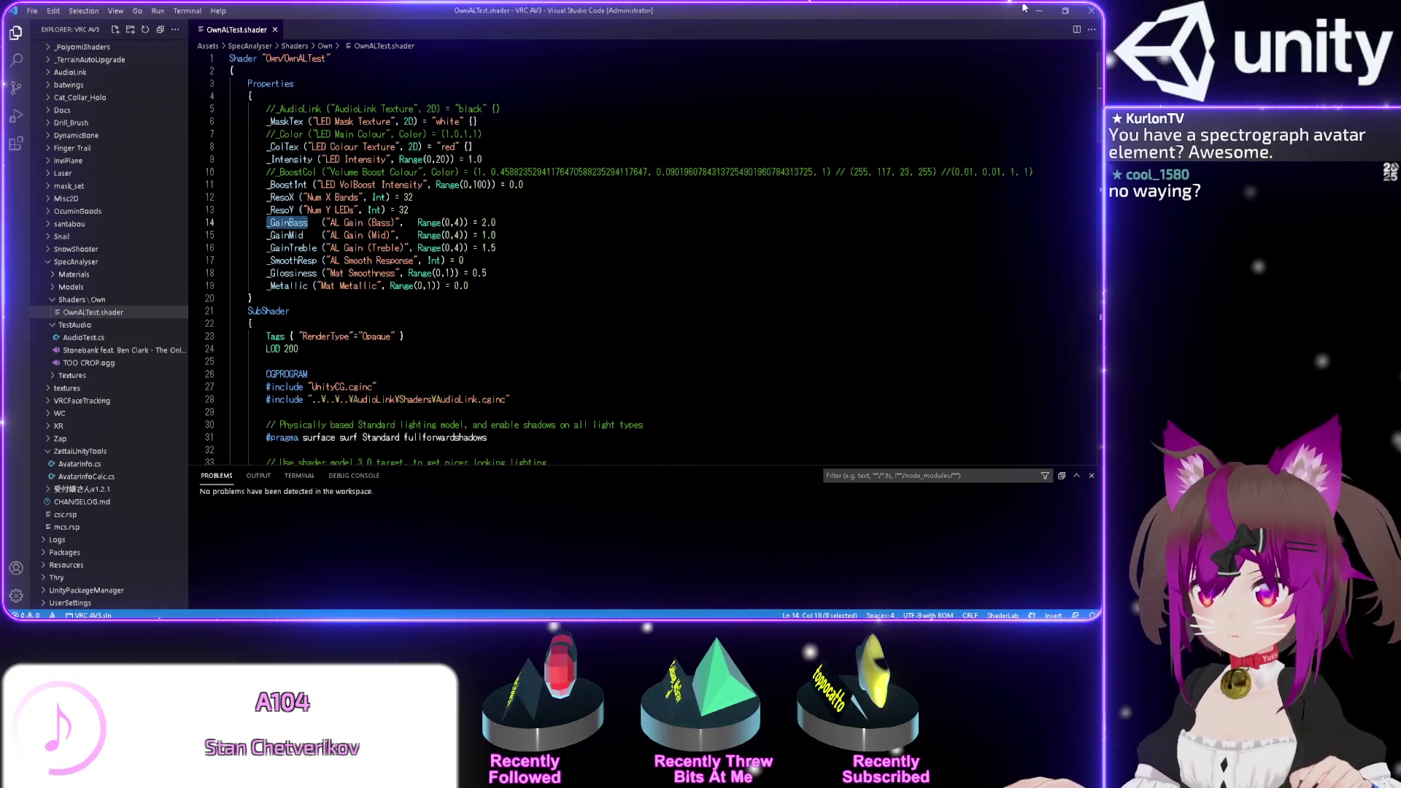
click(1040, 11)
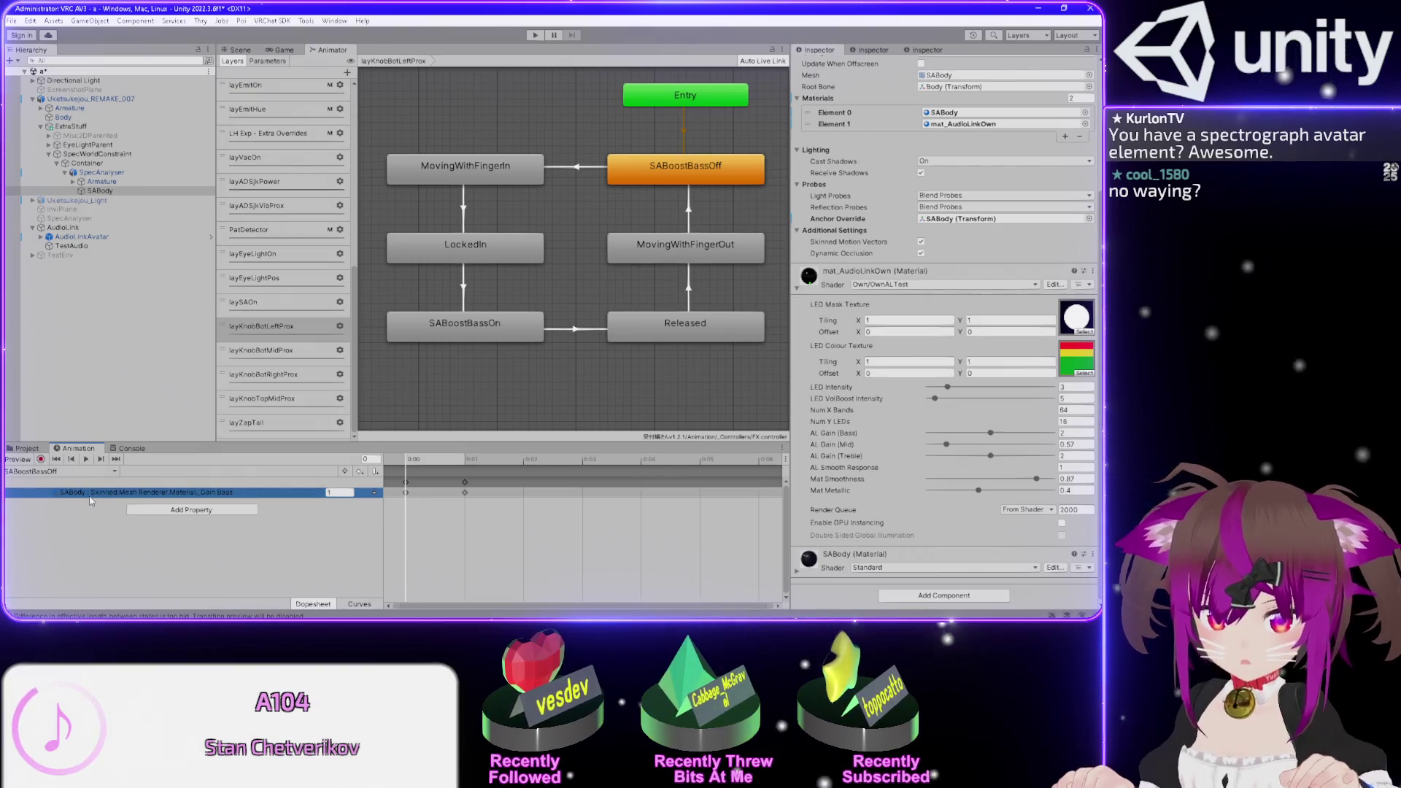
- Edit the SABody object path of the Gain Bass property and commit the corrected path
double_click(90, 493)
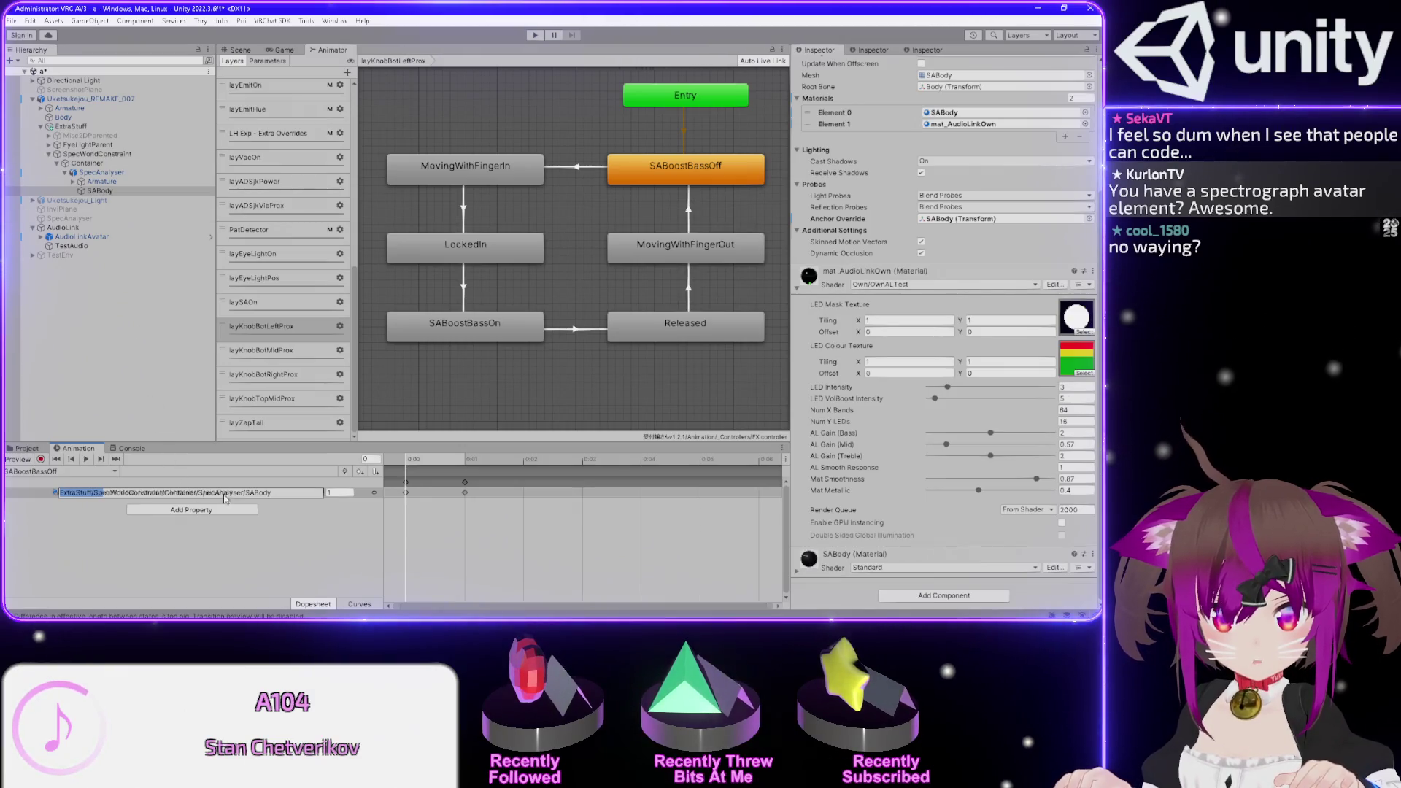
drag(216, 494, 194, 409)
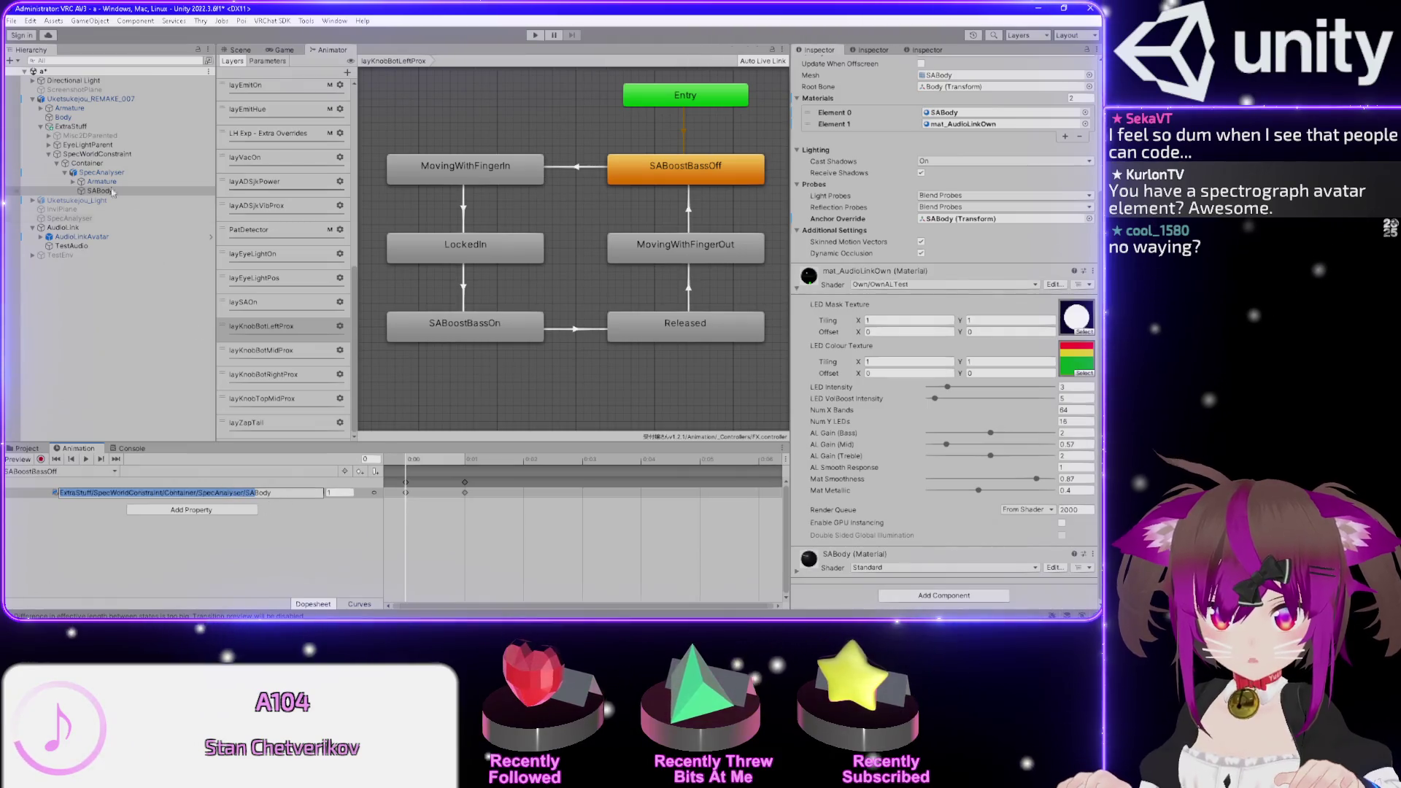
click(178, 493)
key(Return)
scroll(283, 433, up, 10)
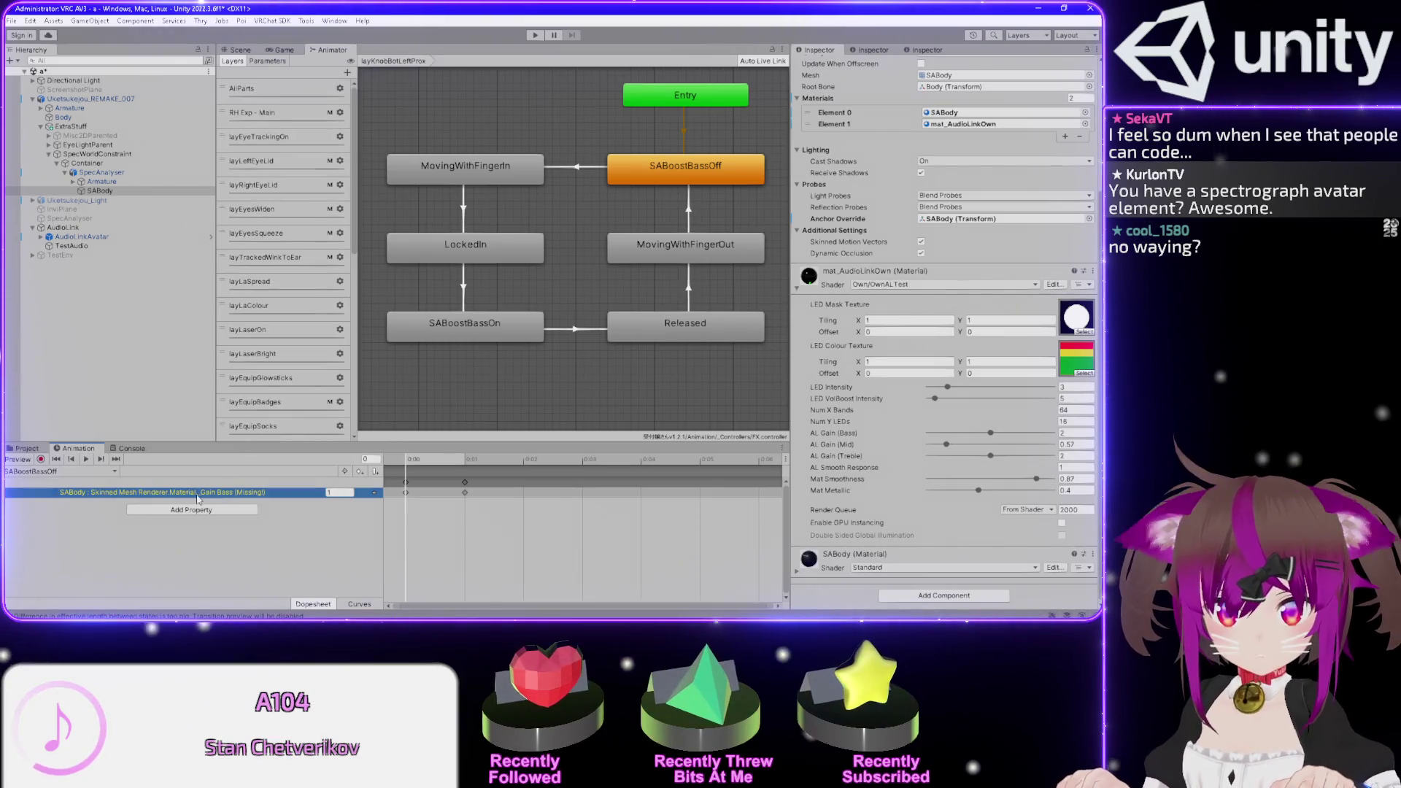
double_click(196, 495)
click(179, 495)
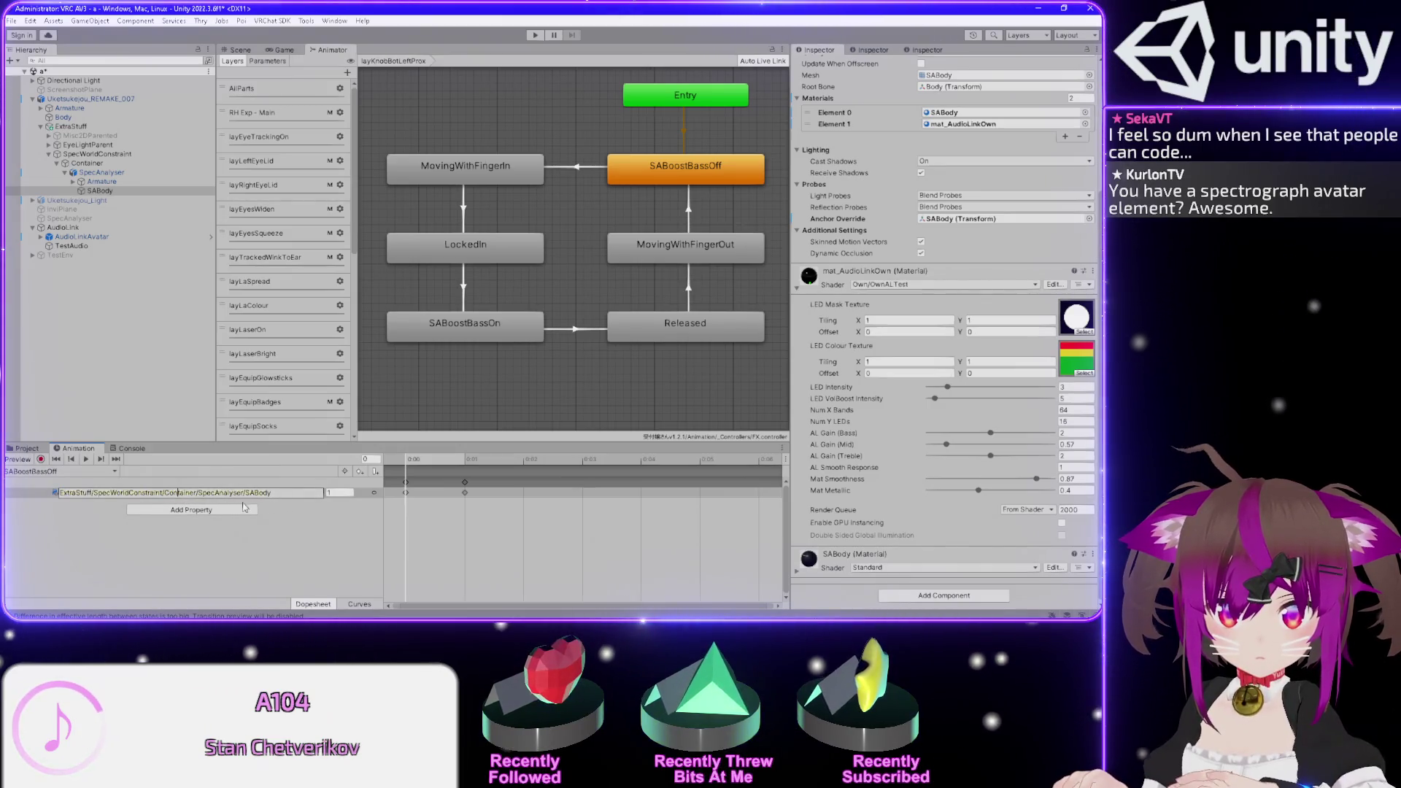
key(Return)
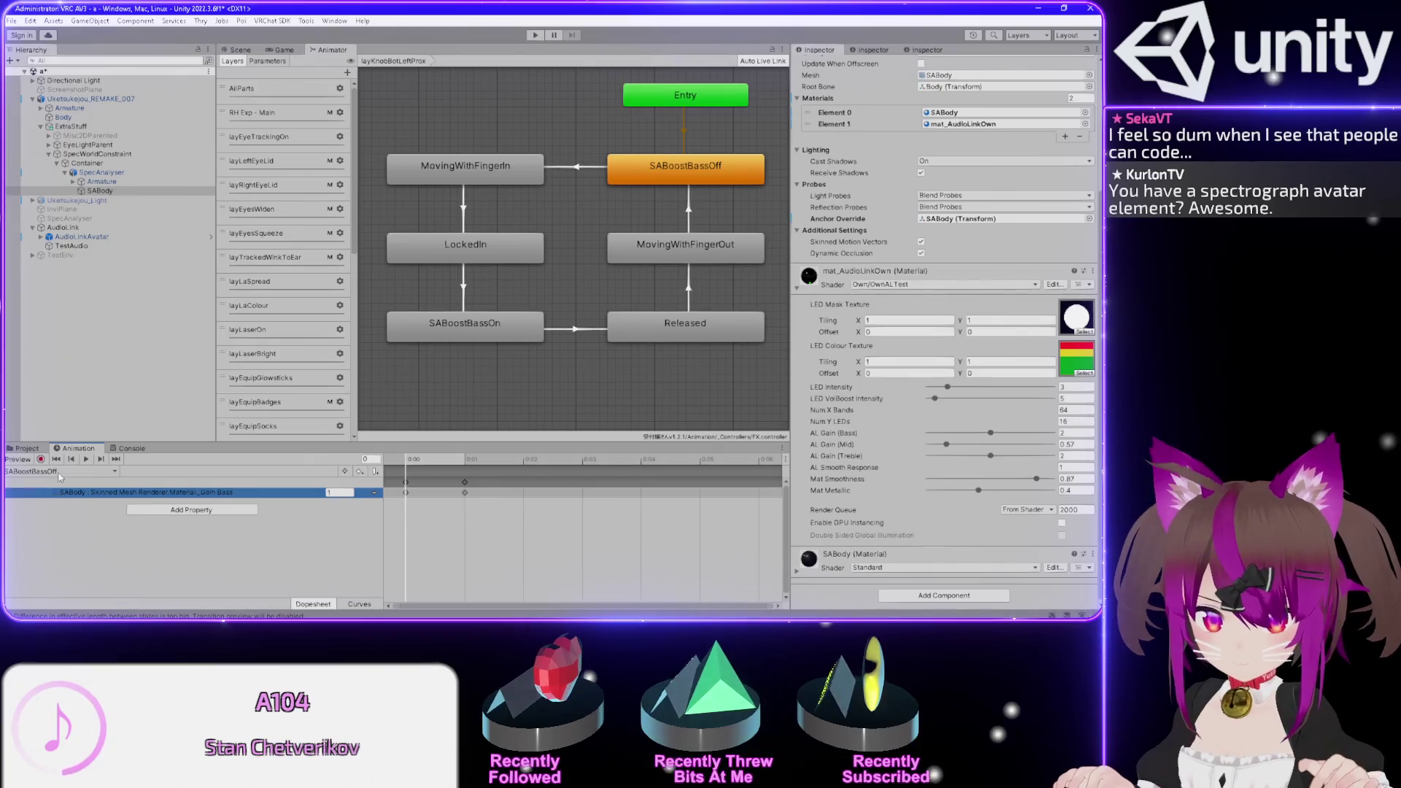
- Switch to the SABoostBassOn clip, which keys Gain Bass at 4, and select its state
click(59, 473)
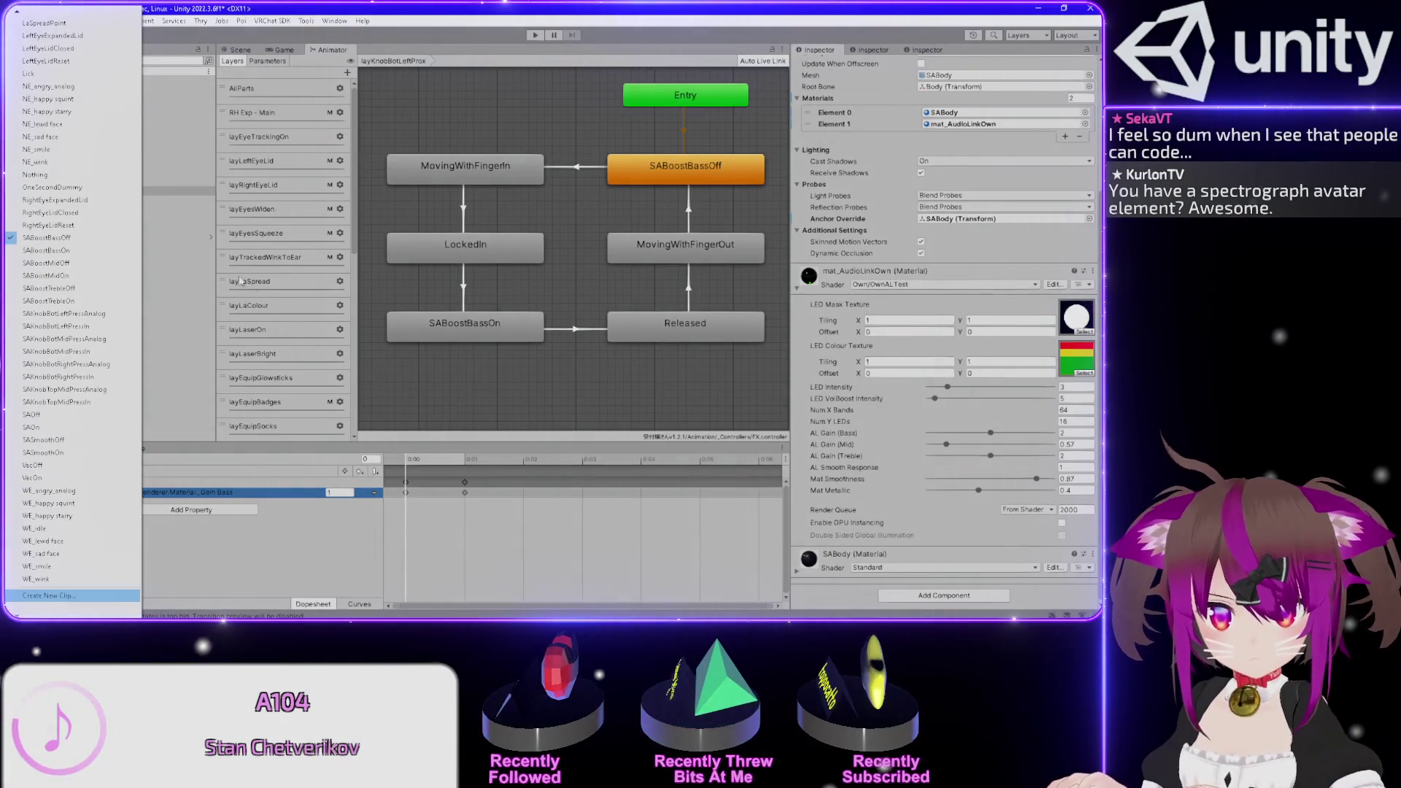
click(48, 250)
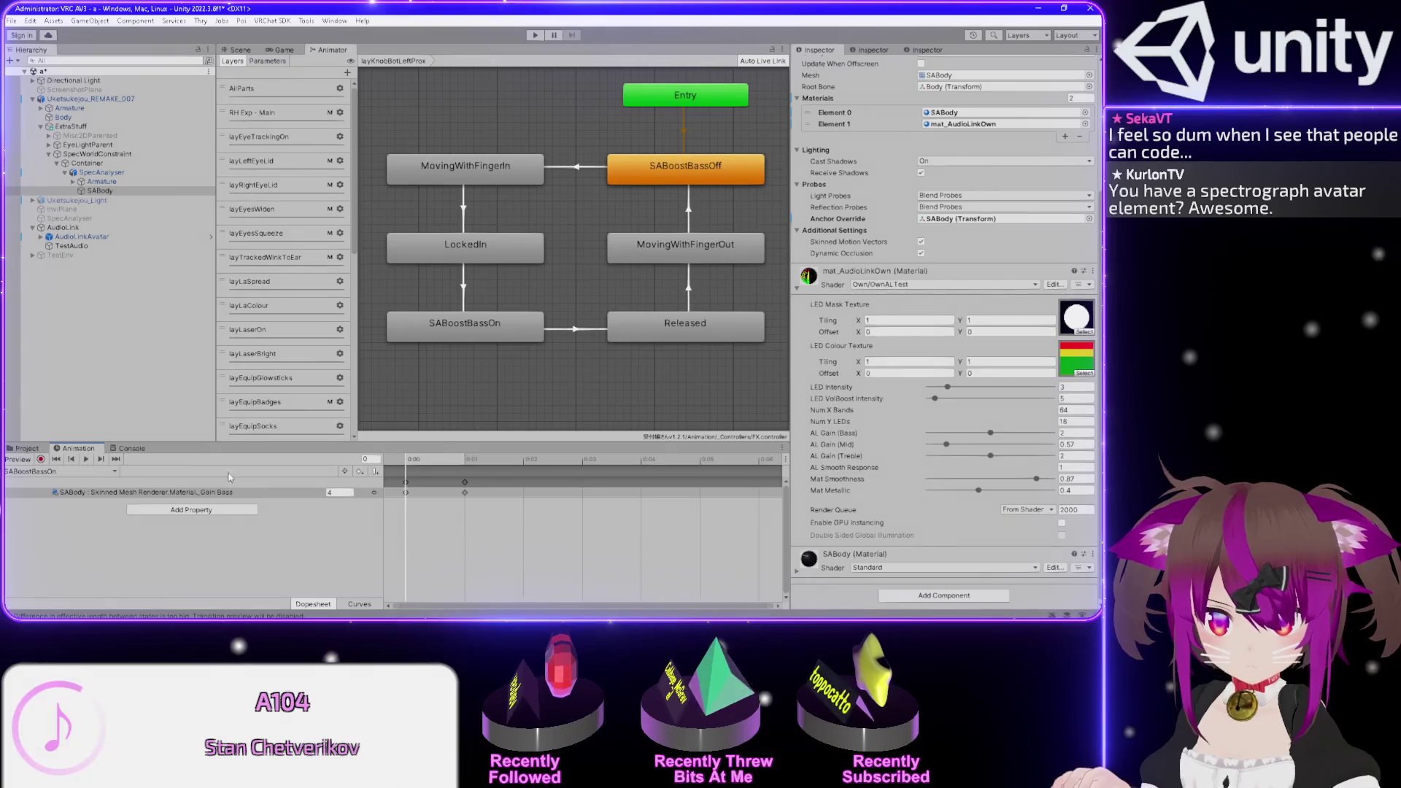
click(478, 330)
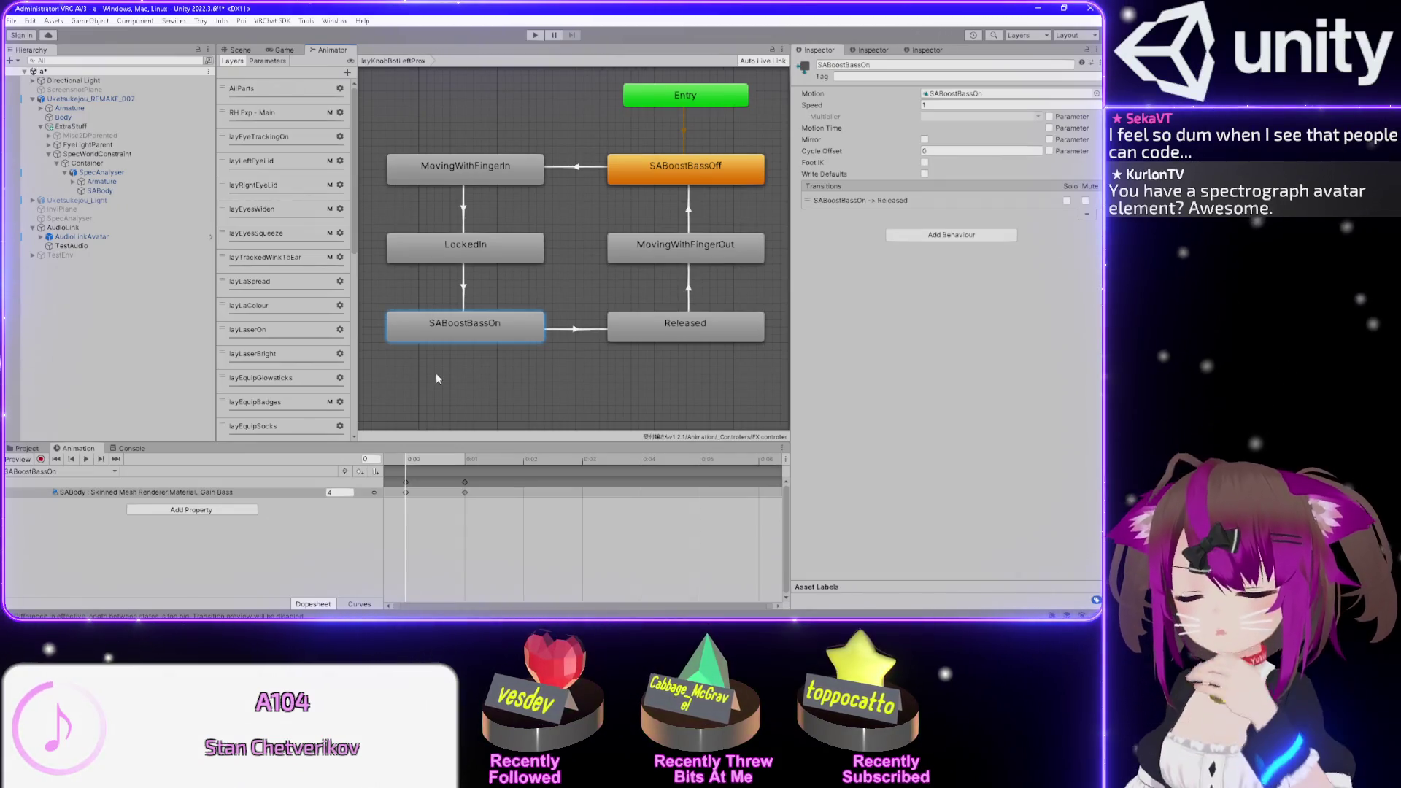
- Inspect SABoostBassOff and its outgoing transition, then compare the SABoostBass, SABoostMid and SABoostTreble parameters
click(641, 169)
click(560, 167)
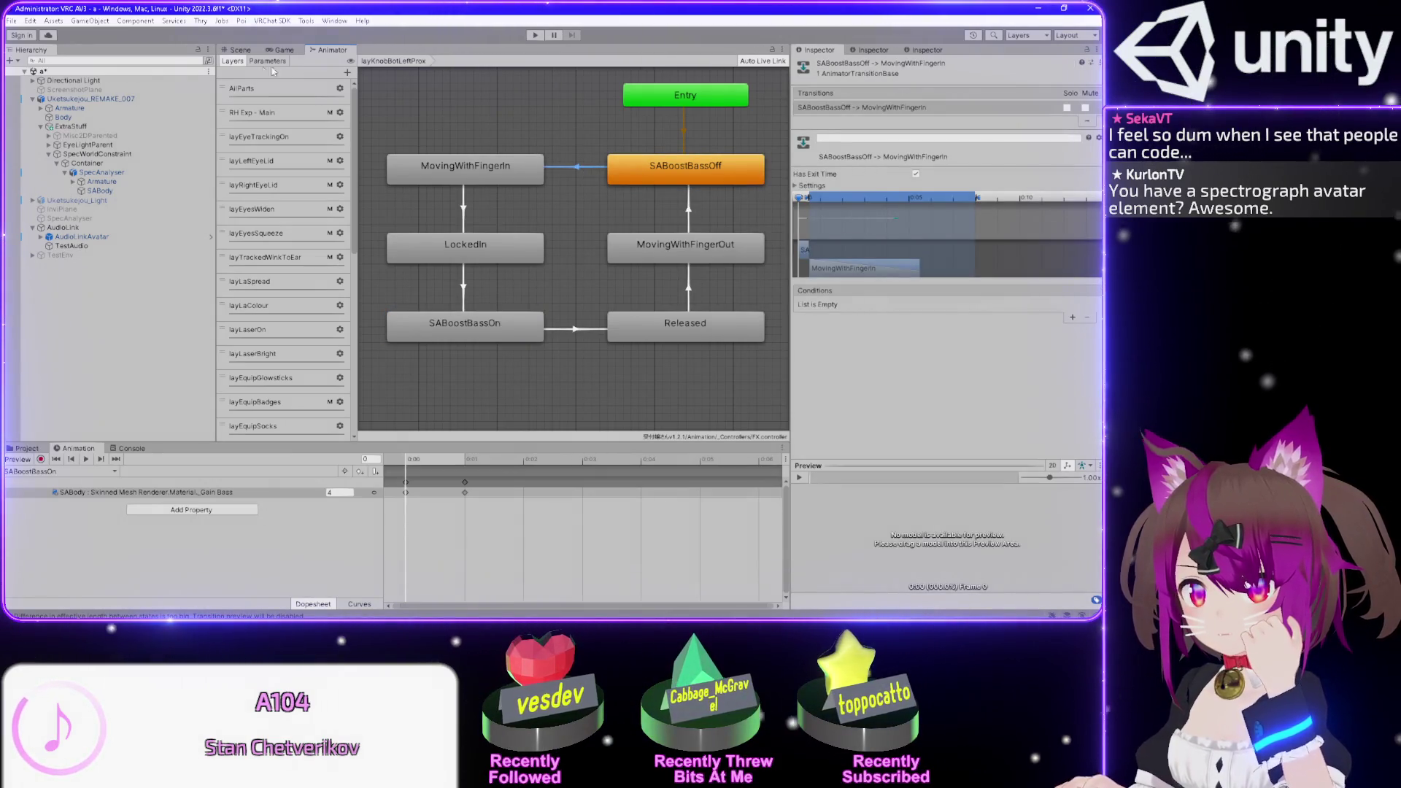
click(267, 61)
scroll(257, 292, down, 5)
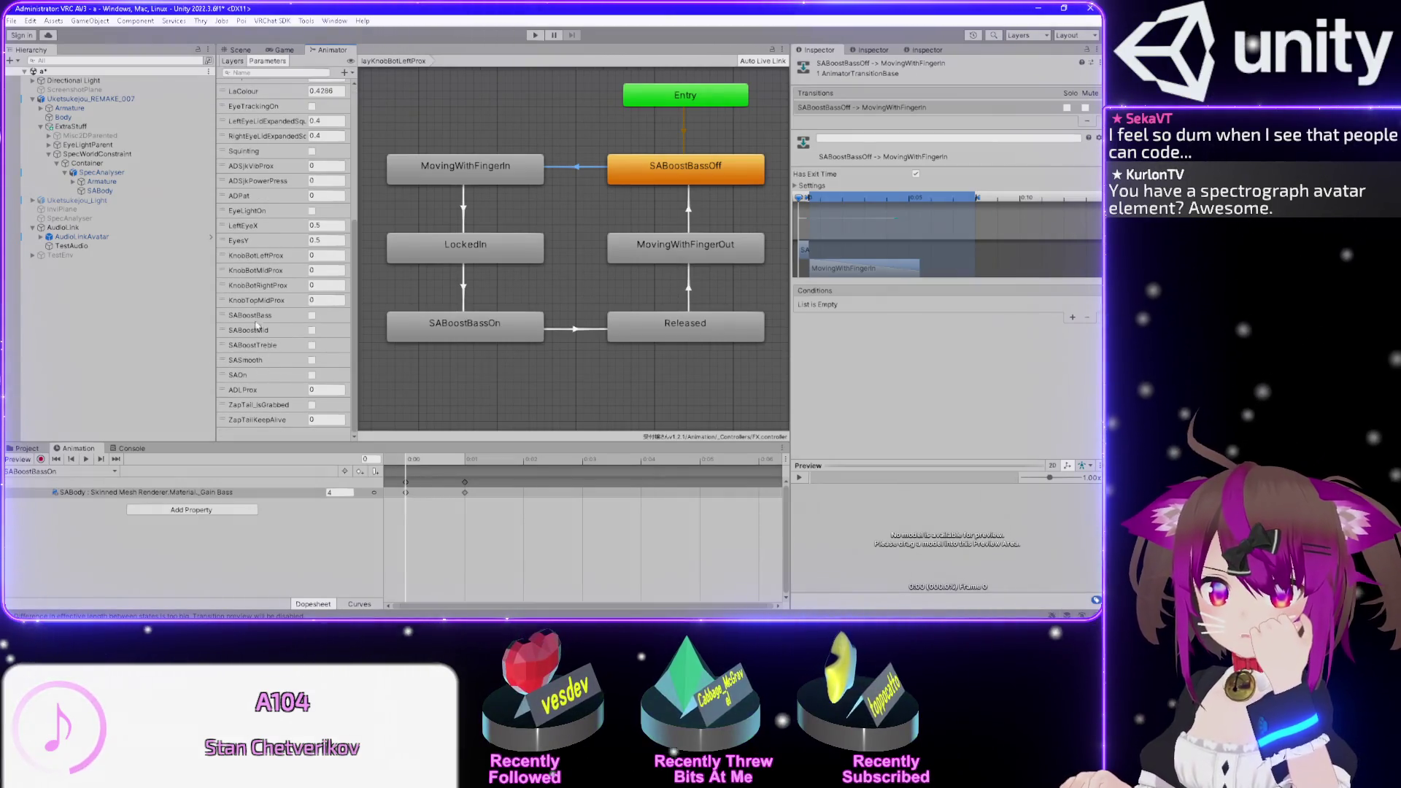
click(256, 319)
click(267, 331)
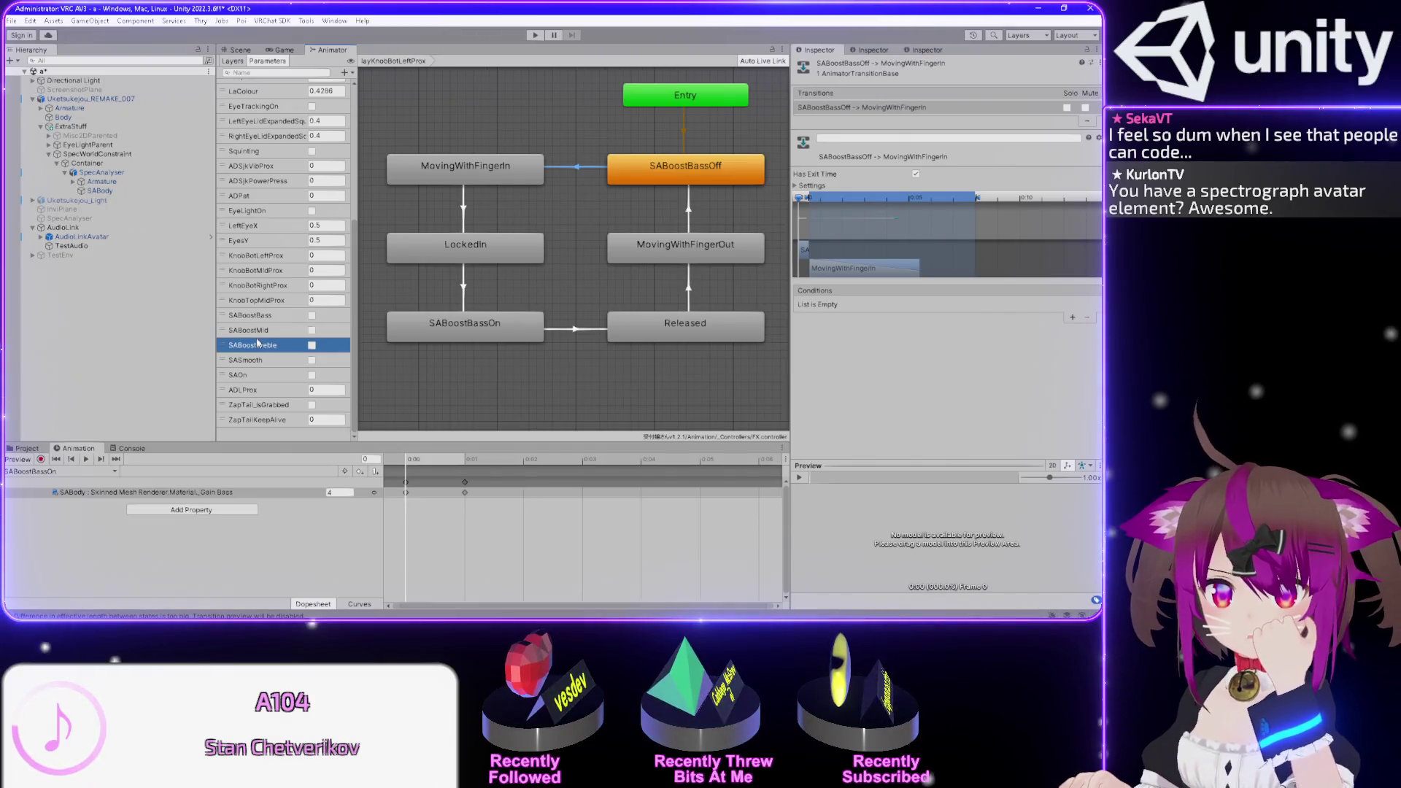
click(265, 346)
click(257, 316)
click(261, 331)
click(269, 346)
click(257, 316)
click(261, 331)
click(270, 346)
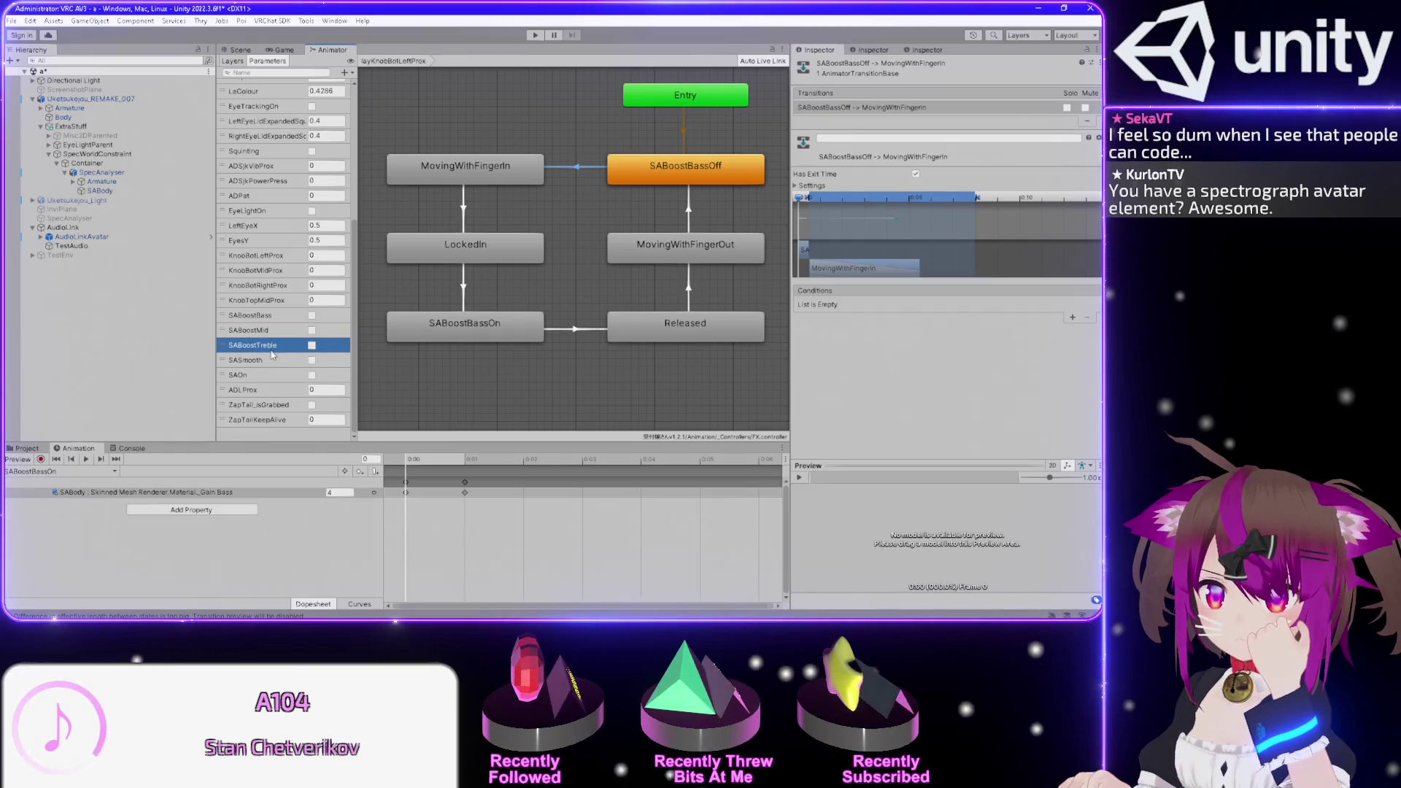
- Open the MovingWithFingerIn→LockedIn transition to read its KnobBotLeftProx > 0.6 condition
click(233, 61)
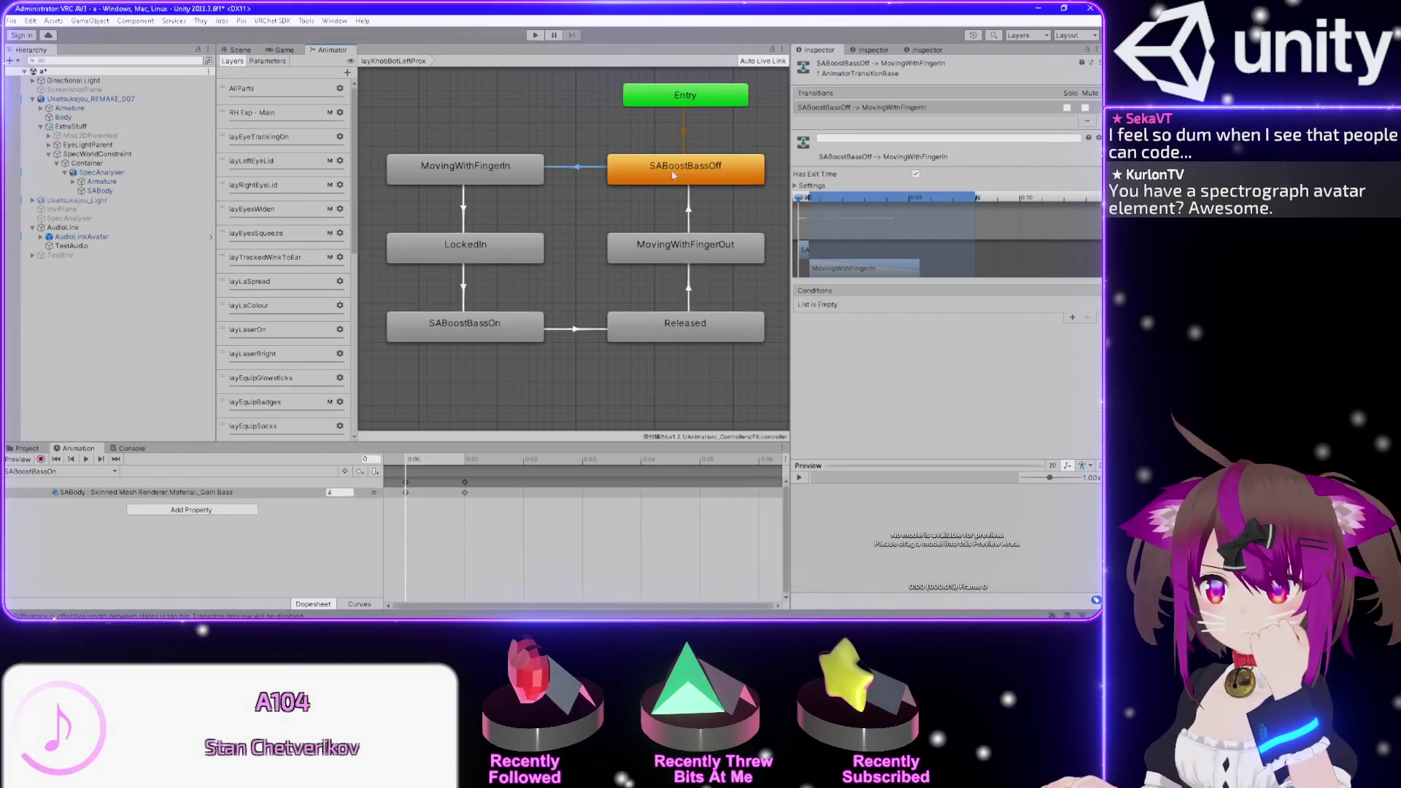
click(504, 166)
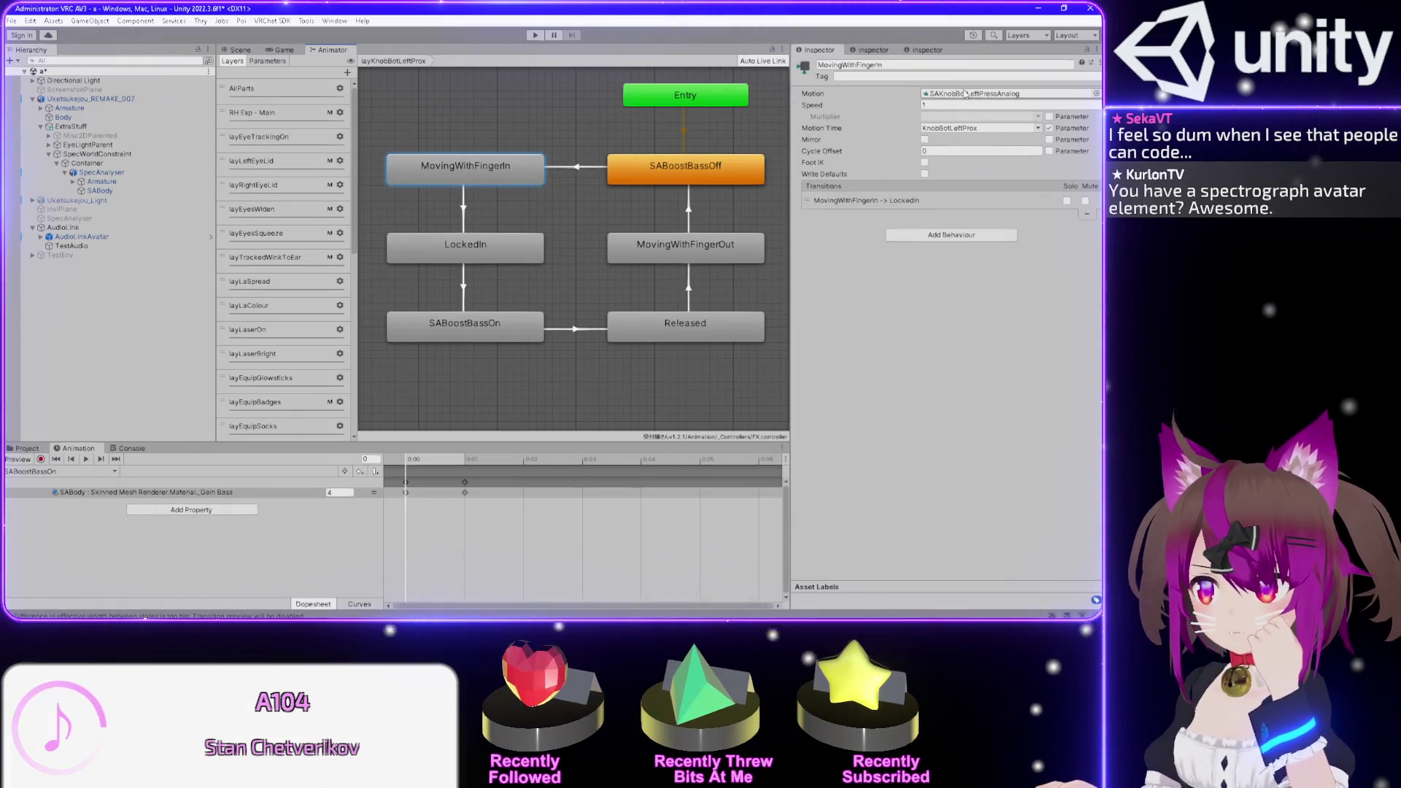
click(588, 171)
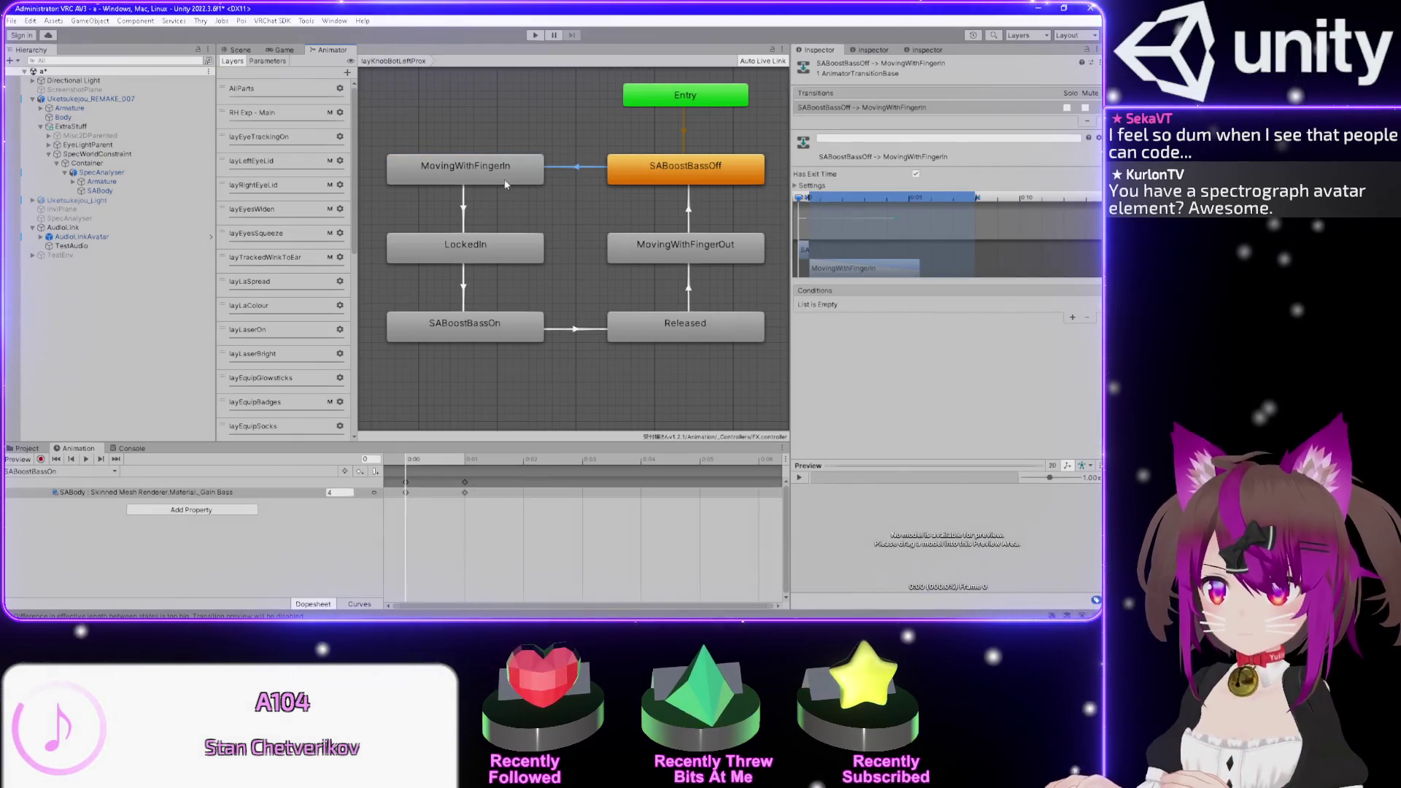
click(484, 184)
click(465, 209)
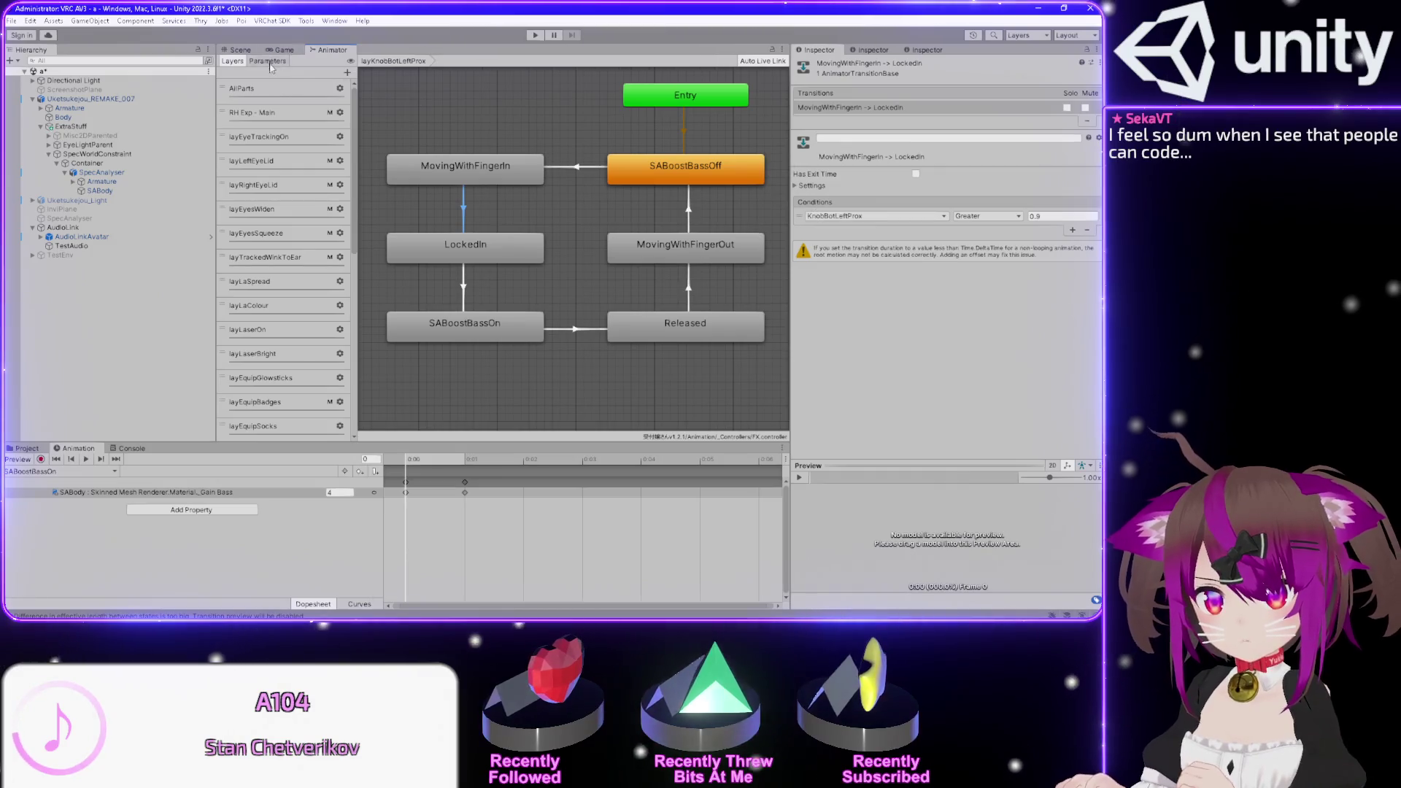
- Review the MovingWithFingerIn state's settings, whose motion time comes from SAKnobBotLeftPressAnalog
click(268, 61)
scroll(252, 380, down, 5)
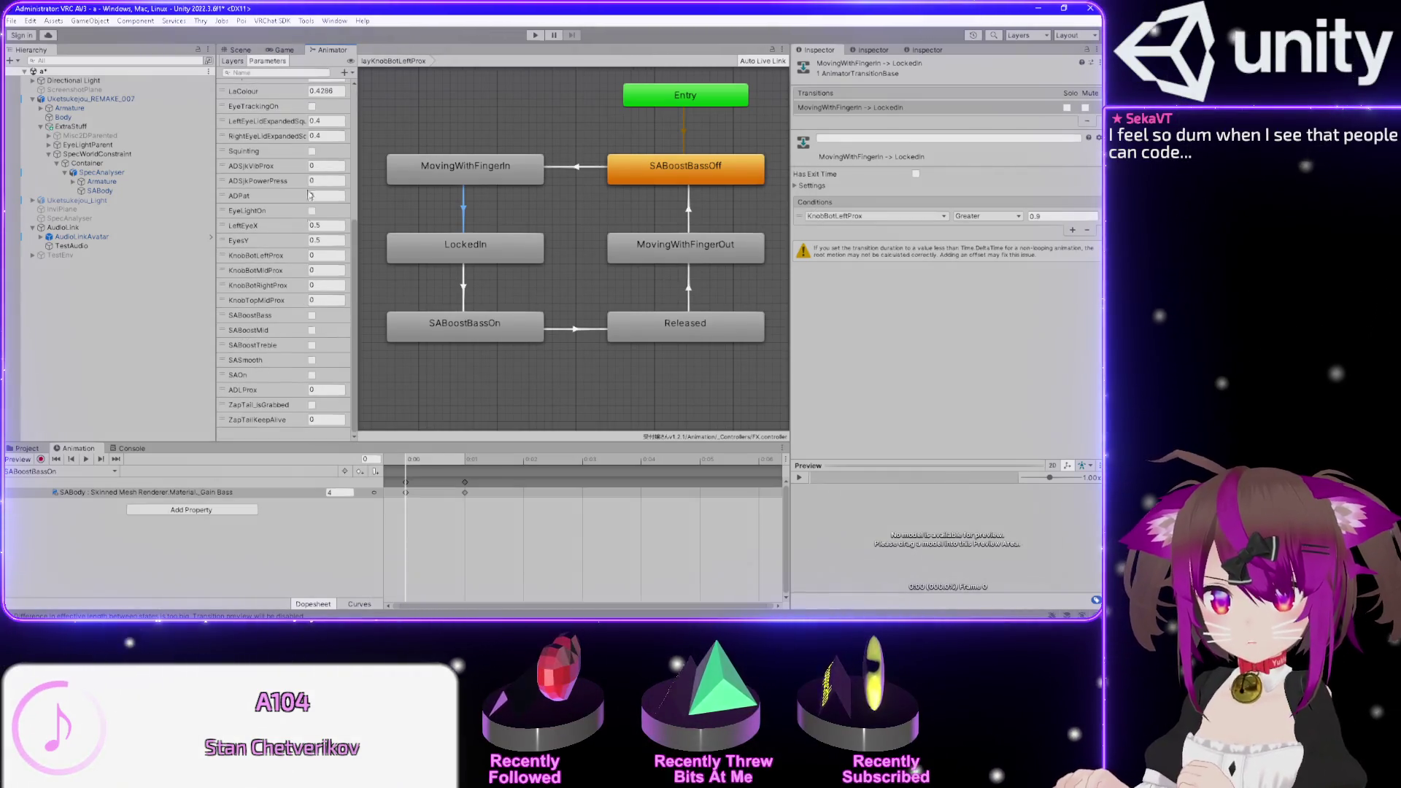
click(233, 61)
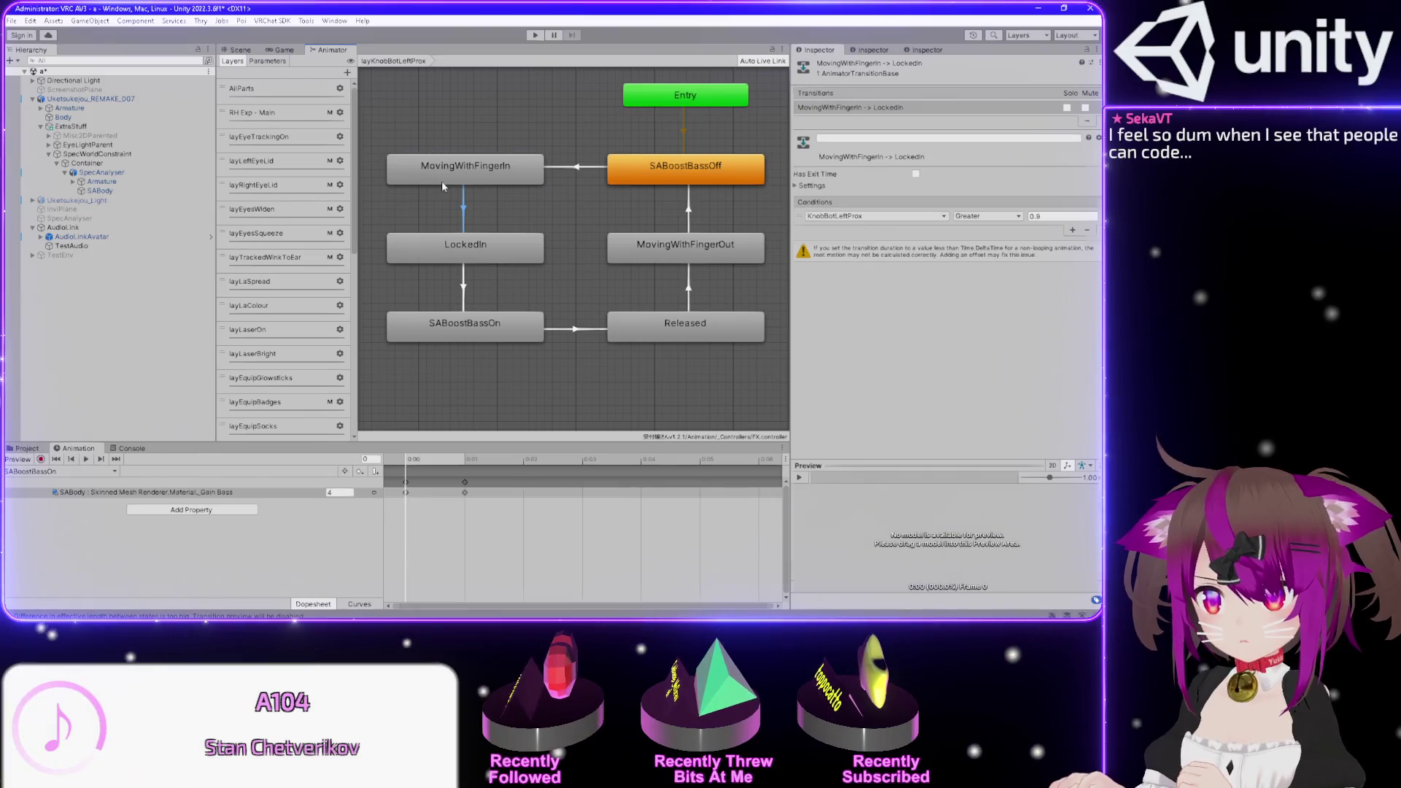
click(465, 168)
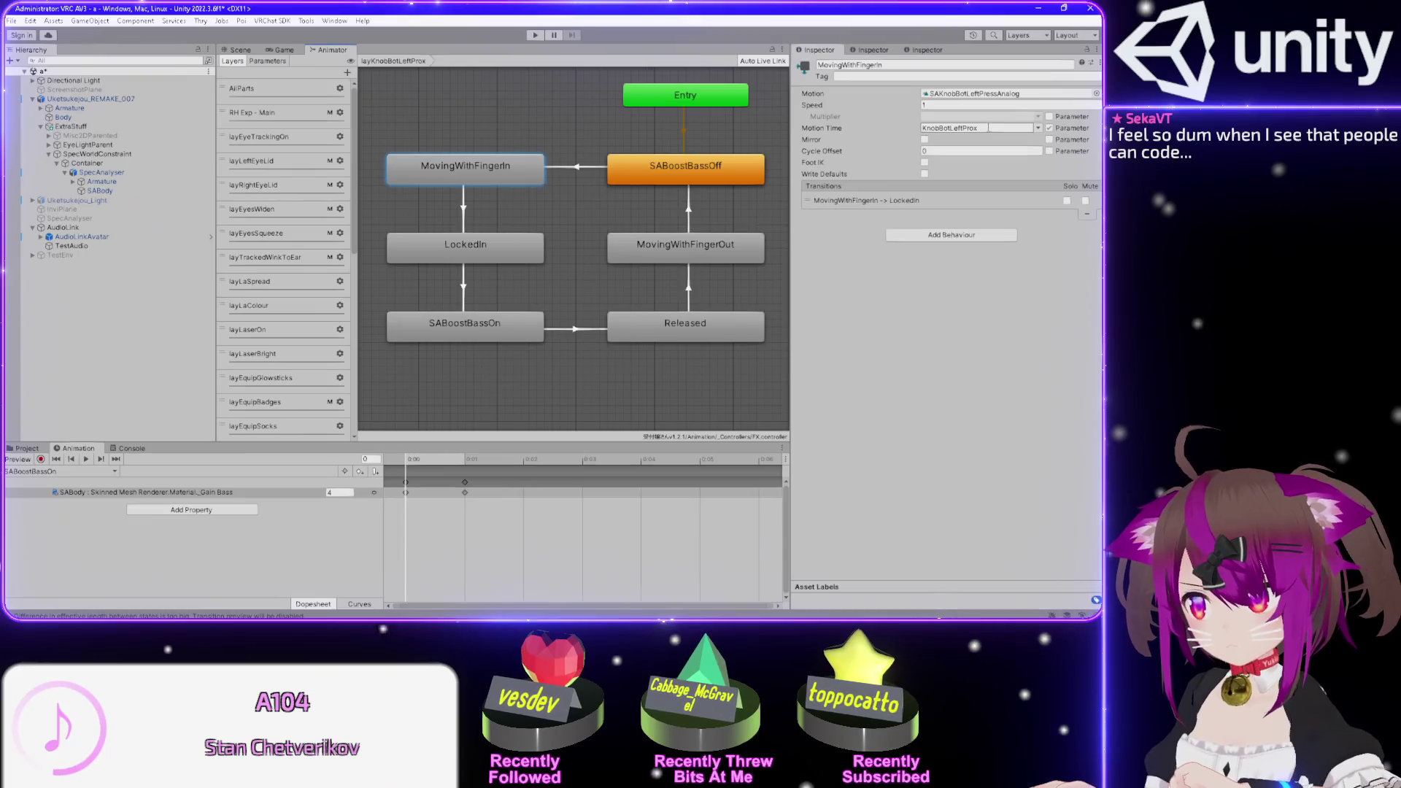
scroll(290, 257, down, 10)
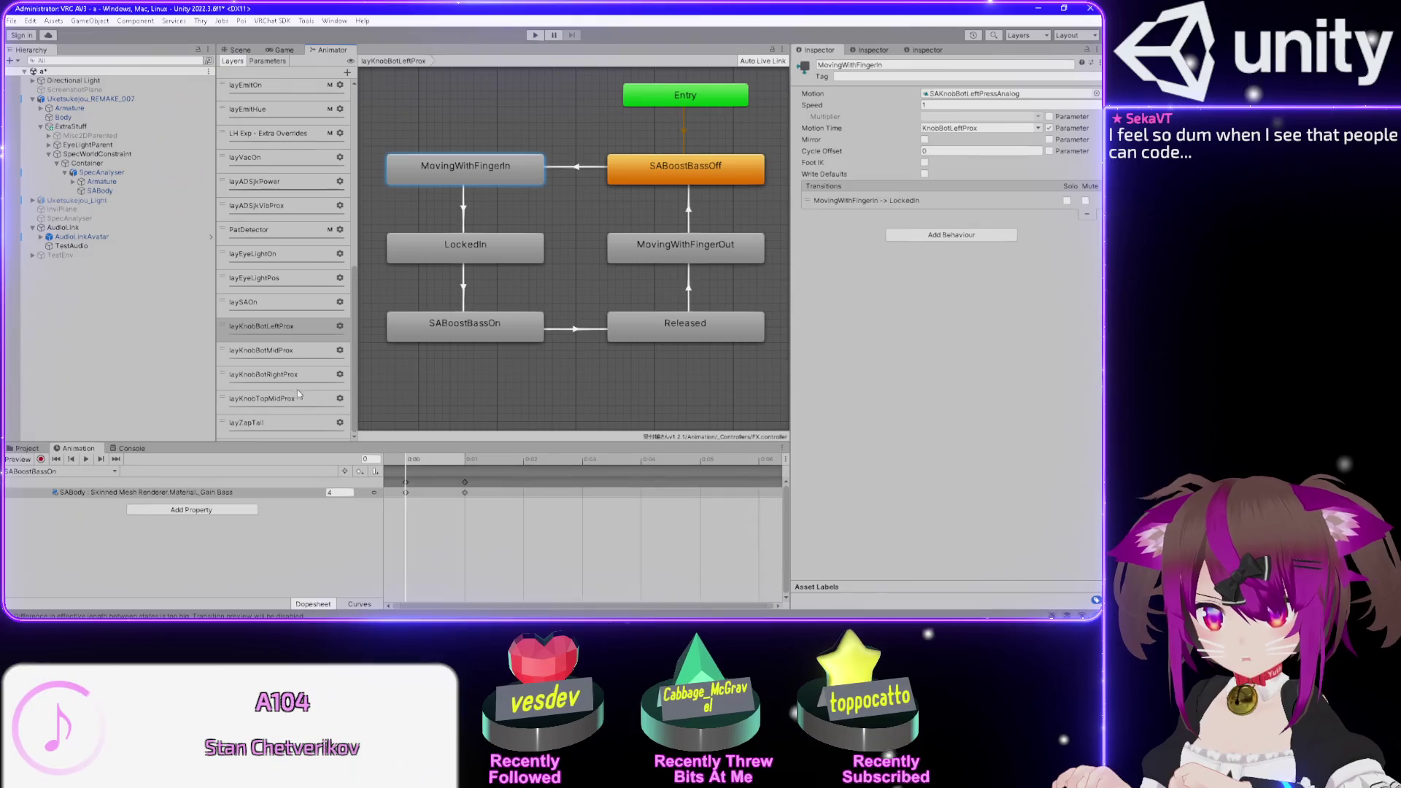
- Select the KnobBotLeftProx parameter, currently at 0, in the Parameters list
click(267, 61)
scroll(249, 270, down, 10)
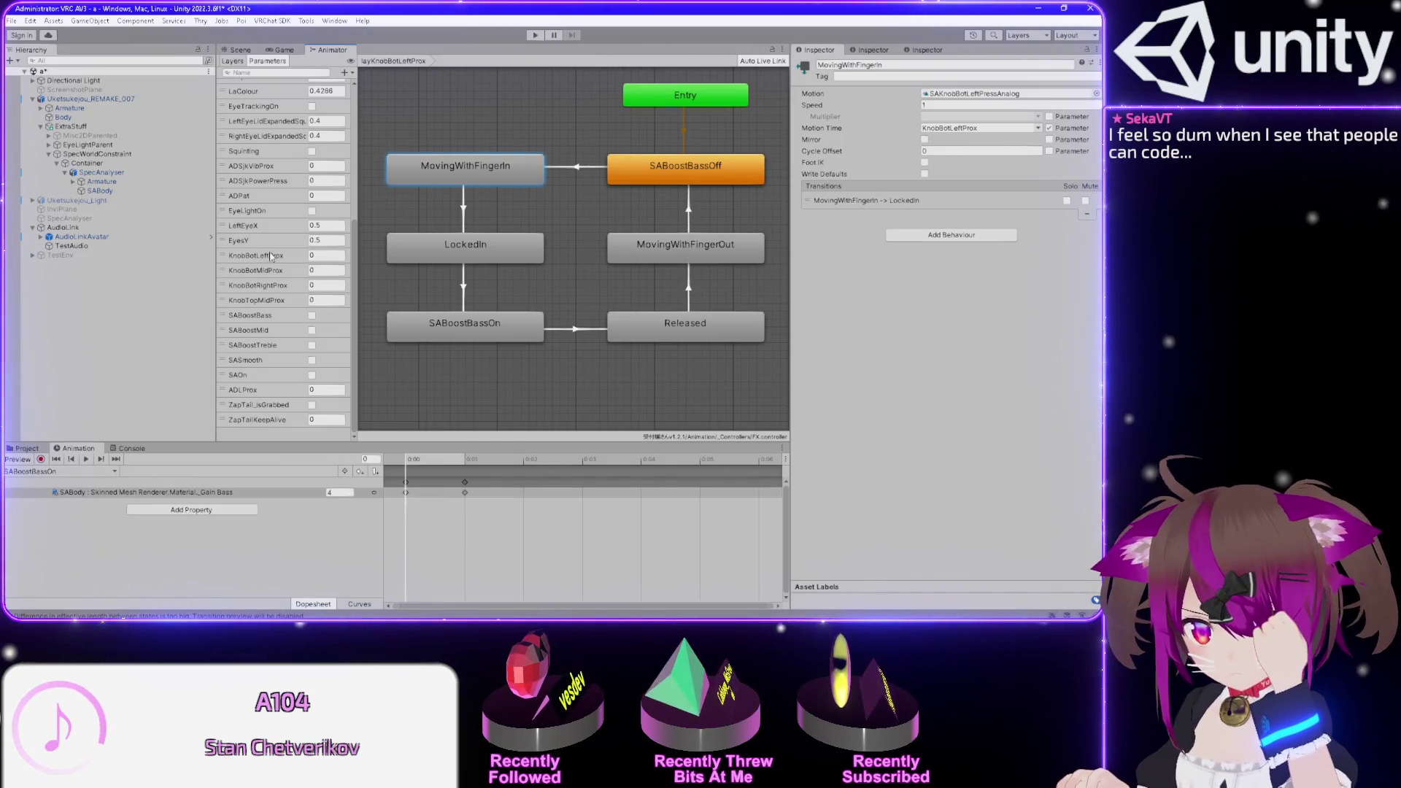
click(271, 256)
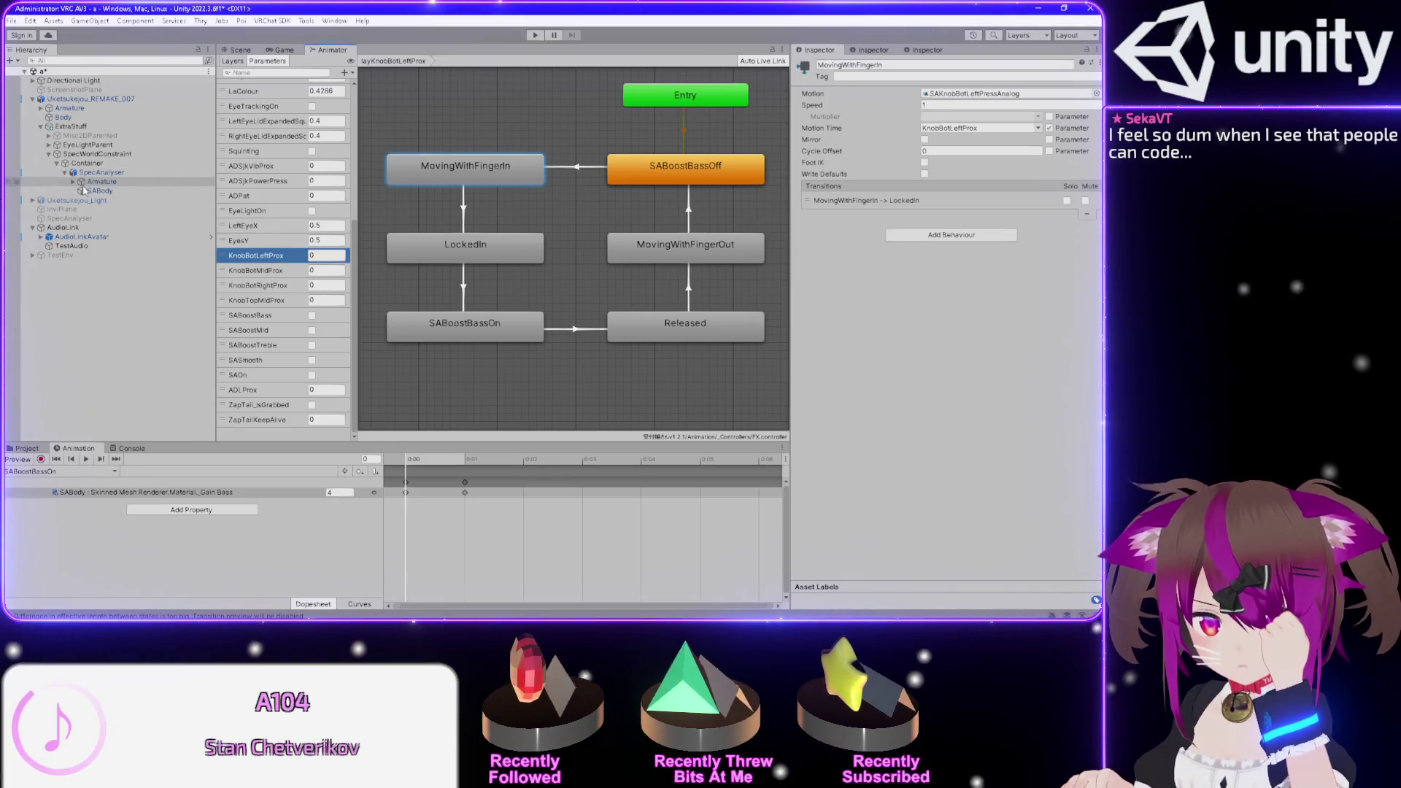
- Expand SpecAnalyser's Armature and Body, select KnobBotLeft, and check its receiver parameter KnobBotLeftProx
click(74, 181)
click(82, 190)
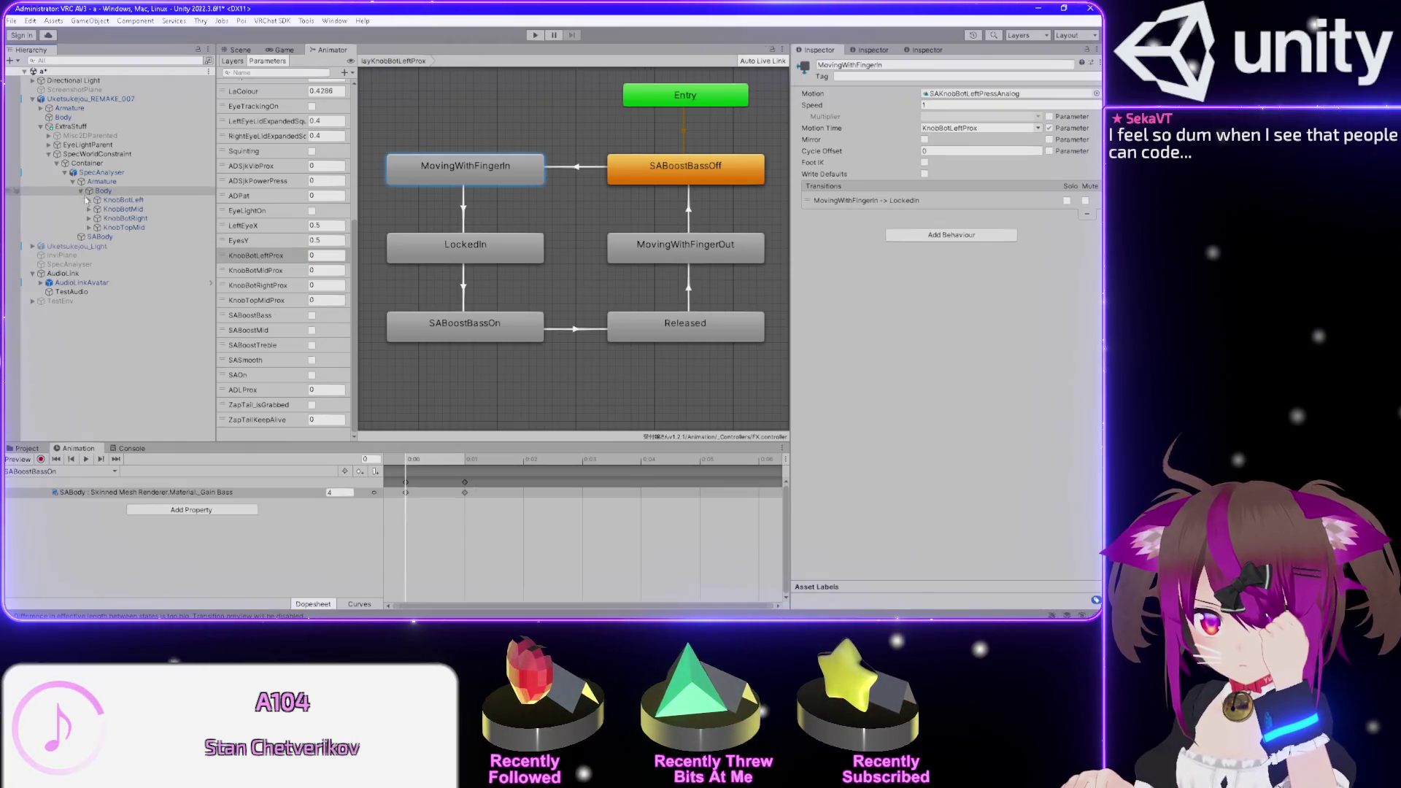
click(89, 200)
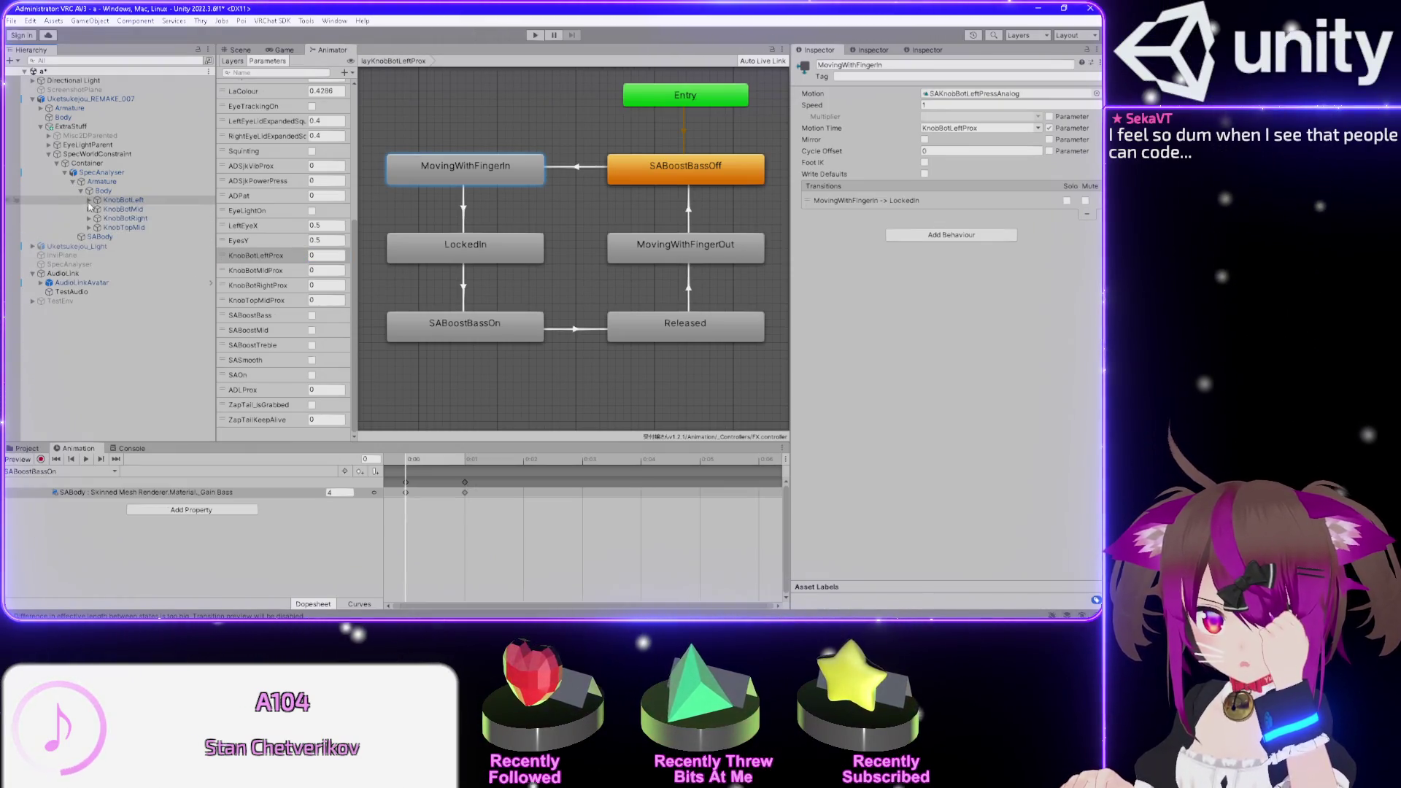
click(109, 200)
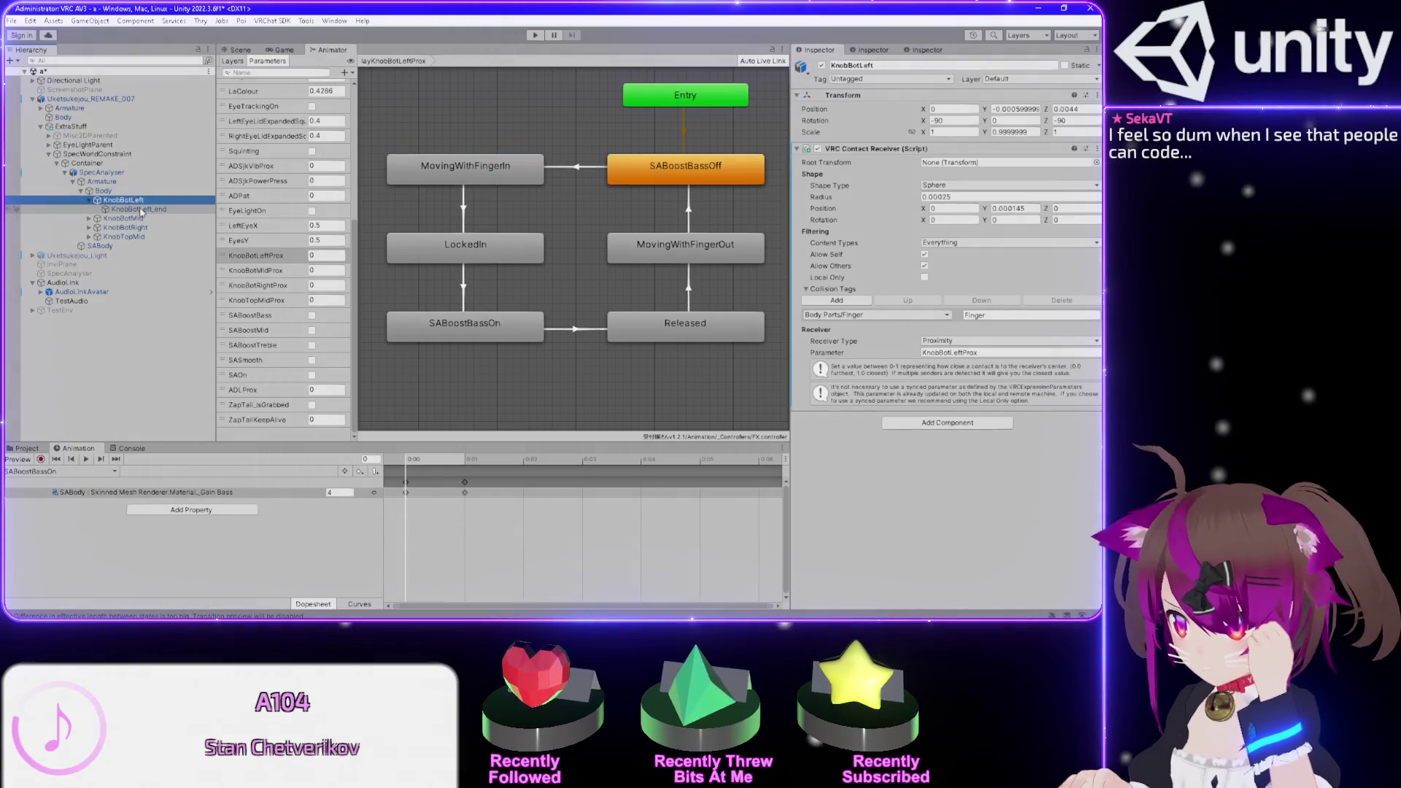
click(1000, 353)
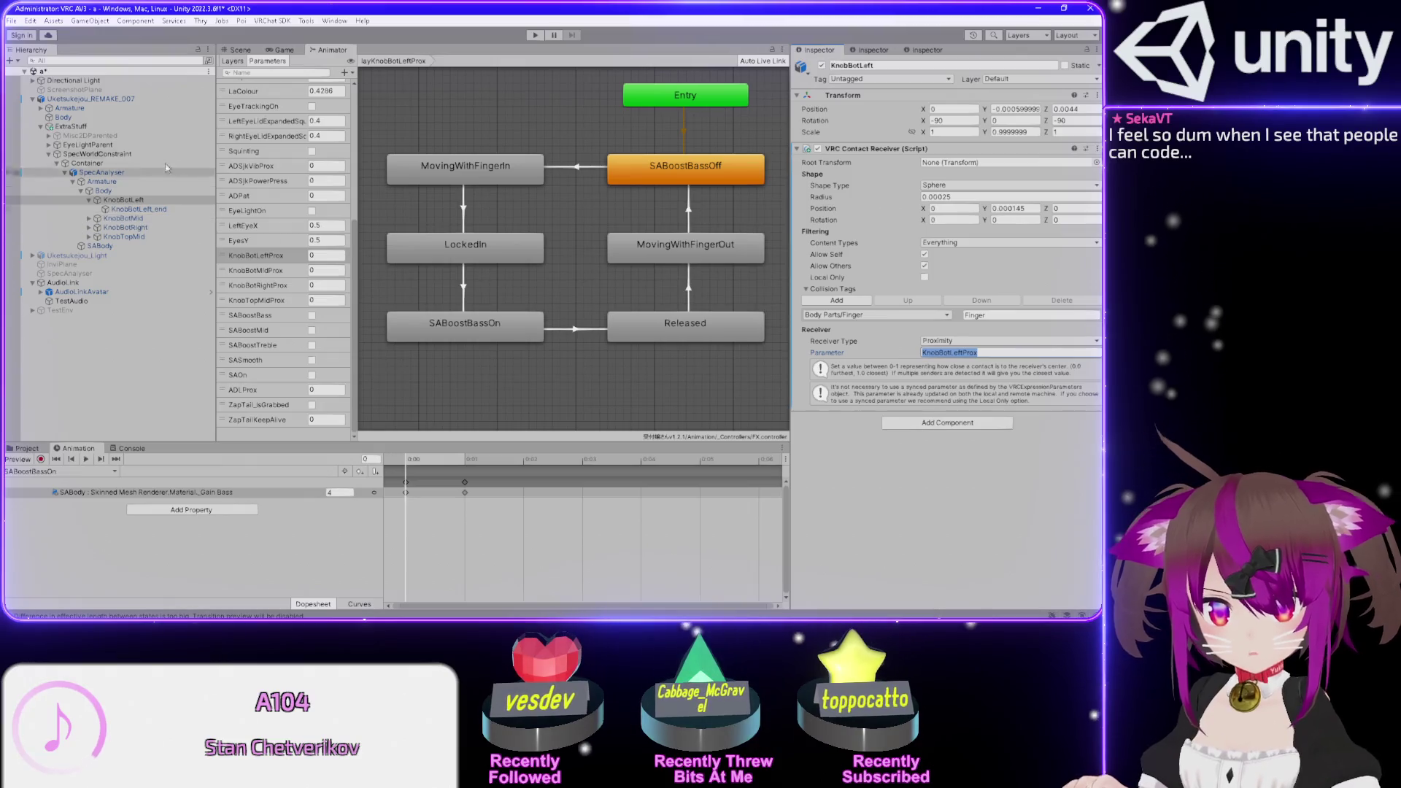
- Open the layKnobBotMidProx layer graph in the Animator's layer list
click(235, 62)
scroll(265, 291, down, 10)
click(272, 350)
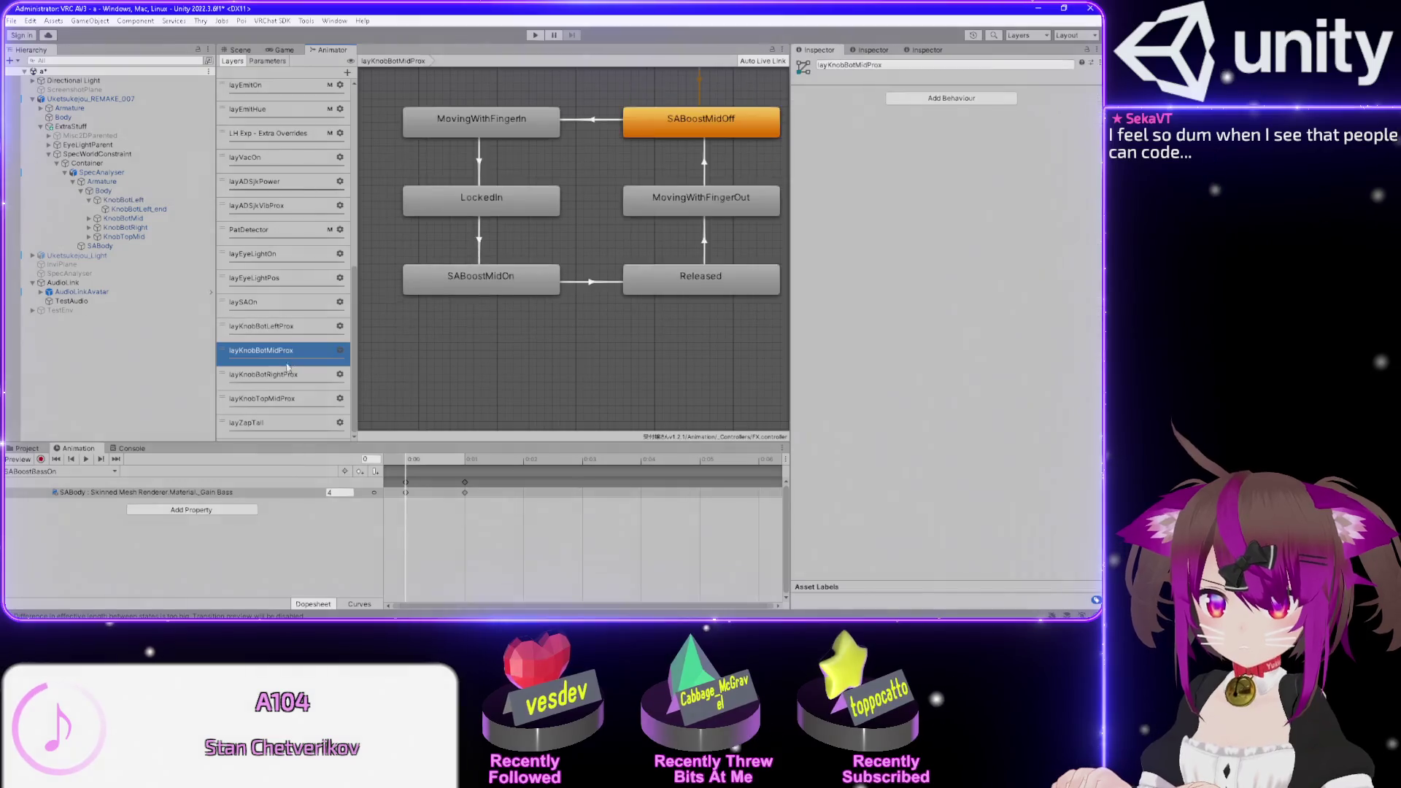
- Compare the RightProx and MidProx knob layers, ending back on layKnobBotLeftProx
click(281, 374)
click(285, 350)
click(294, 328)
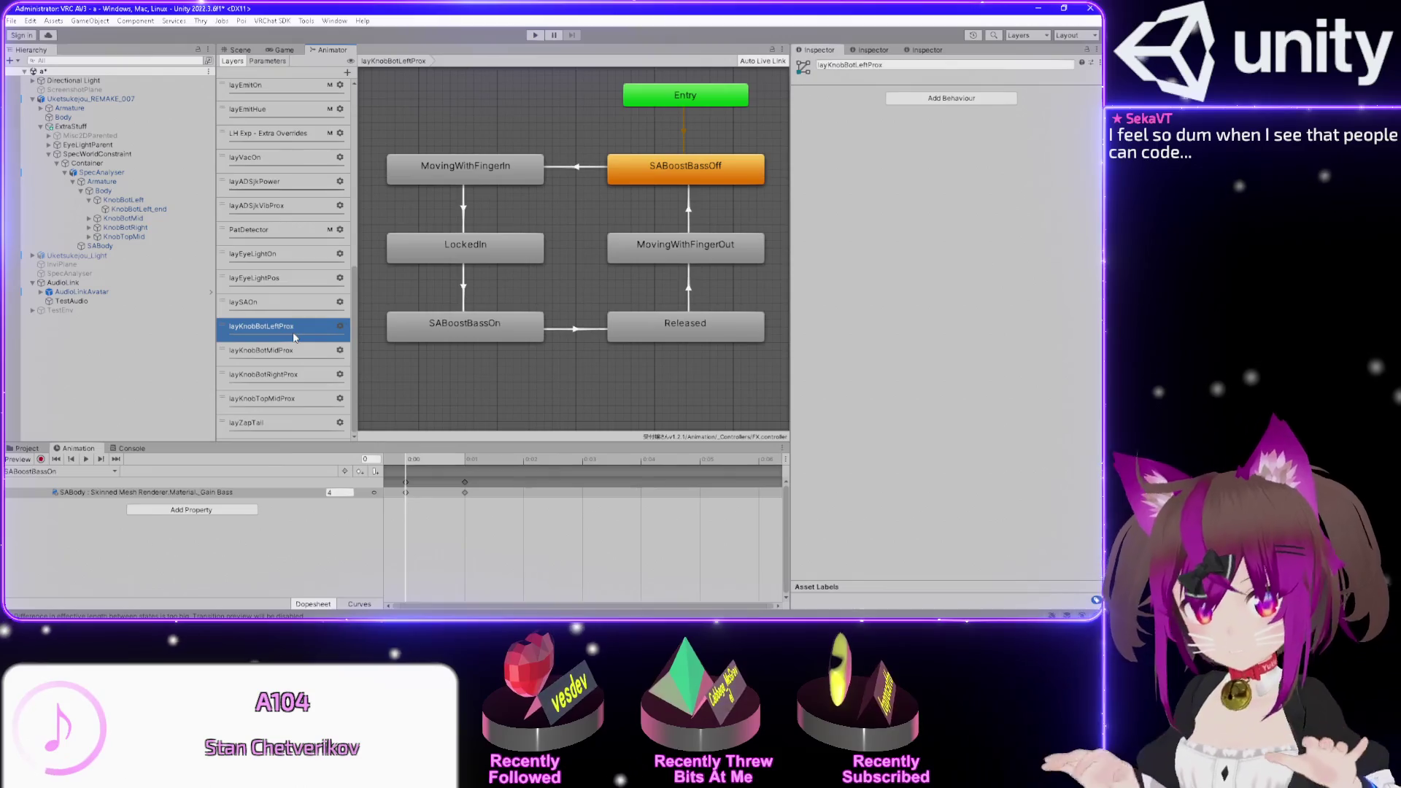
- Collapse Body and SpecWorldConstraint, then return to OwnALTest.shader in Visual Studio Code
click(81, 192)
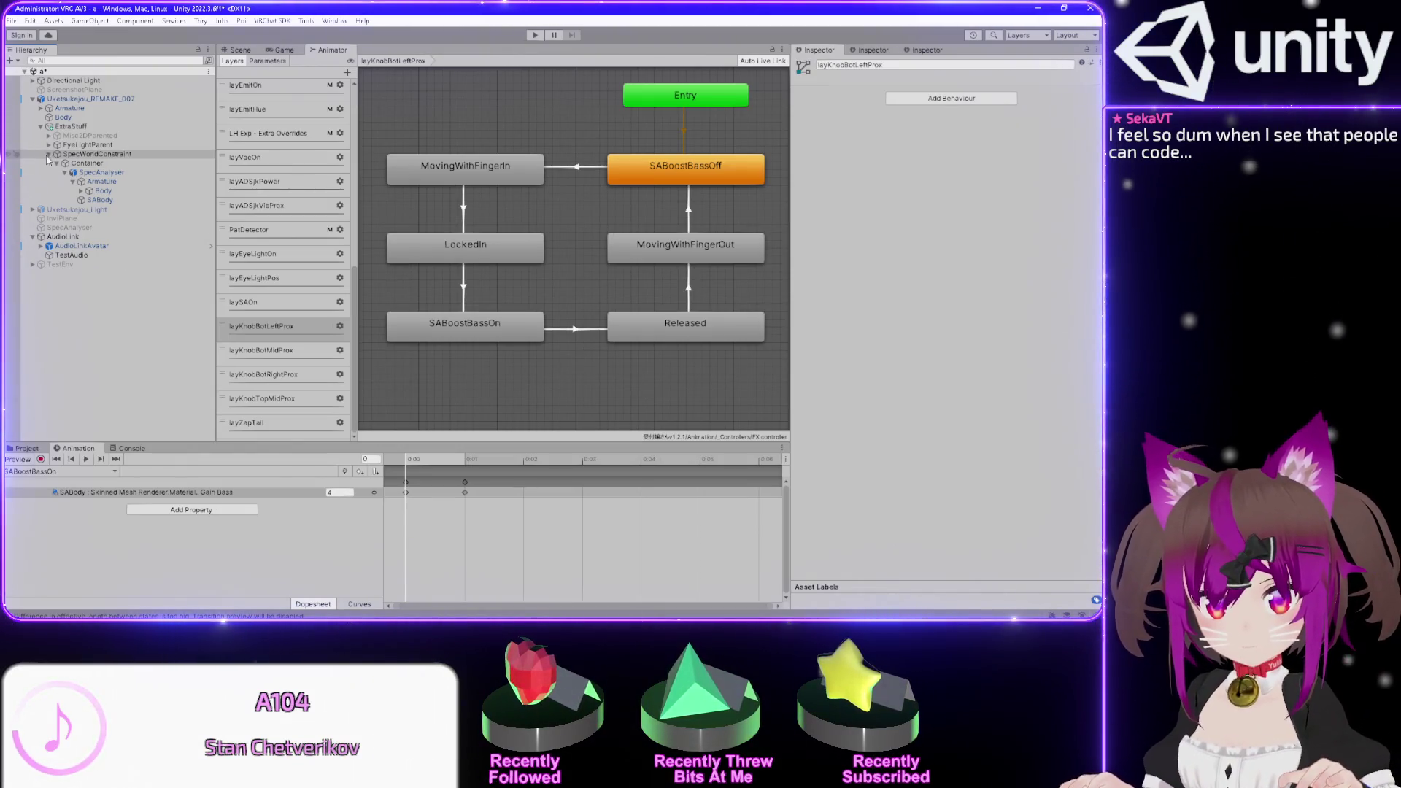
click(48, 154)
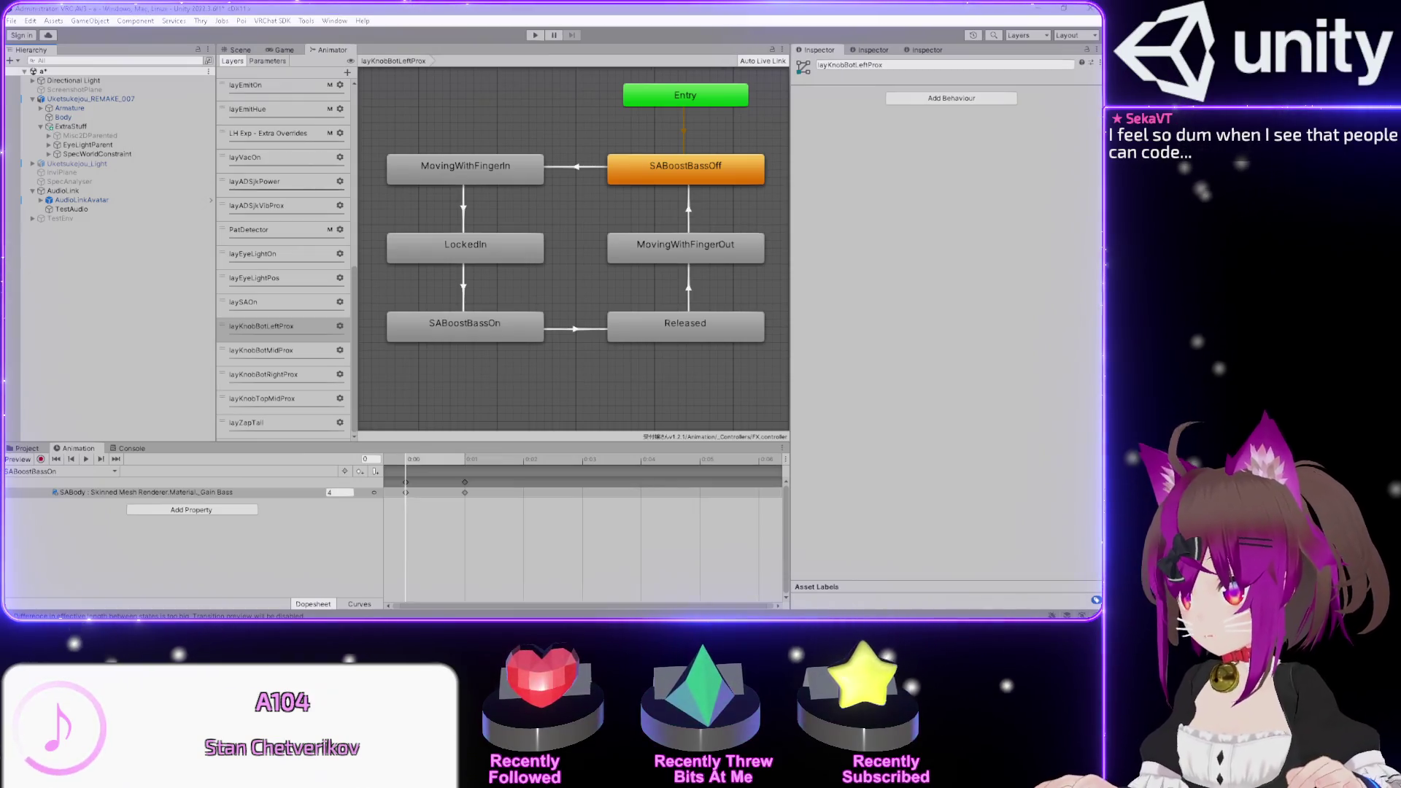
key(alt+Tab)
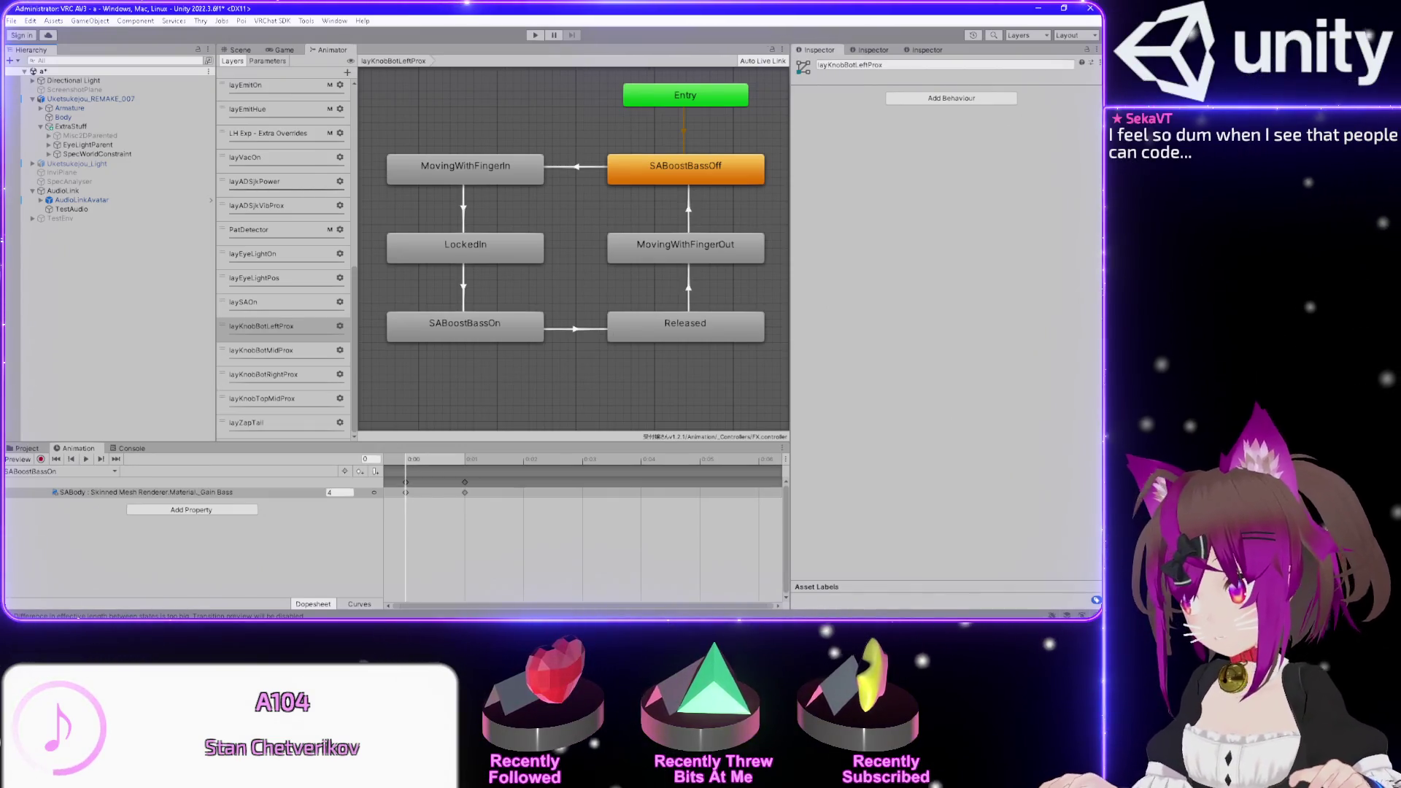
key(alt+Tab)
scroll(443, 293, down, 2)
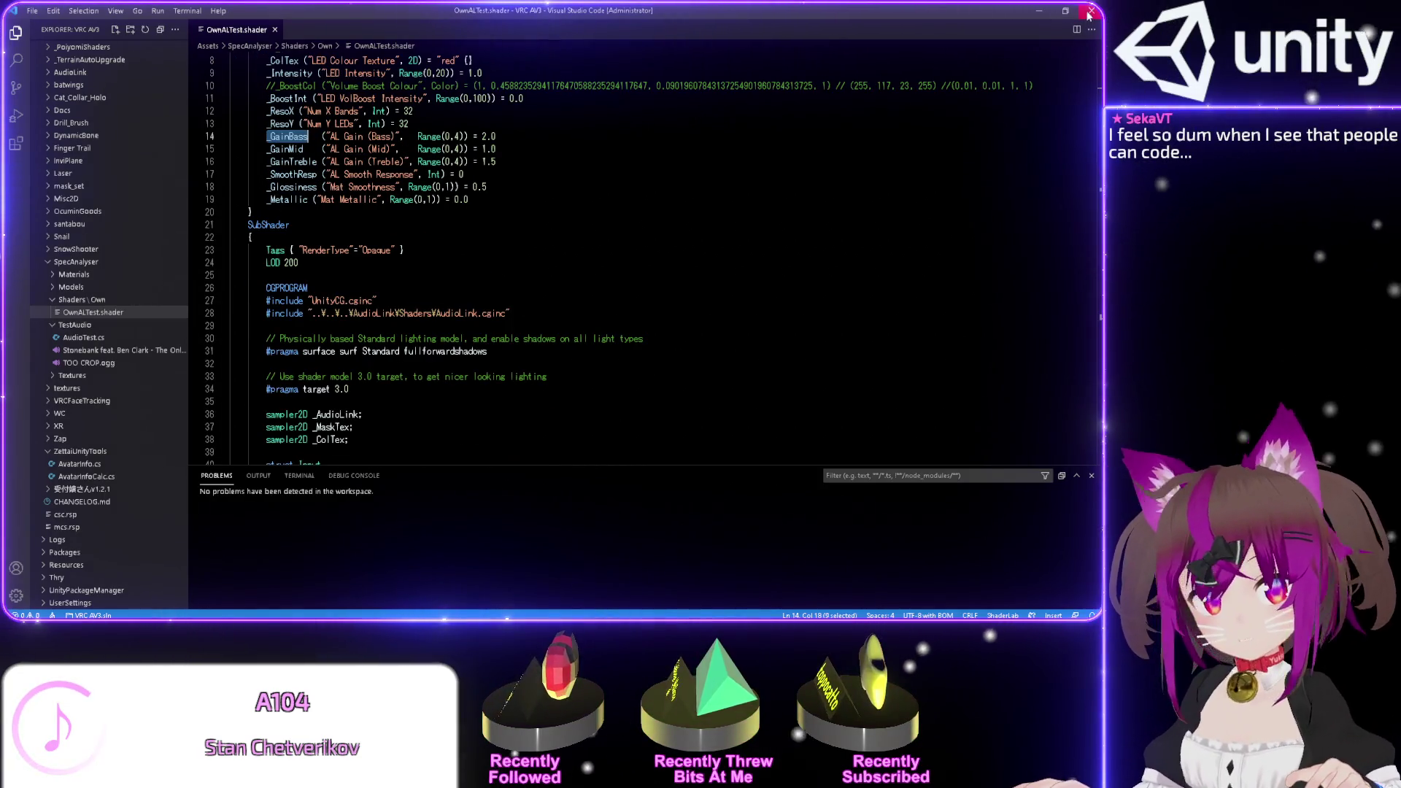
- Go back to Unity and show the avatar in the Scene view
key(alt+Tab)
click(240, 49)
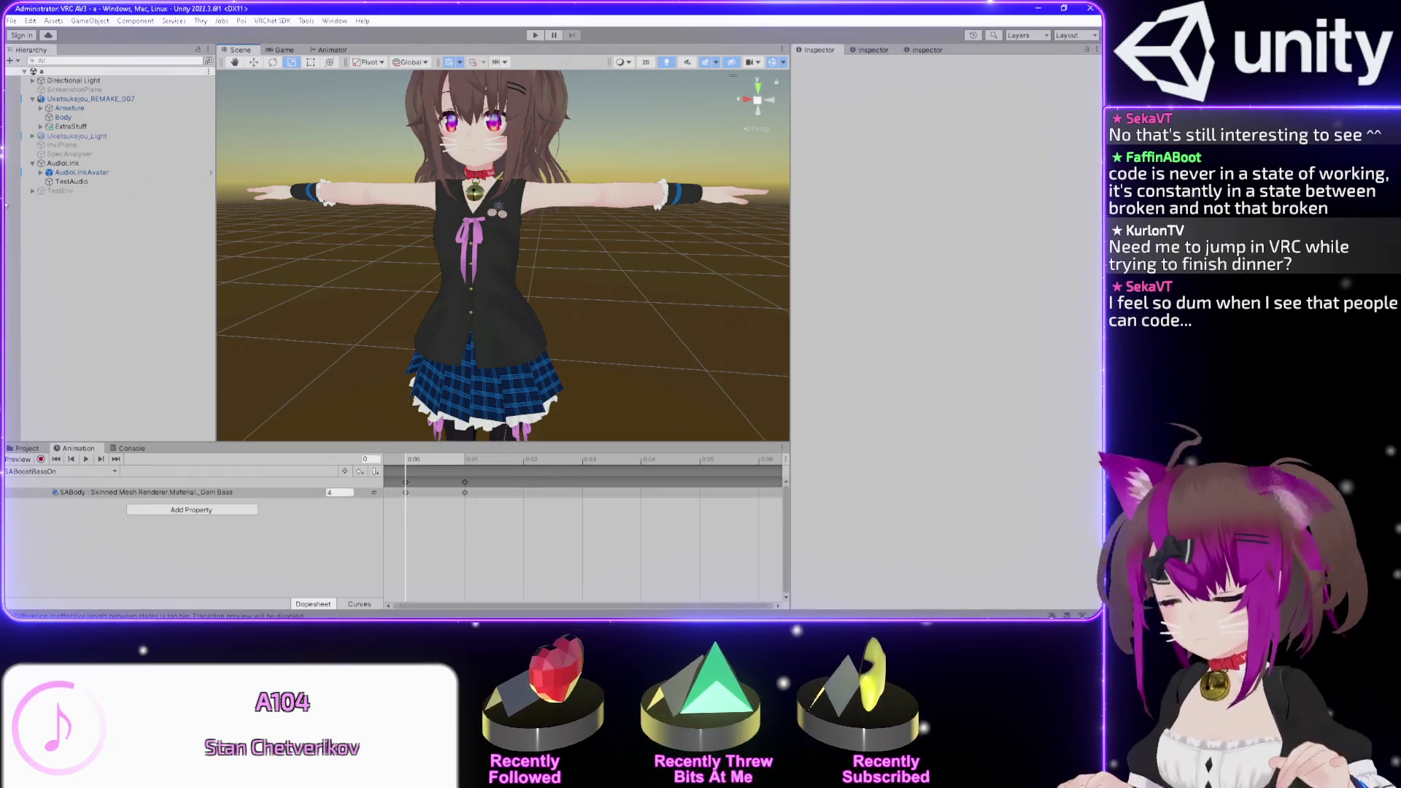
- Expand the avatar's Armature and select its Hips bone
click(41, 108)
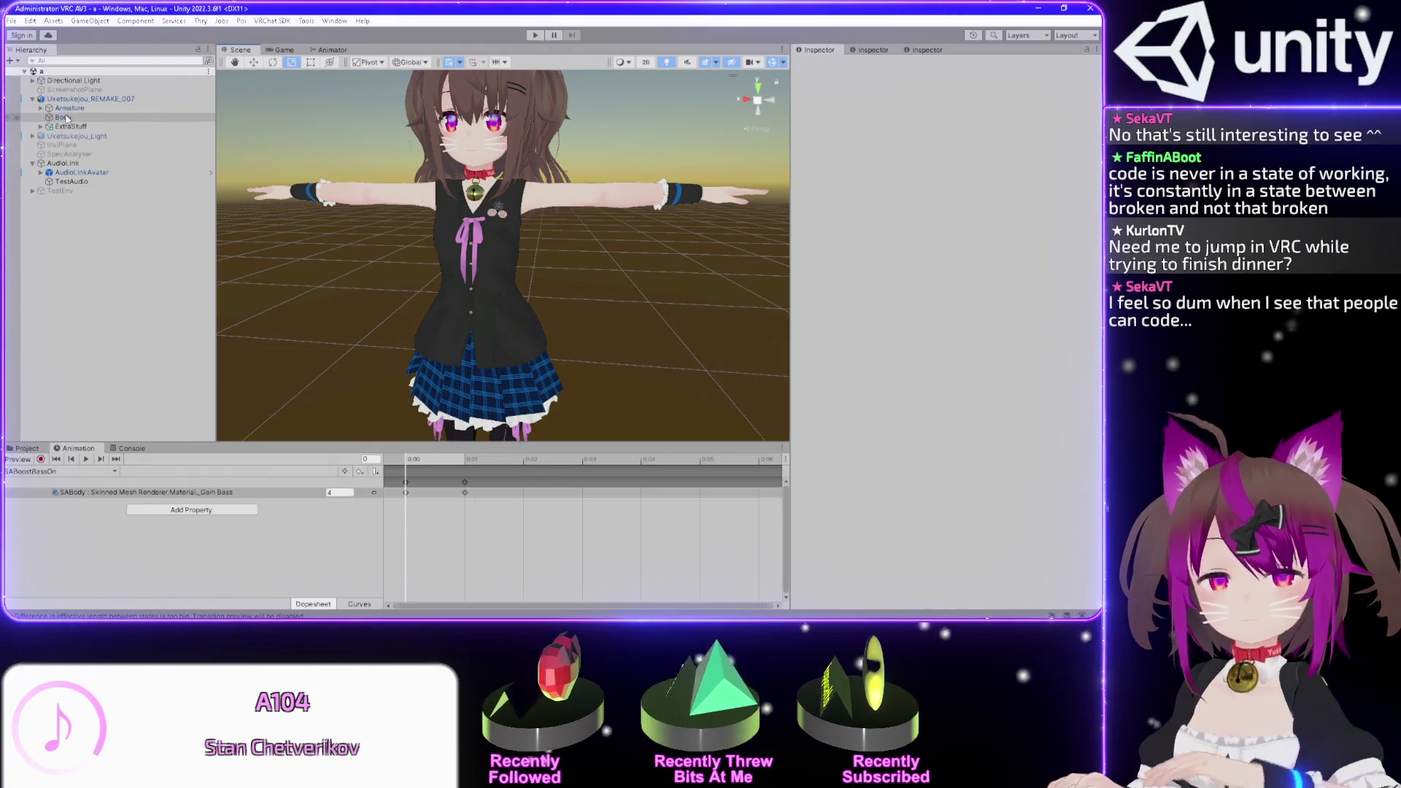
click(70, 108)
key(Down)
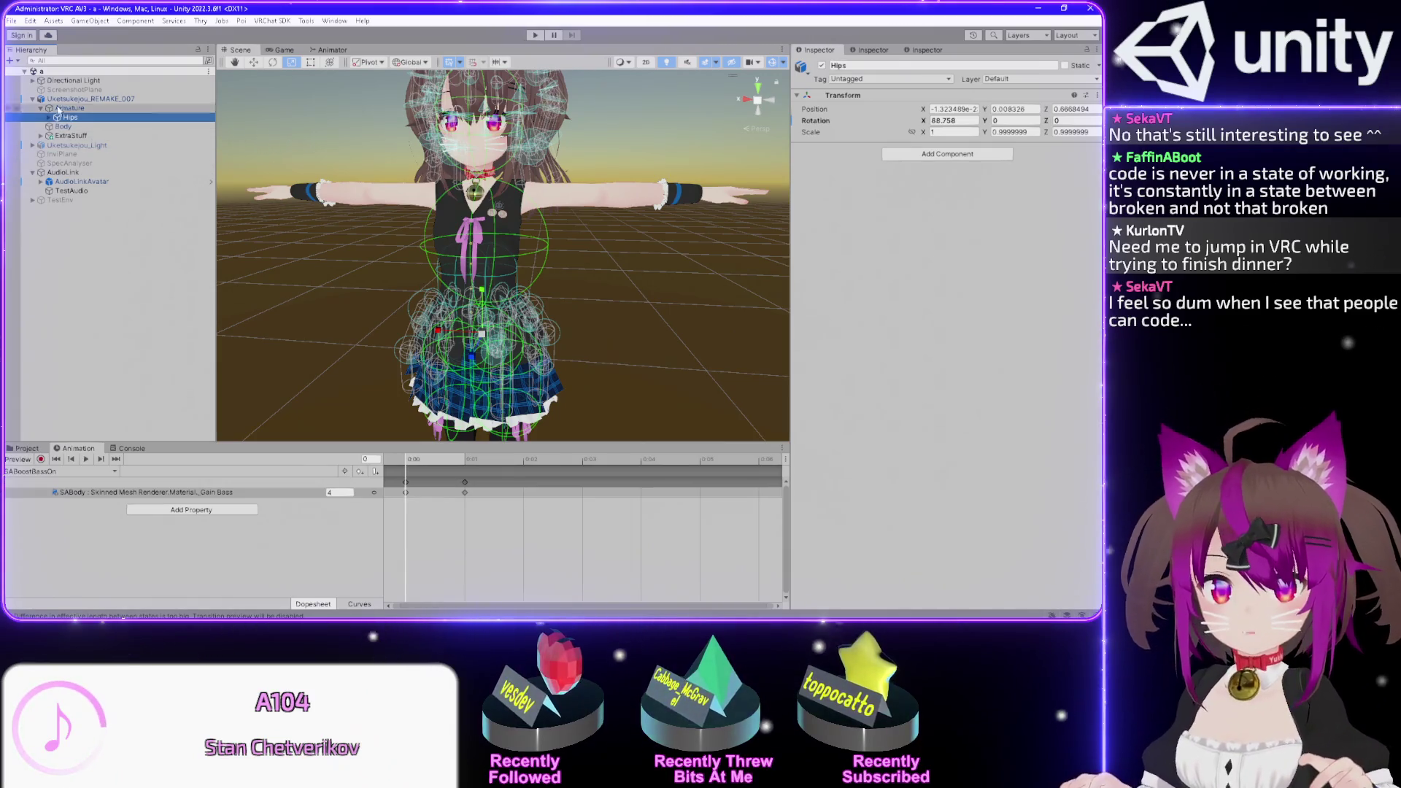
click(95, 108)
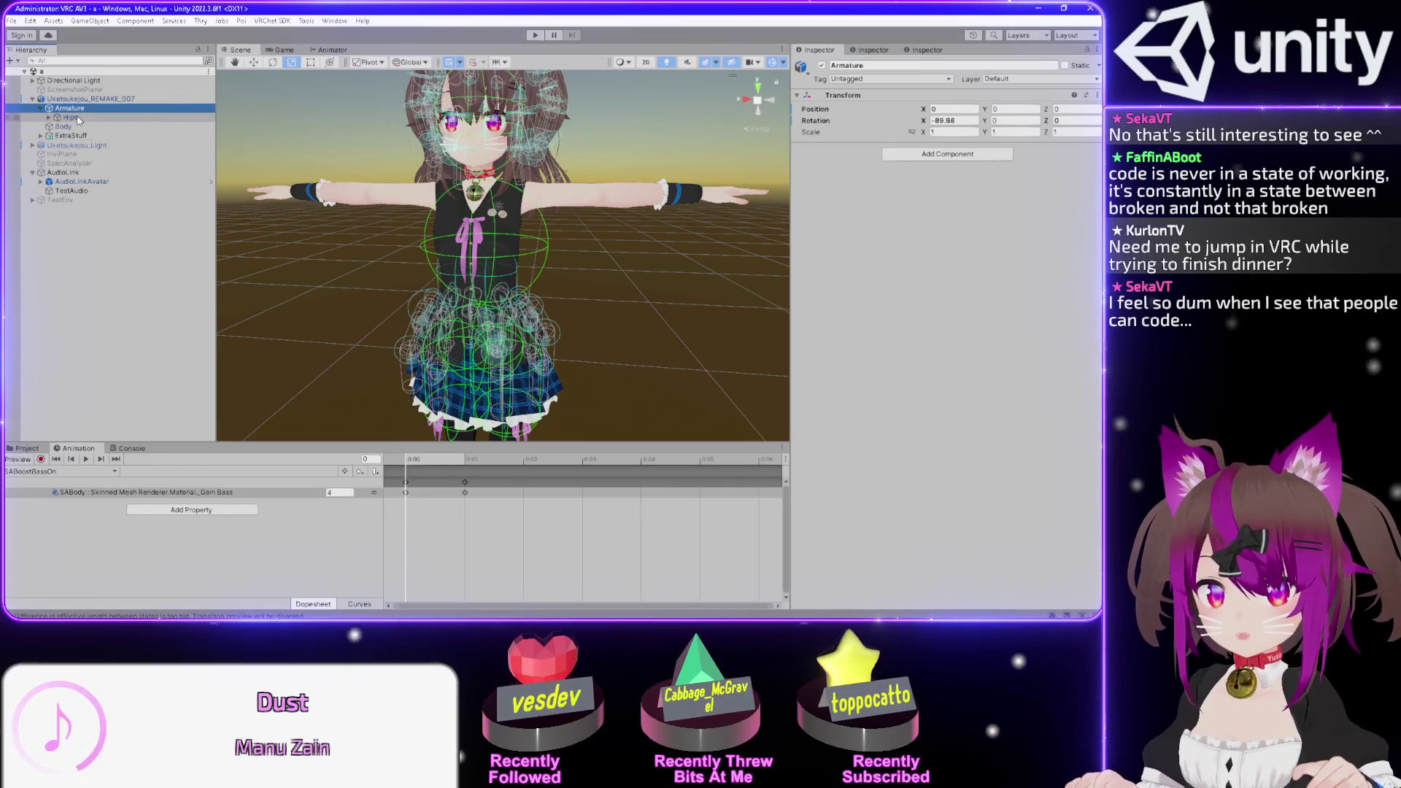
click(70, 117)
- Expand Hips, Spine and Chest in turn, then select the Neck bone
key(Right)
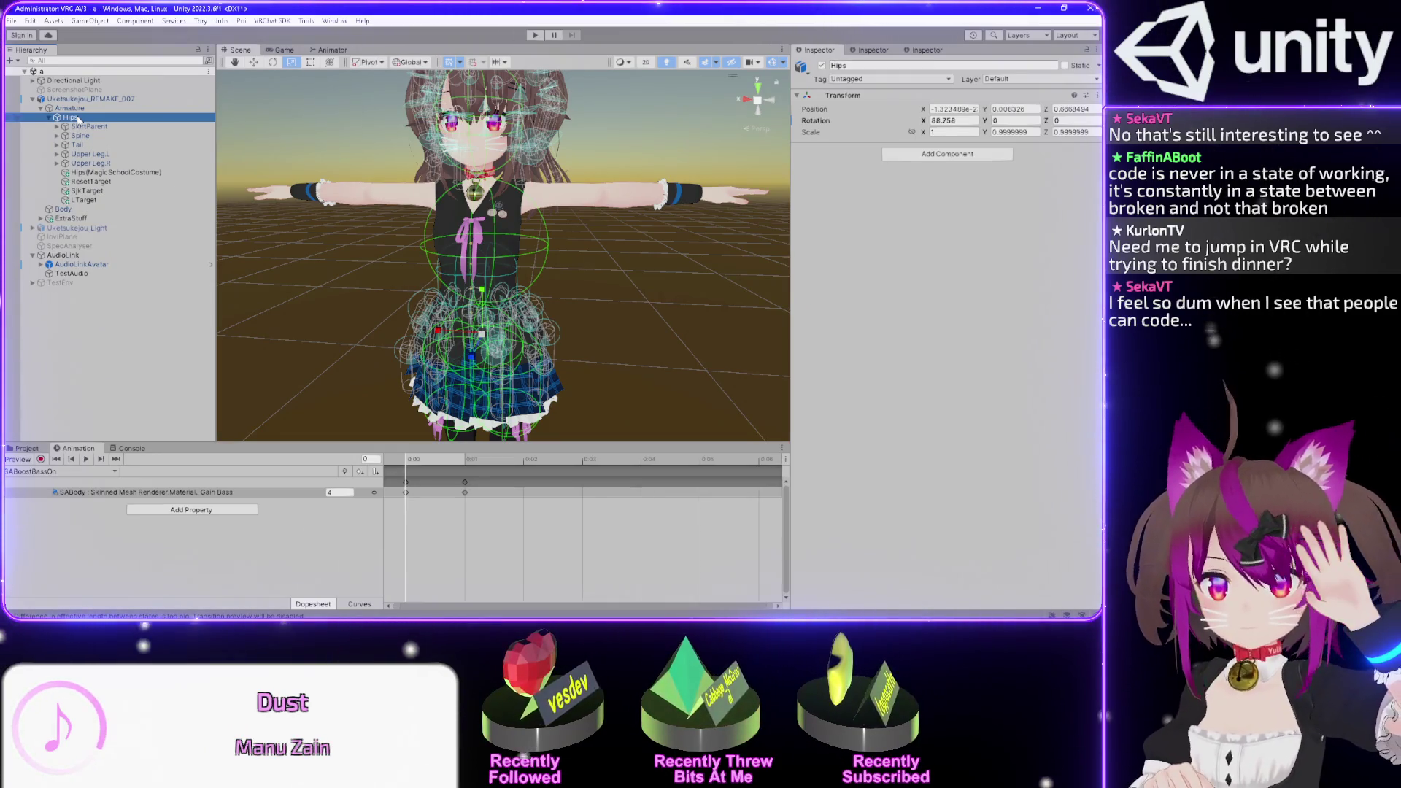
key(Down)
key(Down)
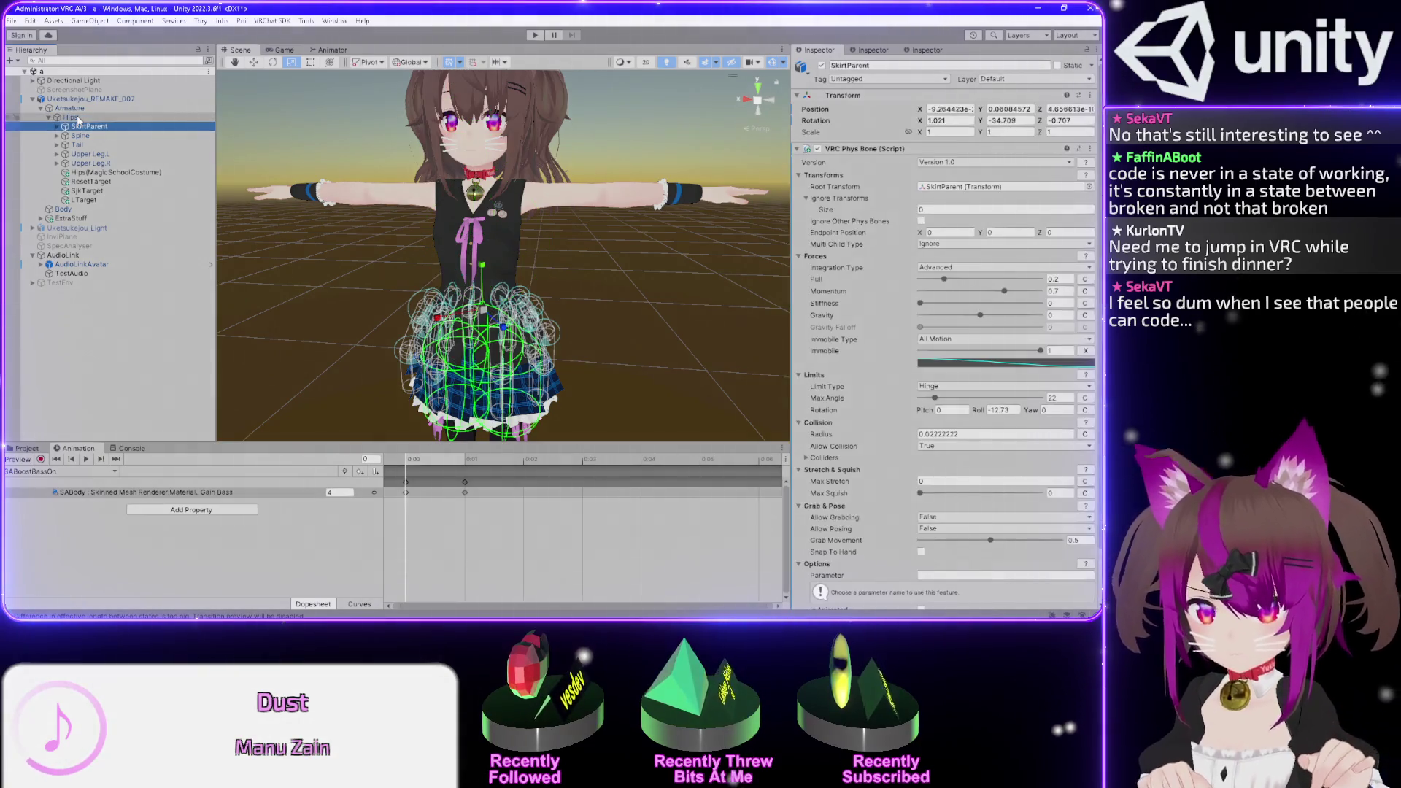
key(Right)
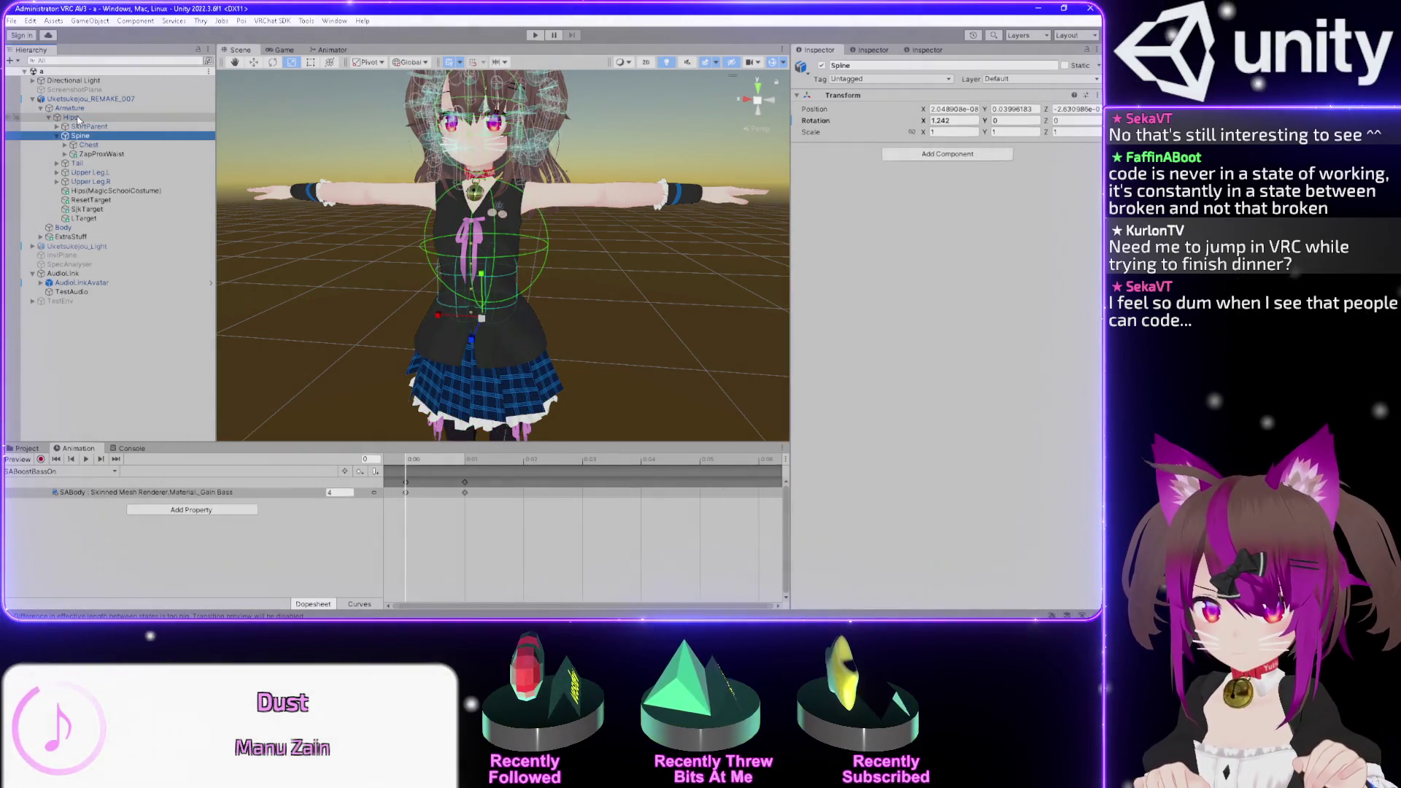
key(Down)
key(Right)
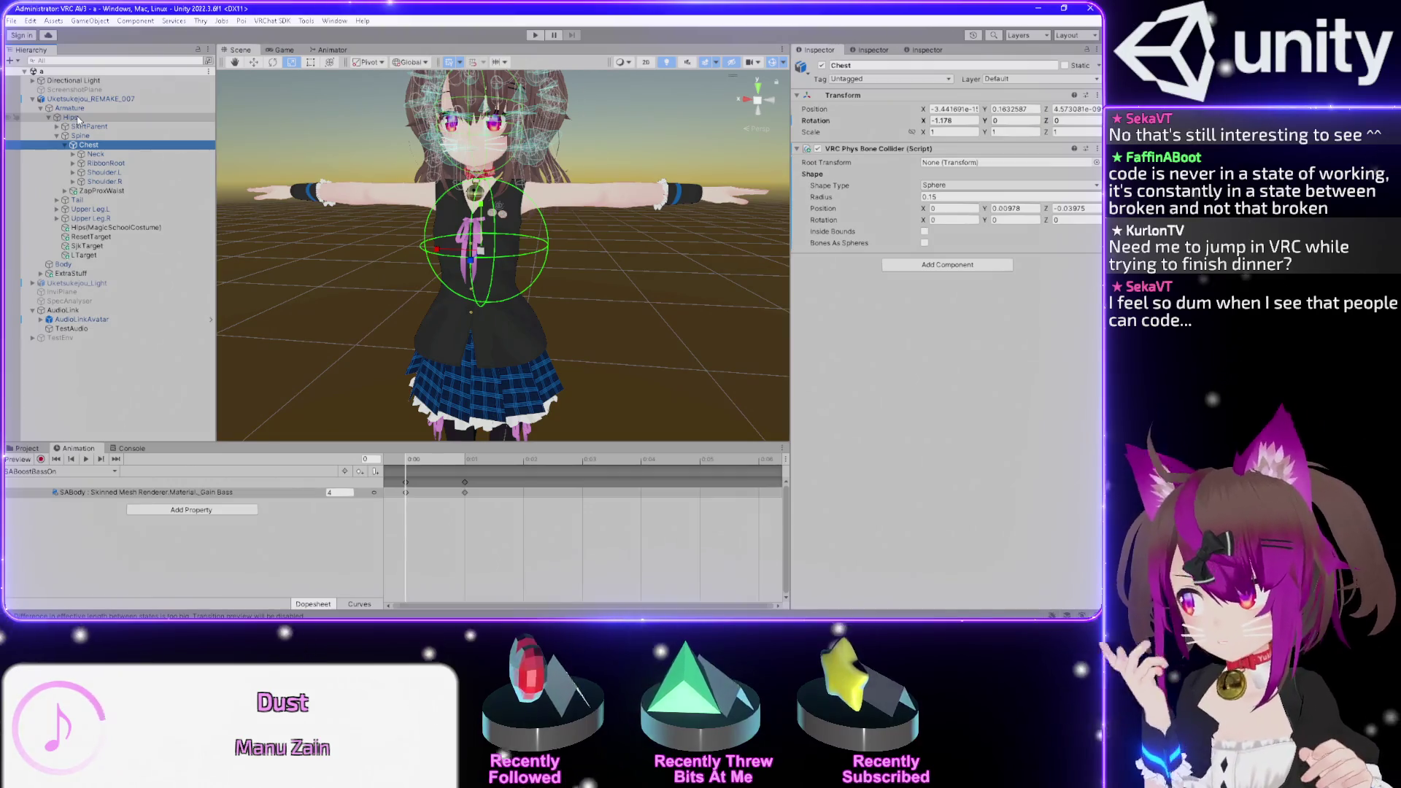
click(117, 154)
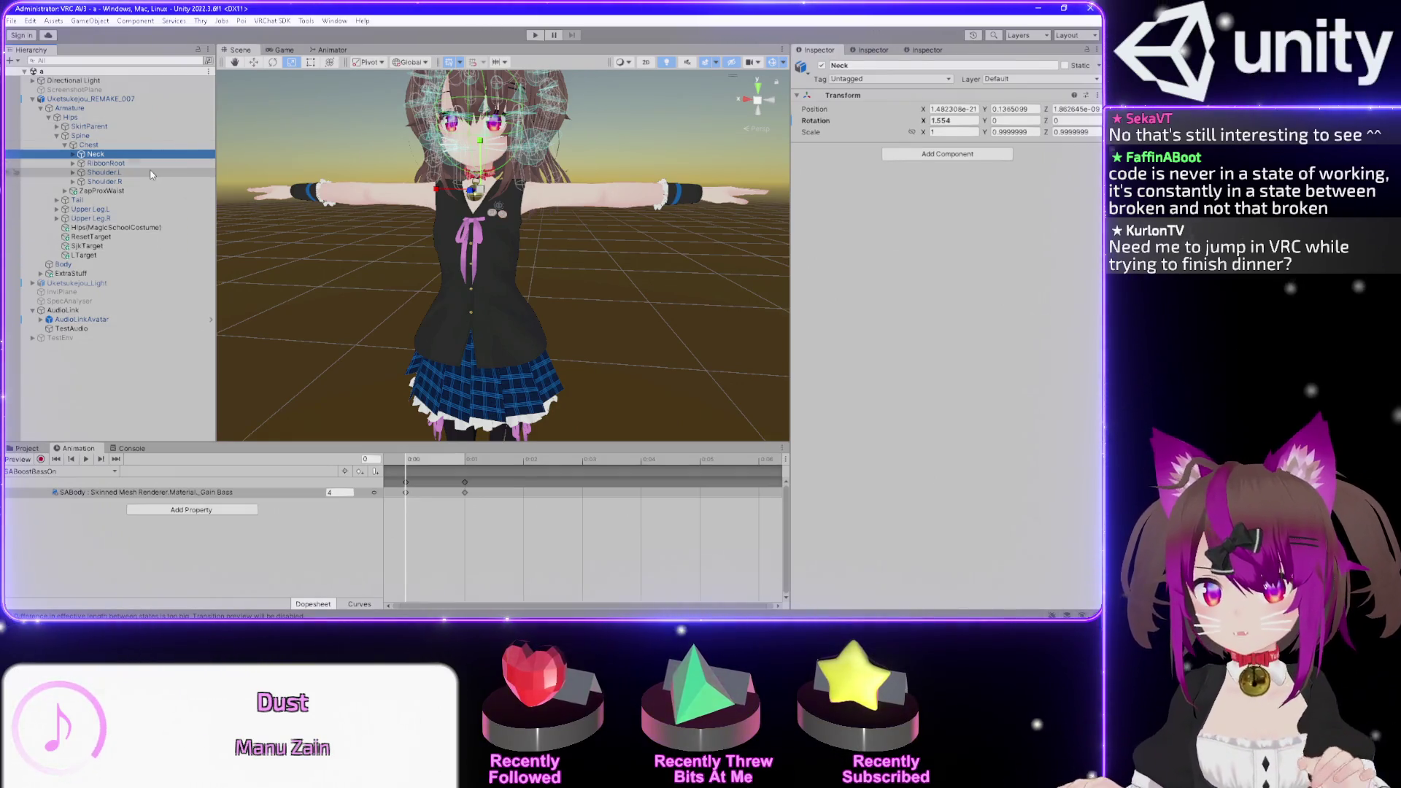
- Select the RibbonRoot bone under Chest to view its Transform, rotation X 0.482
click(99, 163)
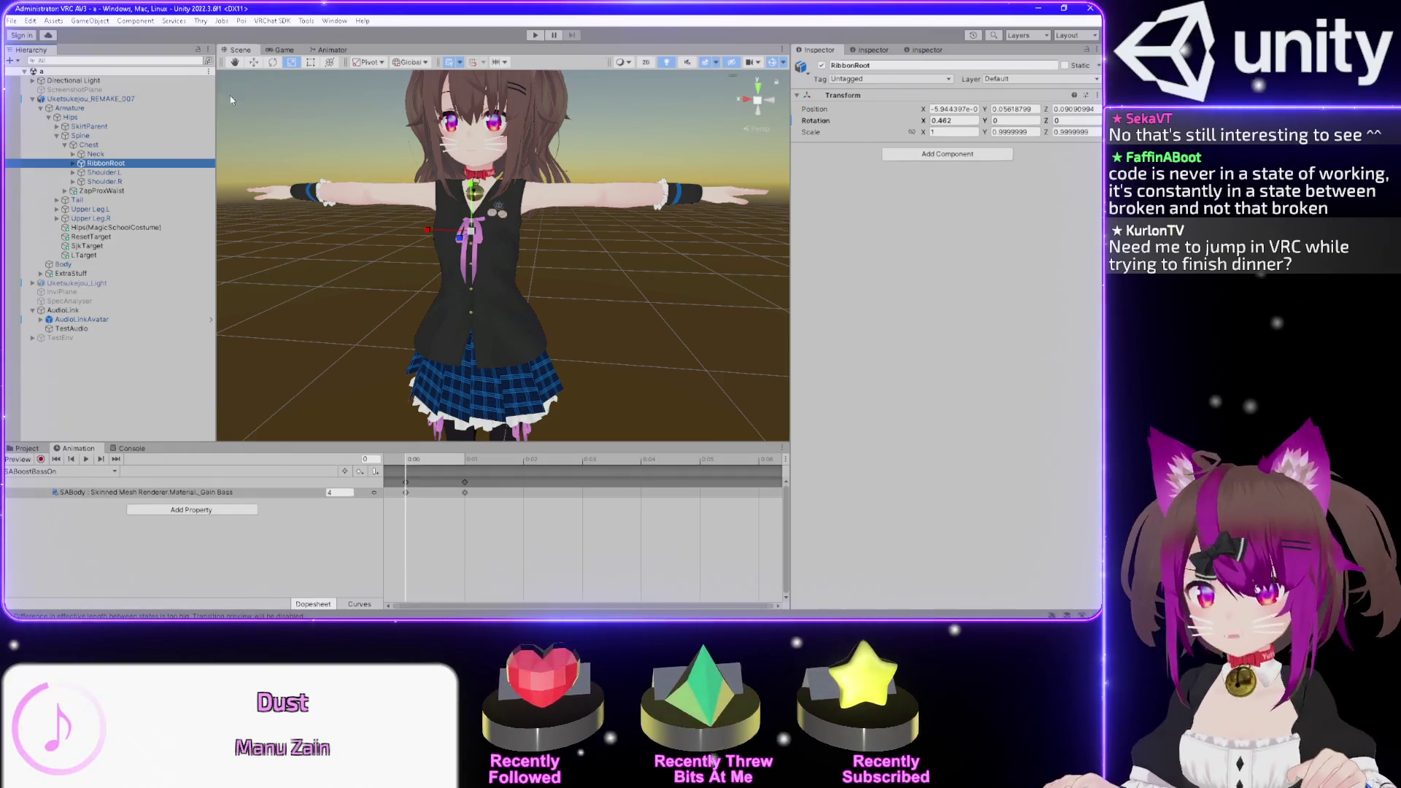
- Peek under Shoulder.L, fold back to Chest, and look around the chest collider
key(Down)
key(Right)
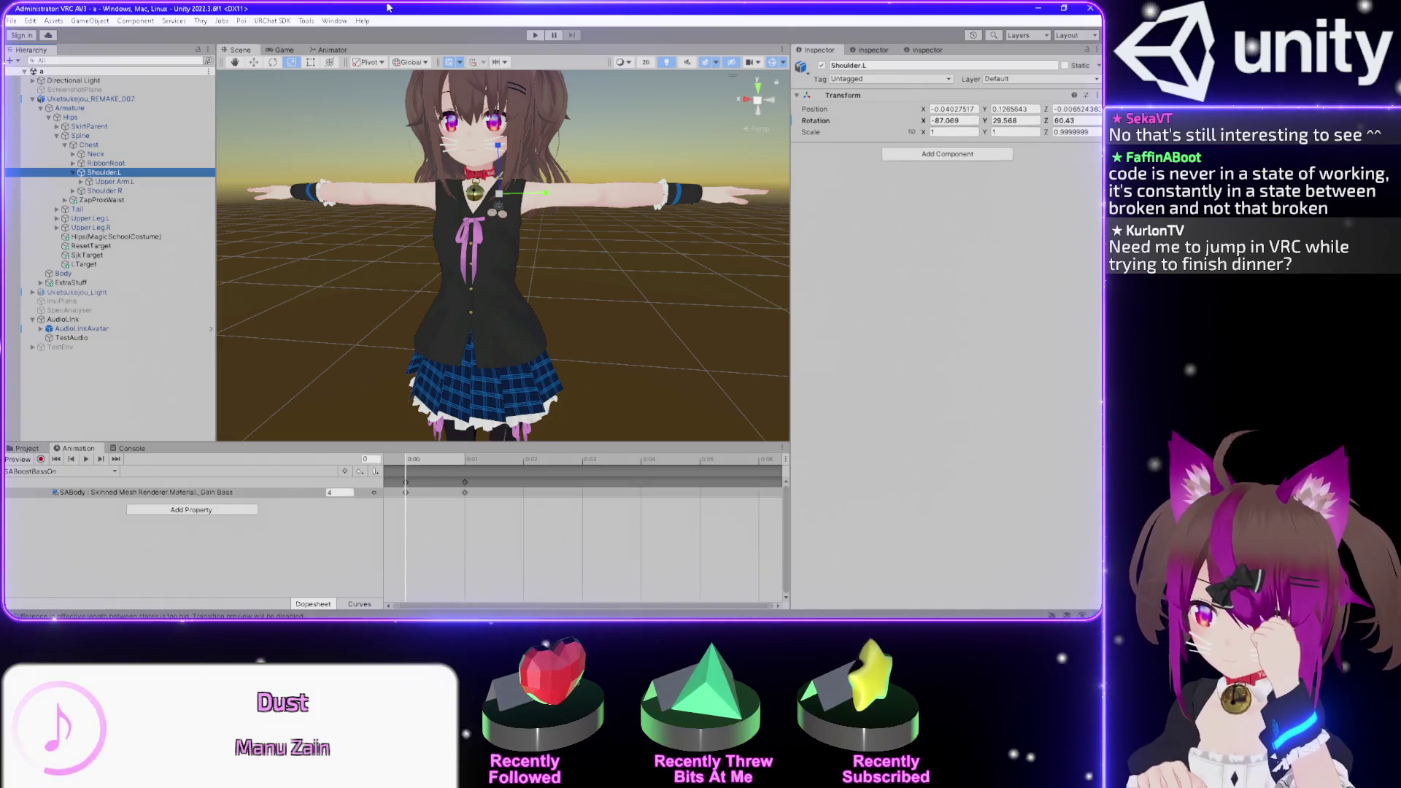
key(Left)
key(Left)
key(Left)
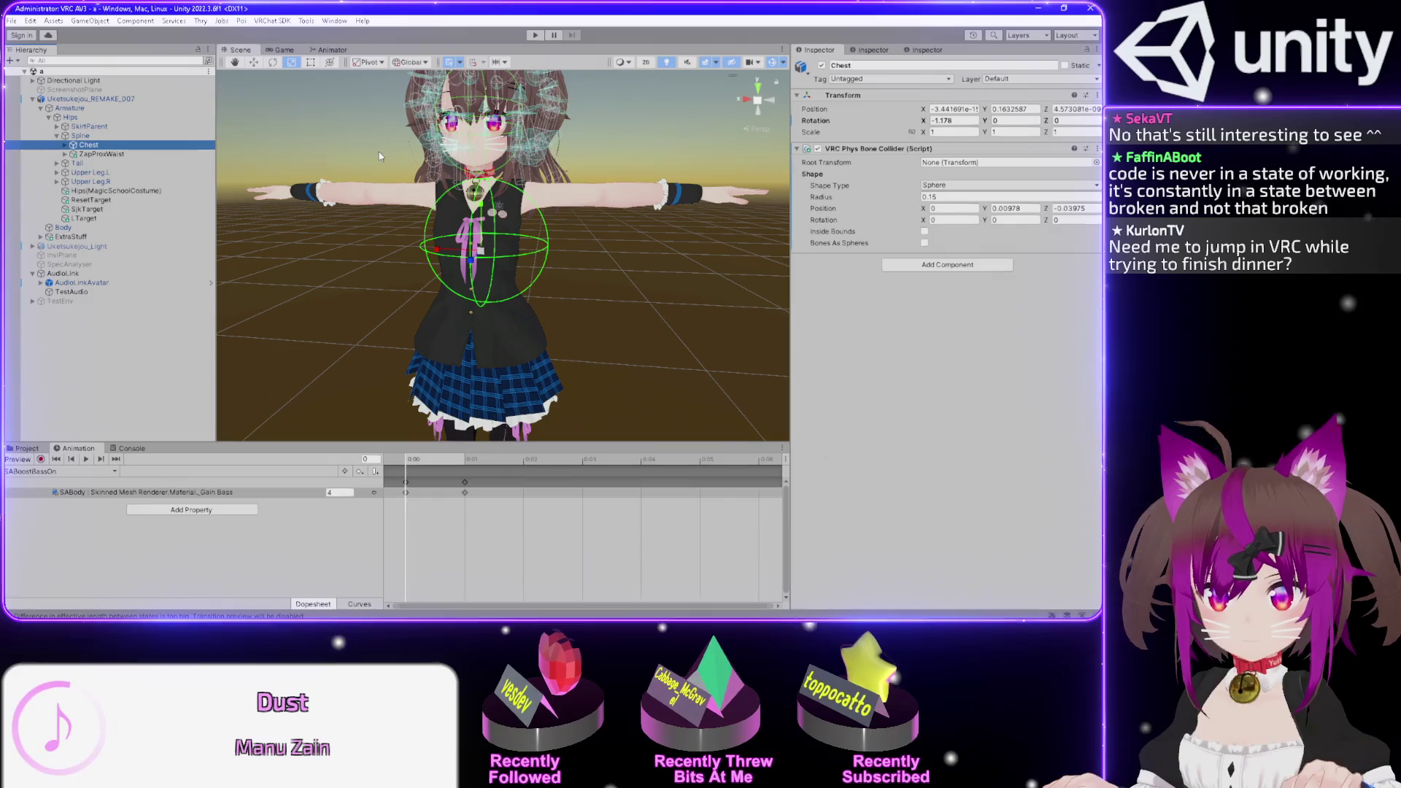
scroll(378, 155, up, 3)
scroll(515, 266, up, 2)
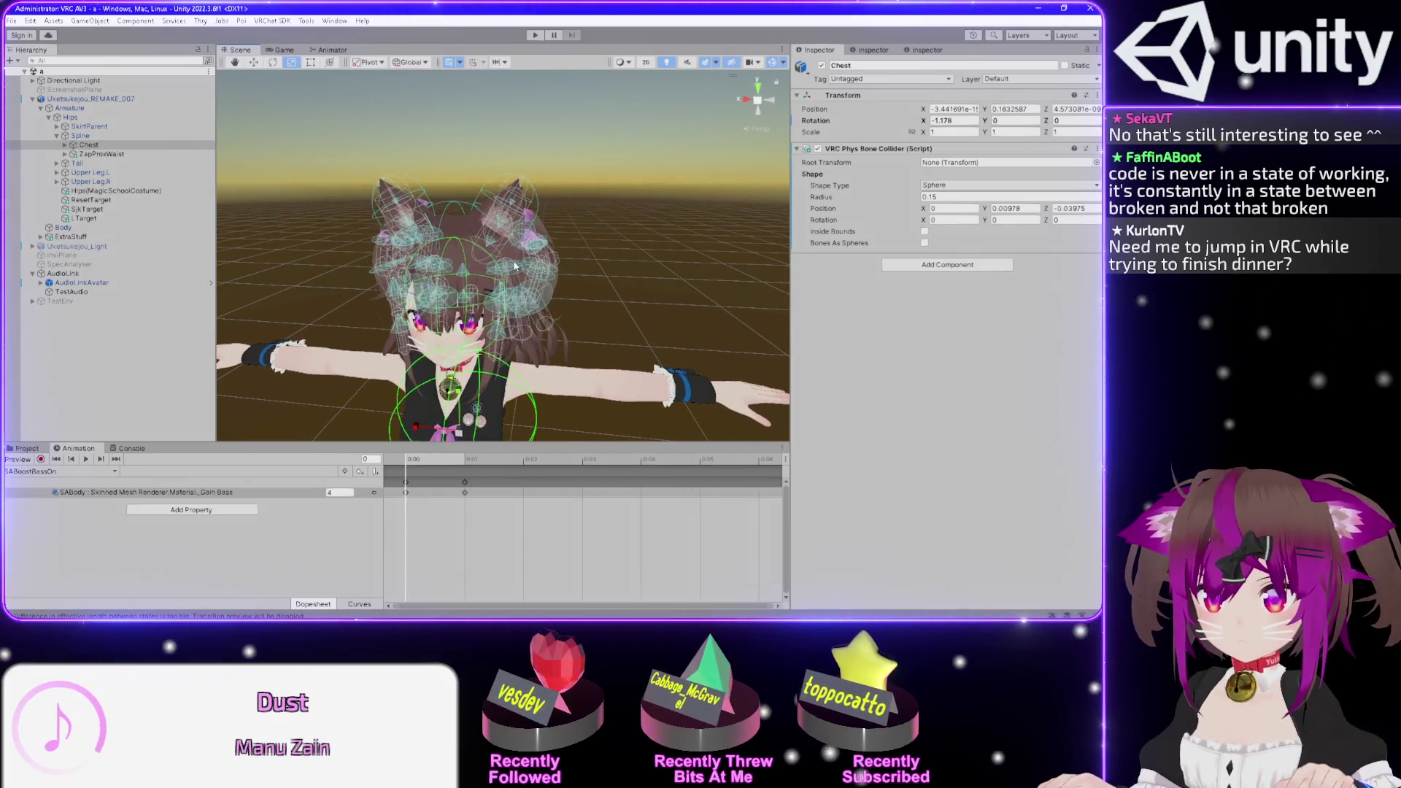
mouse_move(515, 266)
mouse_down()
mouse_move(532, 247)
mouse_move(551, 277)
mouse_up()
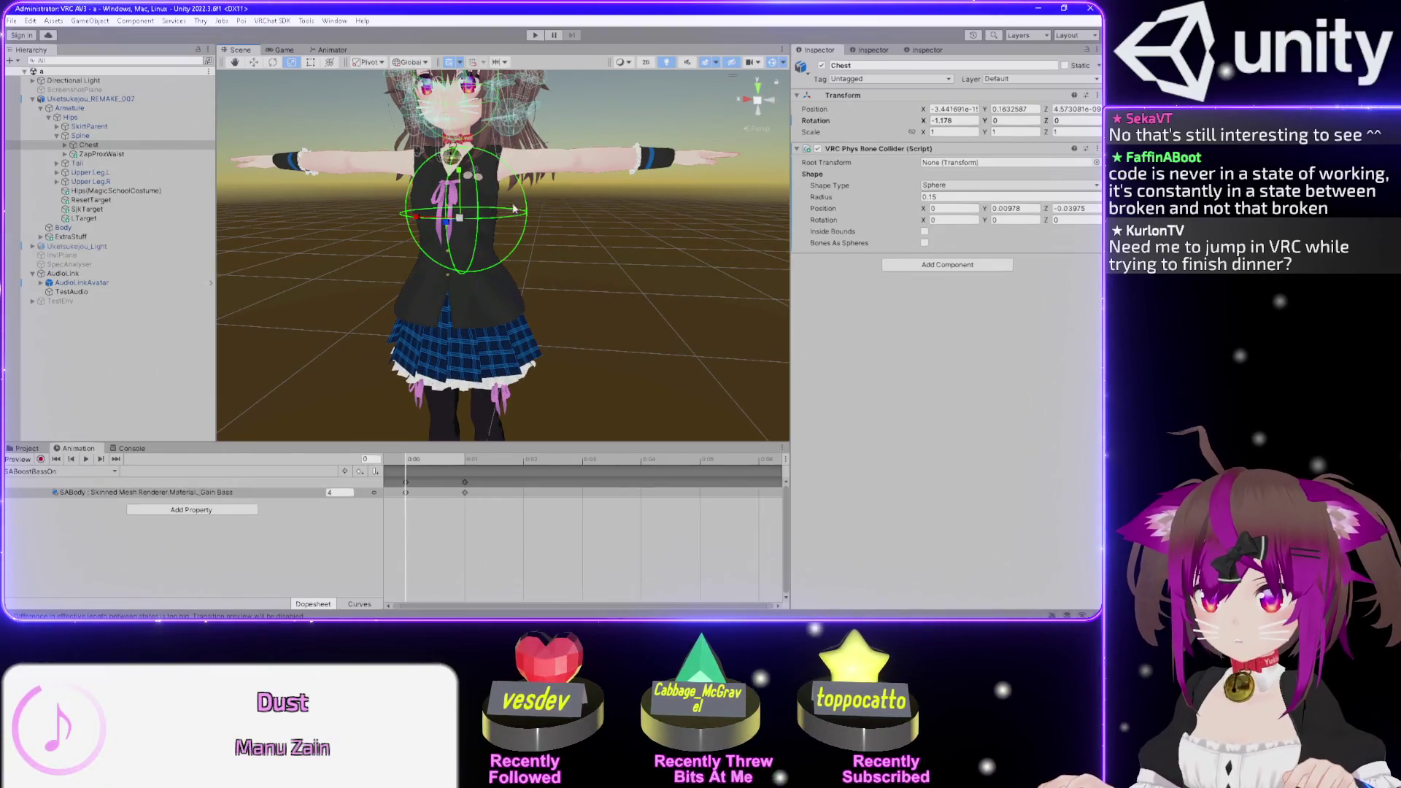
mouse_move(552, 210)
mouse_down()
mouse_move(542, 284)
mouse_move(553, 186)
mouse_move(511, 210)
mouse_up()
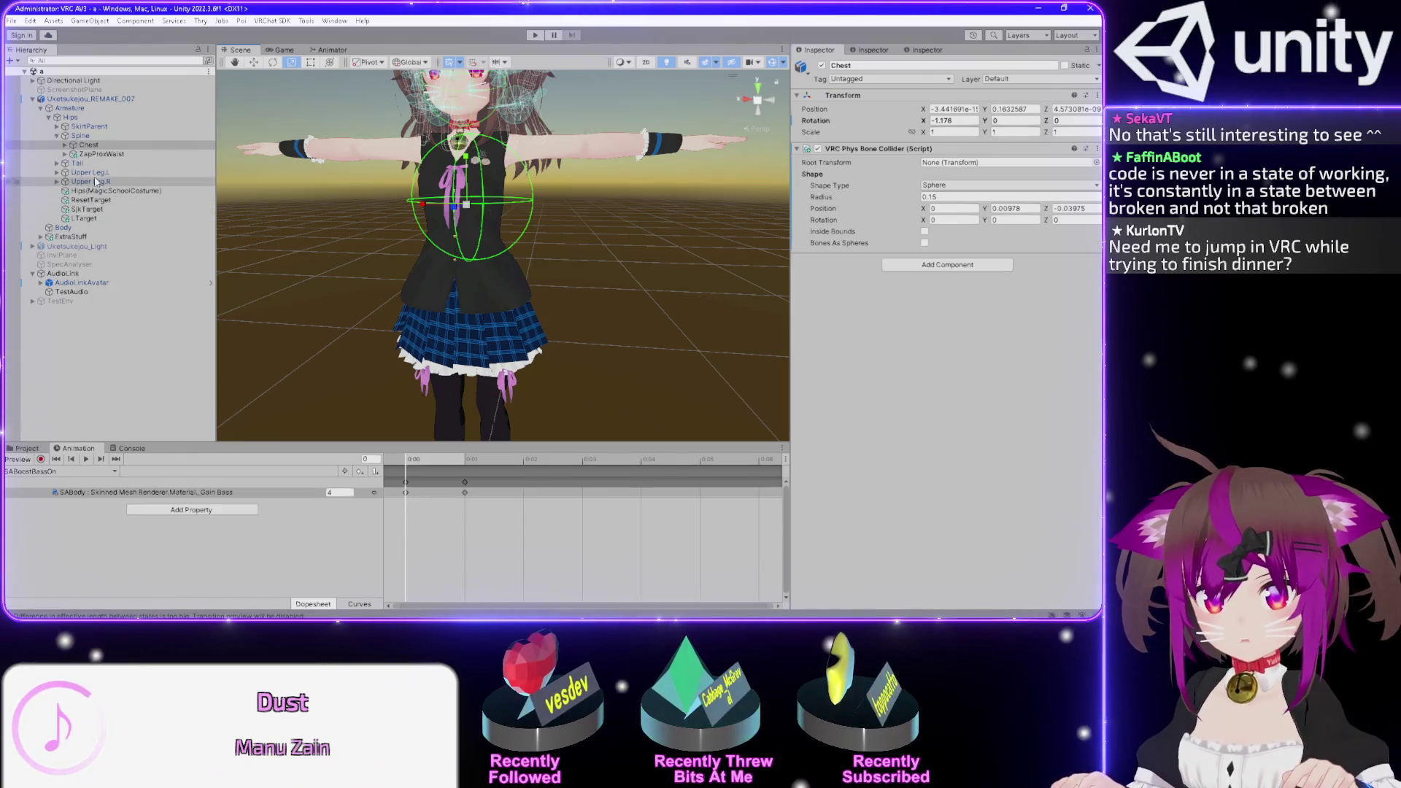
- Check Upper Leg.L's children, then frame ZapProxWaist in the Scene
click(56, 173)
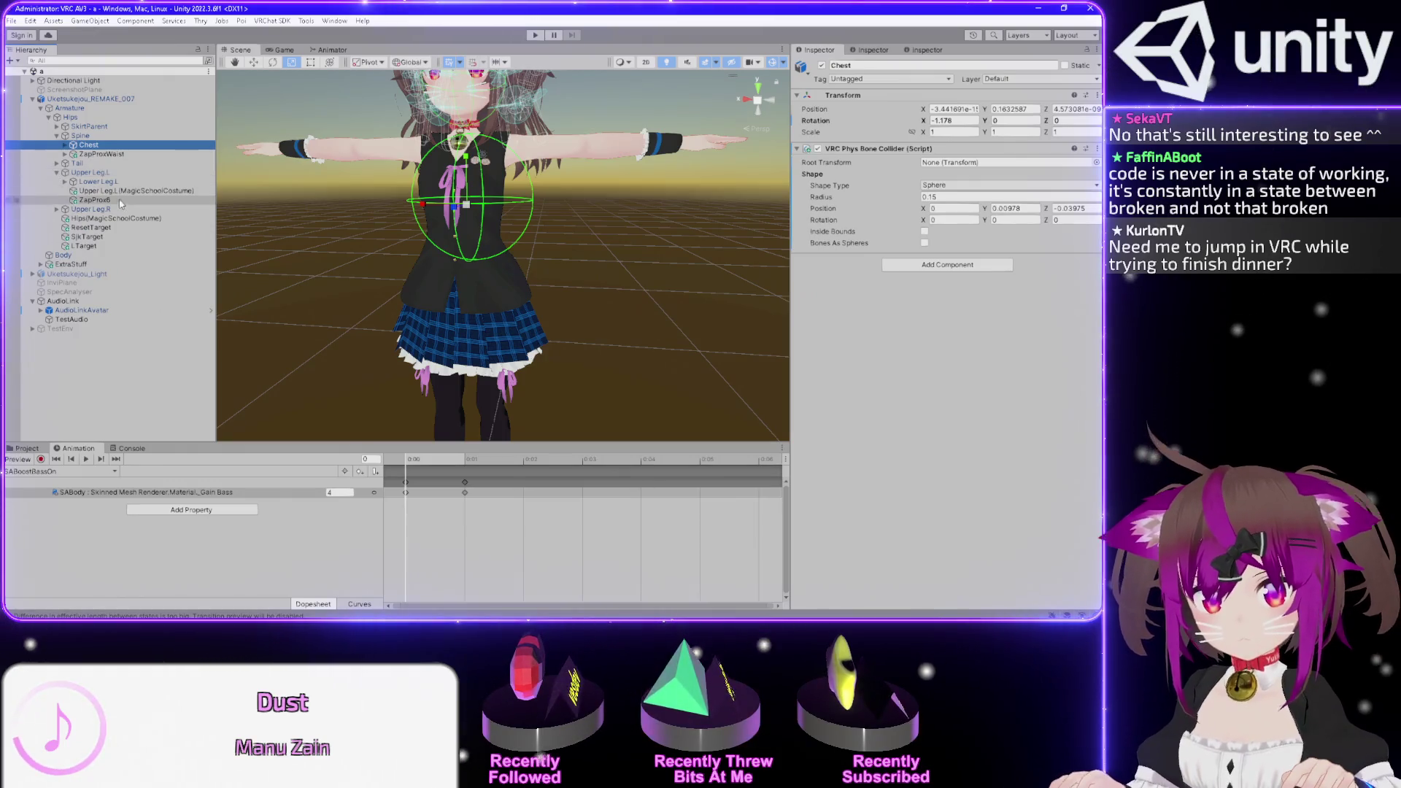
click(57, 173)
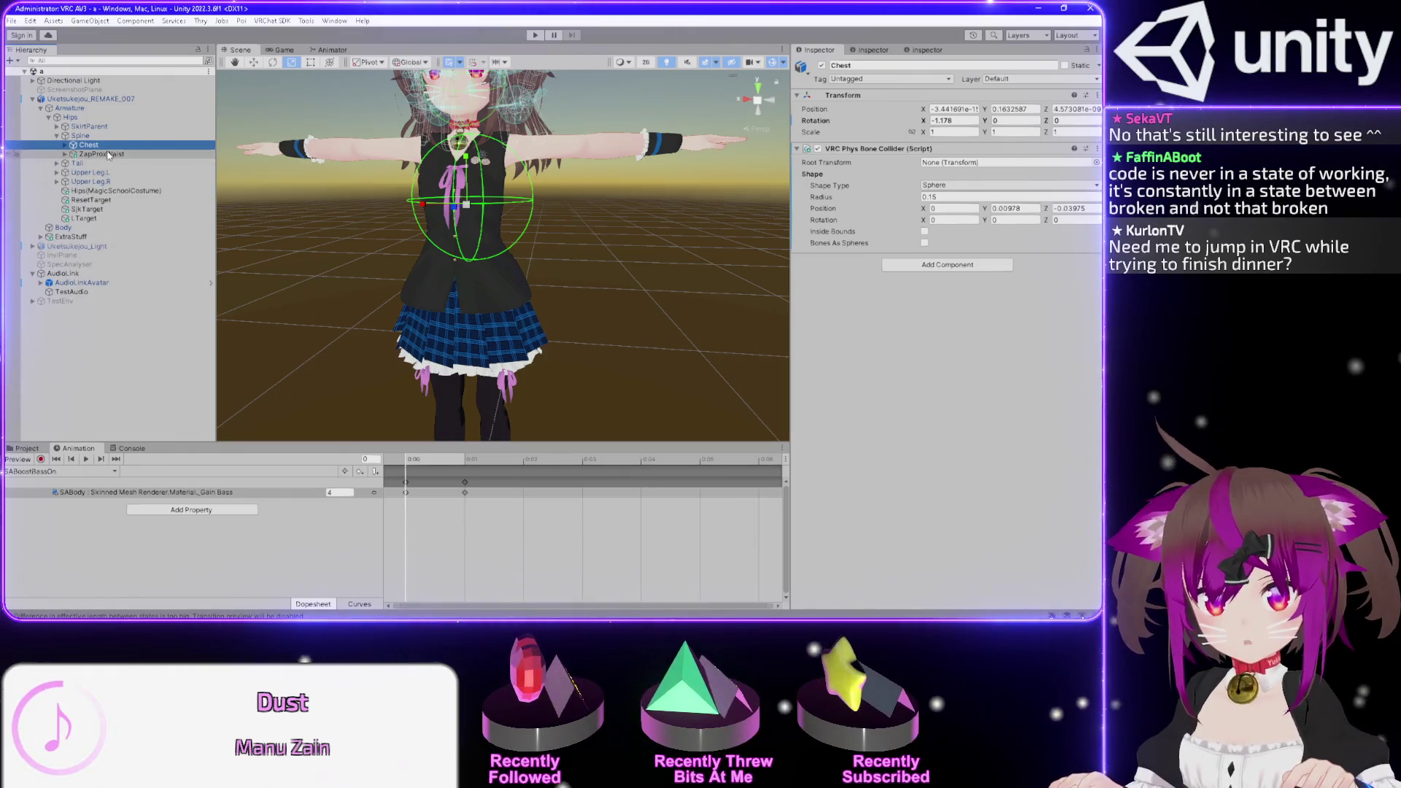
double_click(103, 154)
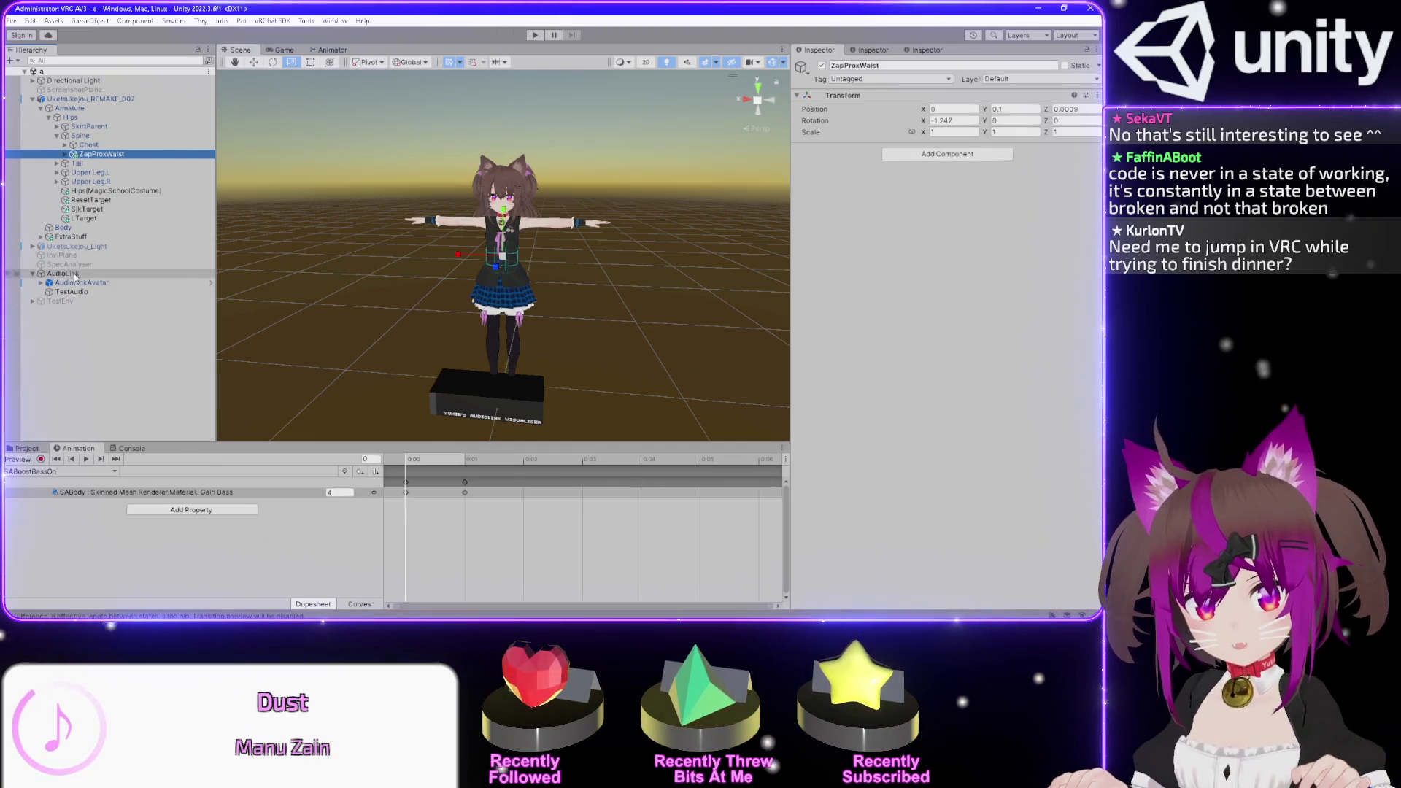
- Toggle the AudioLink object off and back on, then collapse its children
click(64, 274)
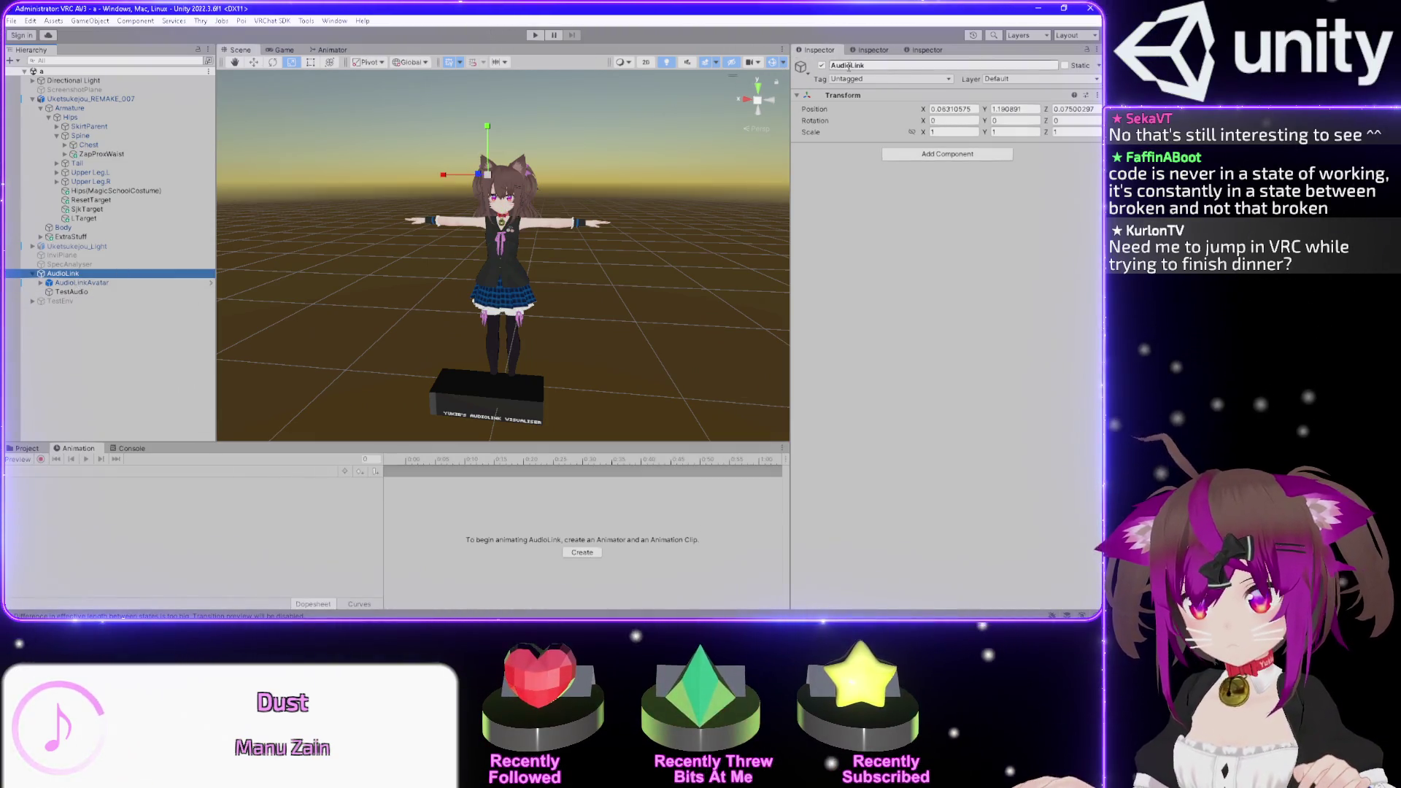
click(823, 68)
click(824, 68)
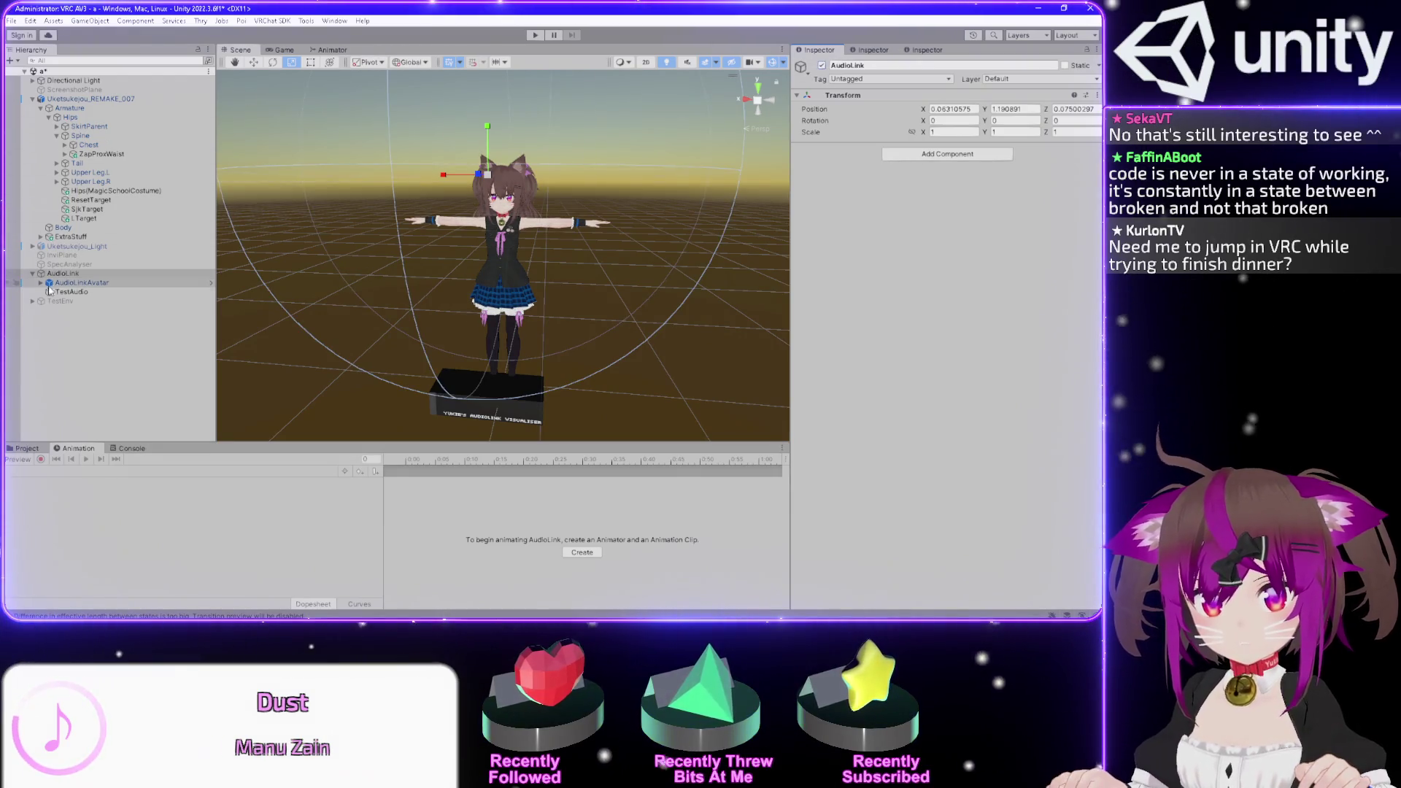
click(33, 274)
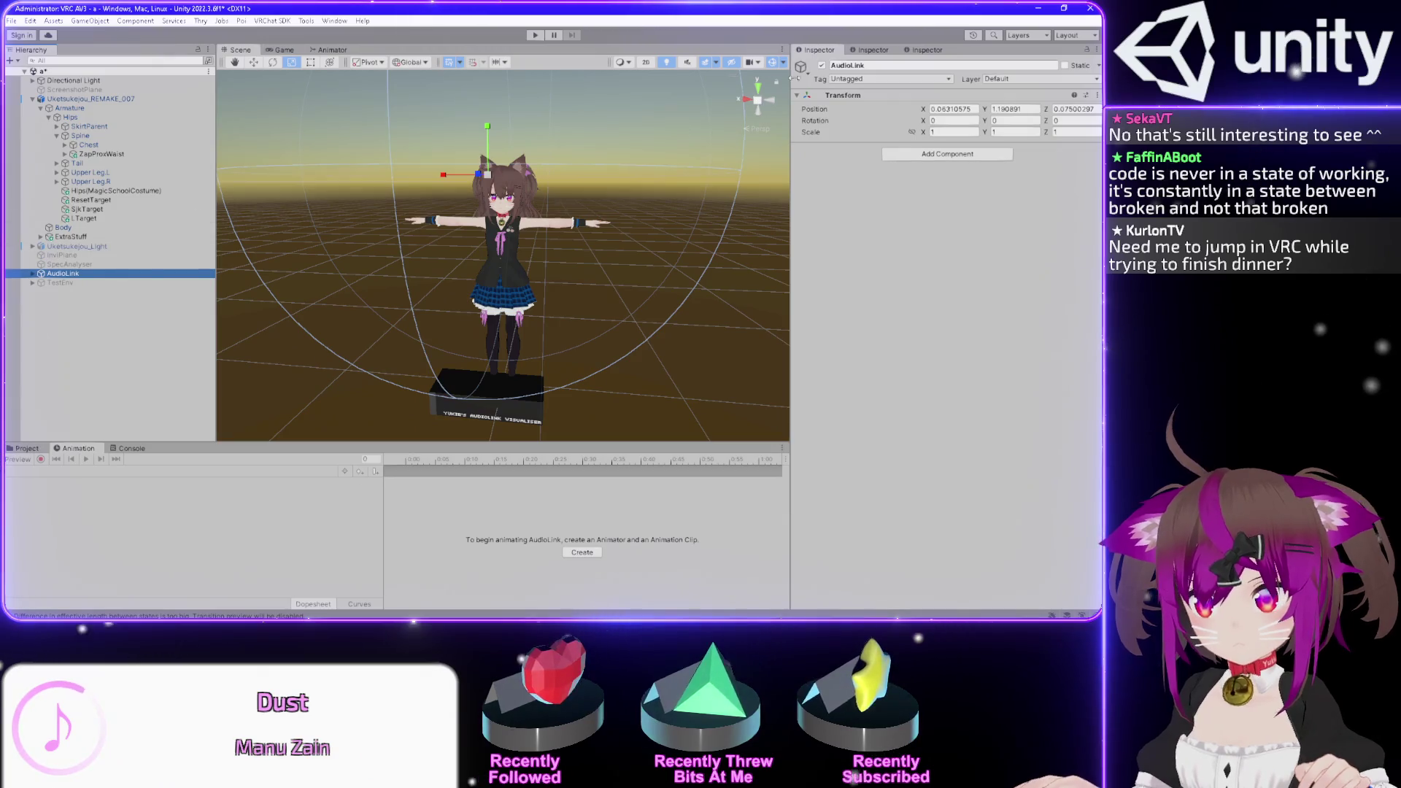
- Expand ExtraStuff and SpecWorldConstraint and select the SpecAnalyser prop
click(79, 238)
click(41, 237)
click(84, 246)
key(Up)
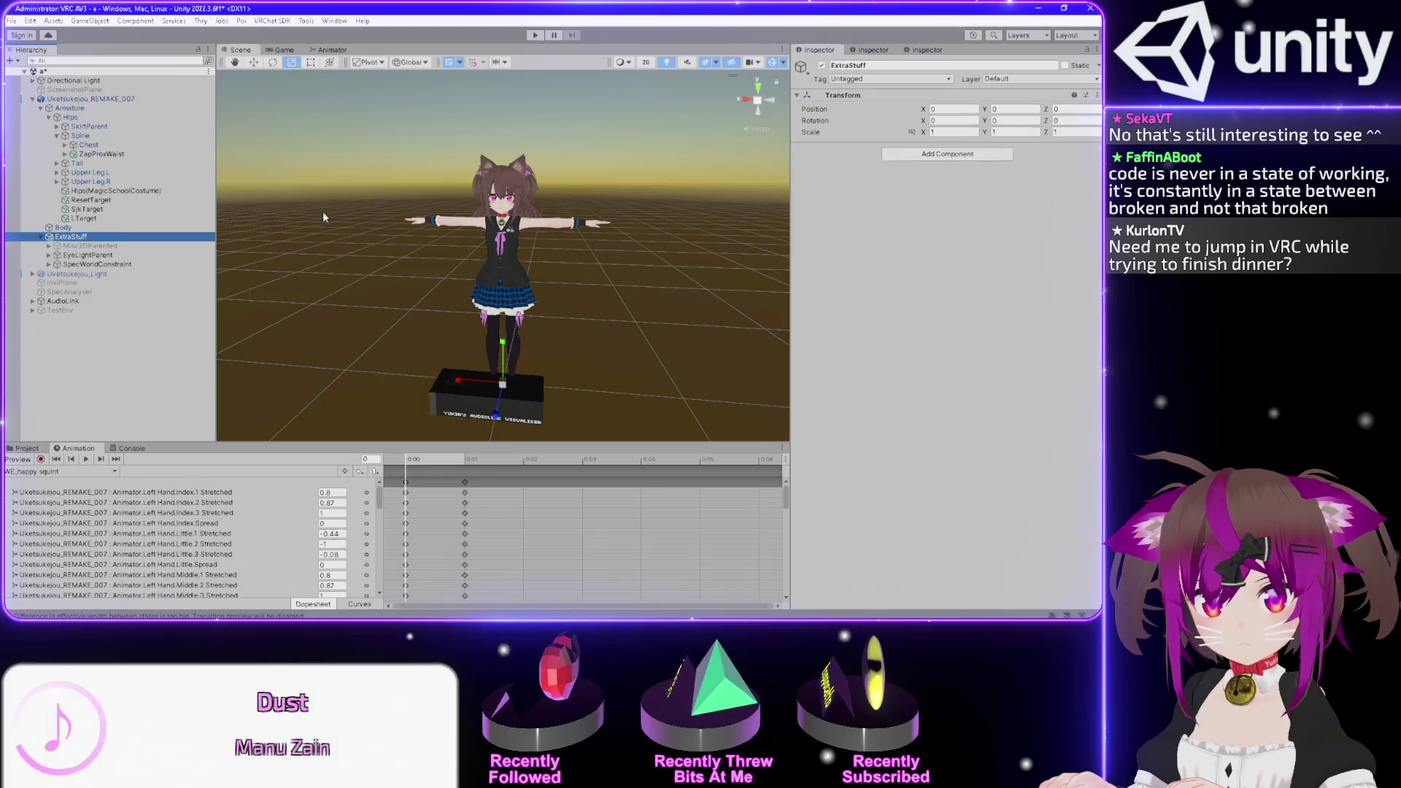
key(Down)
key(Down)
key(Down)
key(Right)
key(Left)
key(Right)
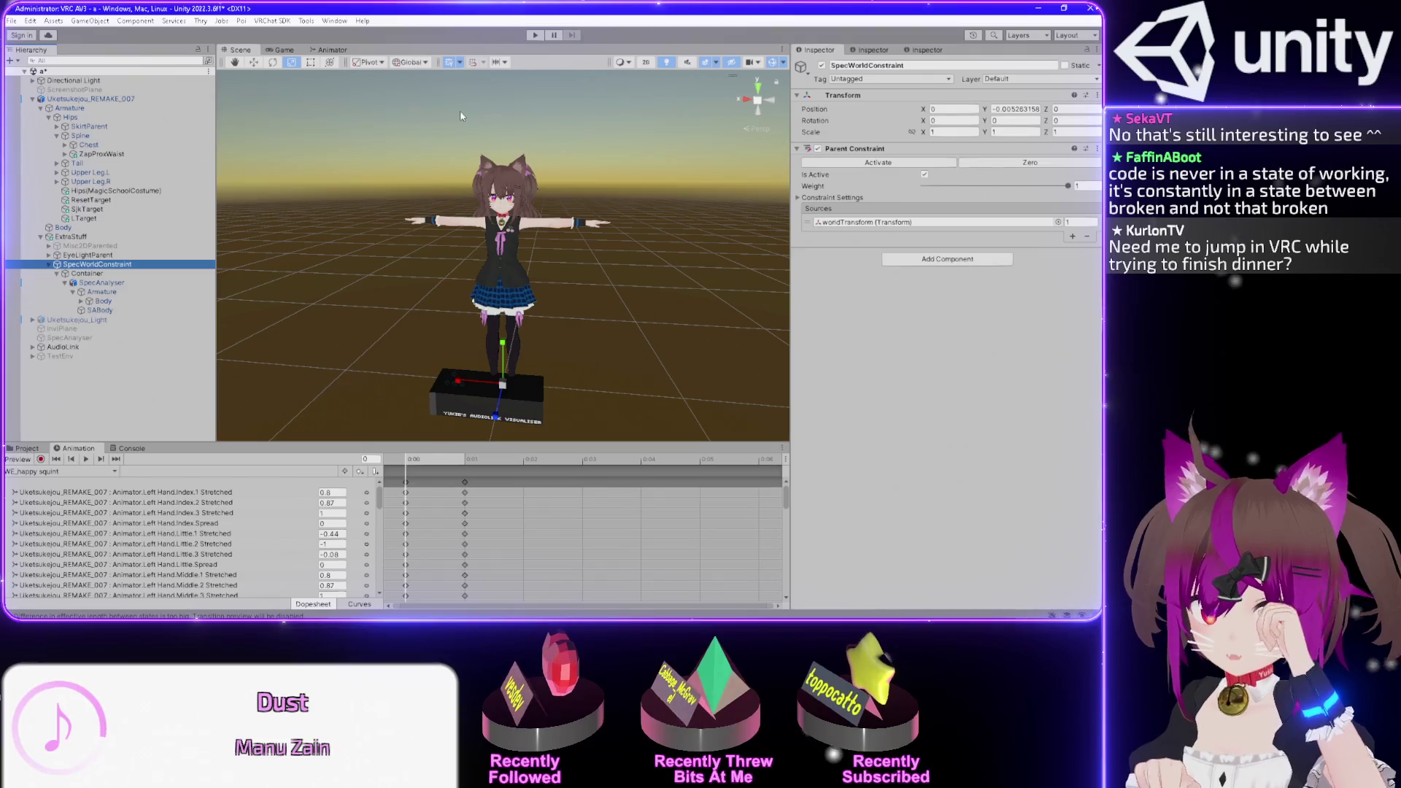
key(Down)
key(Down)
key(Left)
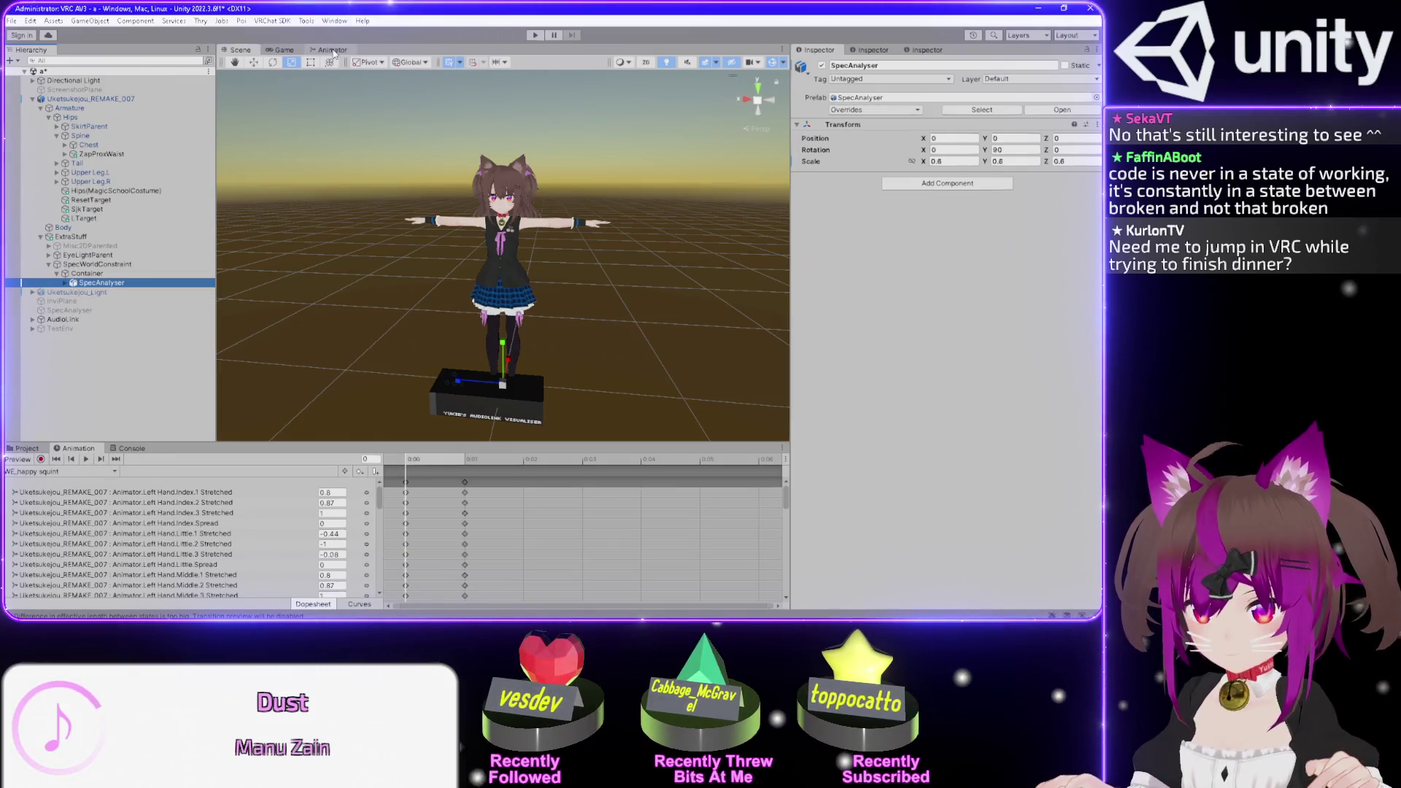
right_click(372, 292)
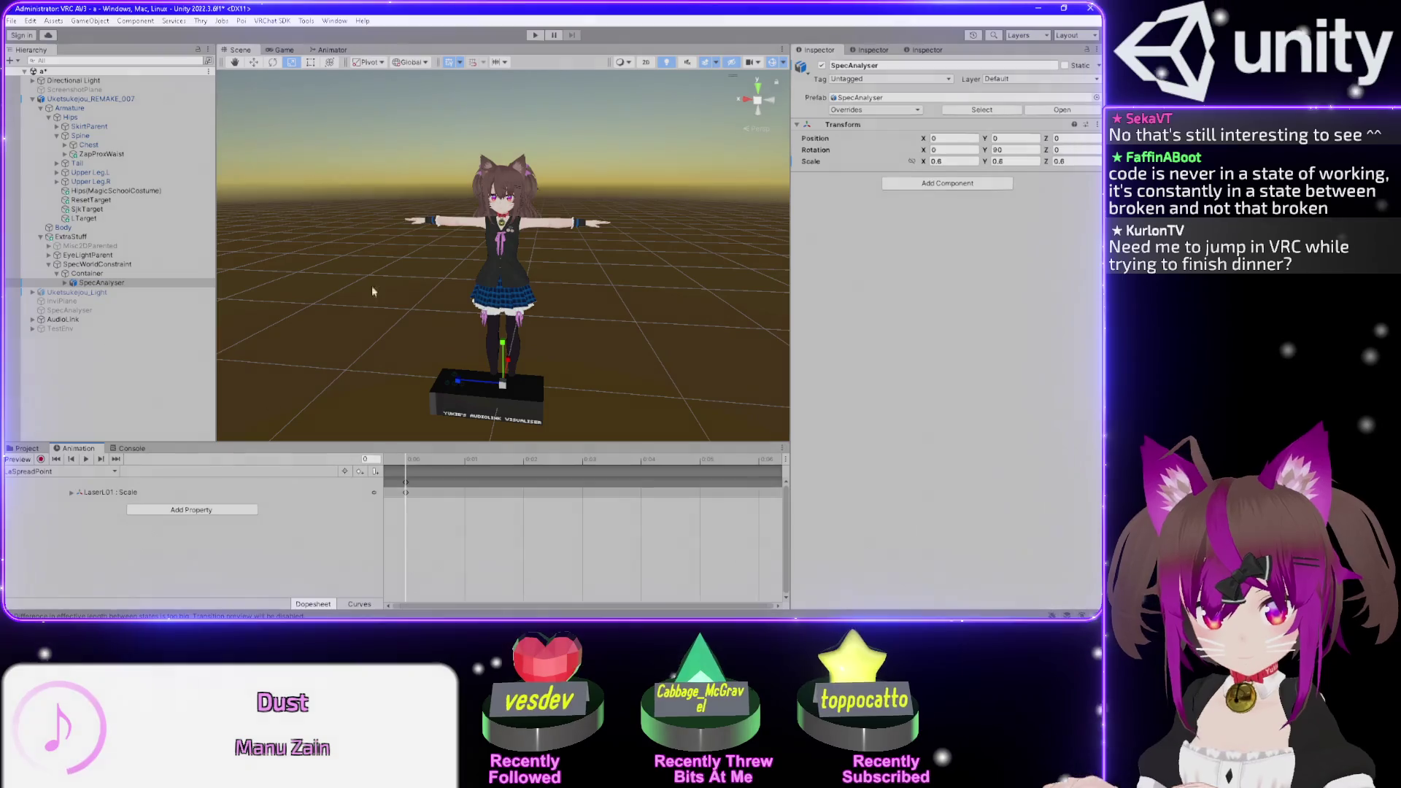
- Switch to the SAOn clip and deactivate SpecAnalyser to hide the visualizer box
click(58, 471)
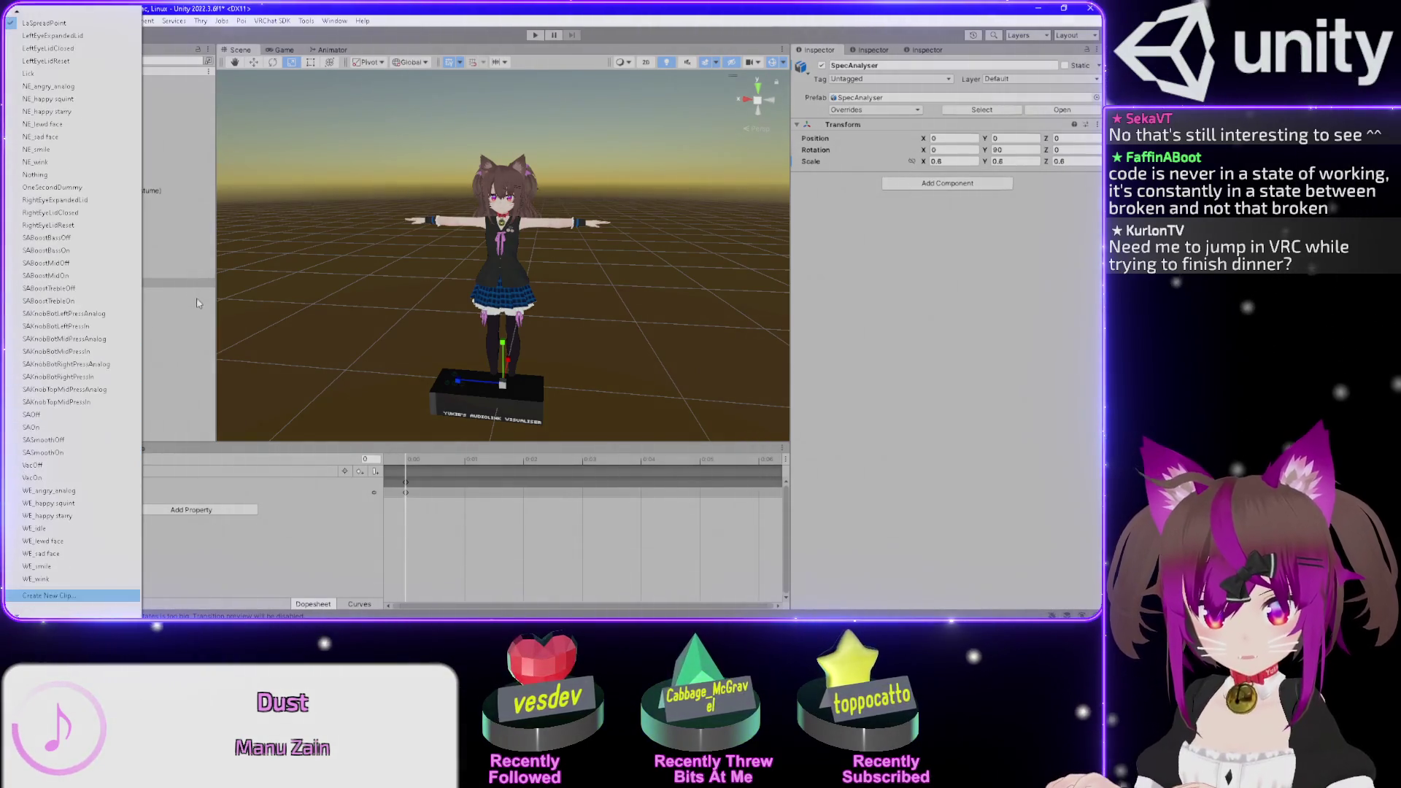
click(64, 427)
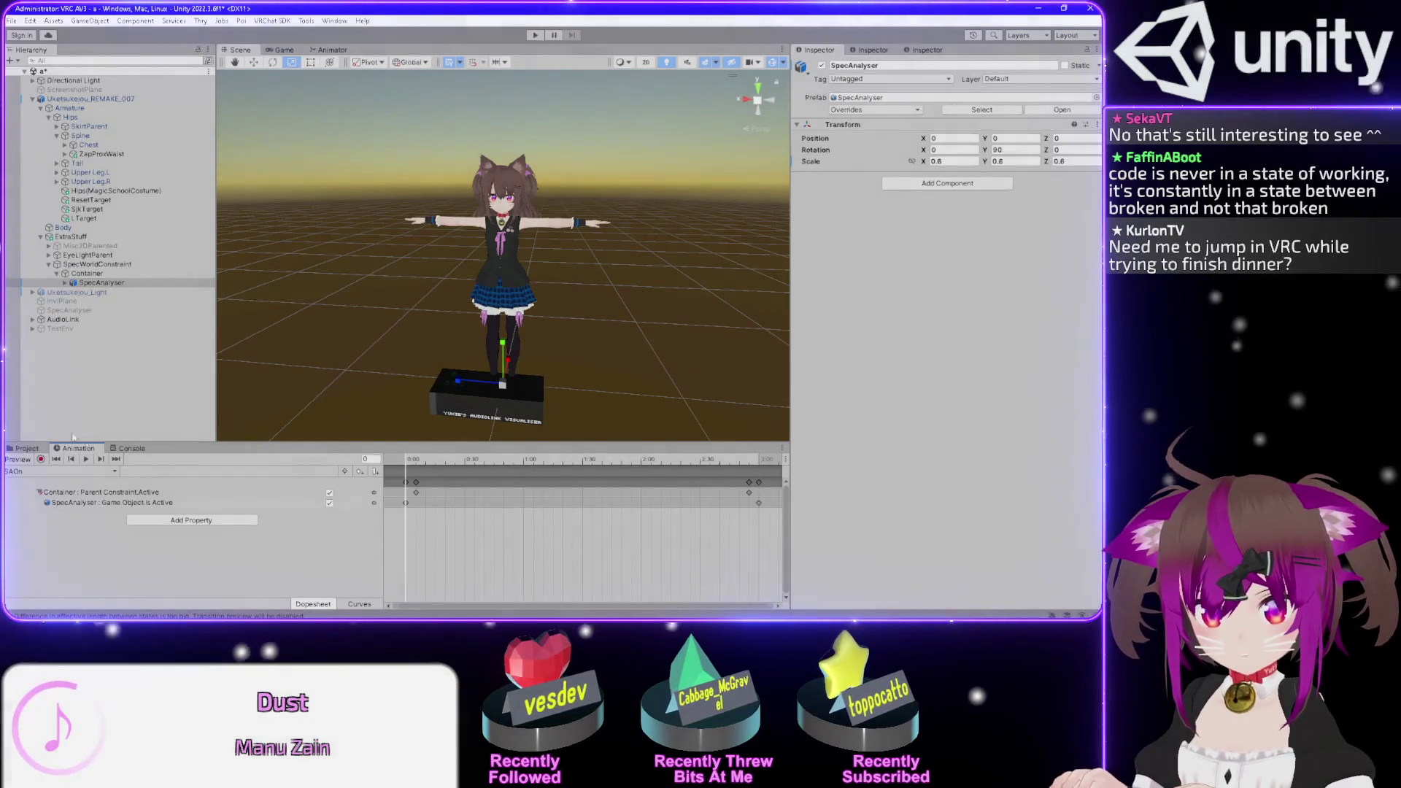
click(75, 504)
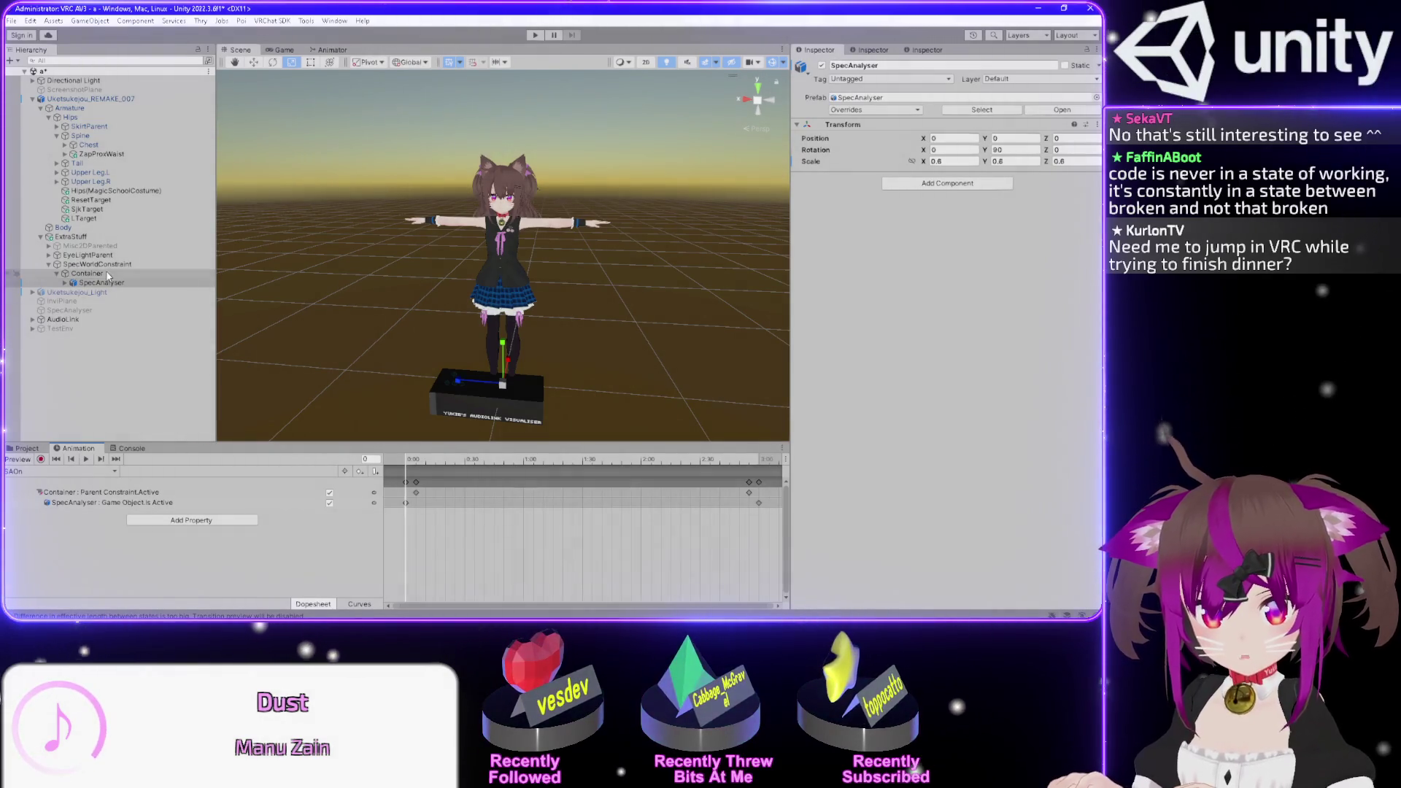
click(821, 66)
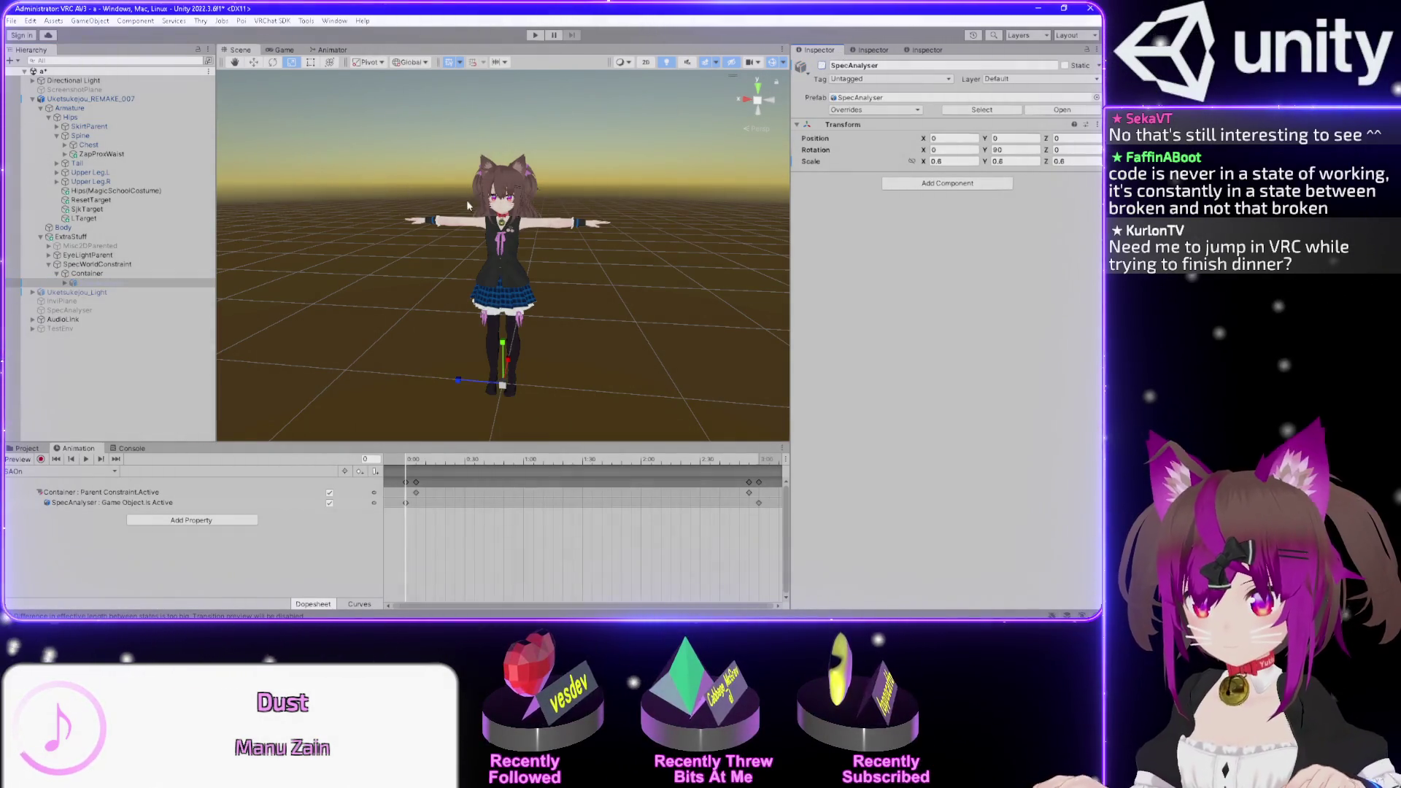
- Frame the torso and skirt in the Scene and select ZapProxWaist
scroll(501, 239, down, 2)
scroll(507, 240, up, 6)
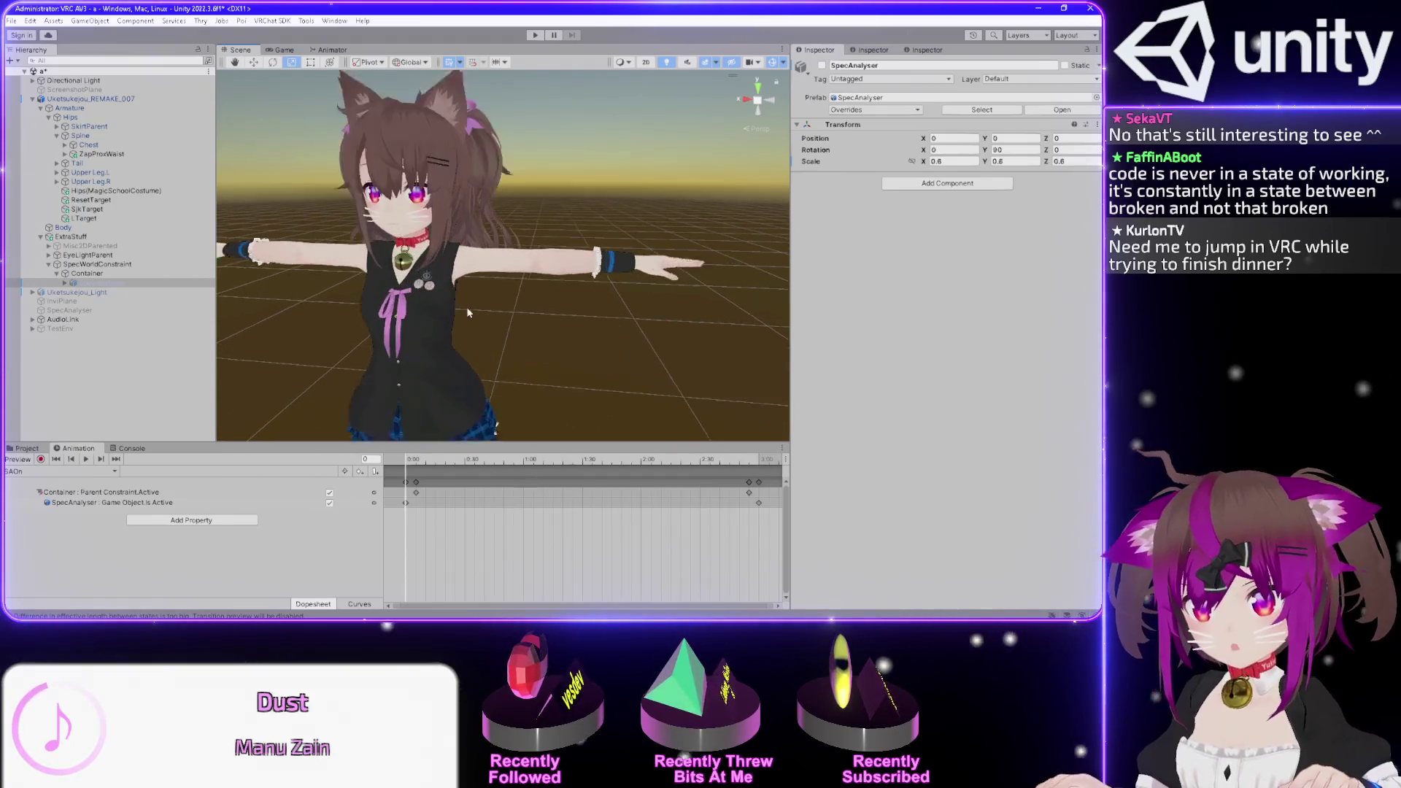
mouse_move(493, 336)
mouse_down()
mouse_move(492, 213)
mouse_move(423, 215)
mouse_up()
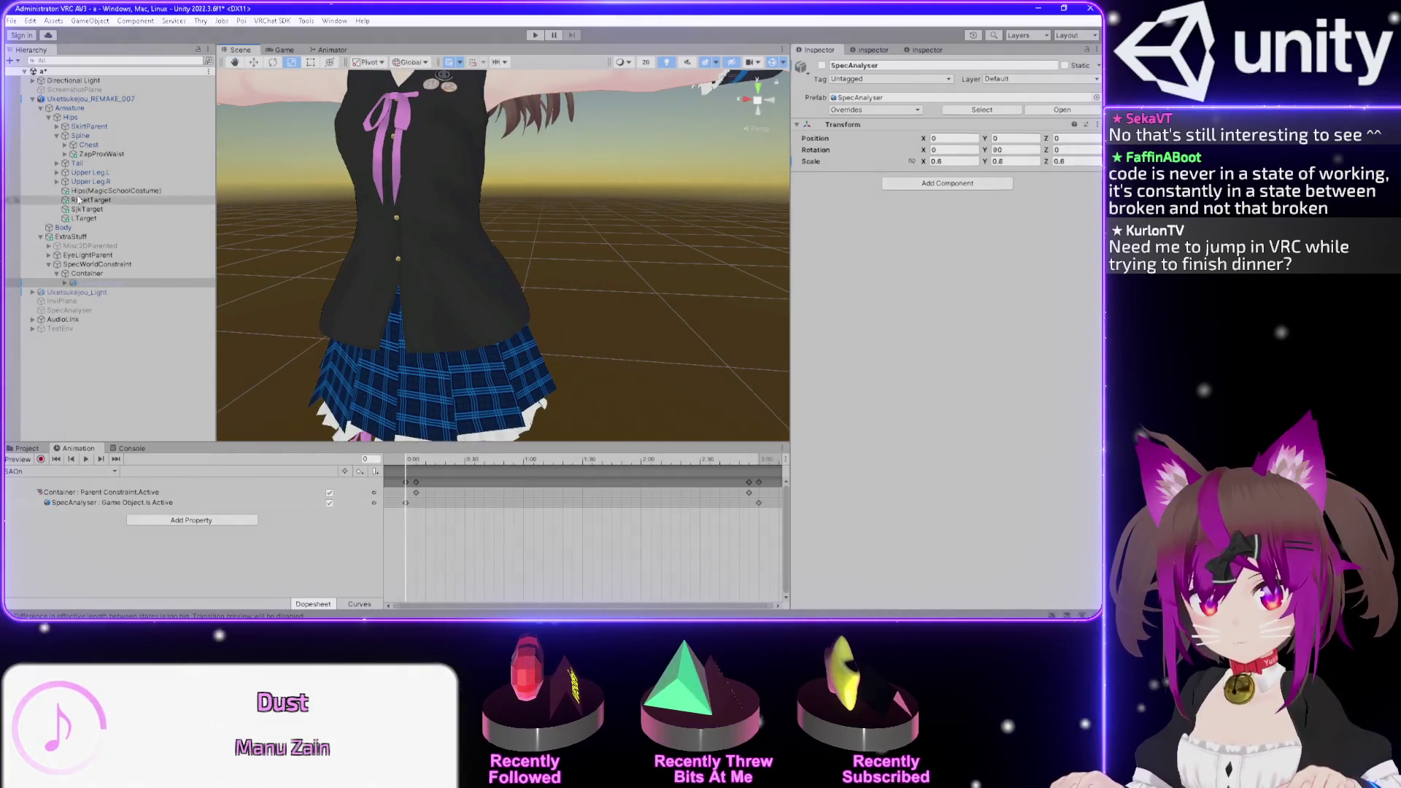
click(103, 154)
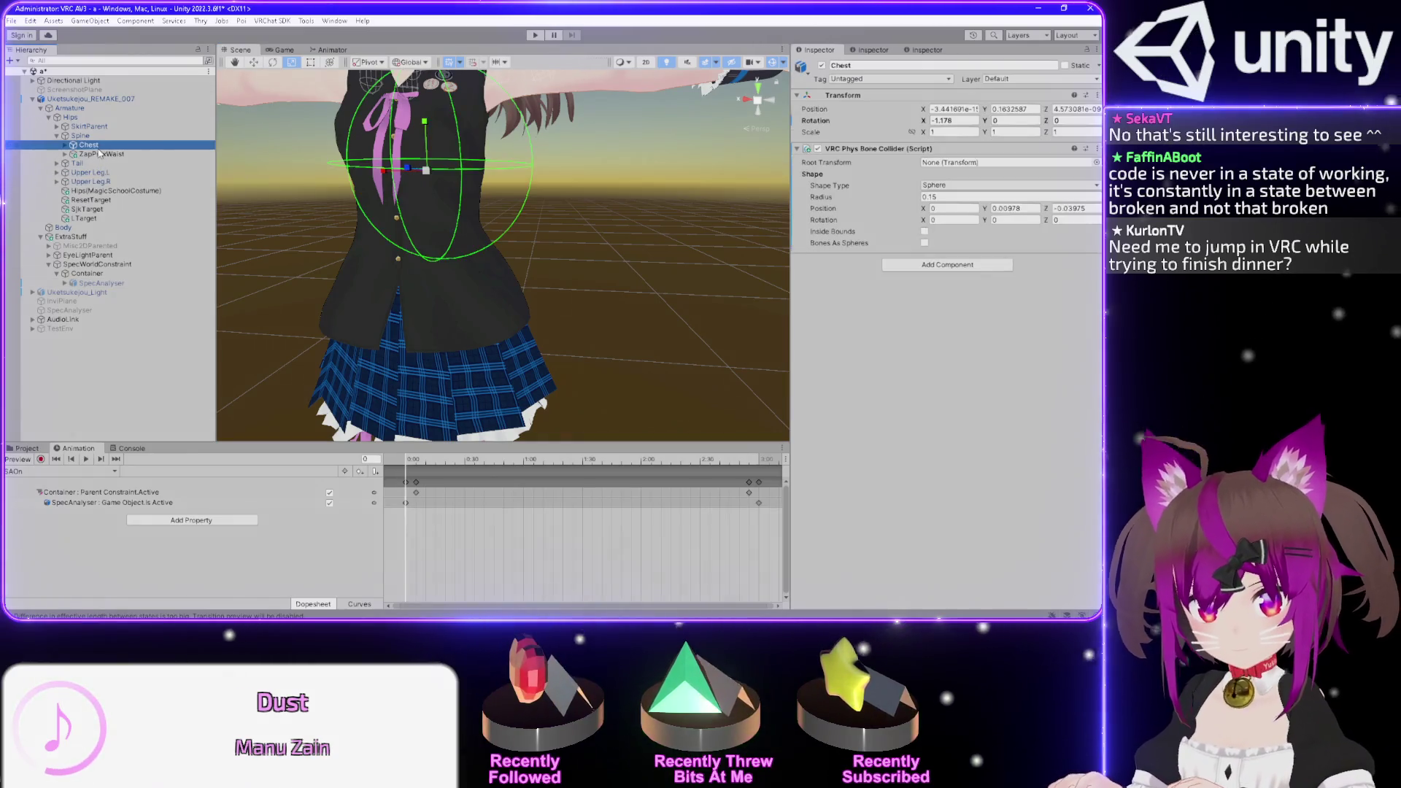
- Expand ZapProxWaist and select its ZapProx2 contact receiver, orbiting around the torso
key(Right)
key(Down)
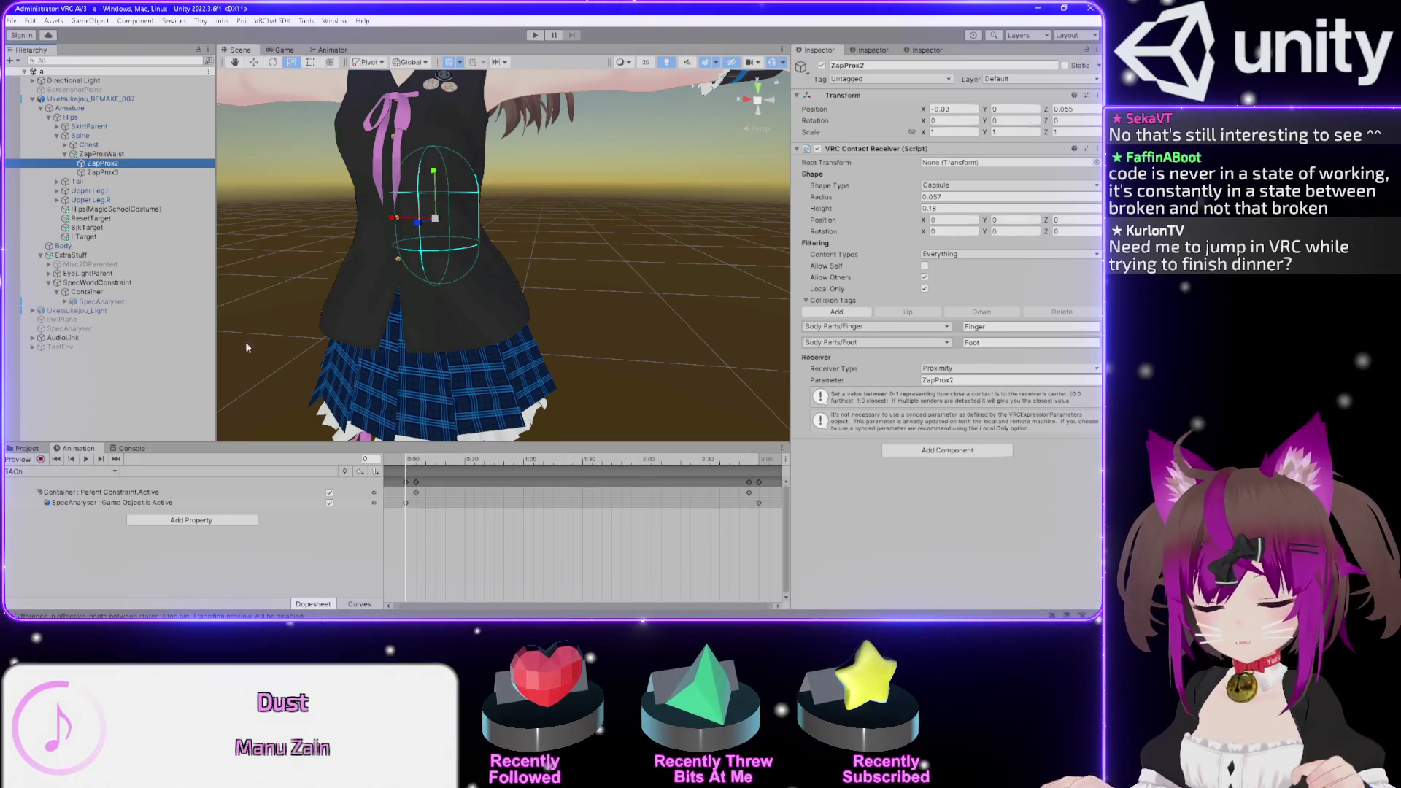
mouse_move(492, 183)
mouse_down()
mouse_move(295, 218)
mouse_move(494, 189)
mouse_up()
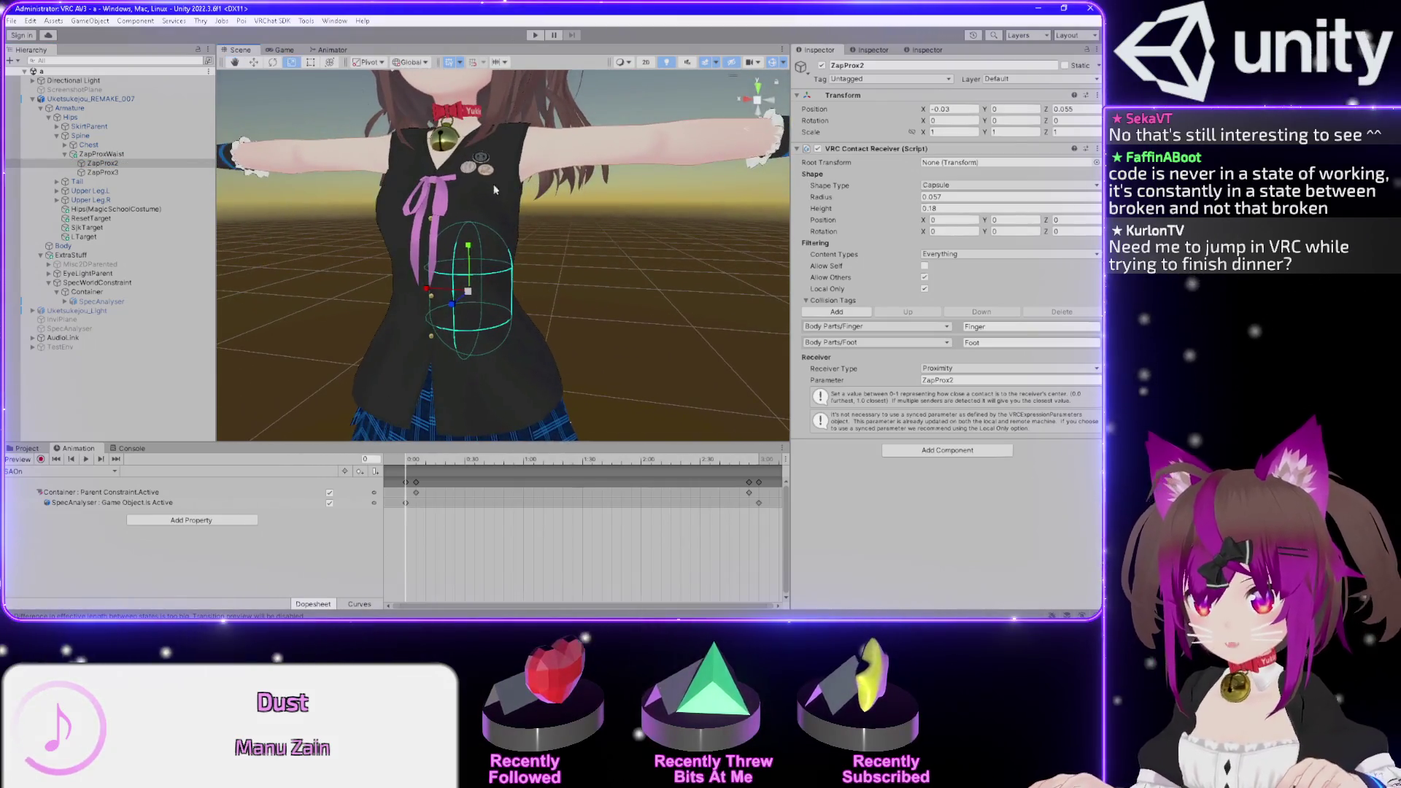
- Reselect ZapProx2, then bring up the Assets/AudioLink/Shaders folder in the Project browser
click(544, 290)
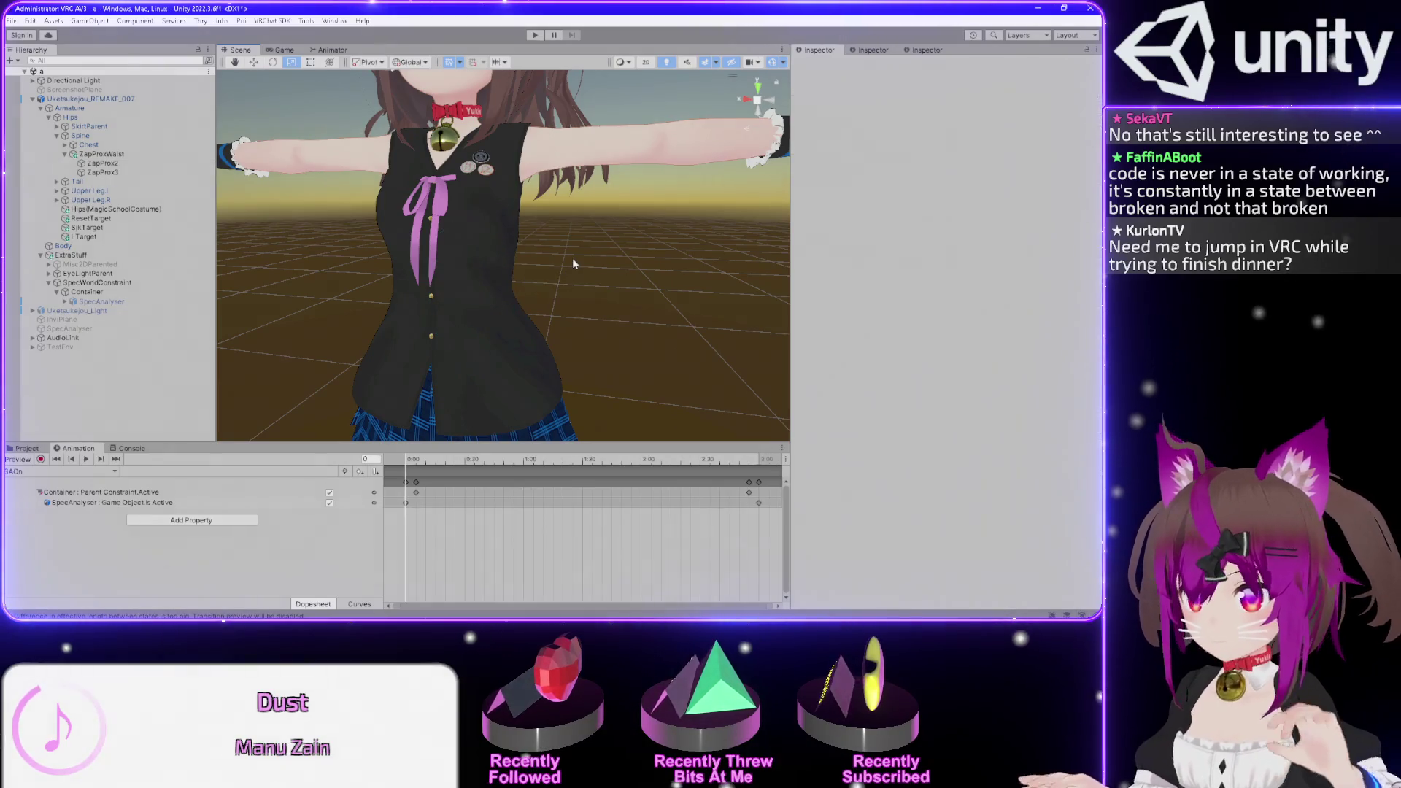
click(113, 164)
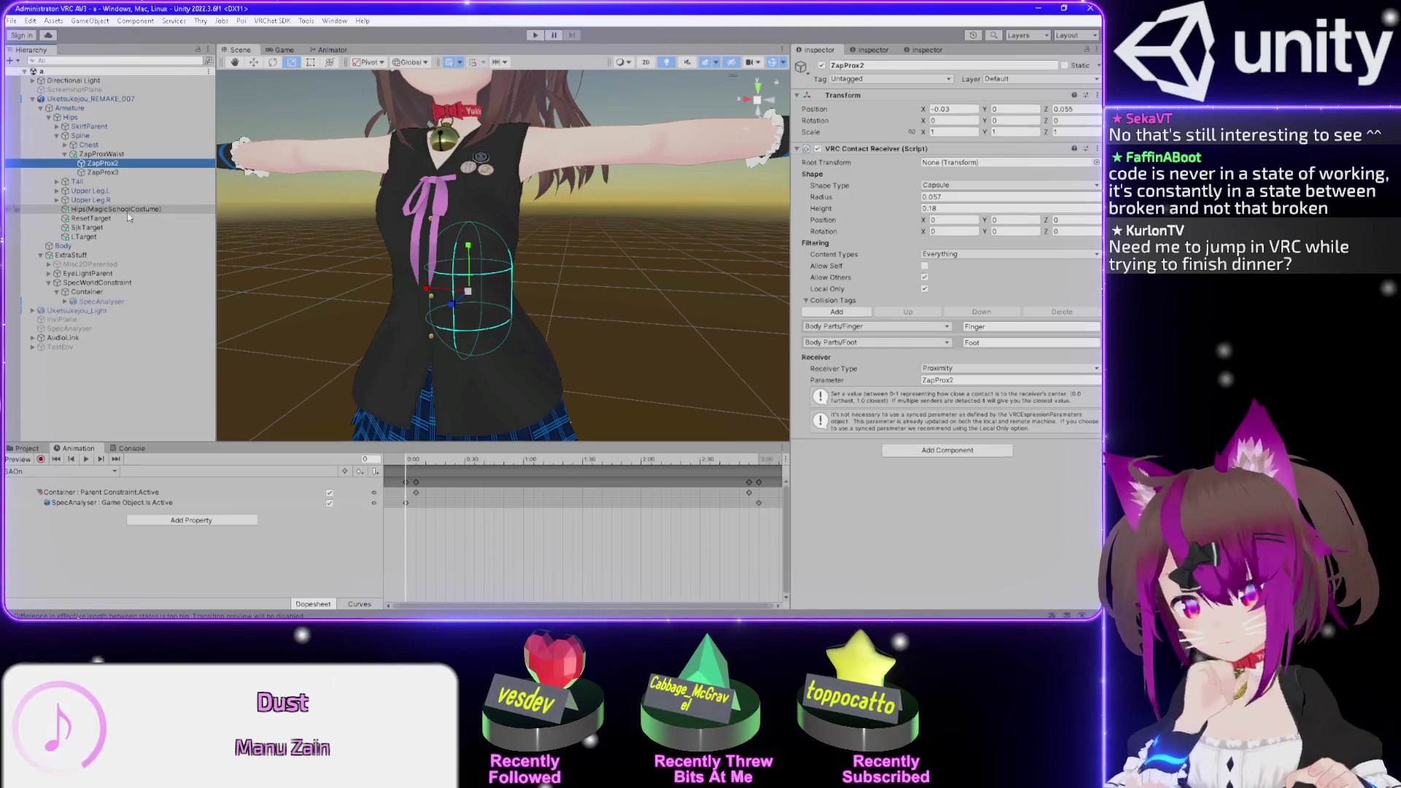
click(128, 168)
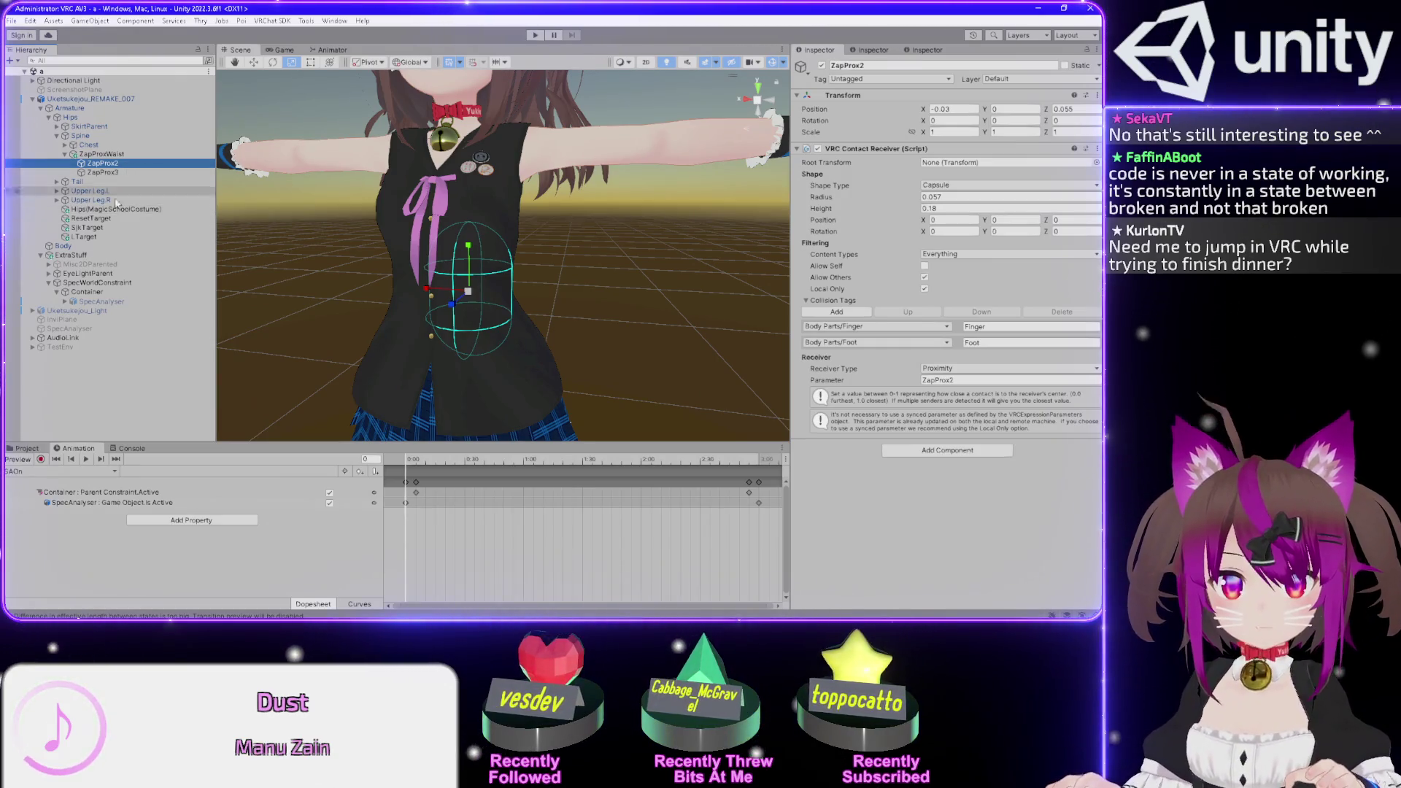
double_click(27, 448)
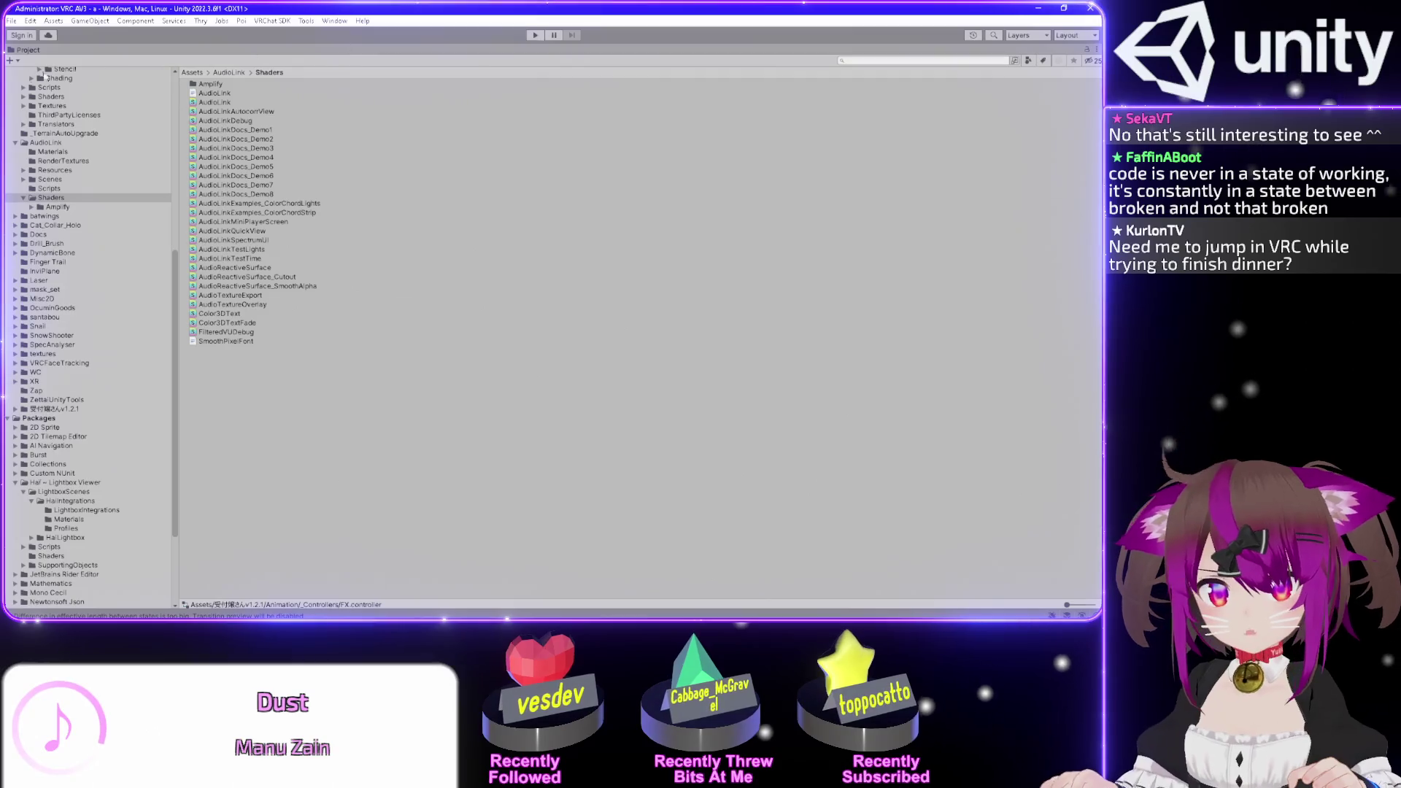
double_click(29, 49)
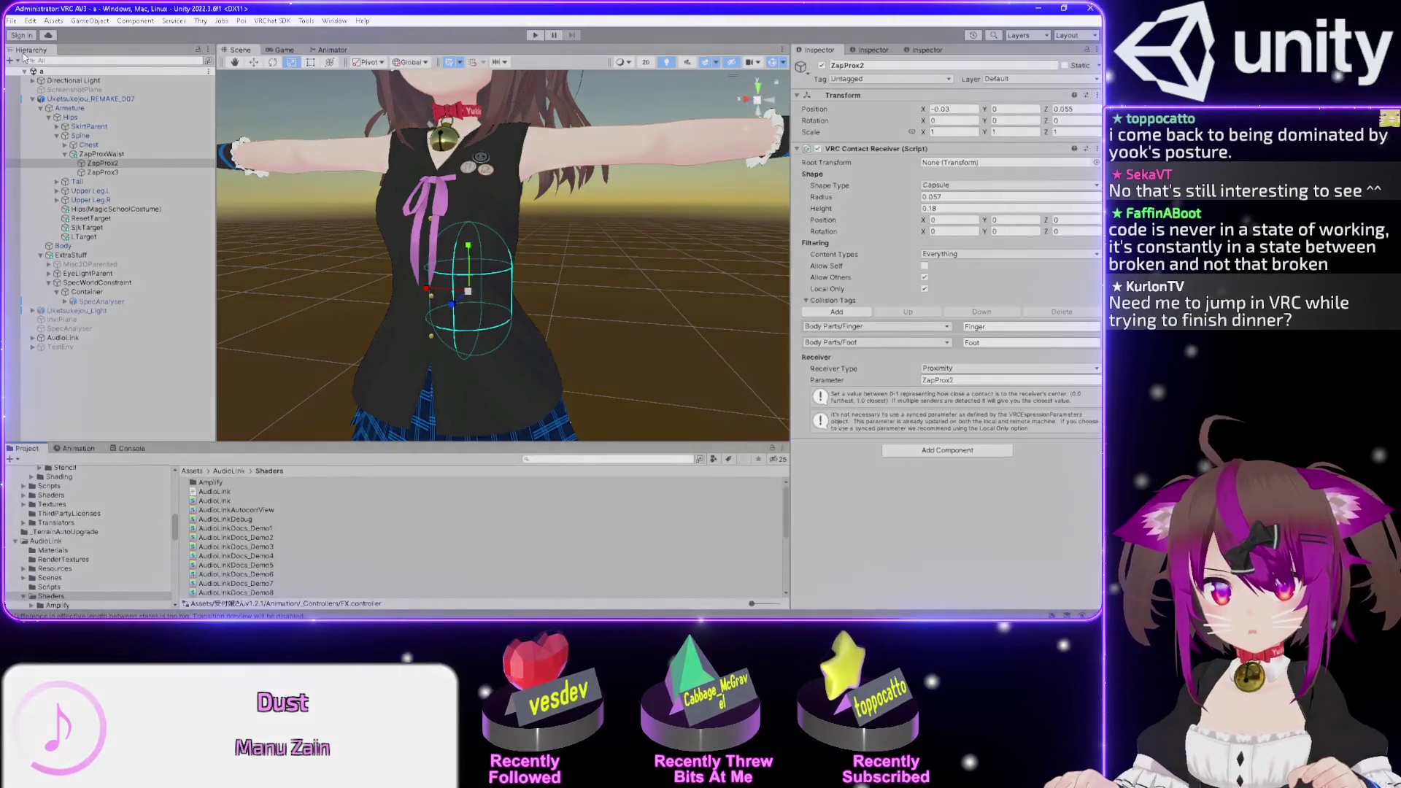
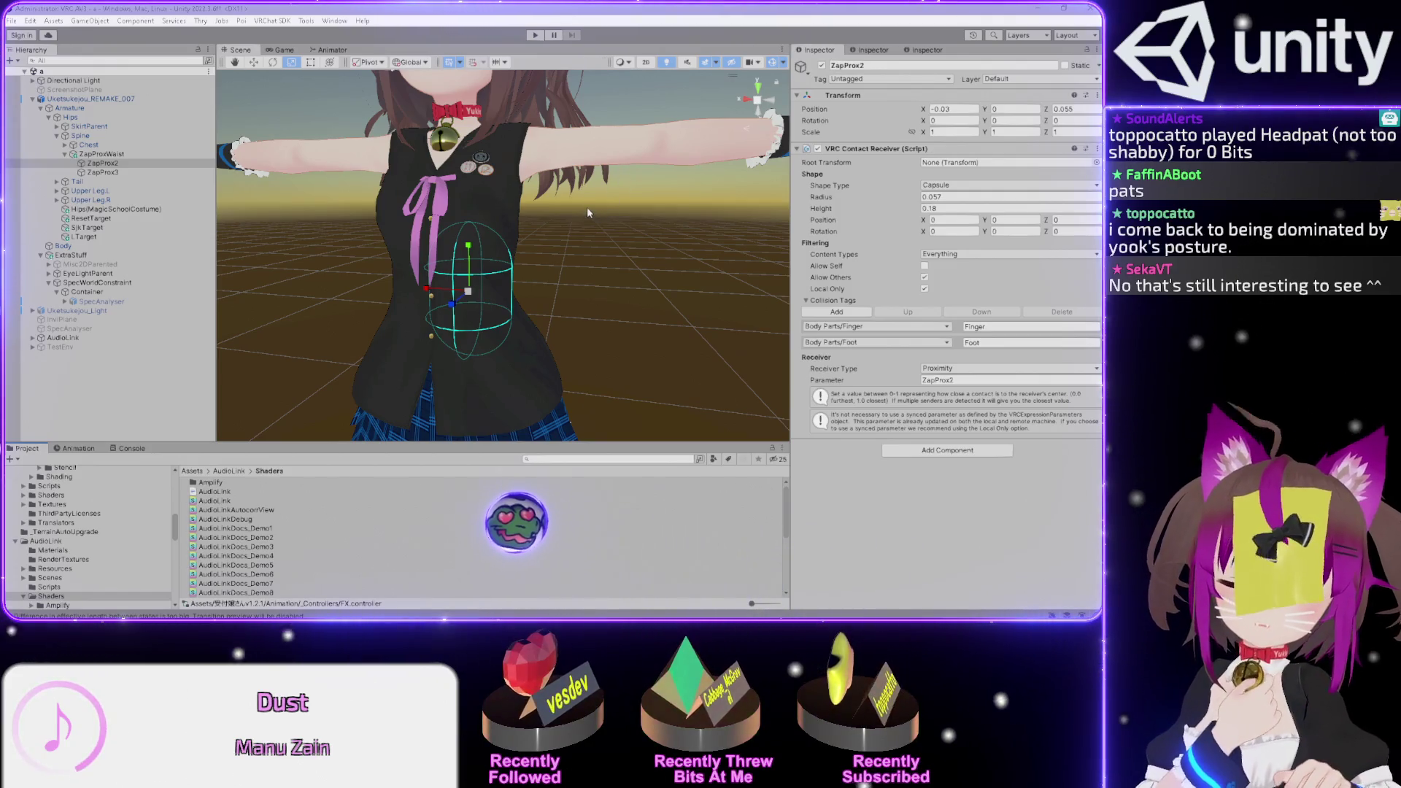
- Orbit around the avatar, select the Body mesh, and expand its Mat_Clothes material
mouse_move(587, 207)
mouse_down()
mouse_move(475, 281)
mouse_move(584, 279)
mouse_up()
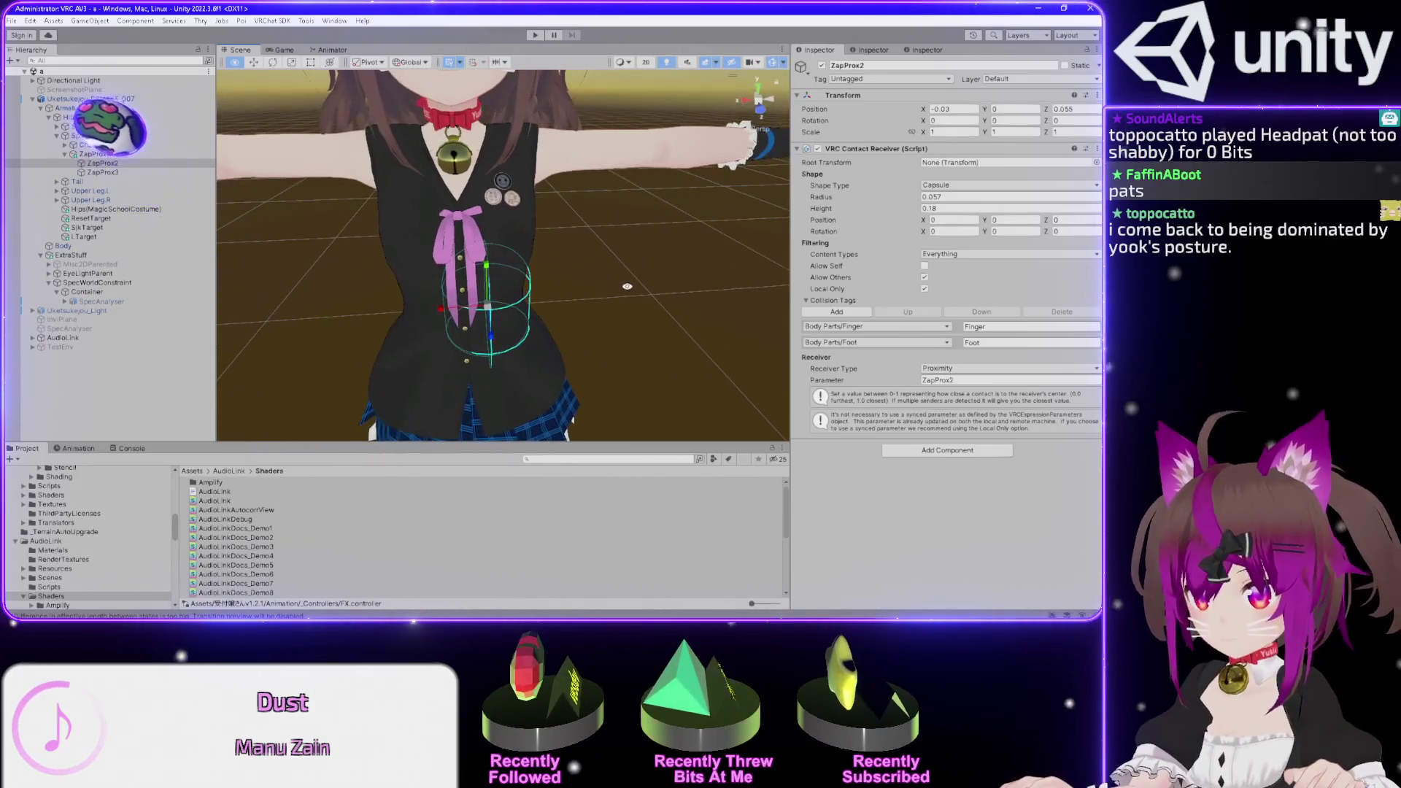
drag(703, 273, 600, 237)
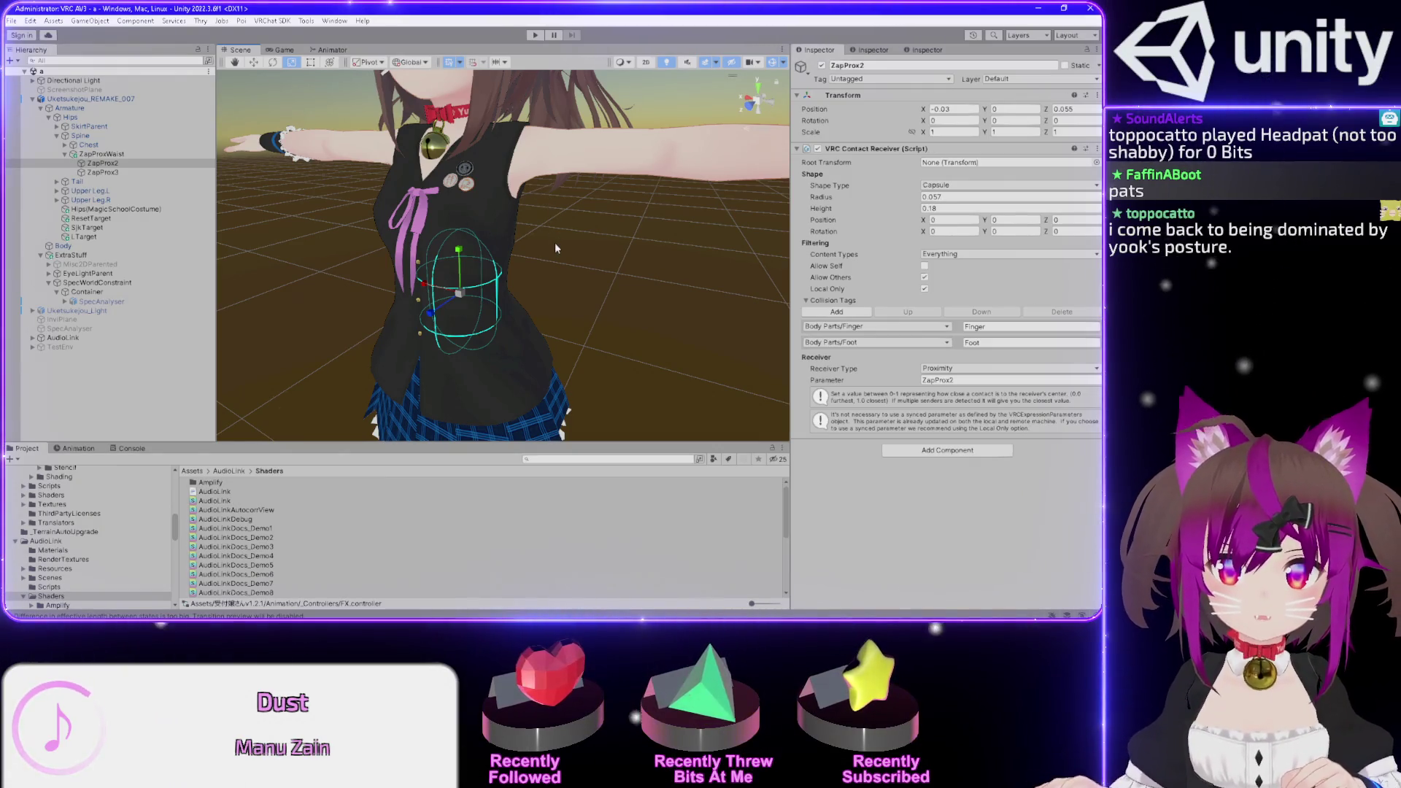
mouse_move(614, 274)
alt+mouse_down()
mouse_move(577, 220)
mouse_move(692, 233)
mouse_move(589, 234)
alt+mouse_up()
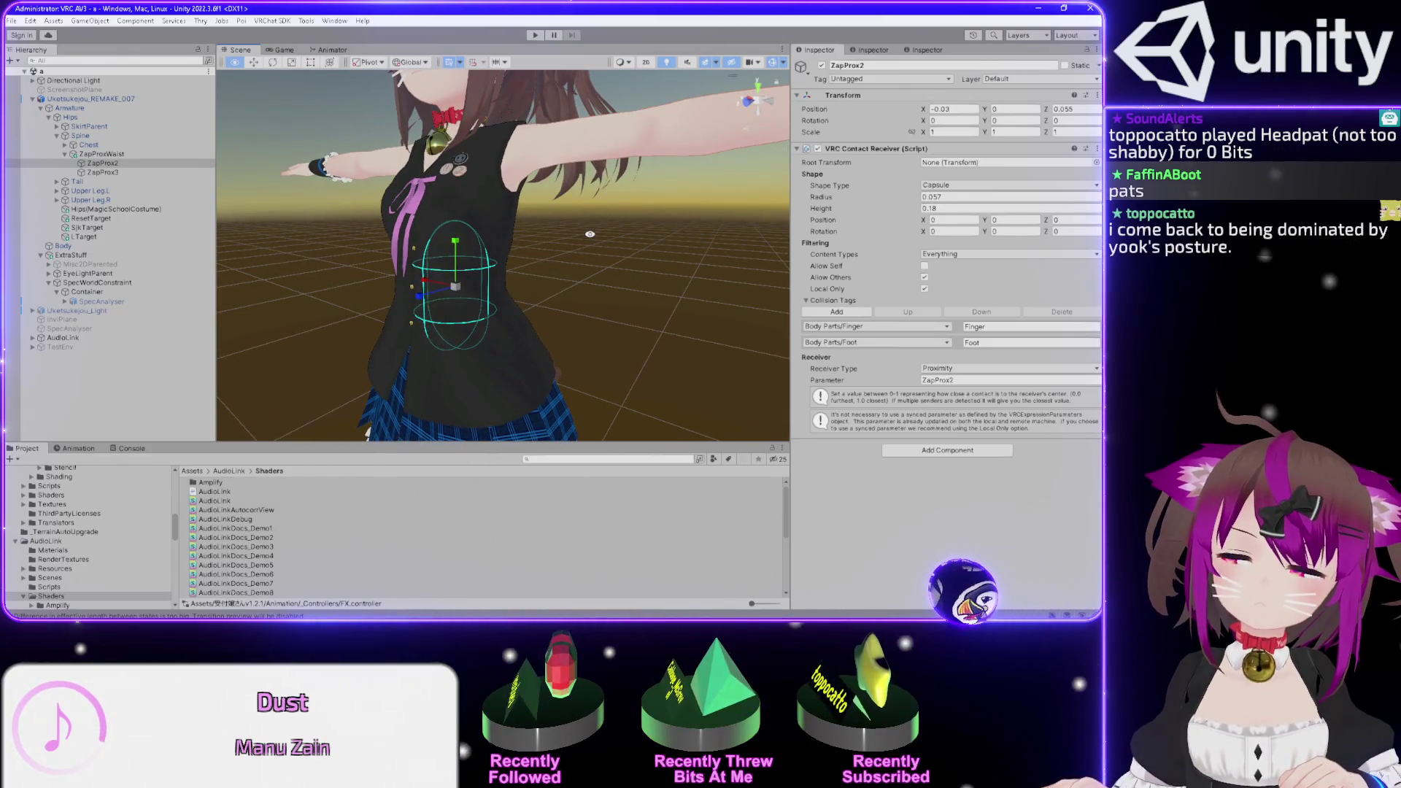
click(65, 246)
scroll(797, 538, down, 2)
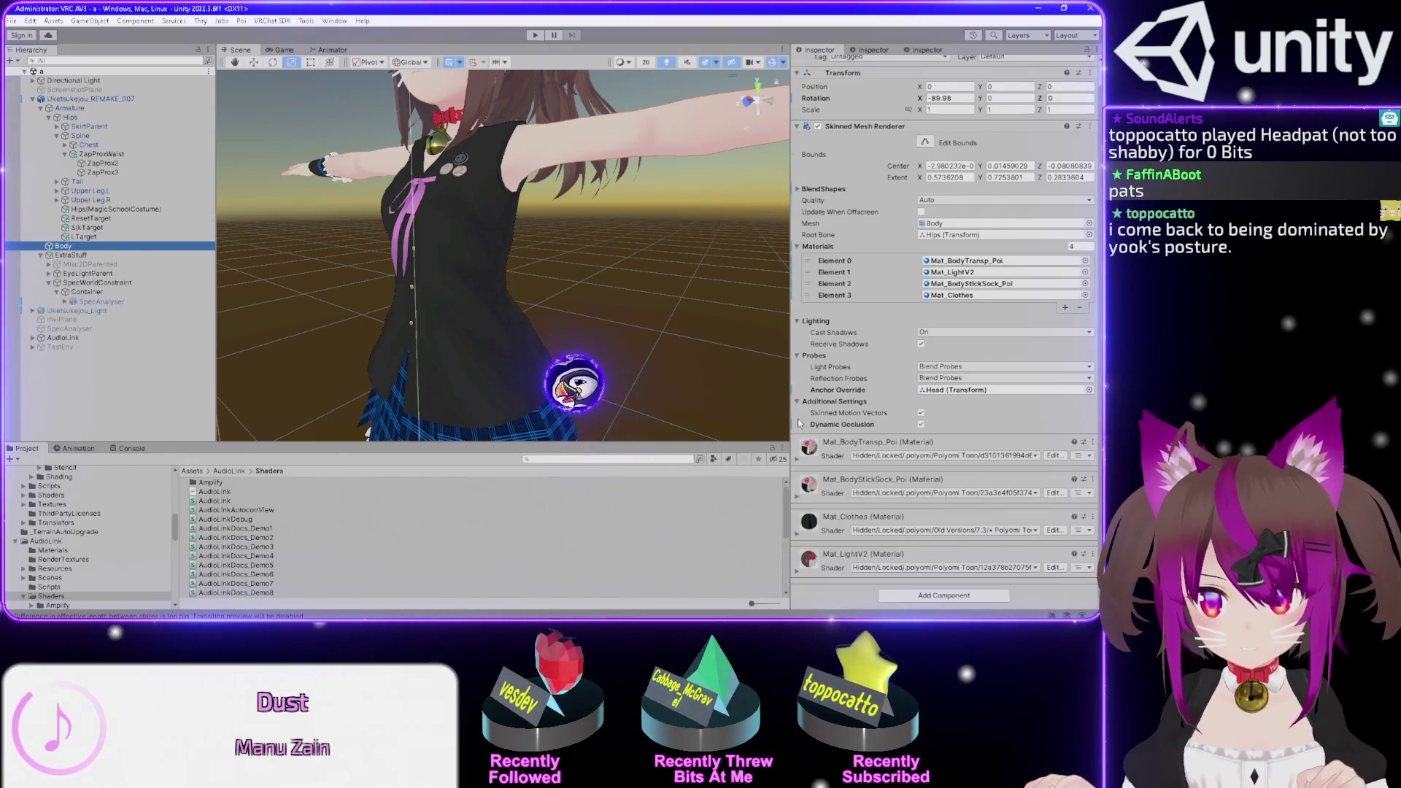
click(797, 537)
- Unlock the Mat_Clothes Poiyomi Toon 7.3 shader and expand its Decals section
scroll(837, 383, down, 8)
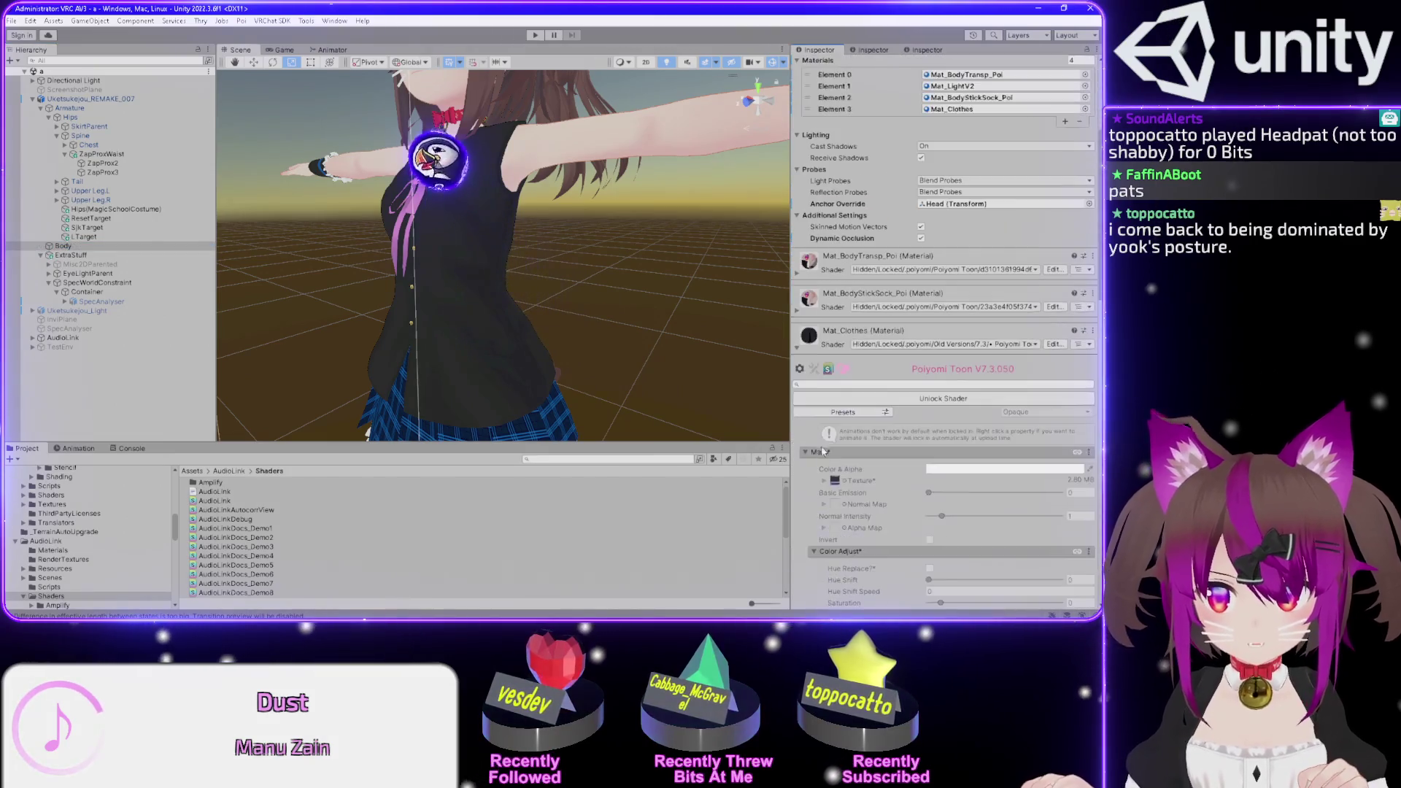
click(876, 243)
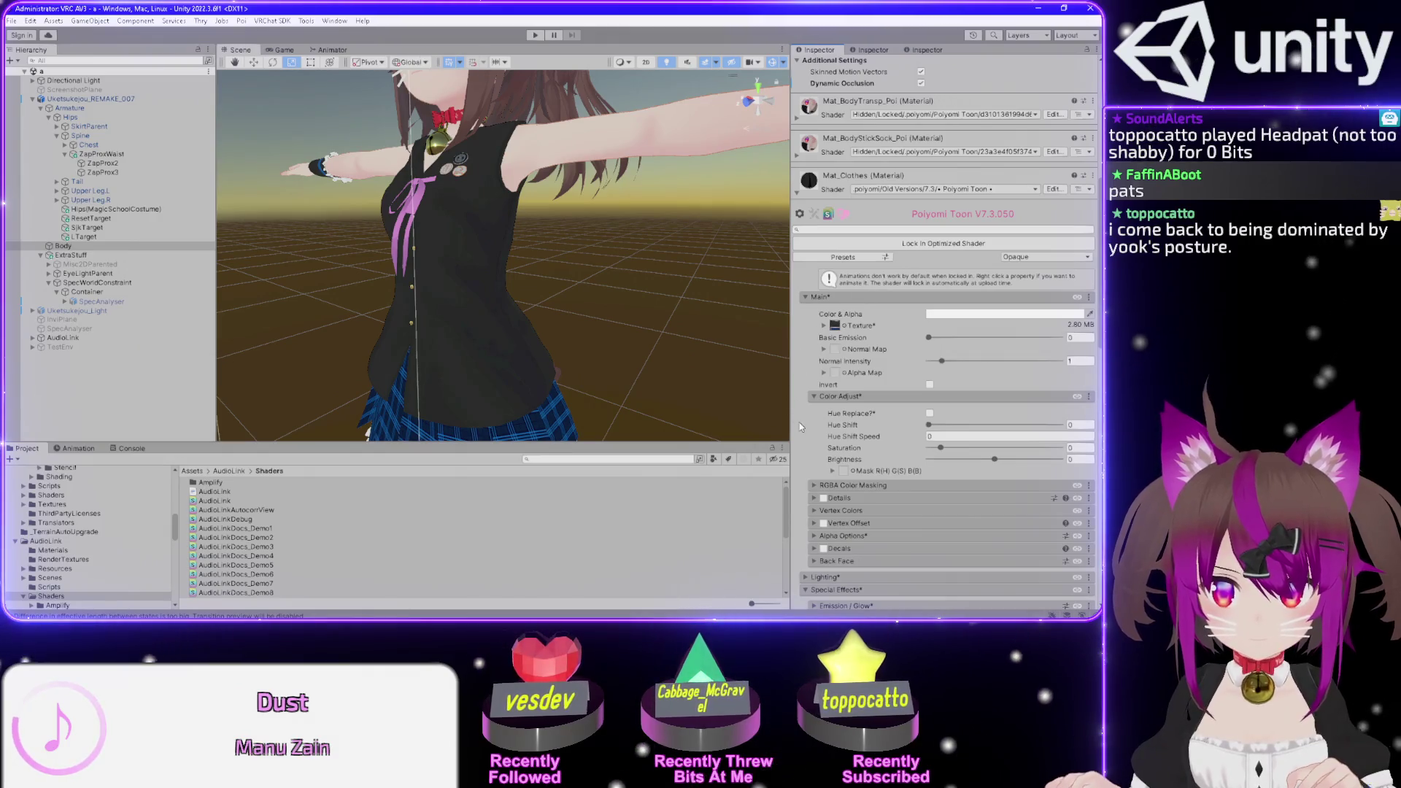
scroll(798, 430, down, 3)
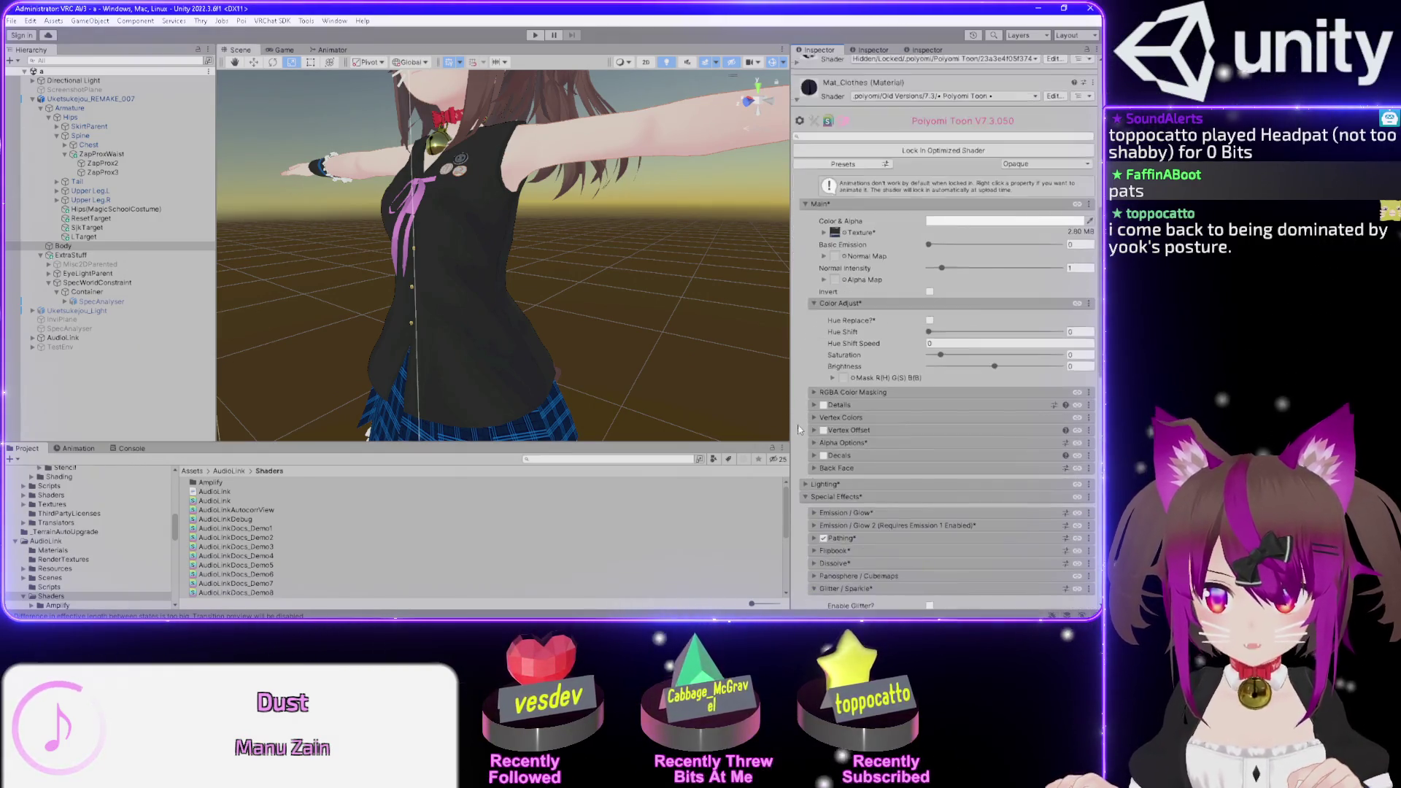
click(814, 455)
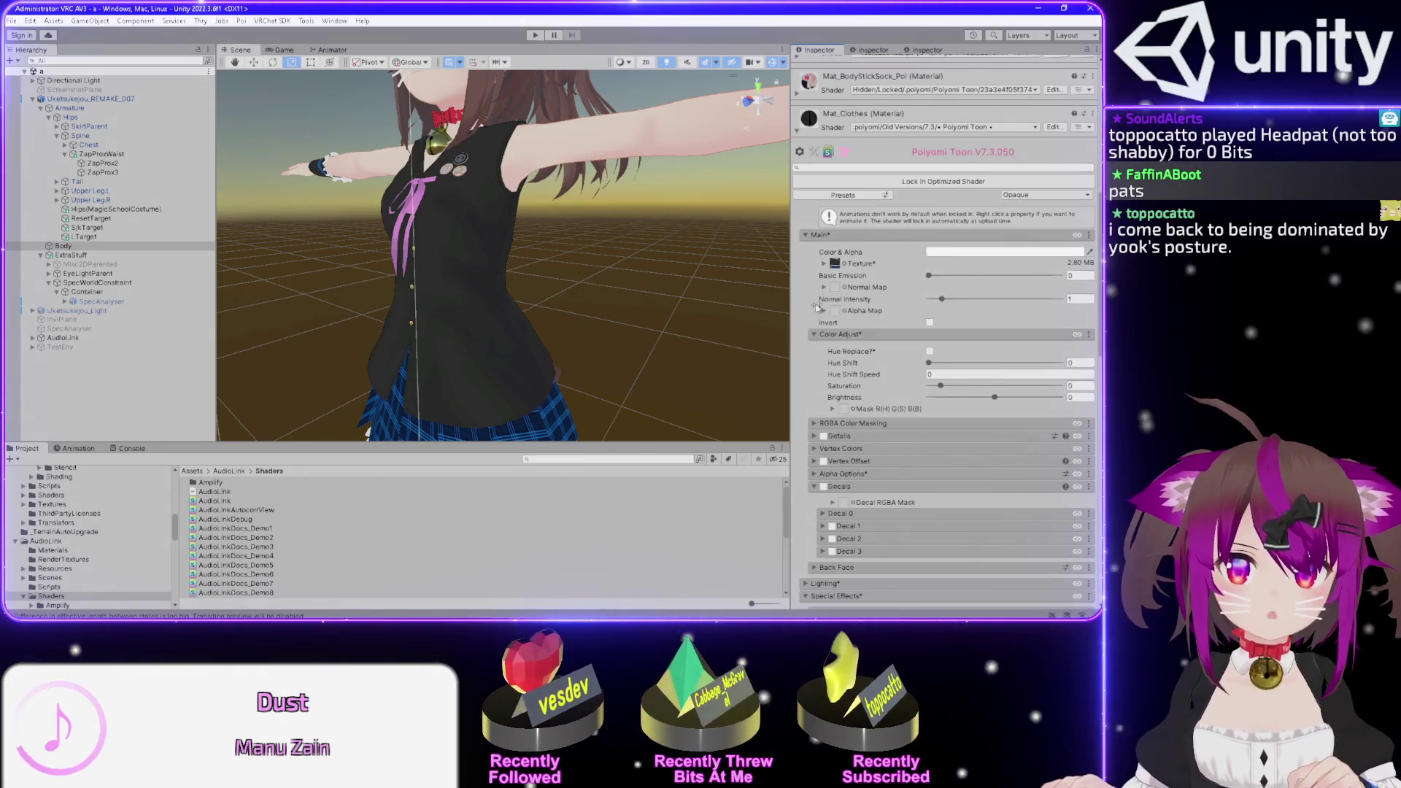
scroll(816, 321, down, 5)
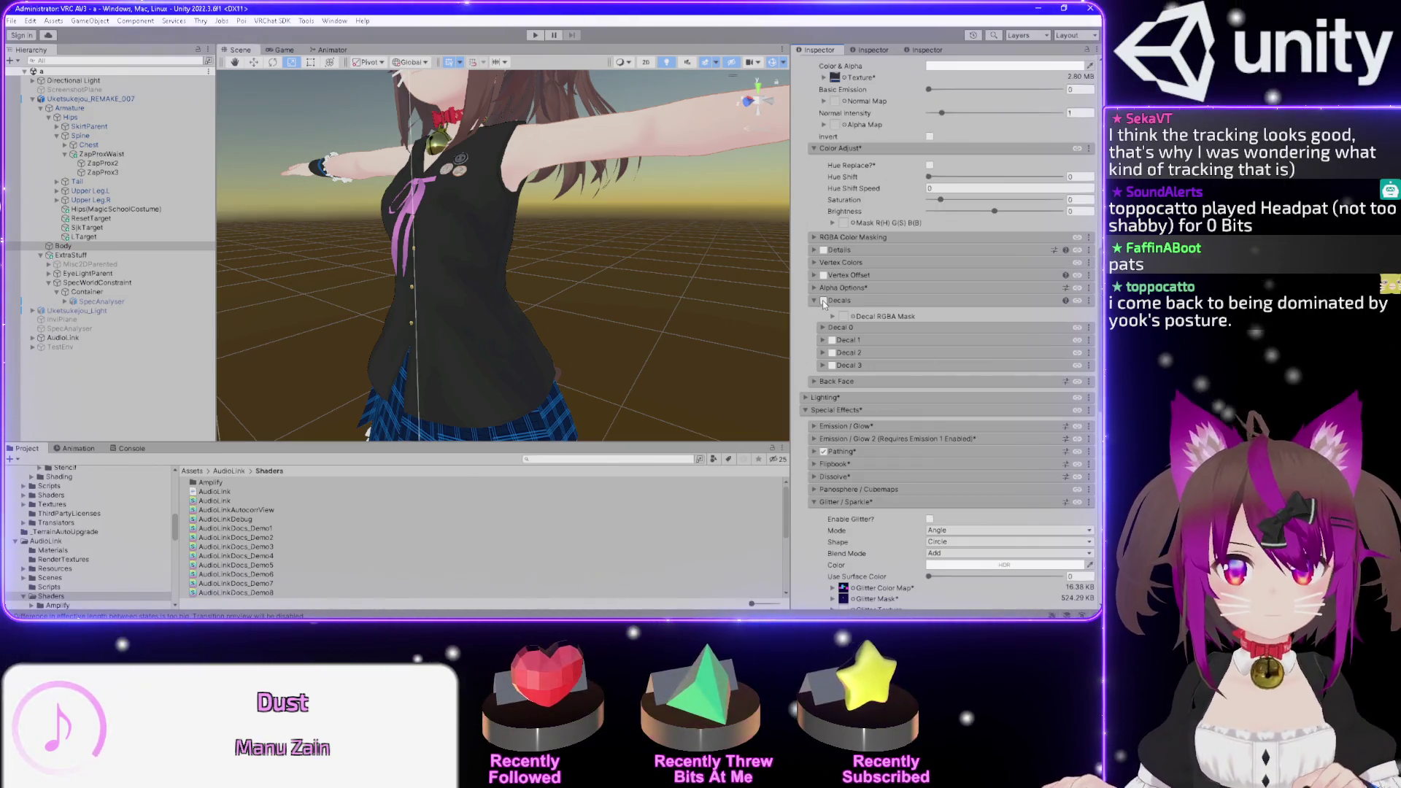
mouse_move(592, 224)
mouse_down()
mouse_move(539, 199)
mouse_move(615, 203)
mouse_up()
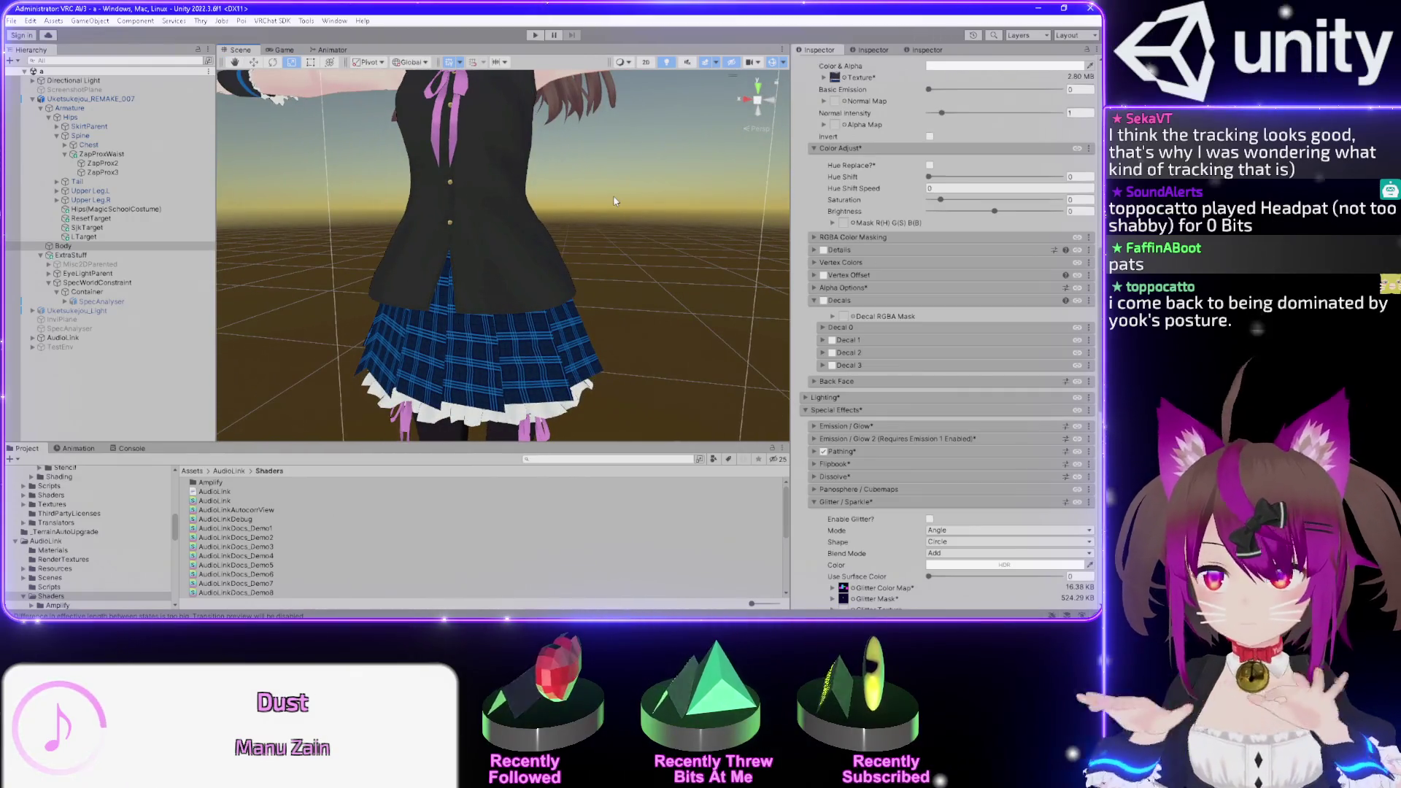
mouse_move(592, 252)
mouse_down()
mouse_move(629, 355)
mouse_move(593, 306)
mouse_up()
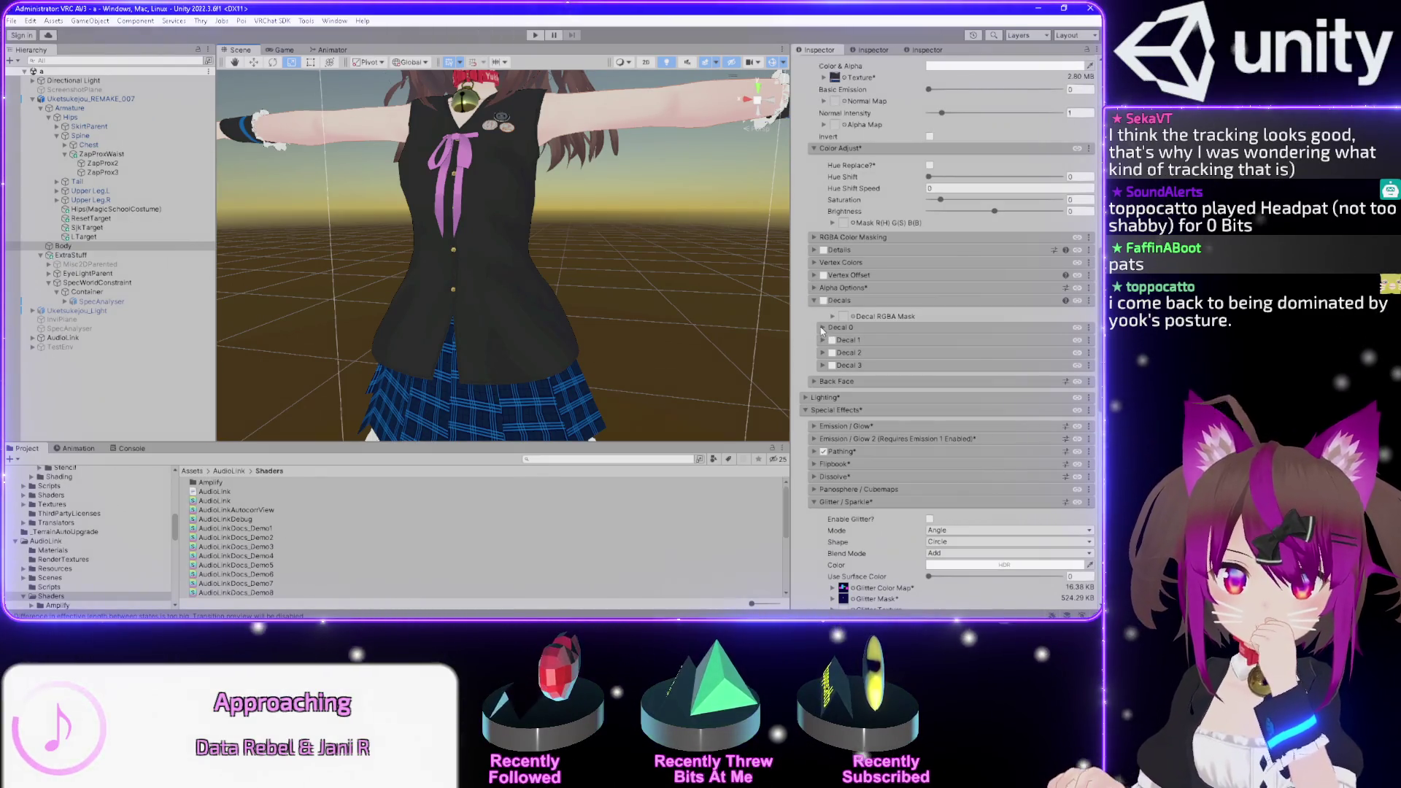
- Expand Decal 0 to show Scale 1×1, Position 0.5×0.5 and Replace blending
click(819, 327)
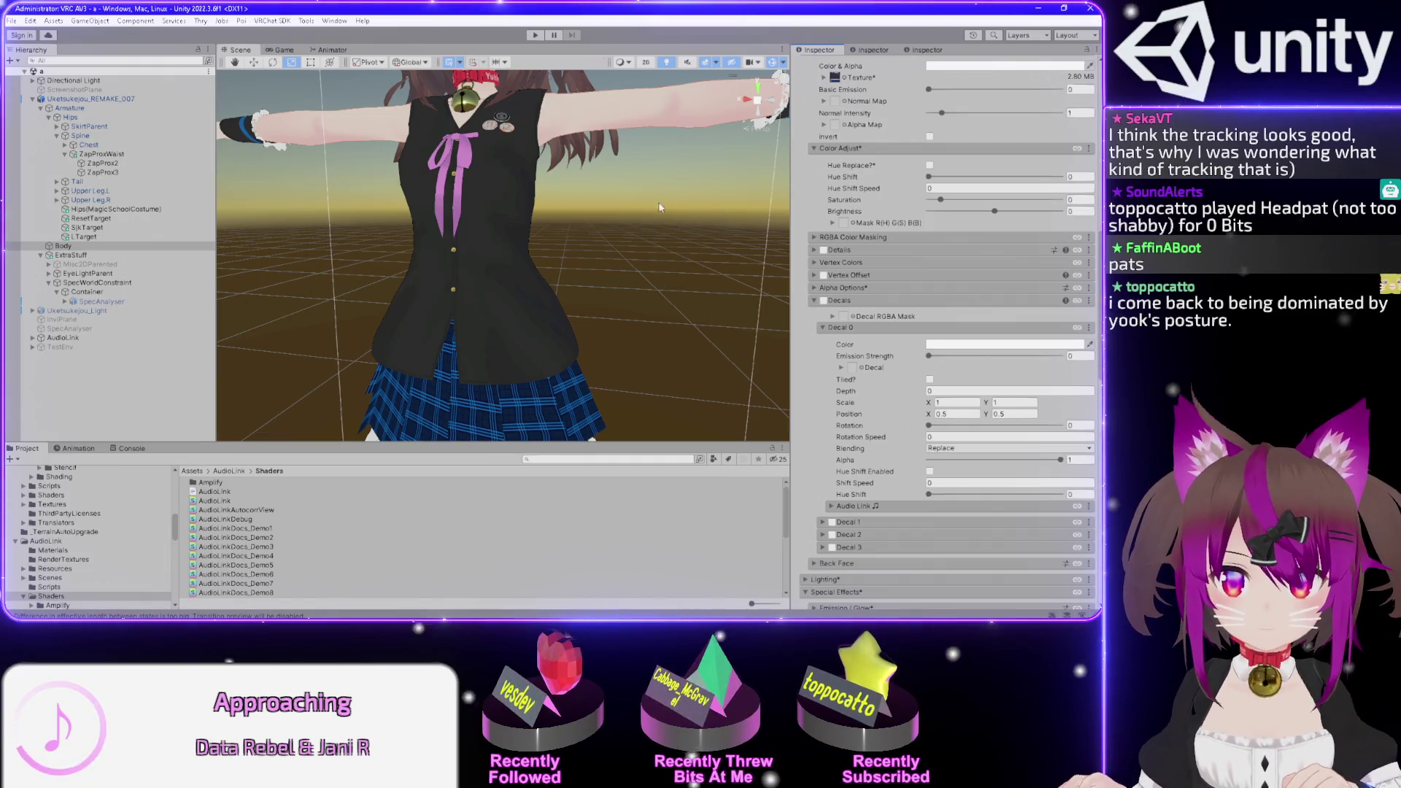
scroll(623, 212, down, 3)
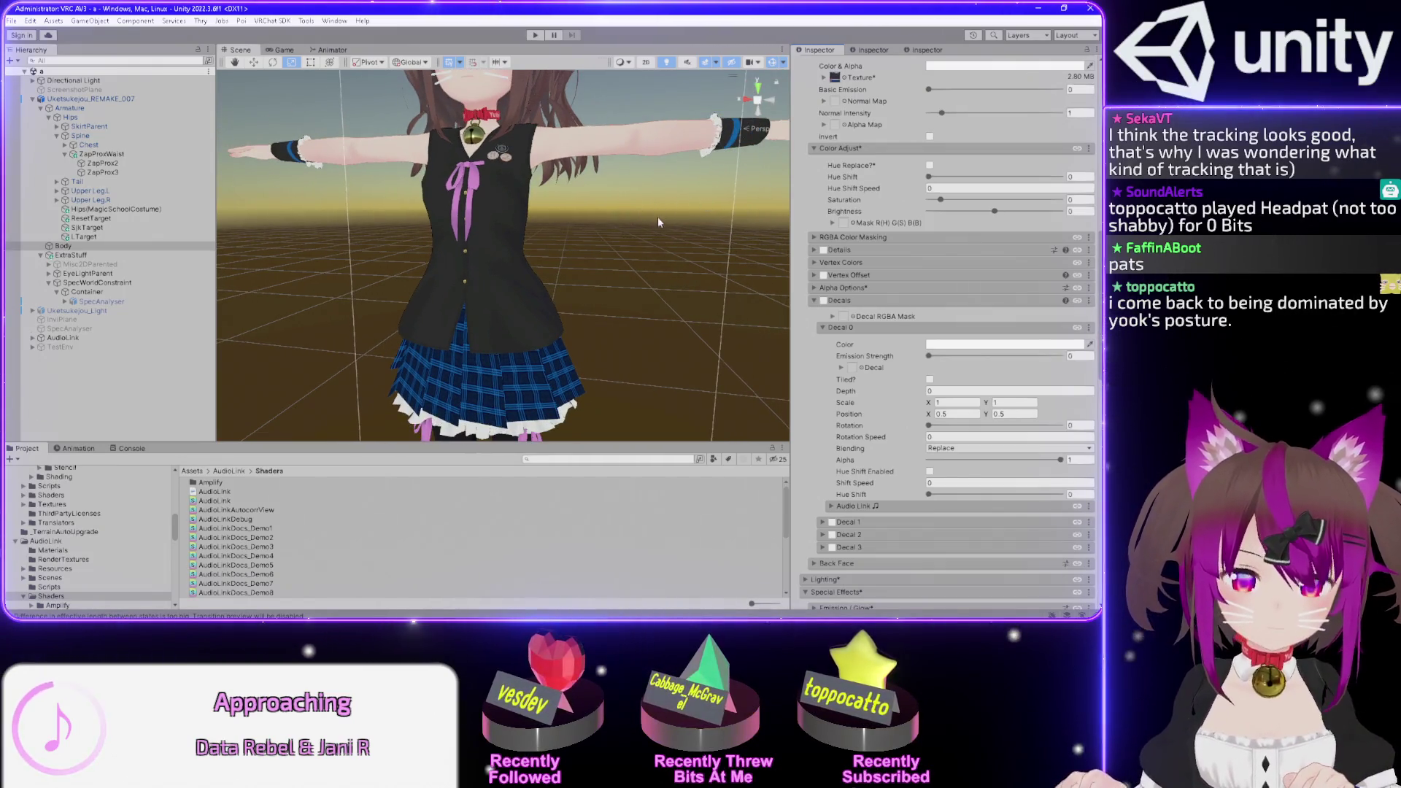
scroll(658, 221, down, 3)
scroll(658, 219, up, 4)
key(q)
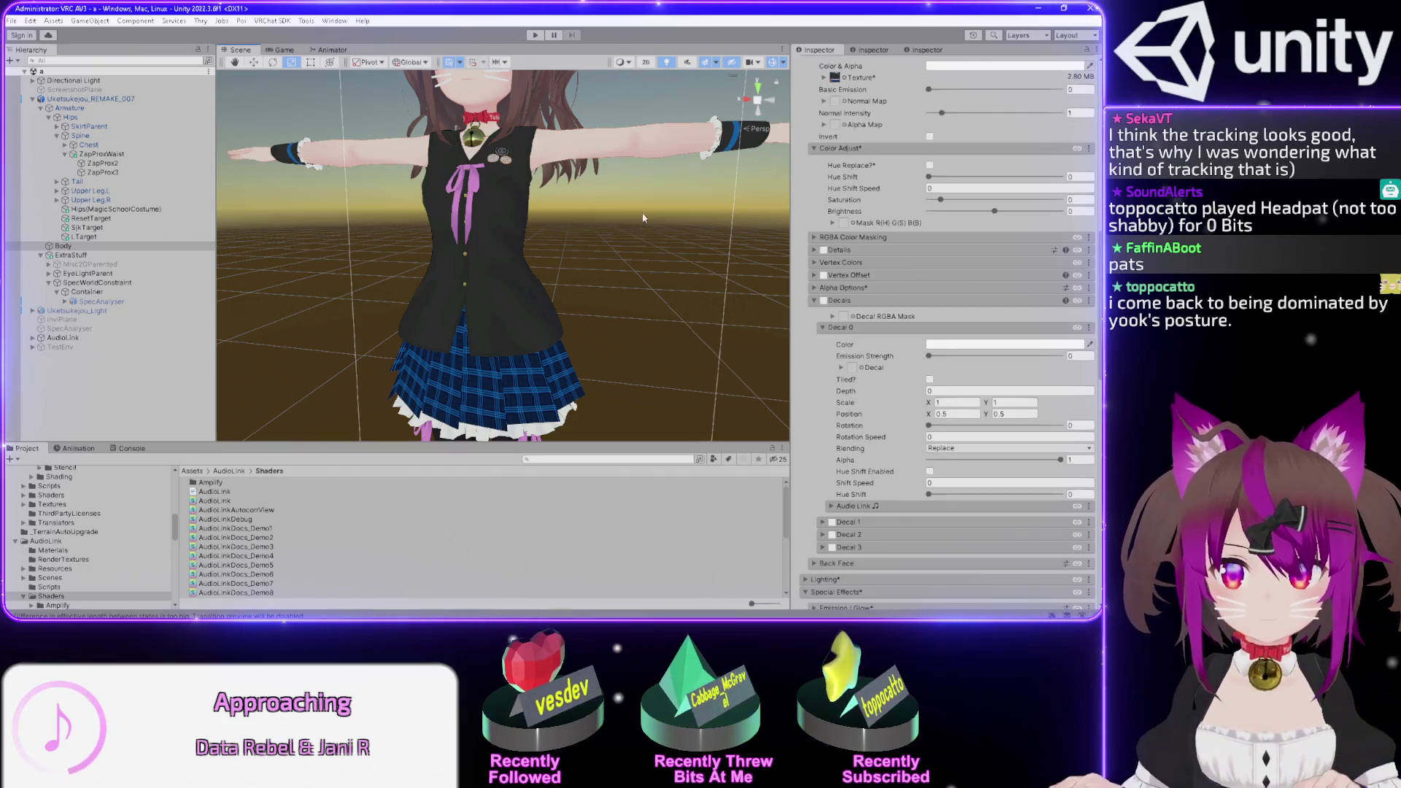
click(842, 368)
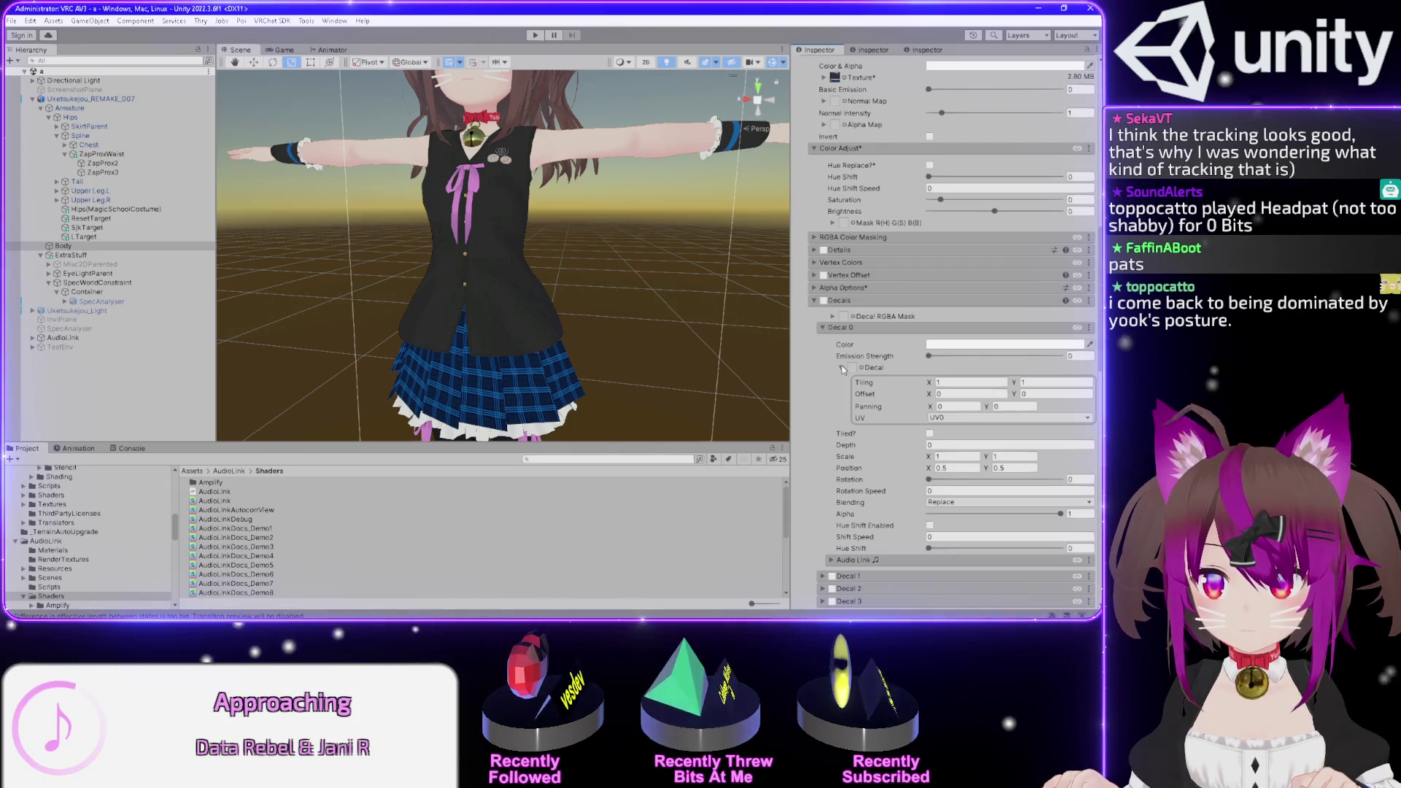
click(841, 368)
drag(634, 262, 578, 254)
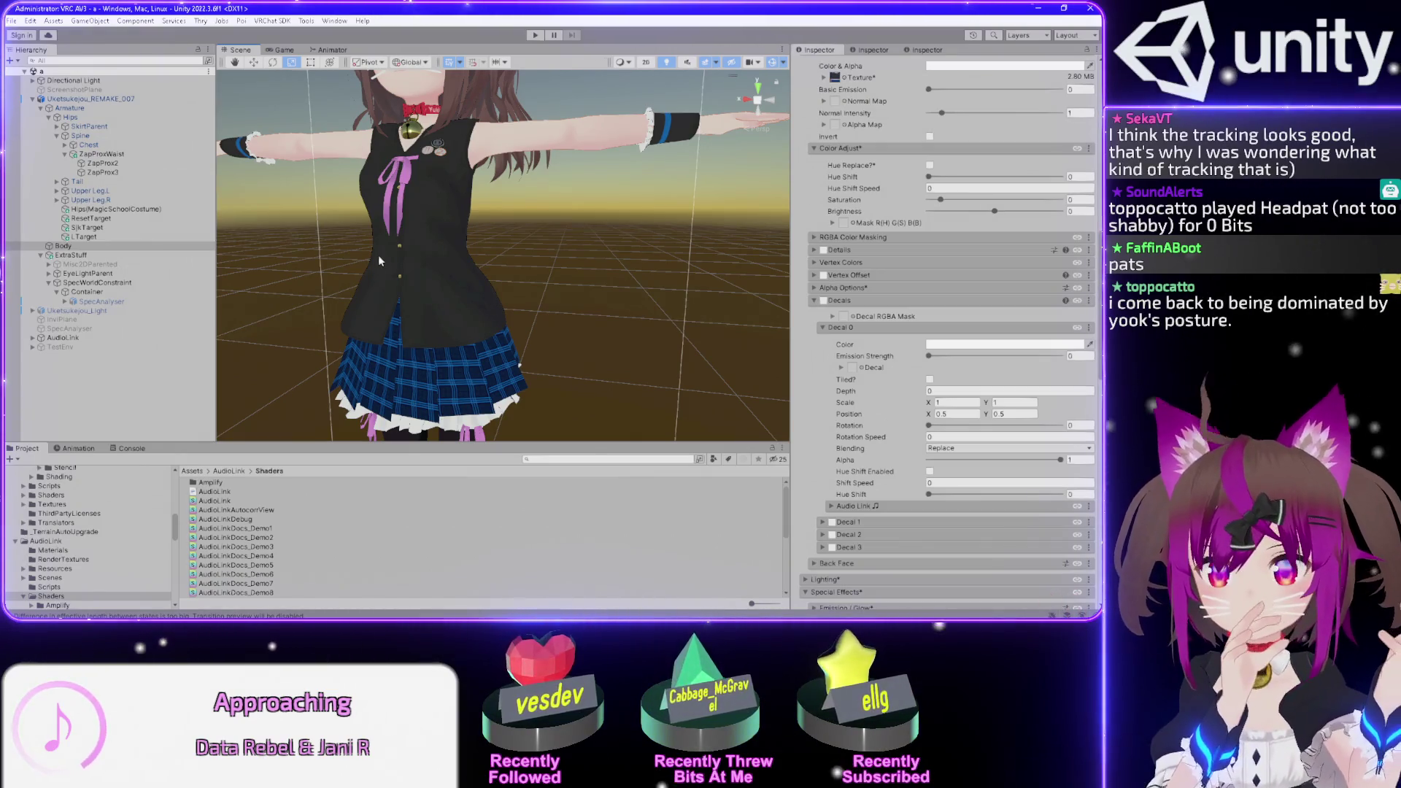
- Orbit the view around the avatar and collapse the Decal 0 settings
mouse_move(371, 257)
mouse_down()
mouse_move(549, 230)
mouse_move(409, 225)
mouse_up()
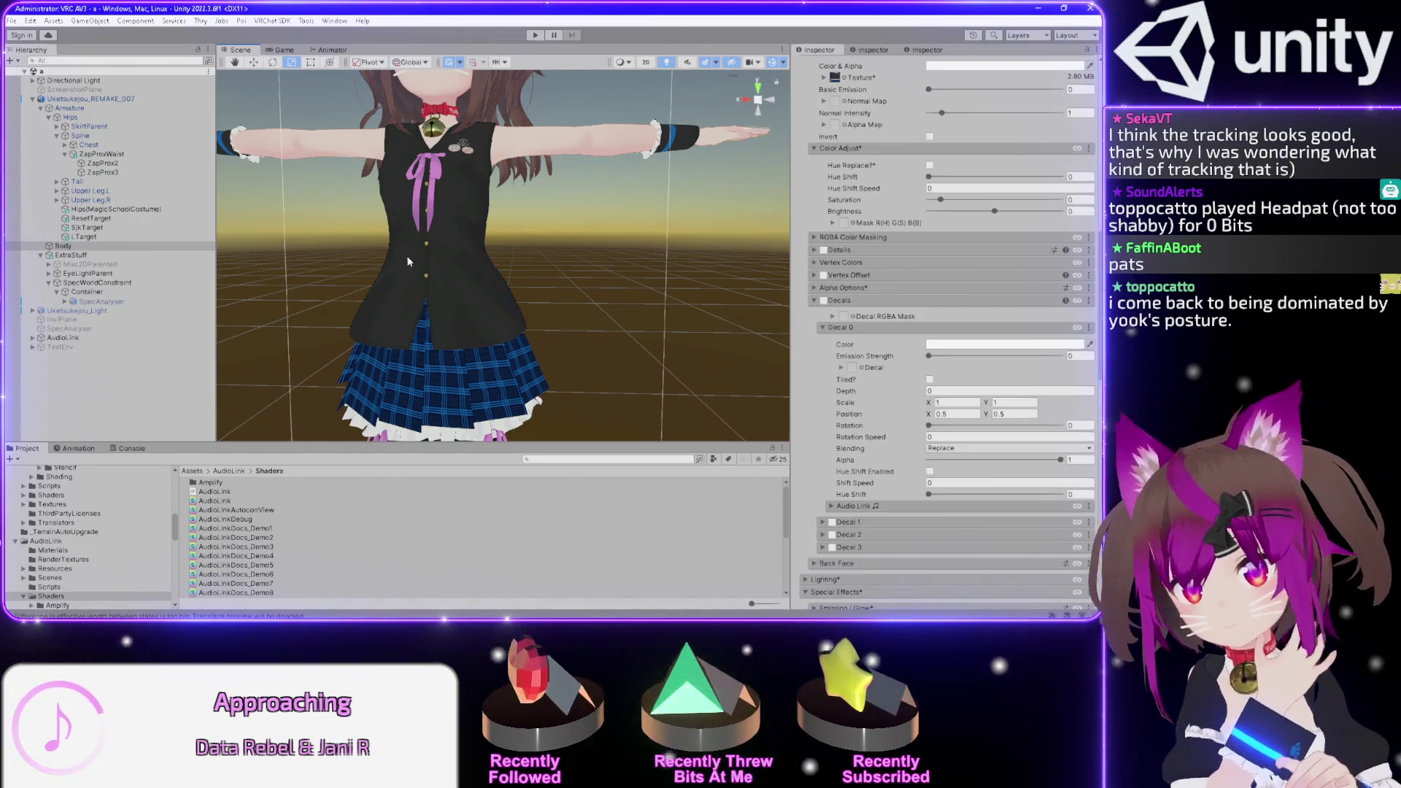
mouse_move(482, 243)
mouse_down()
mouse_move(385, 245)
mouse_move(564, 191)
mouse_up()
click(822, 329)
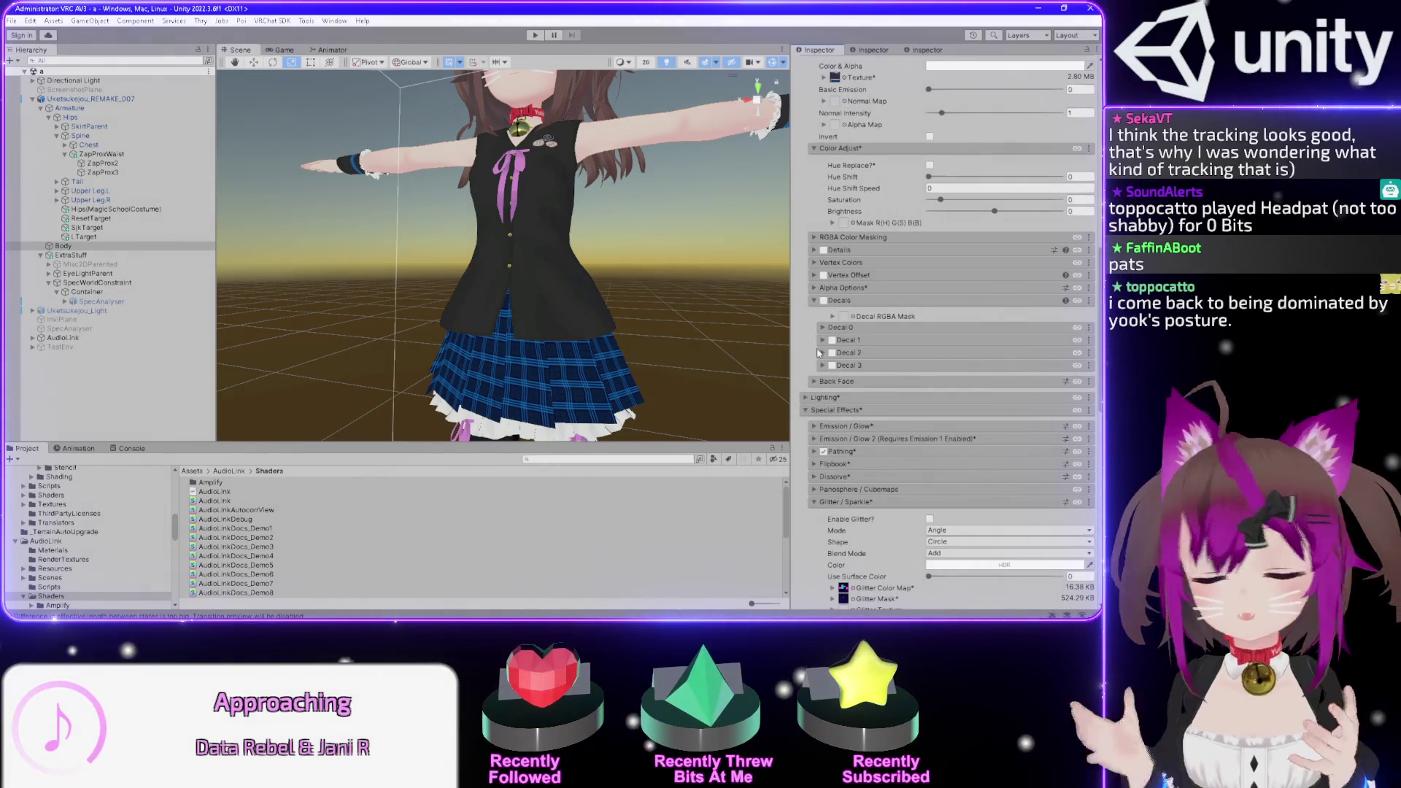
drag(657, 278, 575, 252)
drag(531, 316, 483, 185)
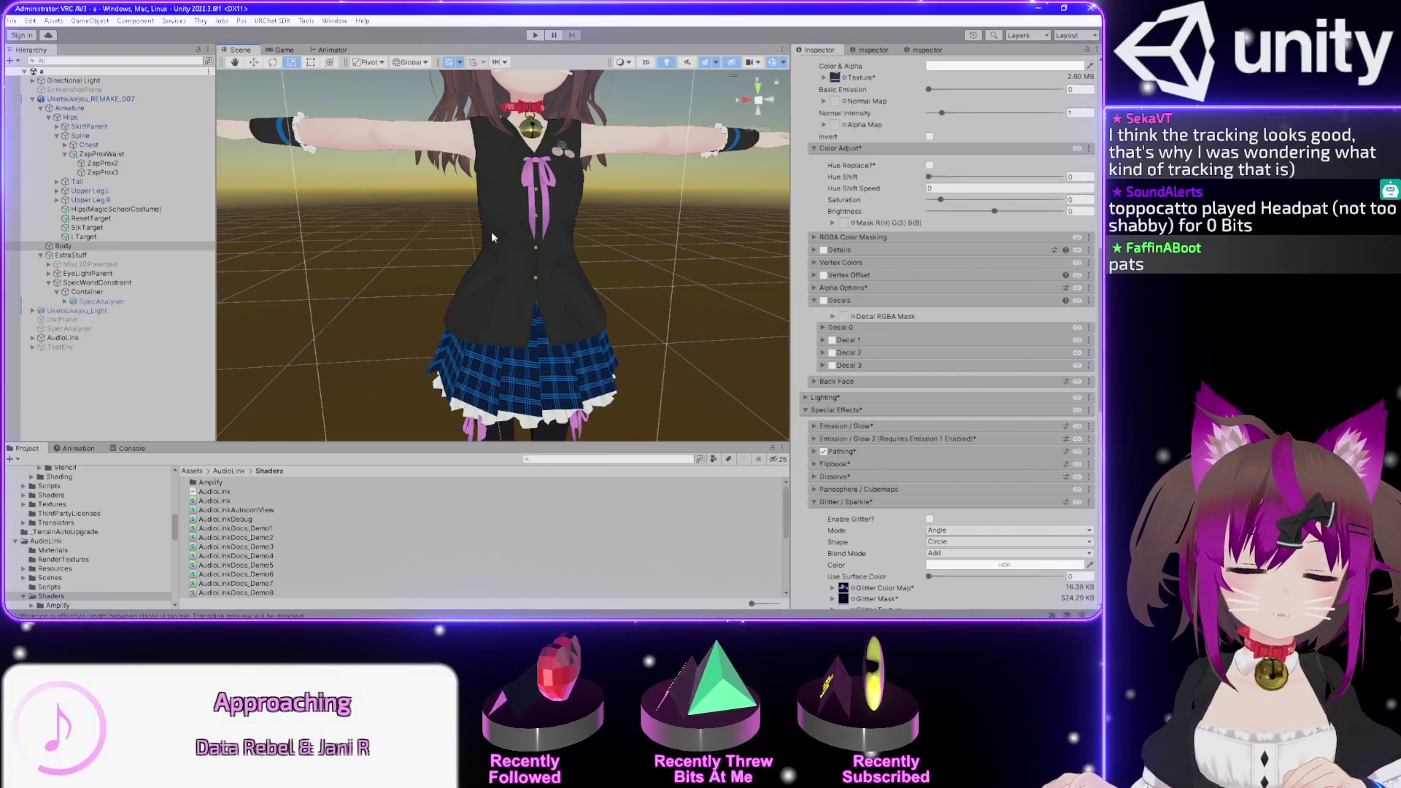
drag(645, 338, 502, 233)
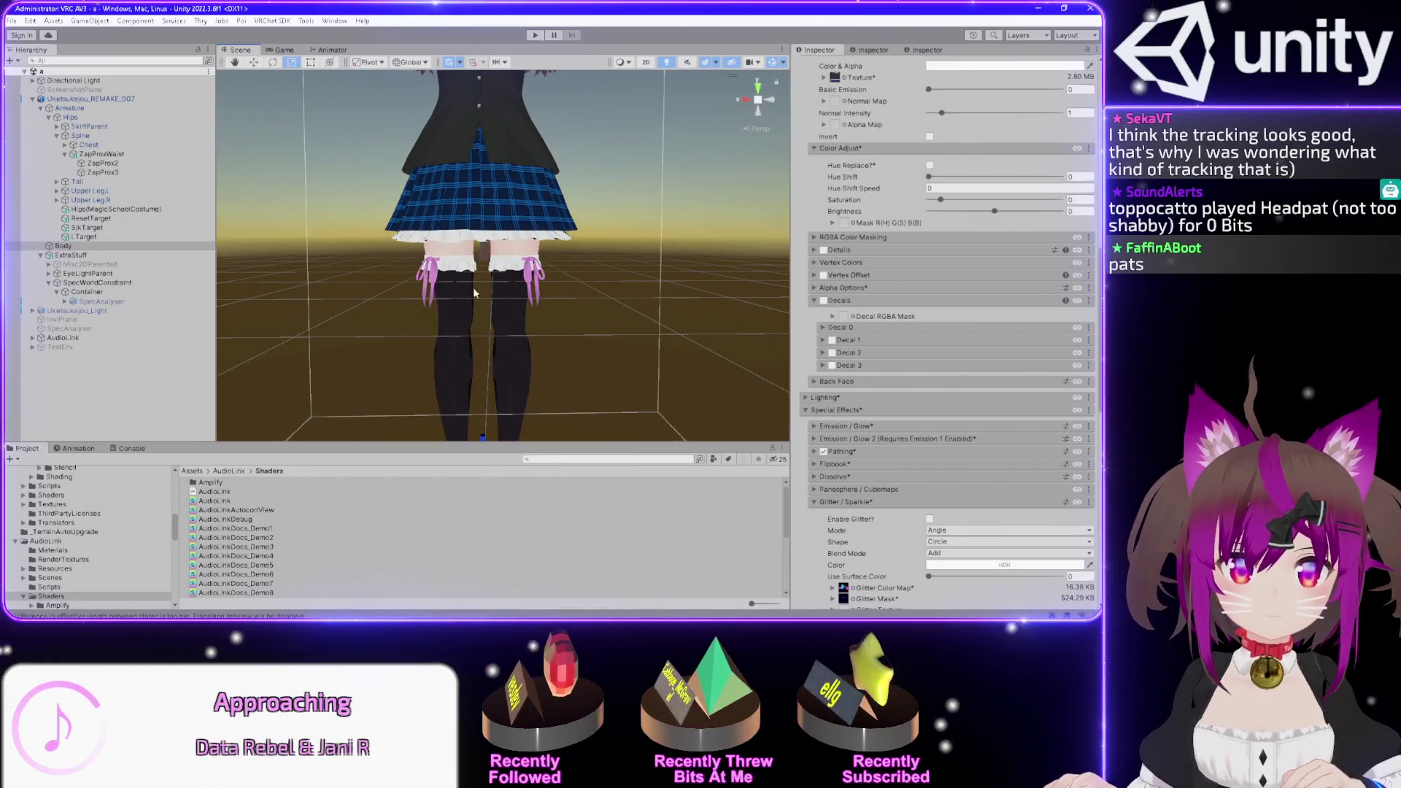
scroll(562, 215, down, 3)
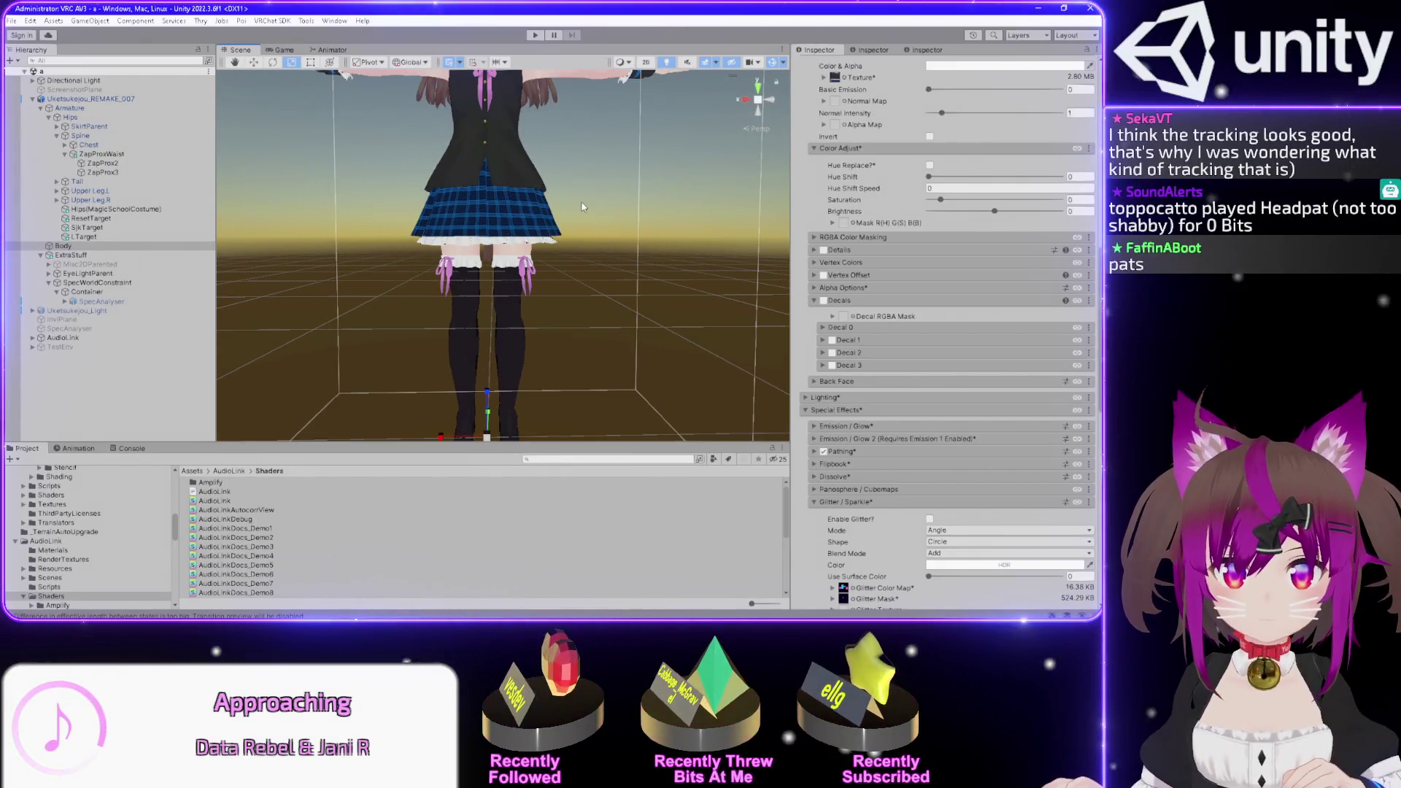
drag(582, 208, 582, 354)
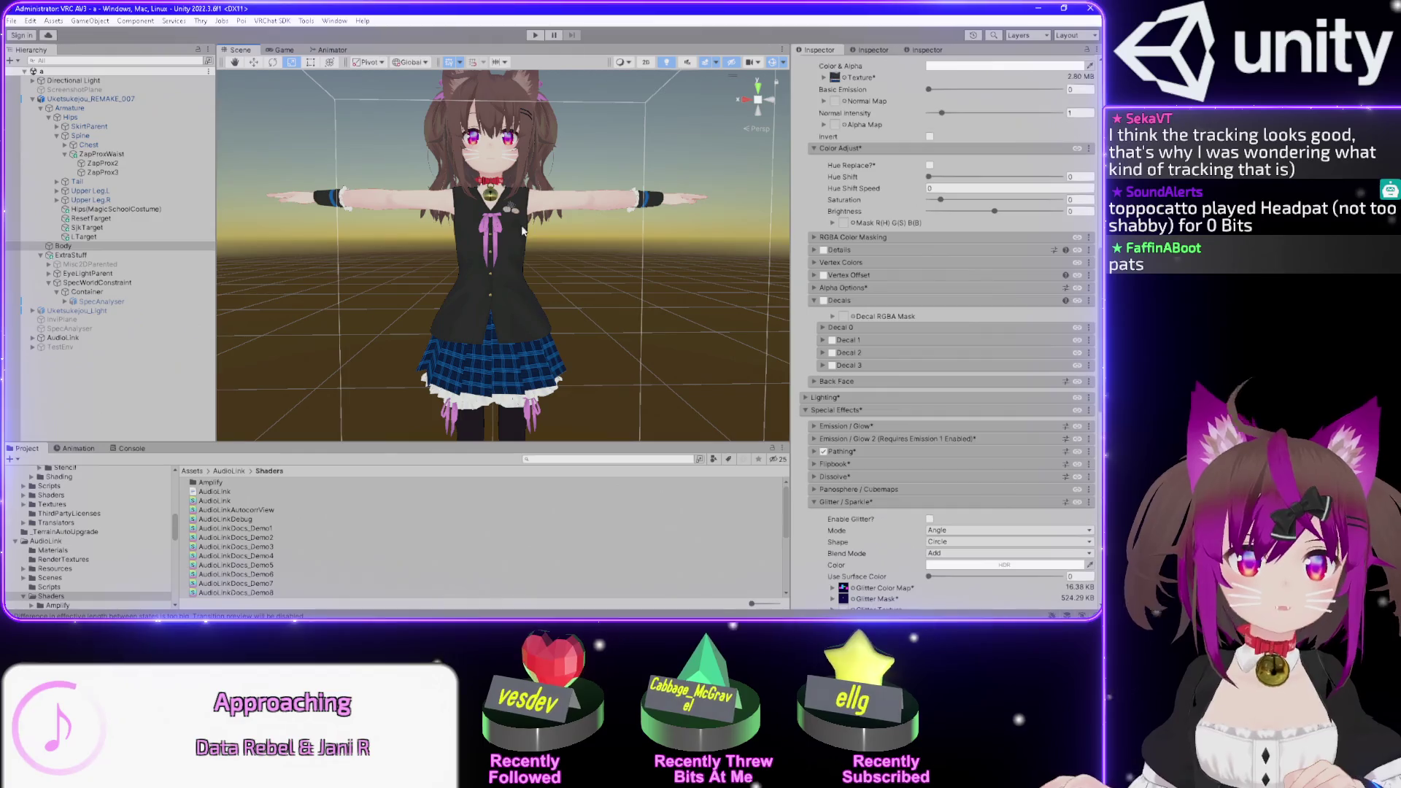
- Tick Decals on Mat_Clothes, turning the avatar's whole outfit solid cyan
scroll(663, 257, up, 5)
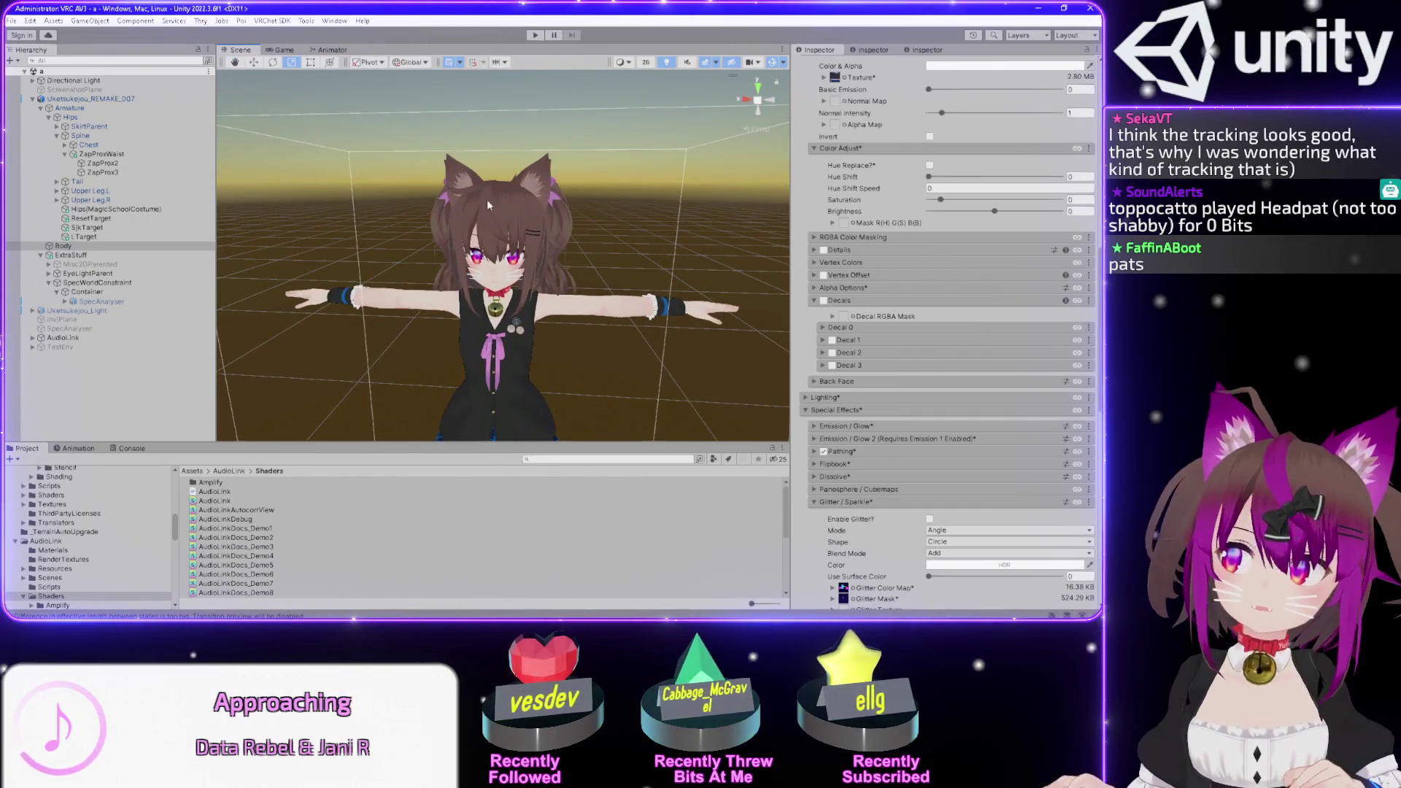
mouse_move(604, 308)
mouse_down()
mouse_move(518, 296)
mouse_move(422, 193)
mouse_up()
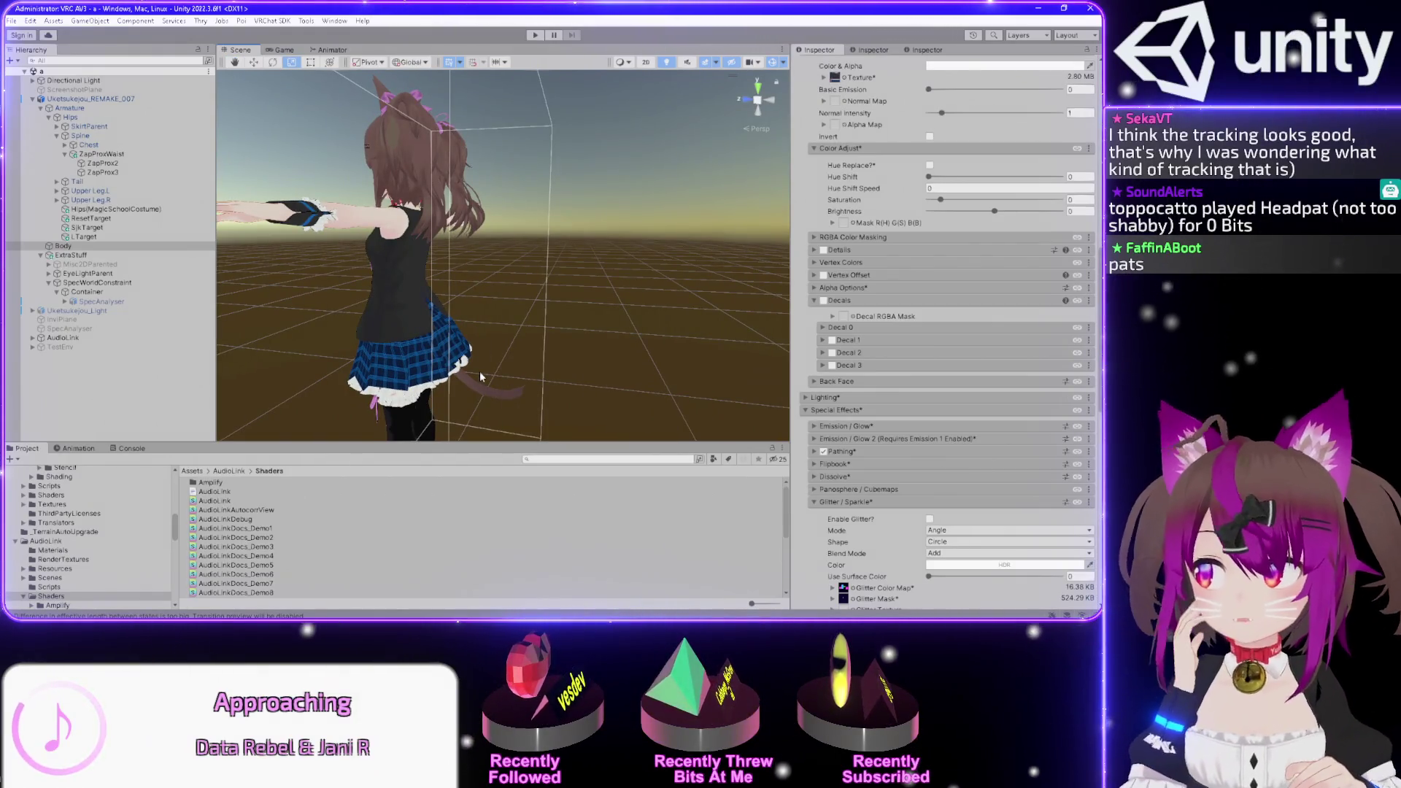
drag(479, 370, 638, 309)
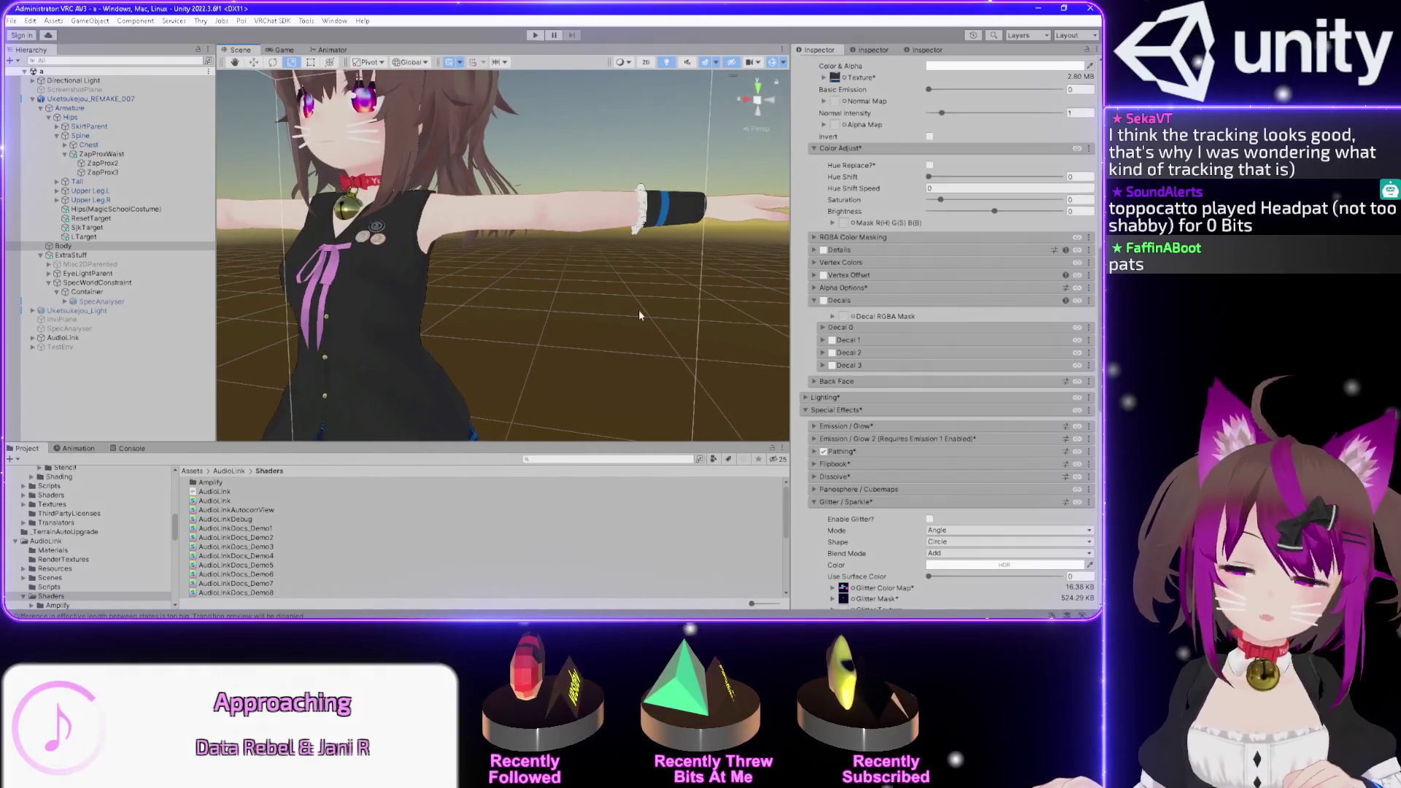
scroll(639, 315, down, 6)
drag(482, 300, 527, 278)
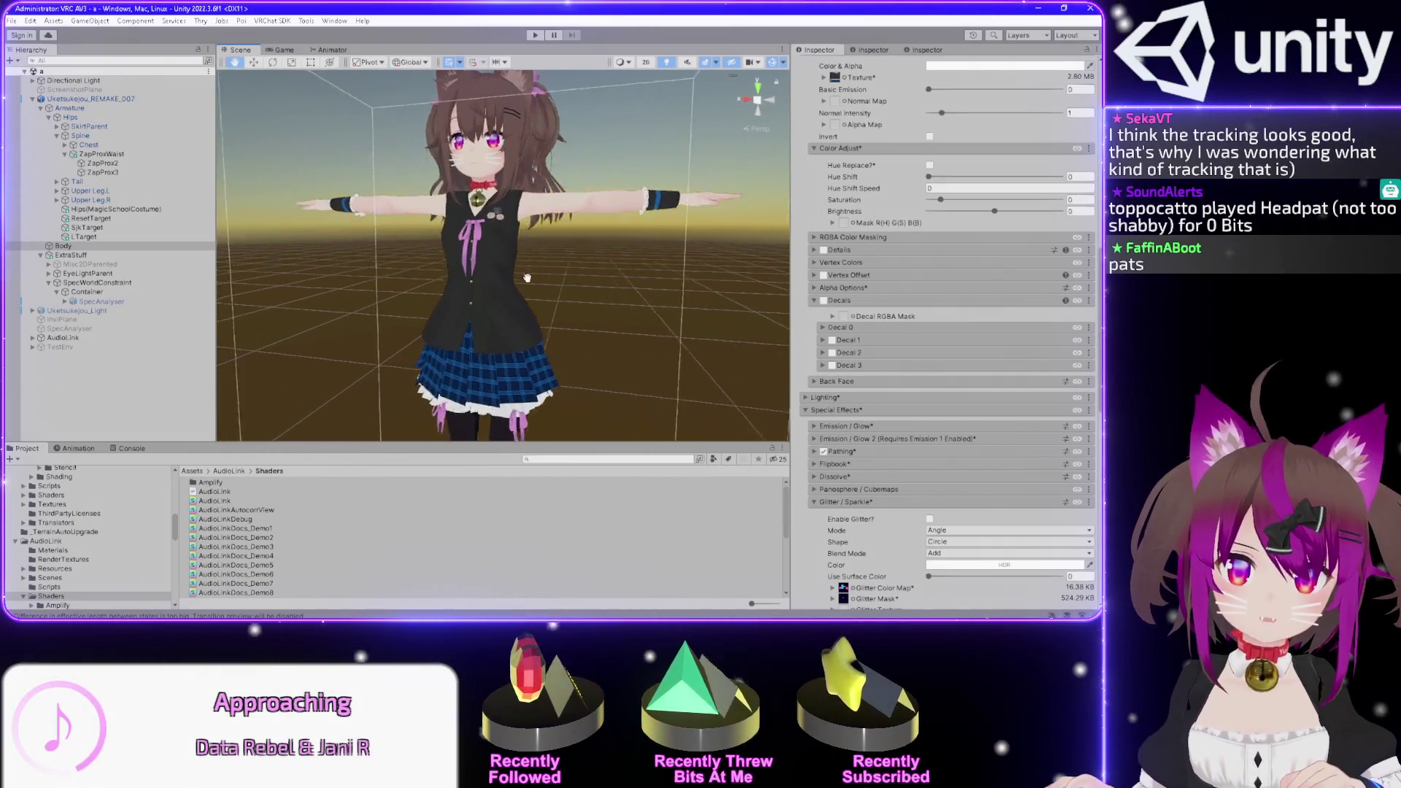
scroll(590, 235, up, 3)
drag(607, 230, 563, 270)
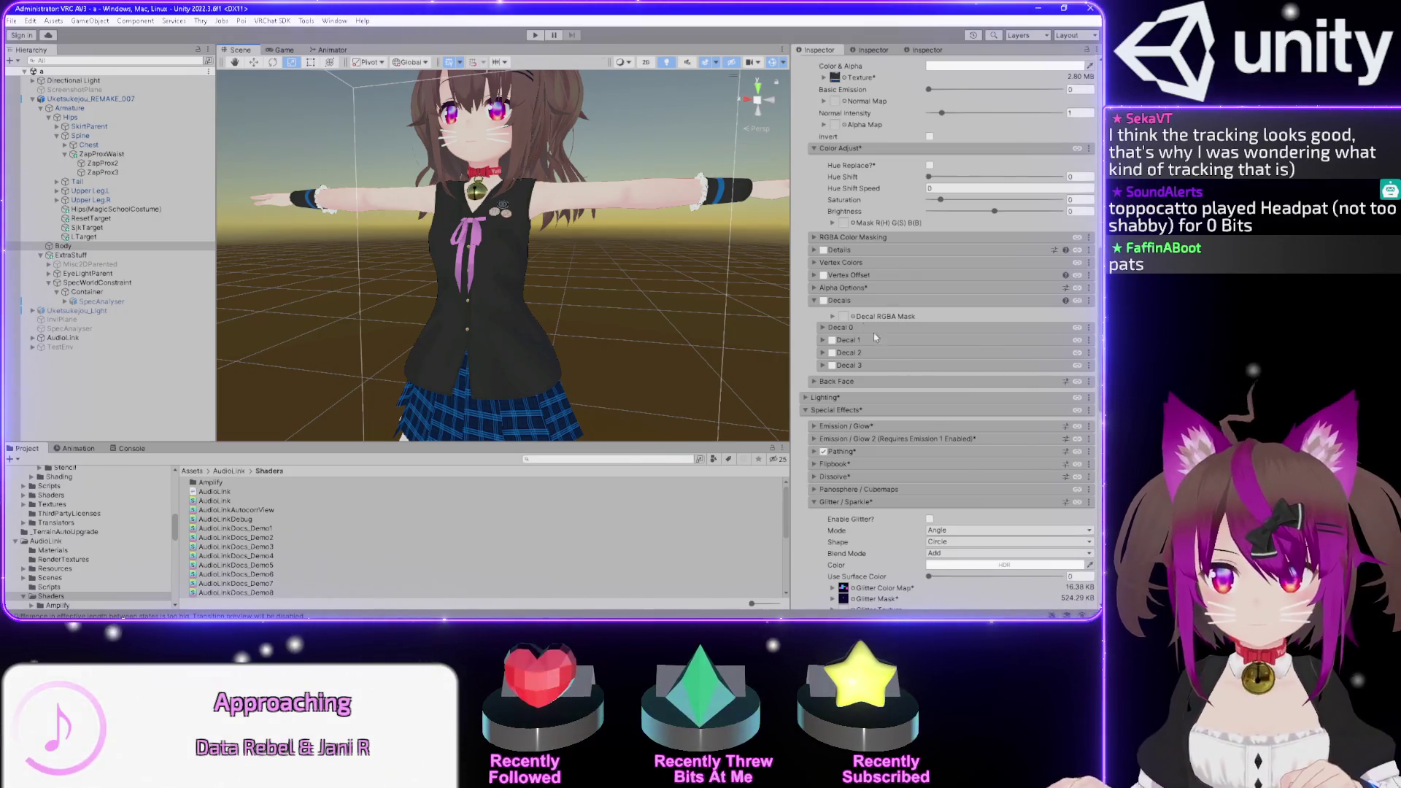
click(824, 302)
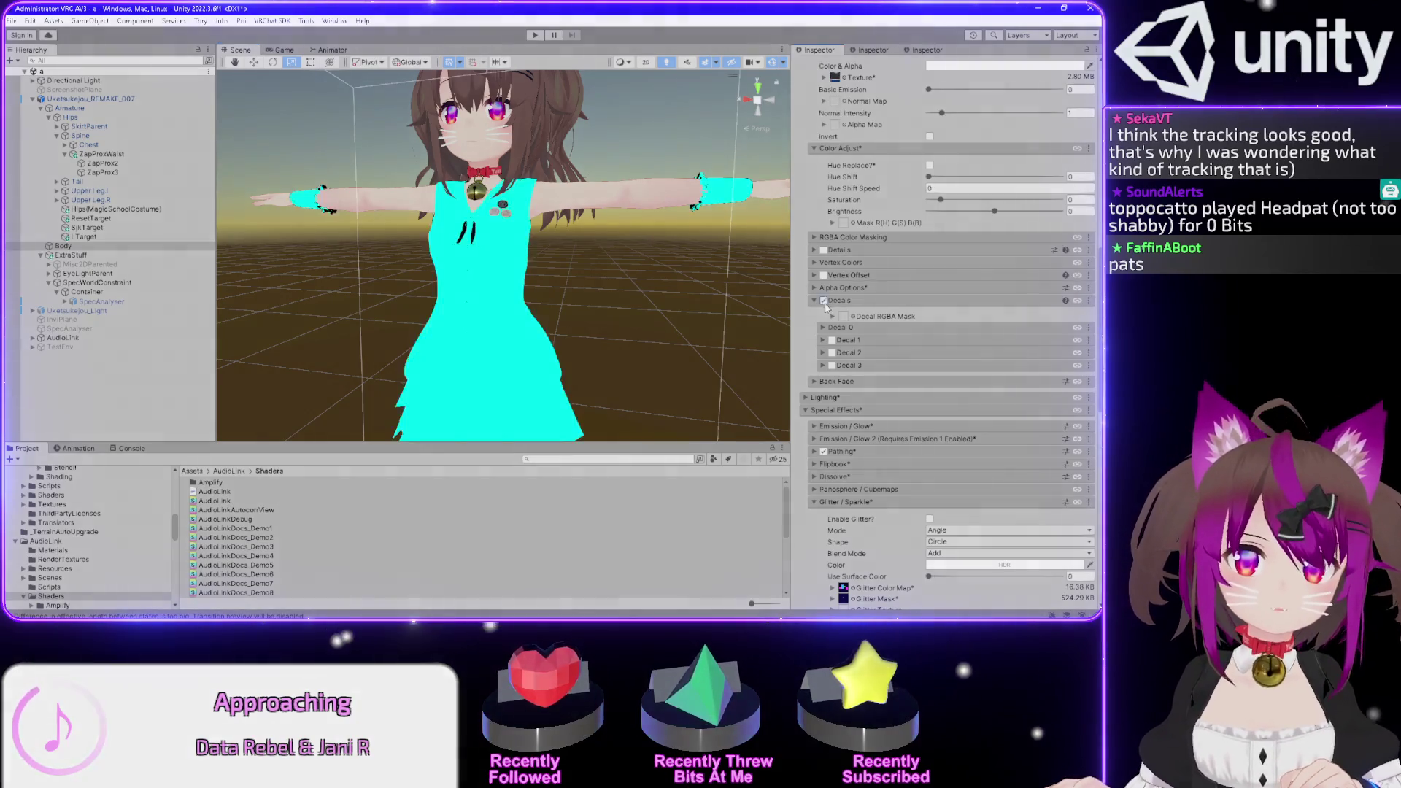
- Expand Decal 0 and try grey A4A4A4, then black 000000, as its colour
click(823, 327)
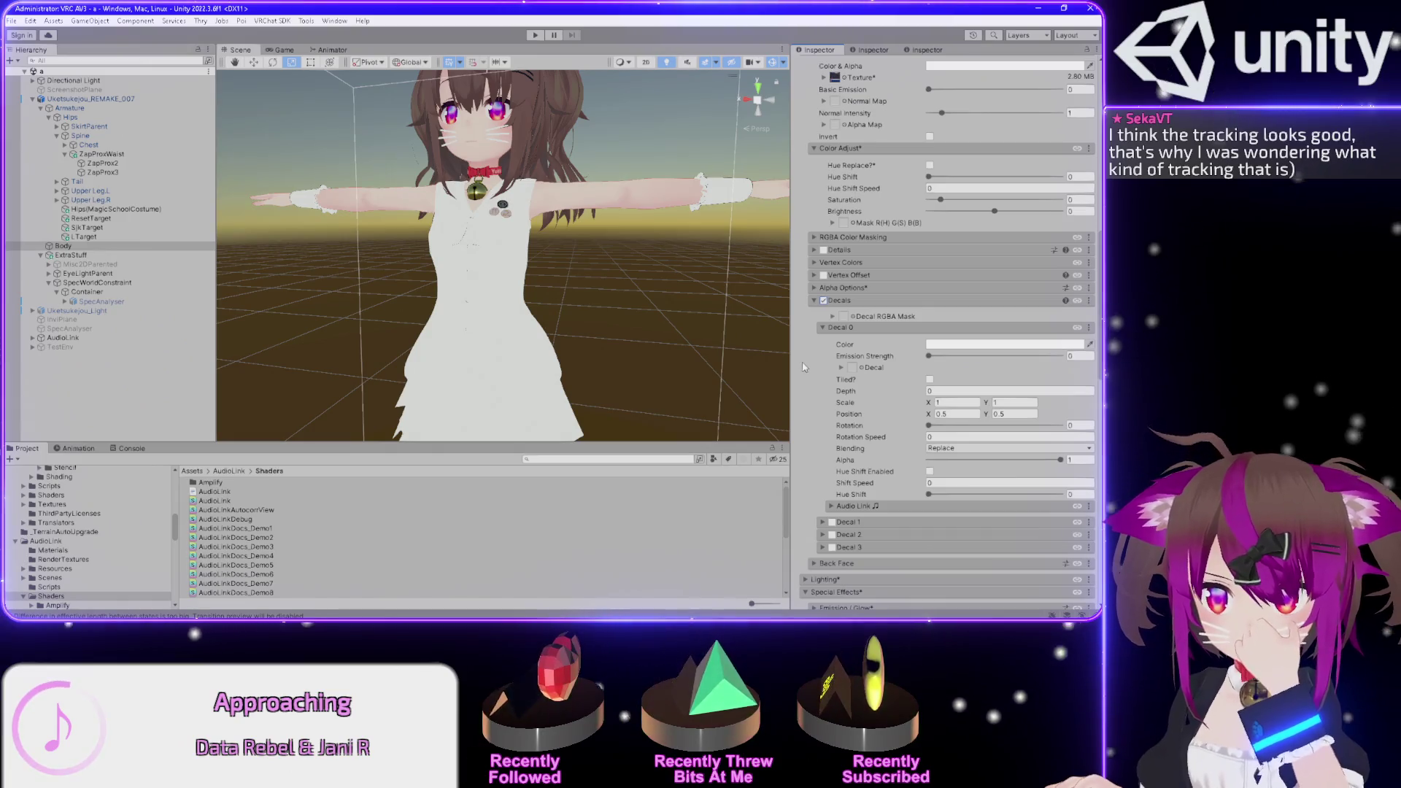
scroll(803, 368, down, 2)
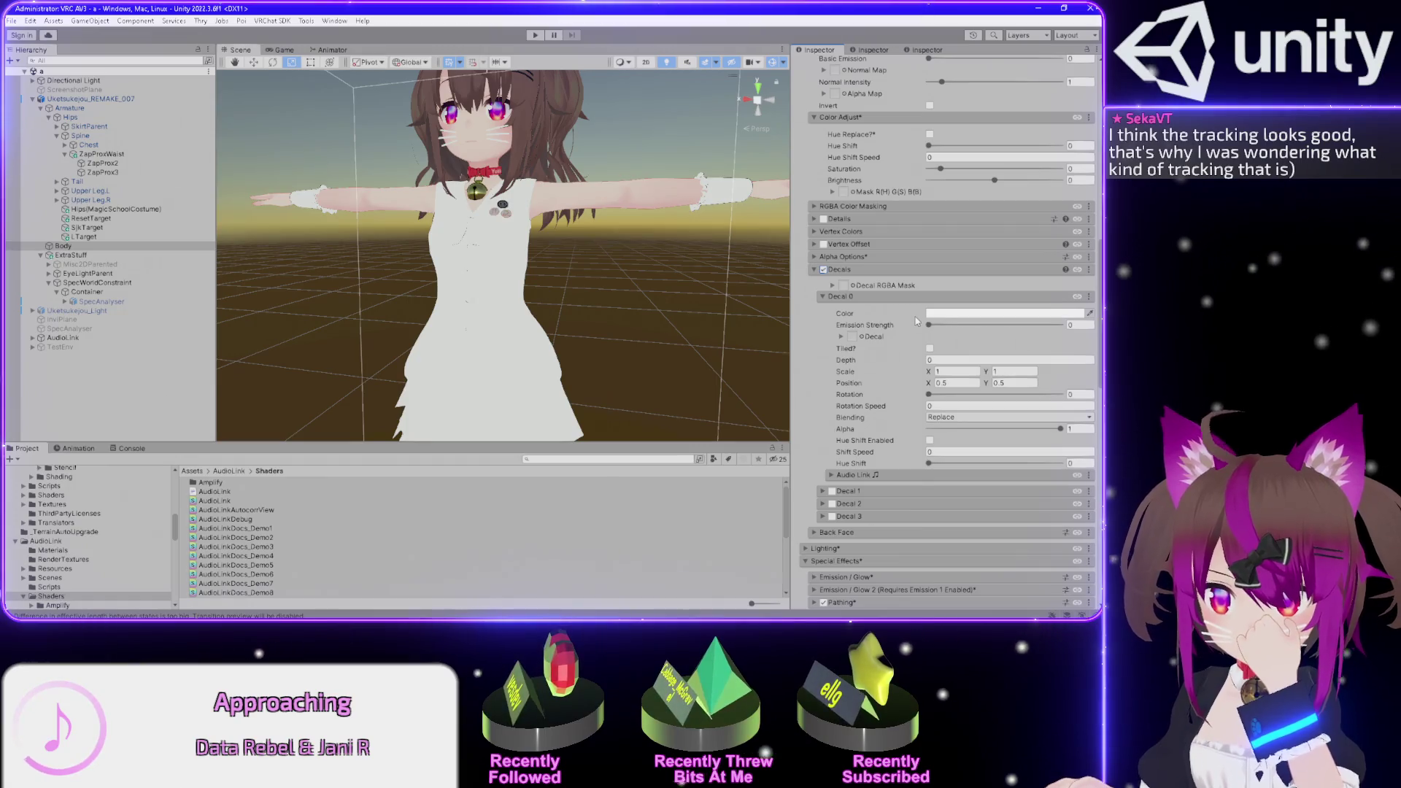
click(961, 314)
mouse_move(1027, 397)
mouse_down()
mouse_move(1051, 379)
mouse_move(1022, 434)
mouse_move(999, 427)
mouse_move(995, 395)
mouse_up()
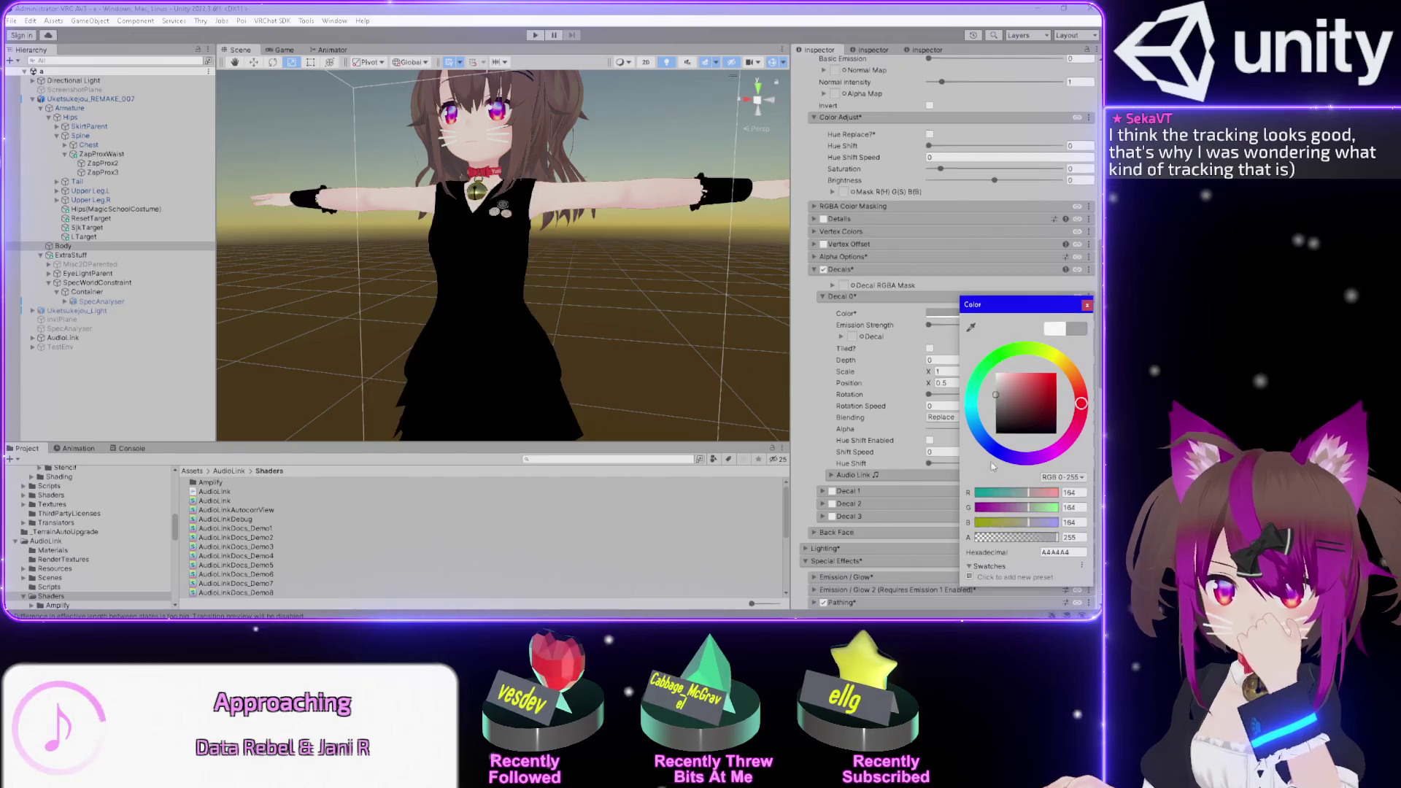
drag(992, 467, 995, 468)
- Make the Decal 0 colour white, then untick Decals to restore the school uniform
scroll(652, 365, down, 5)
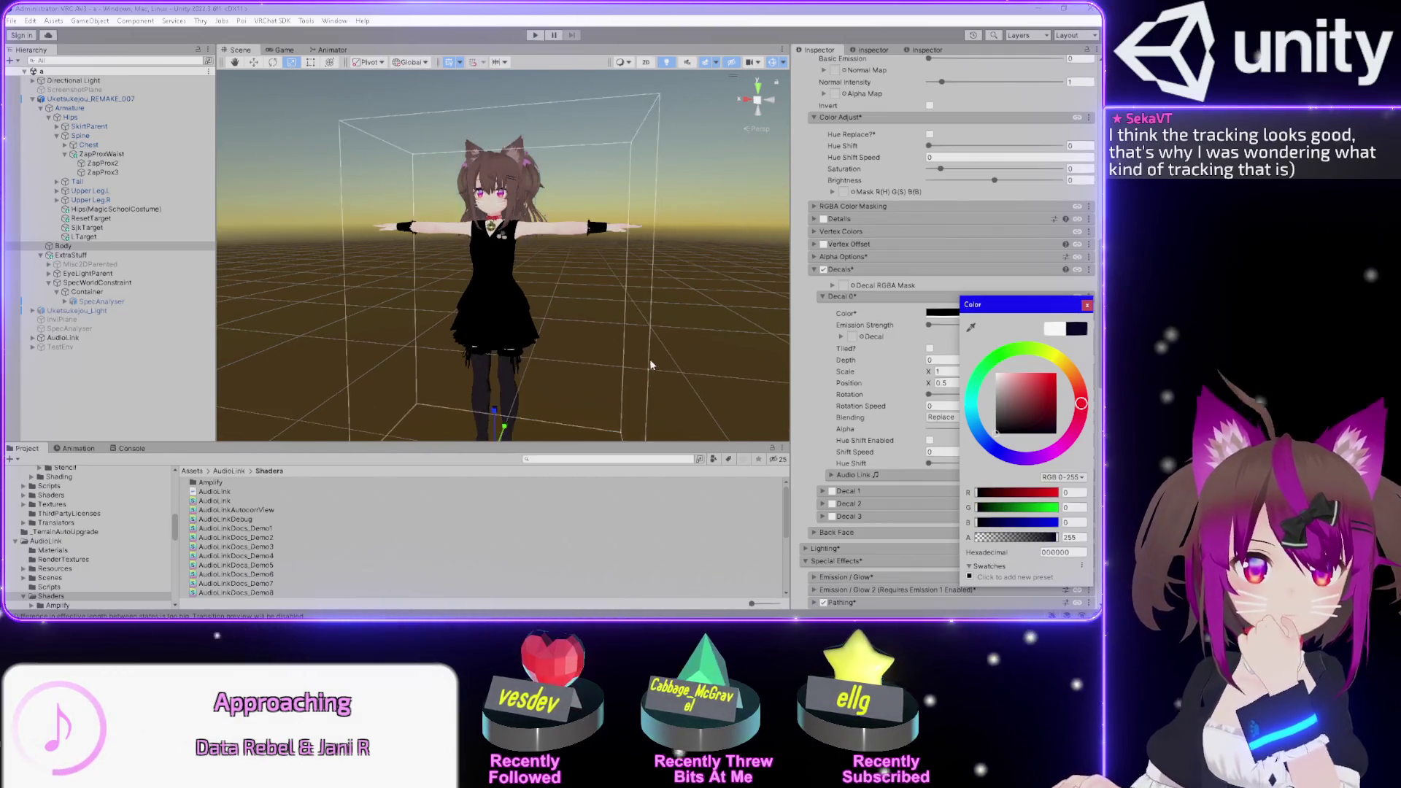
scroll(584, 361, up, 3)
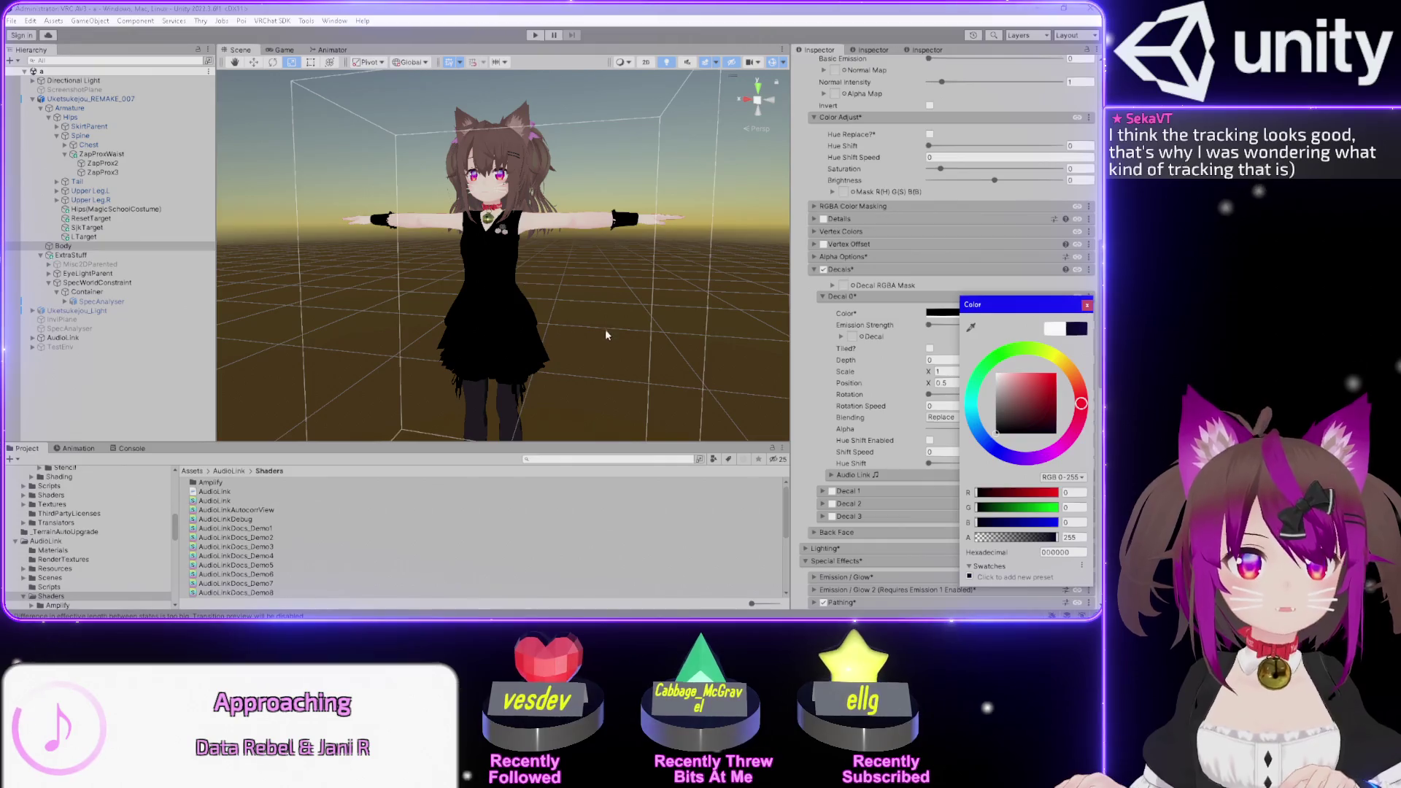
scroll(605, 335, up, 3)
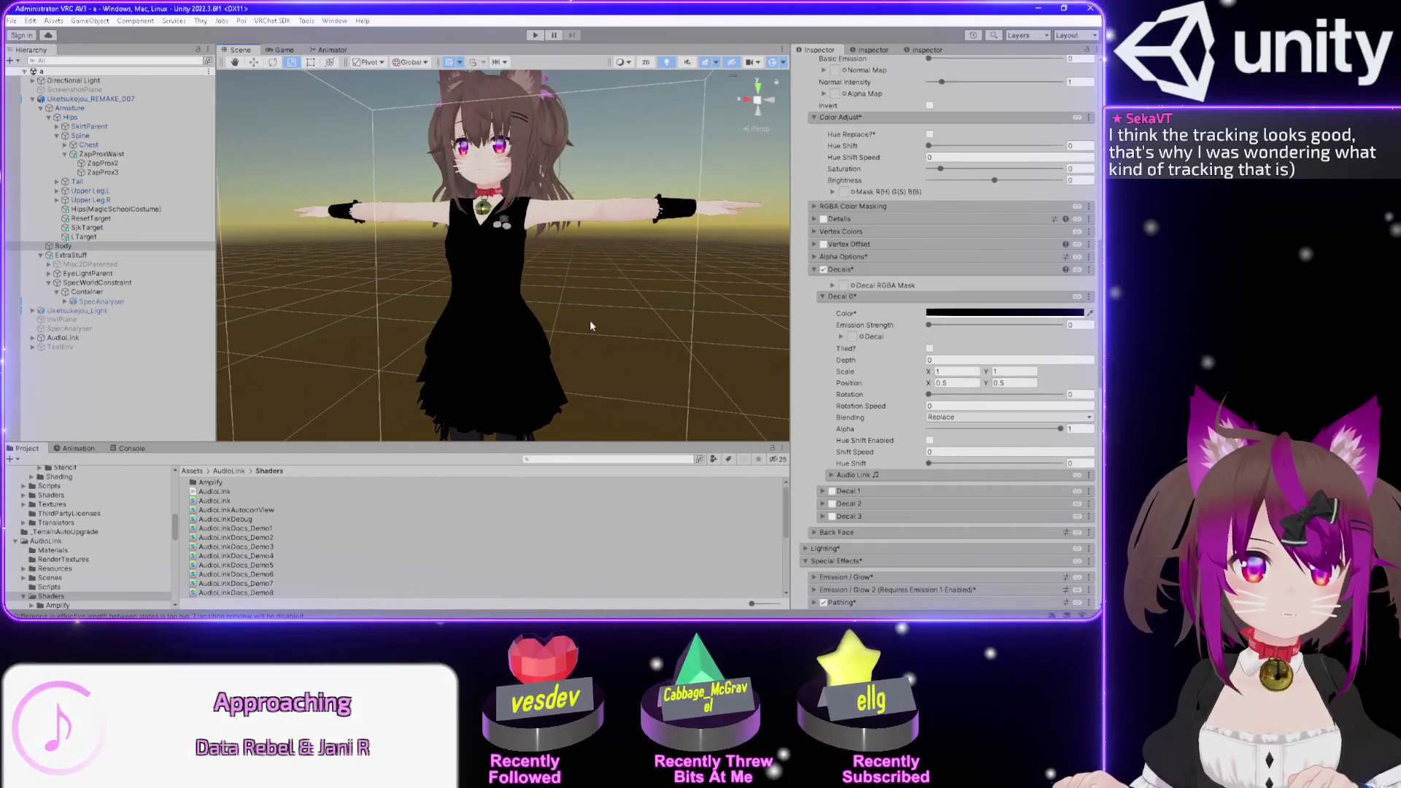
scroll(605, 333, up, 3)
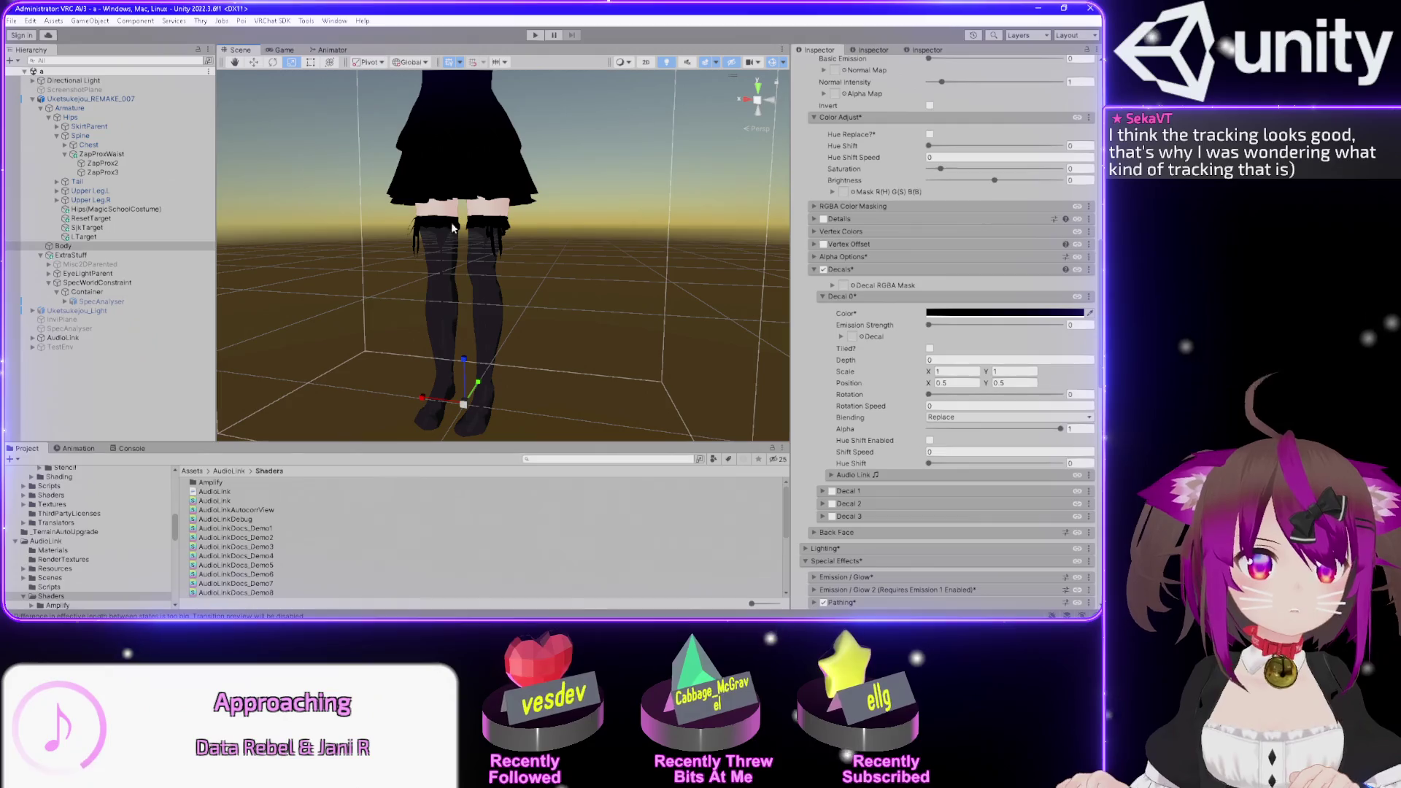
scroll(467, 298, down, 4)
scroll(525, 321, up, 4)
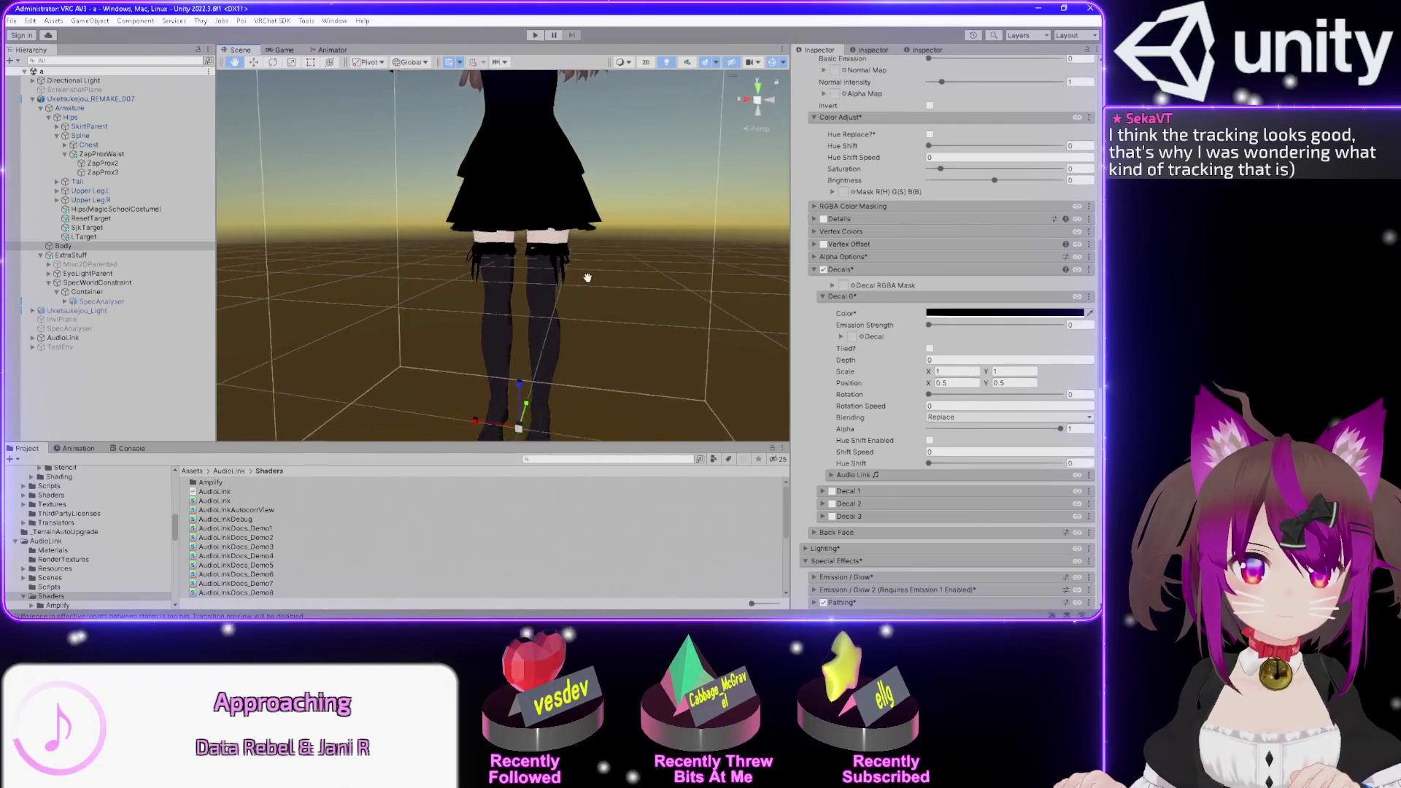
scroll(583, 349, down, 2)
scroll(499, 185, up, 2)
scroll(636, 300, down, 4)
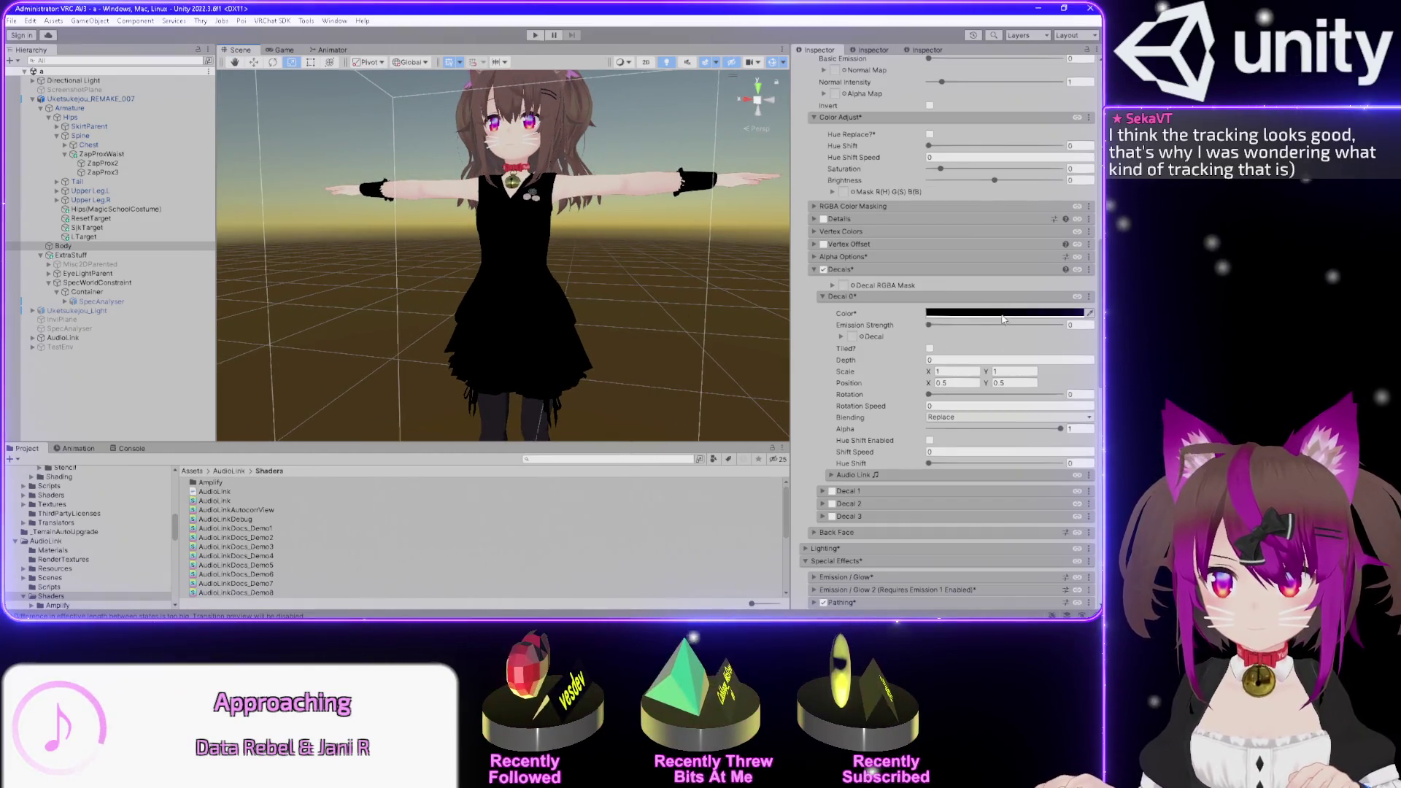
click(978, 313)
click(1003, 375)
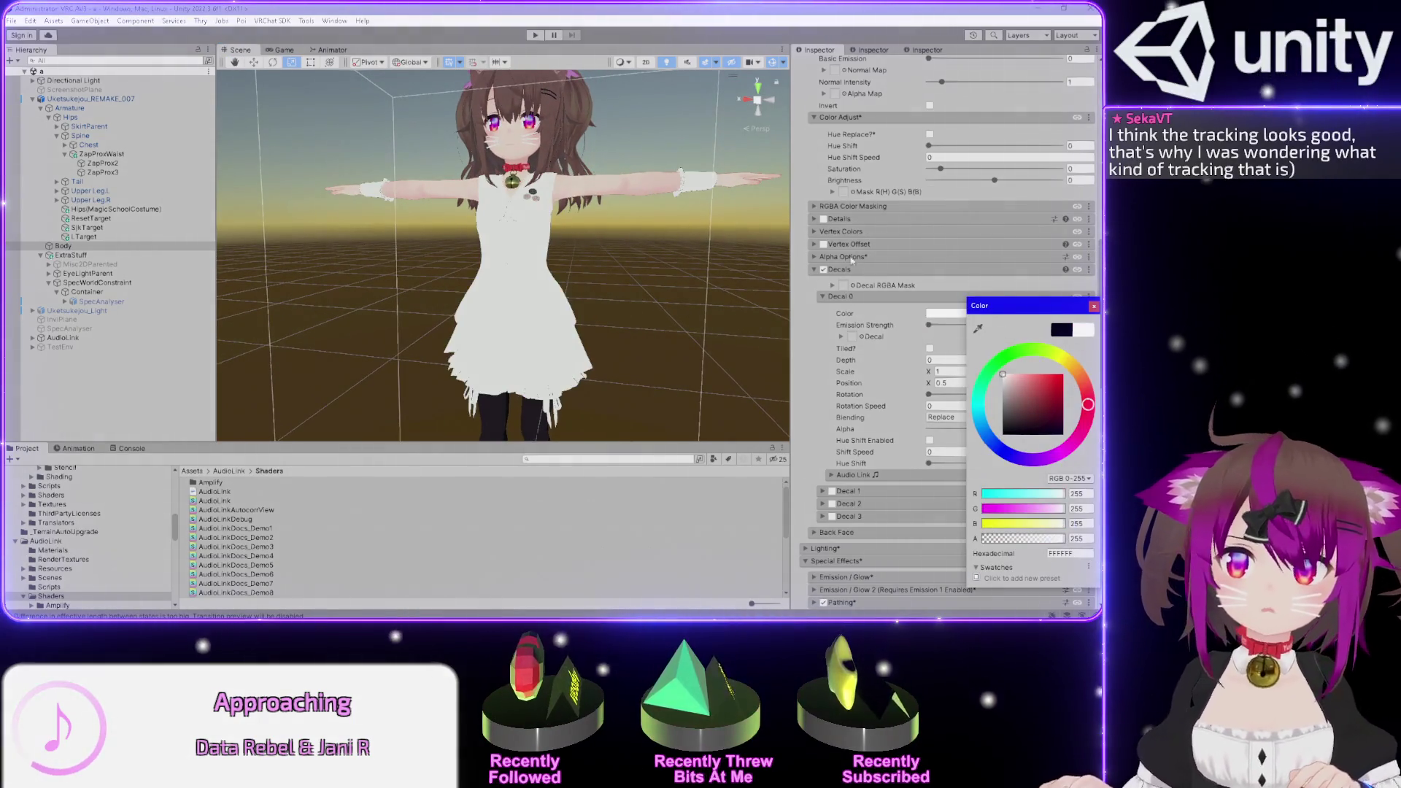
click(824, 269)
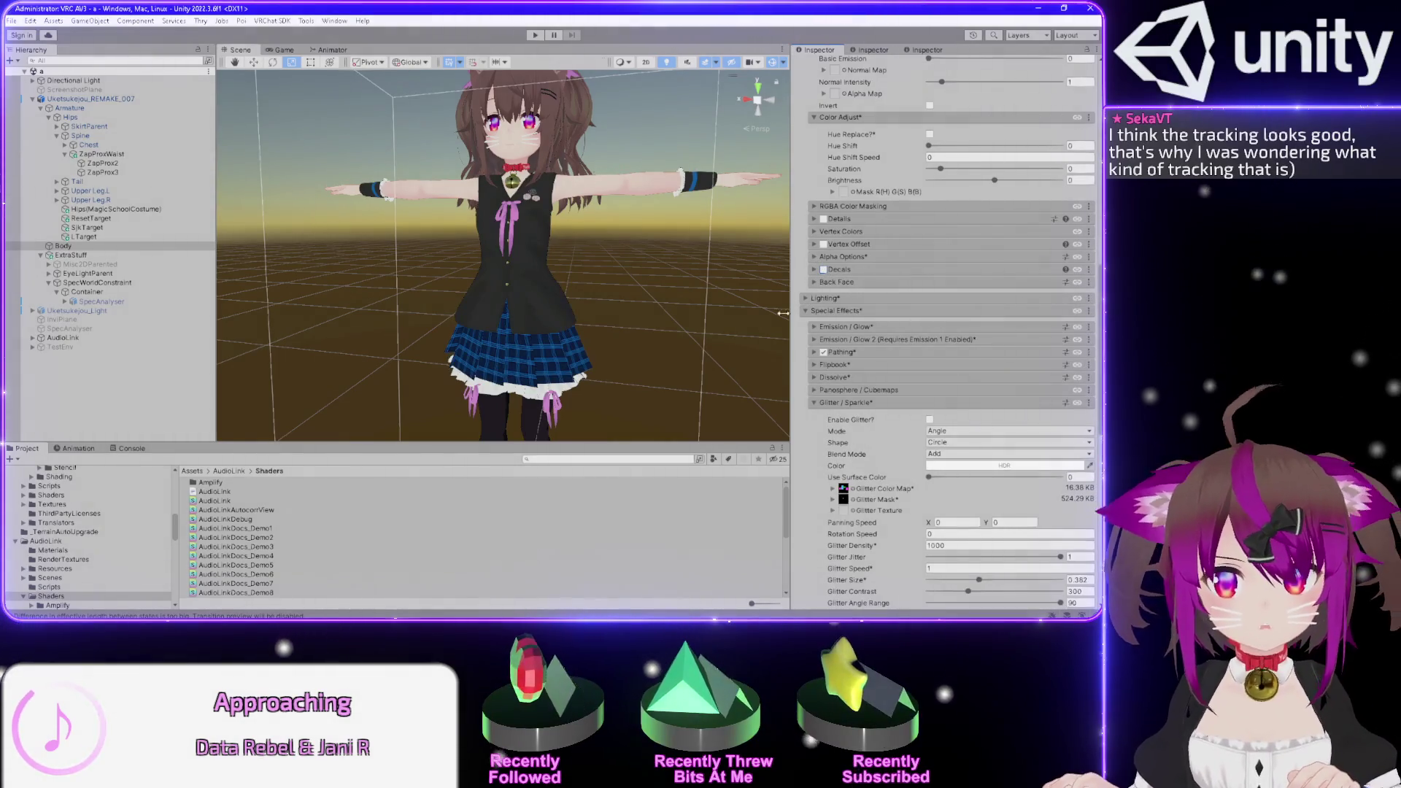
scroll(808, 227, up, 5)
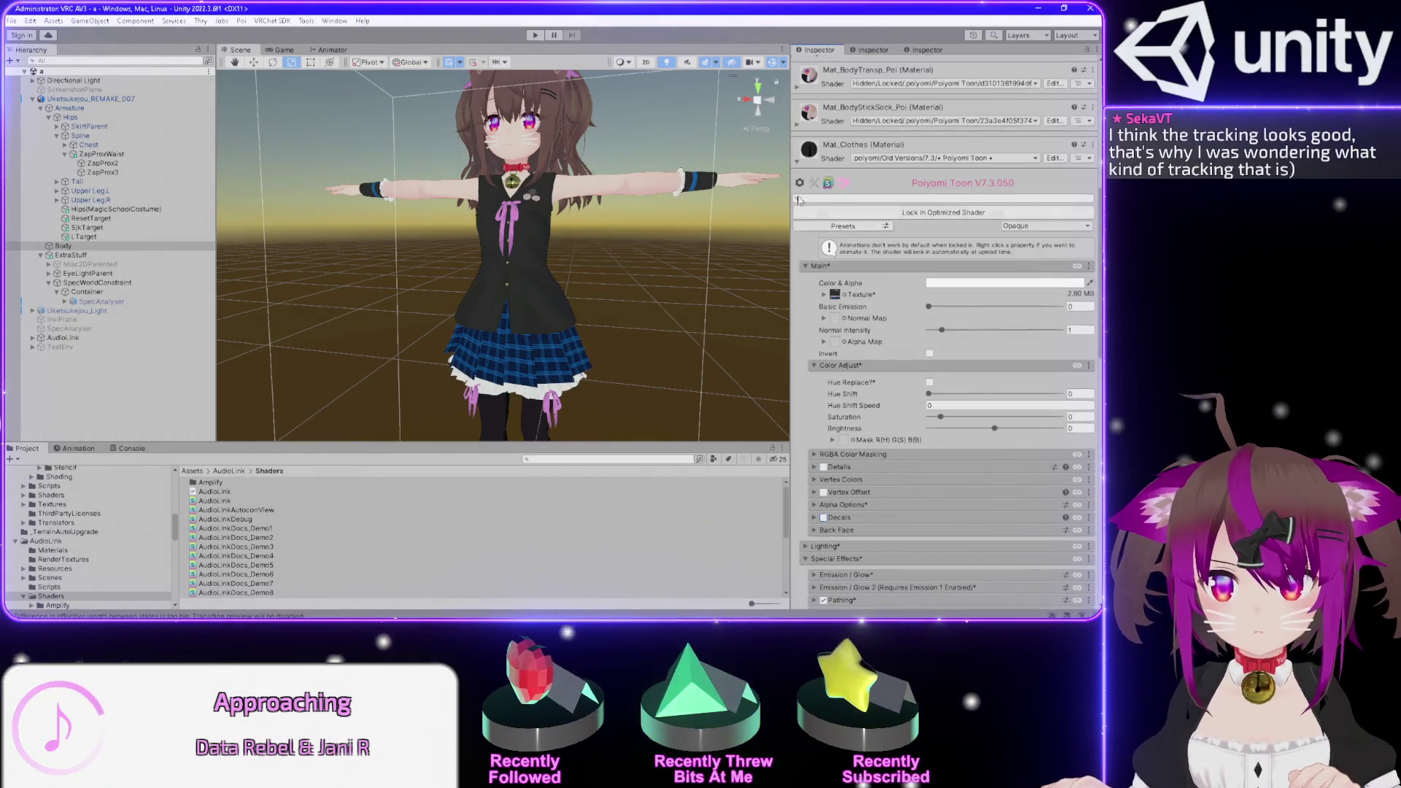
- Collapse Mat_Clothes and expand the Mat_LightV2 material settings
click(798, 167)
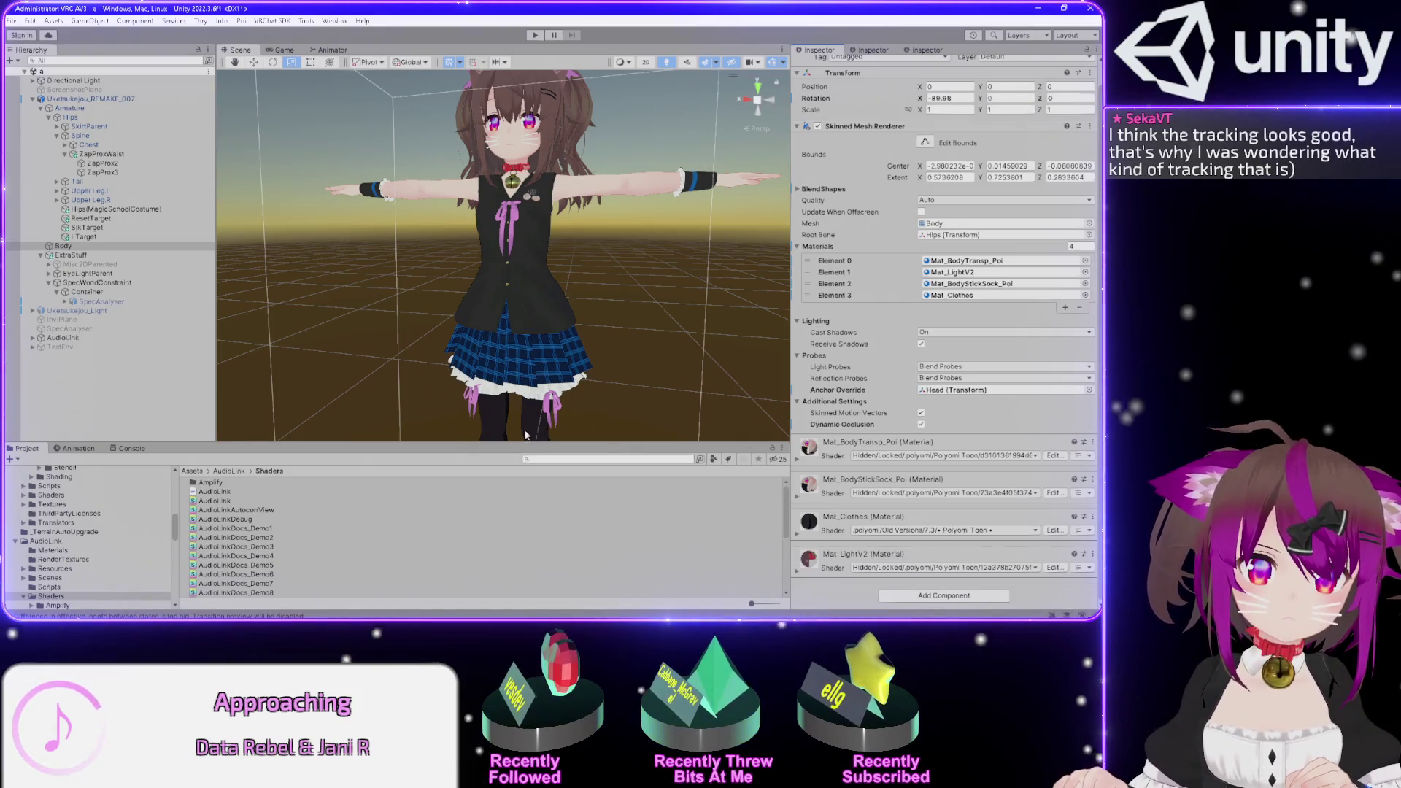
mouse_move(526, 435)
mouse_down()
mouse_move(622, 282)
mouse_move(602, 433)
mouse_up()
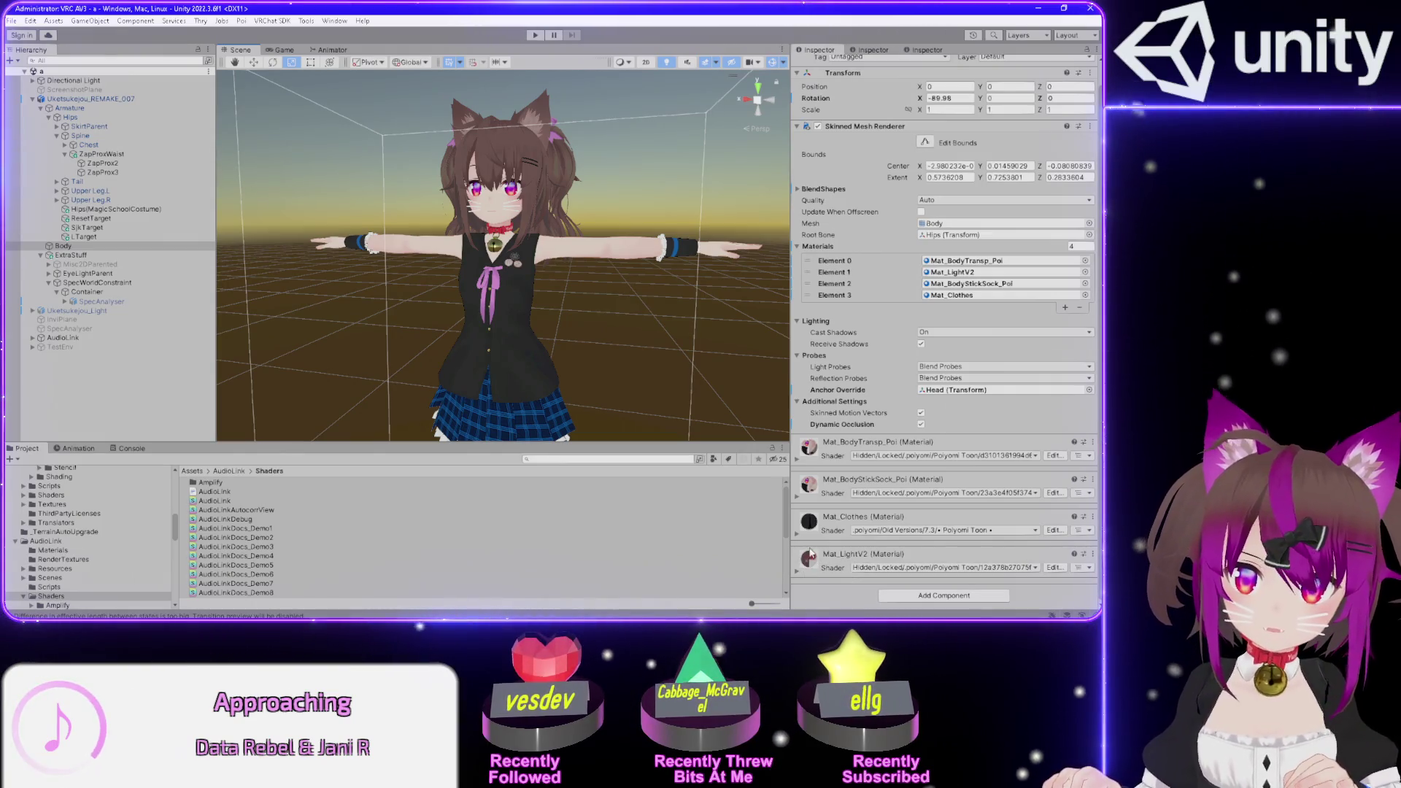
click(798, 573)
scroll(873, 524, down, 5)
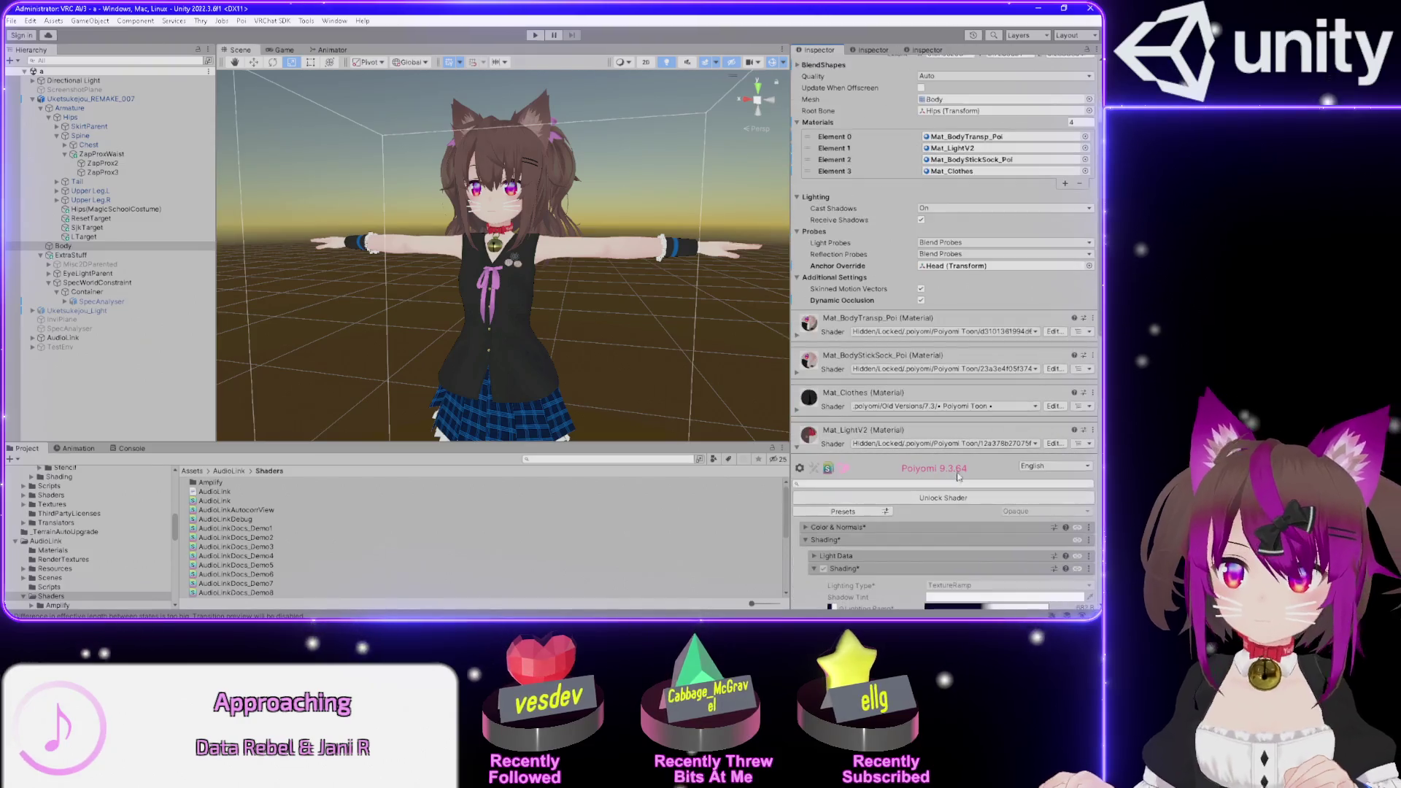
- Open the _LightV2.psd texture in Photoshop from the Color & Normals texture slot
click(814, 432)
click(805, 404)
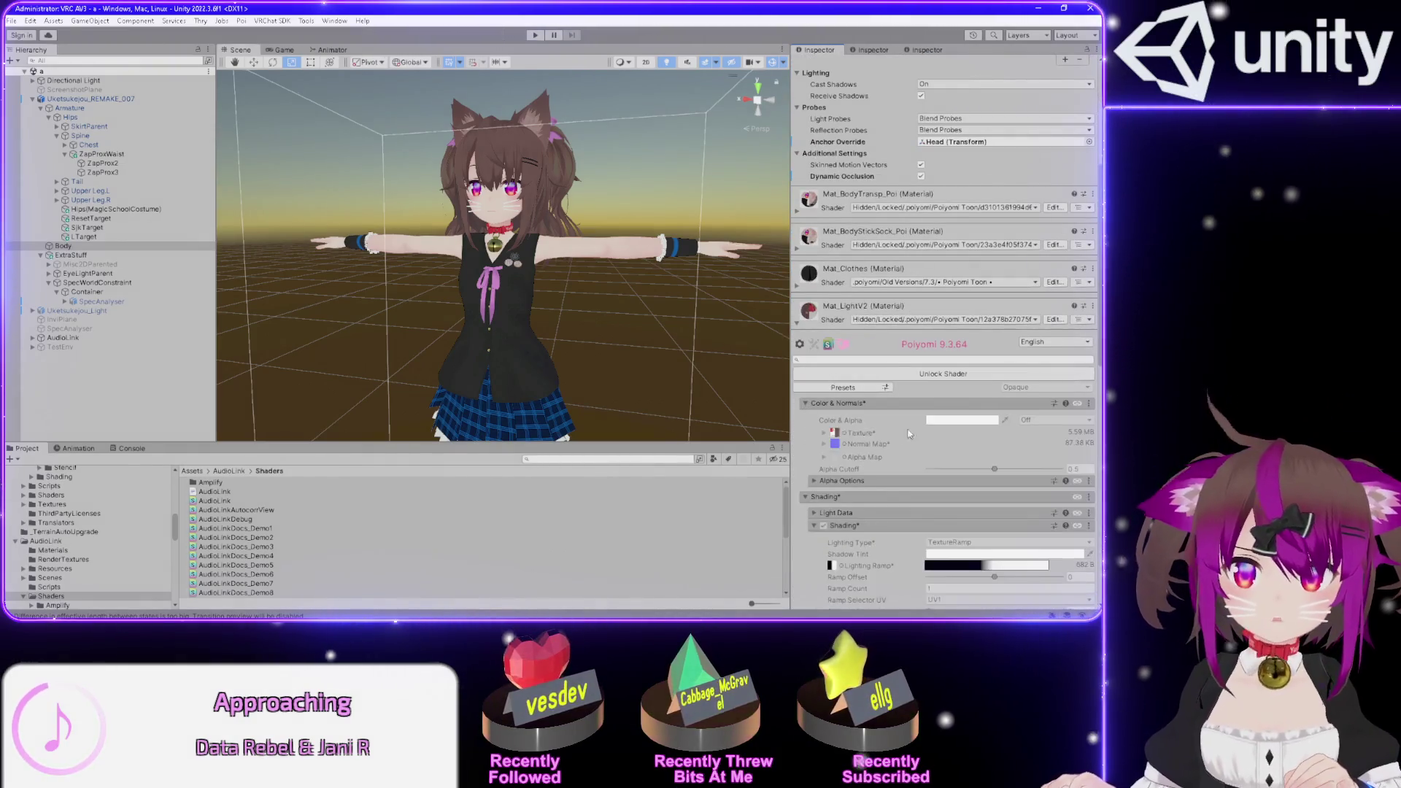
click(835, 434)
double_click(840, 436)
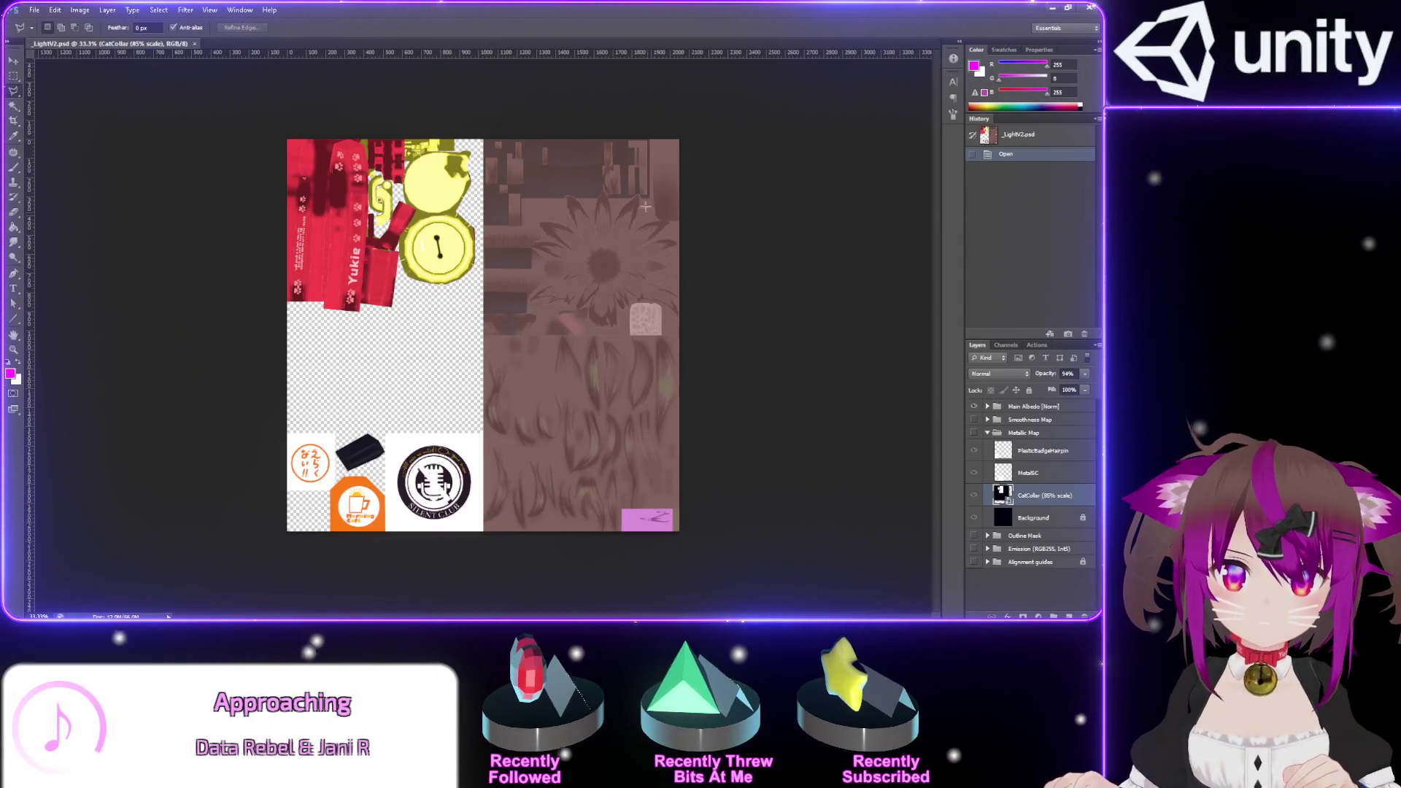
- Zoom around the _LightV2 sheet, start and cancel a lasso outline, then return to Unity
scroll(595, 372, up, 5)
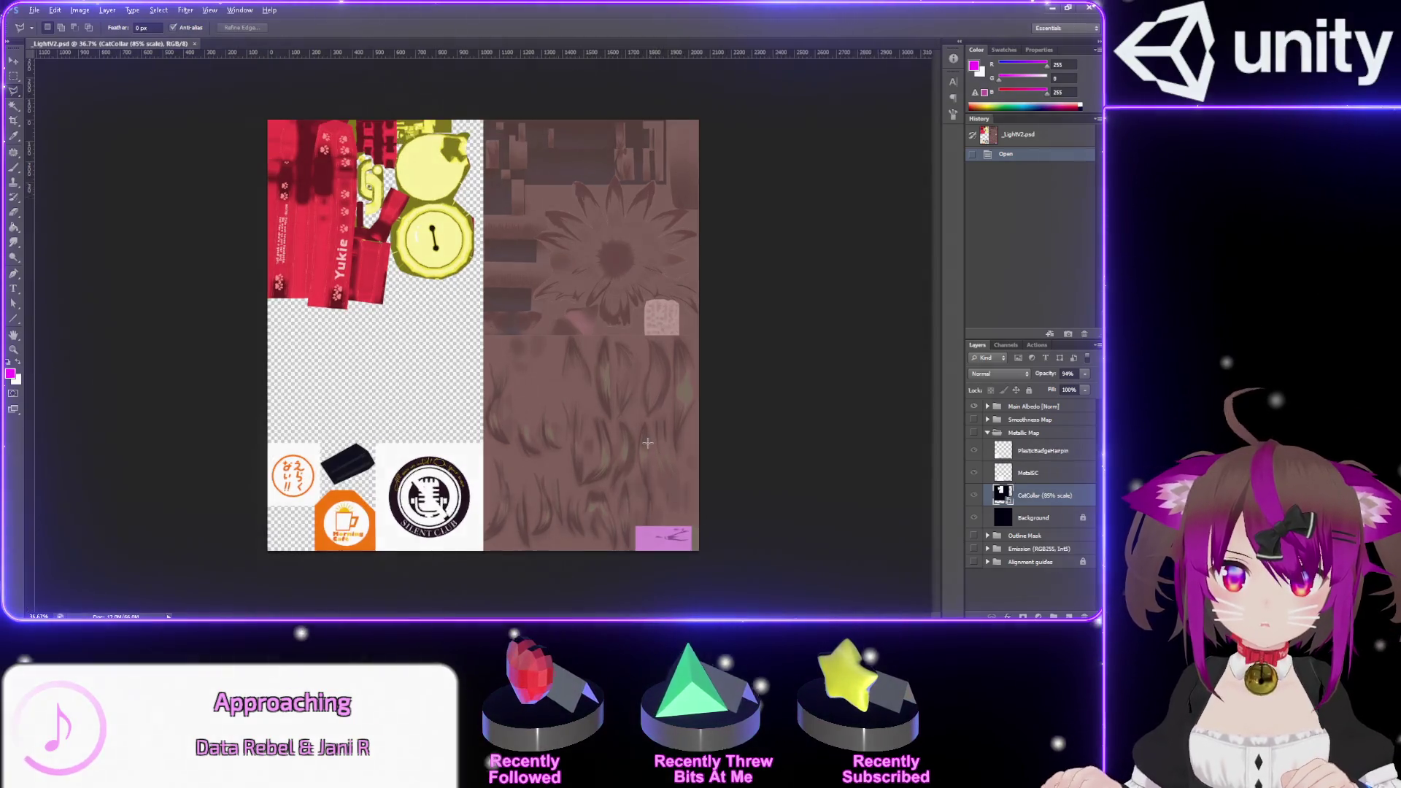
scroll(569, 241, down, 5)
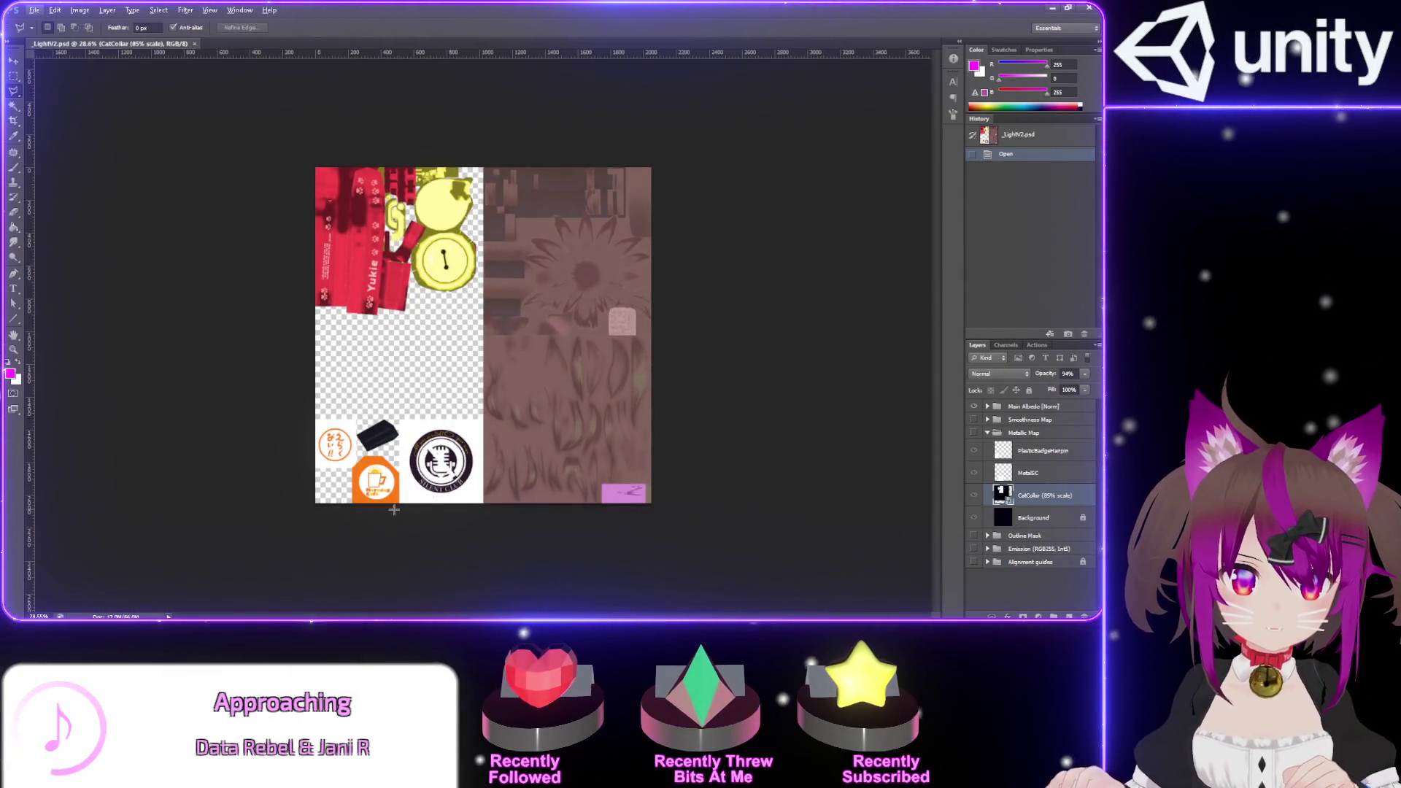
scroll(489, 413, up, 3)
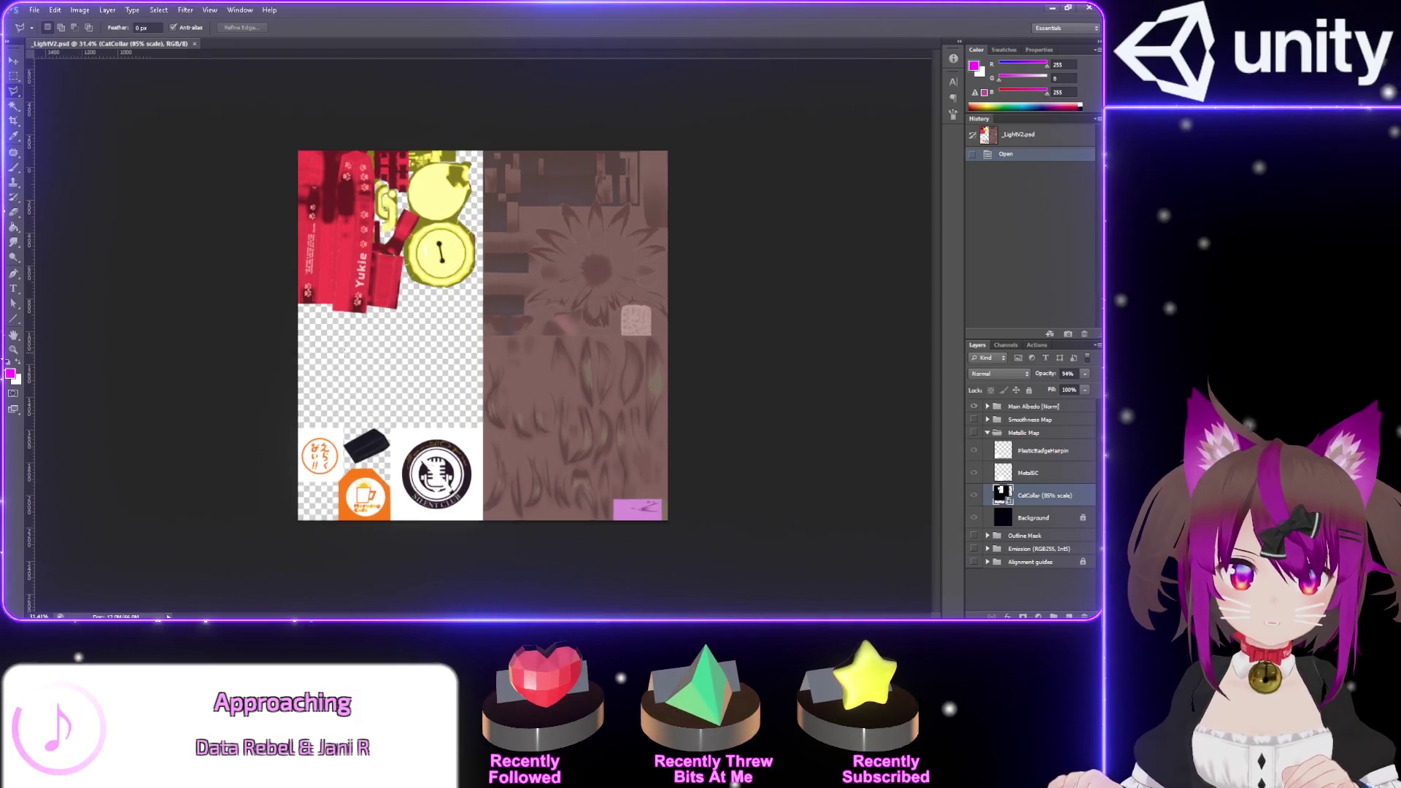
click(540, 465)
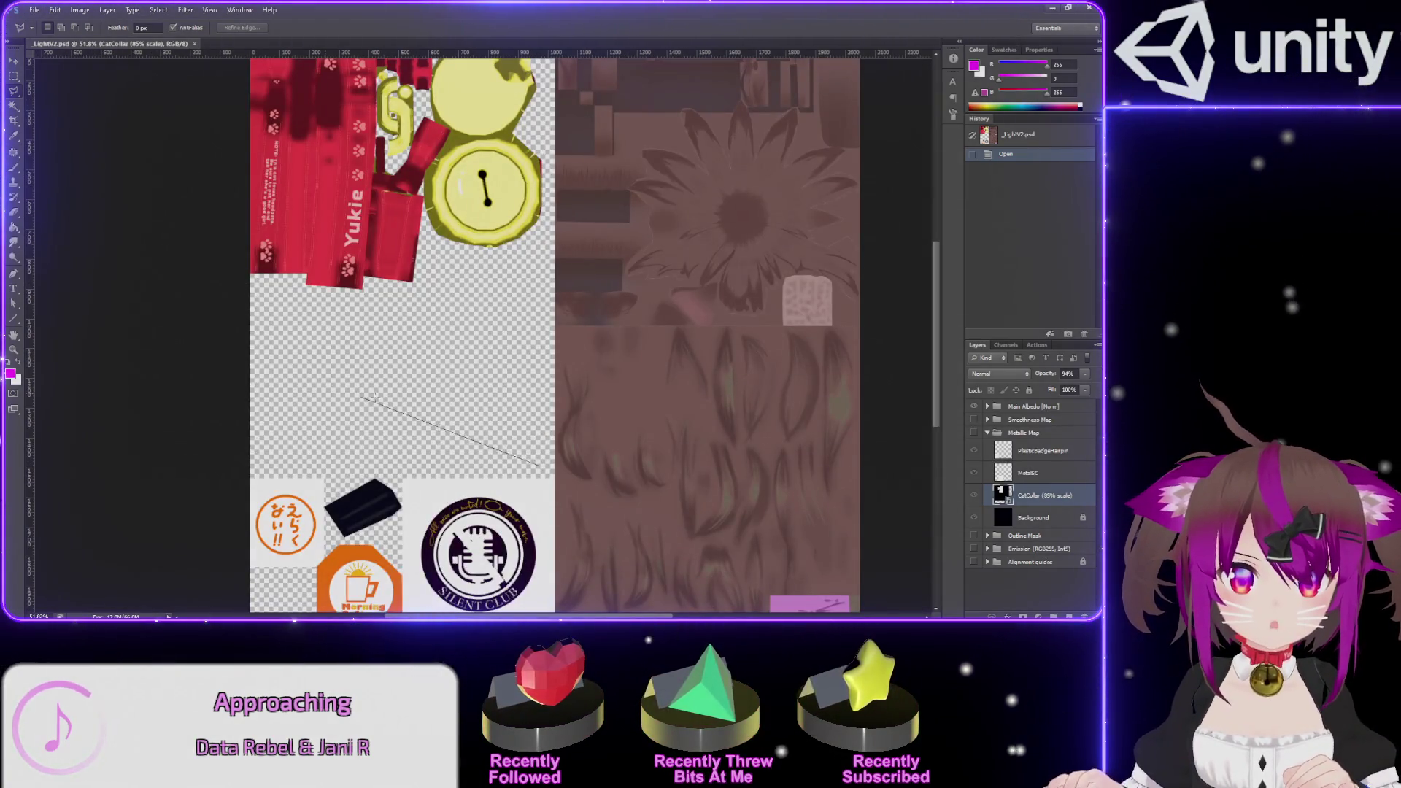
click(517, 315)
click(310, 302)
click(260, 438)
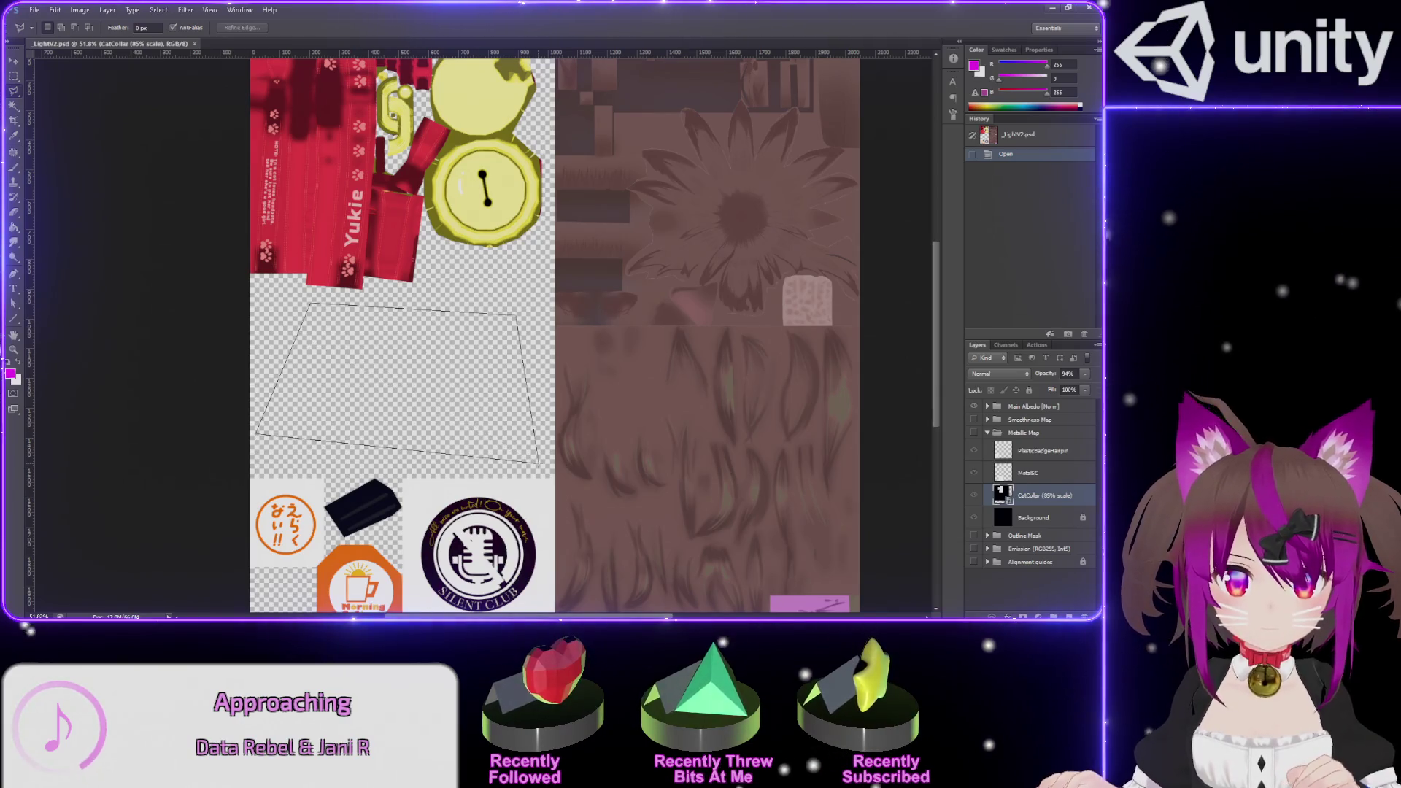
key(Escape)
key(alt+Tab)
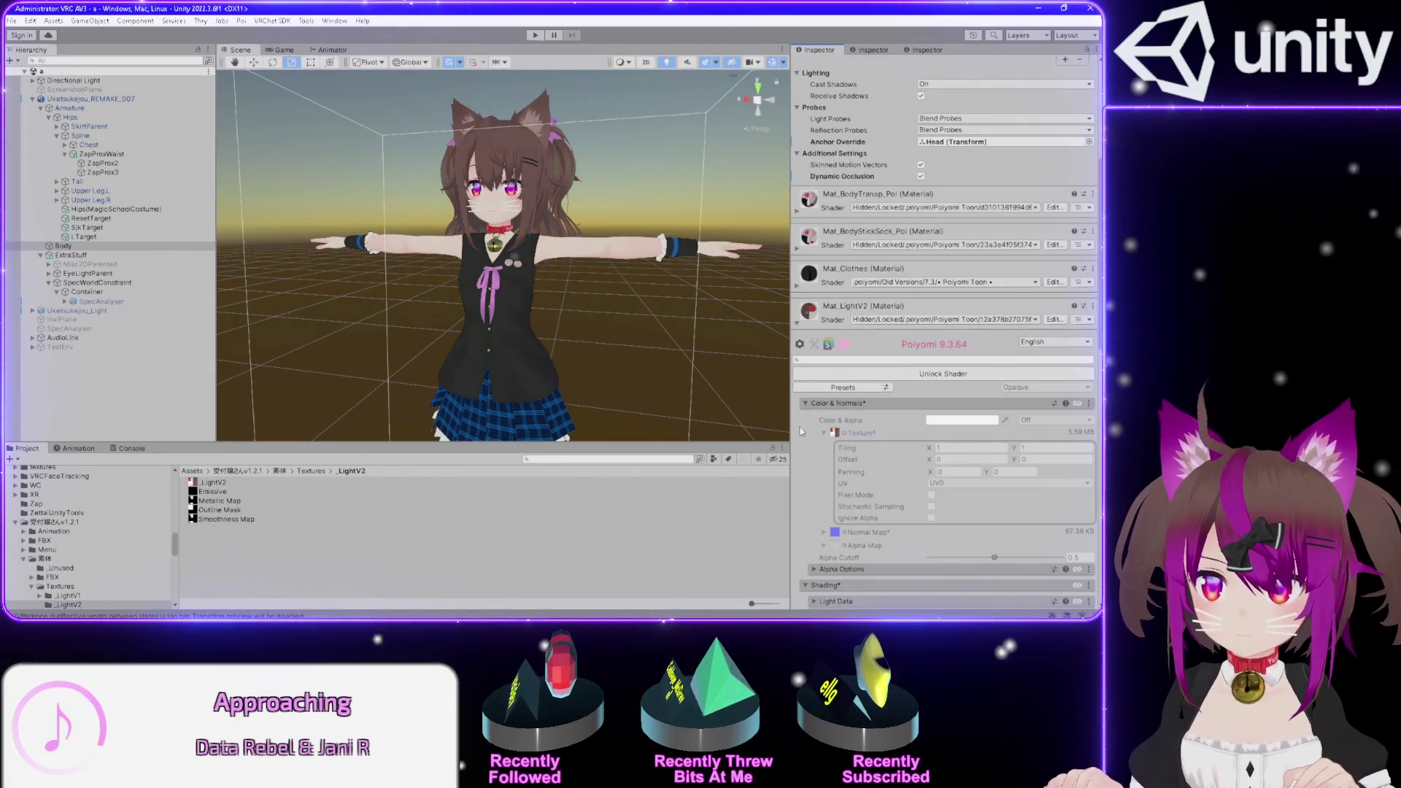
- Collapse Mat_LightV2 and expand the Mat_Clothes material settings
scroll(800, 431, down, 5)
scroll(798, 435, up, 5)
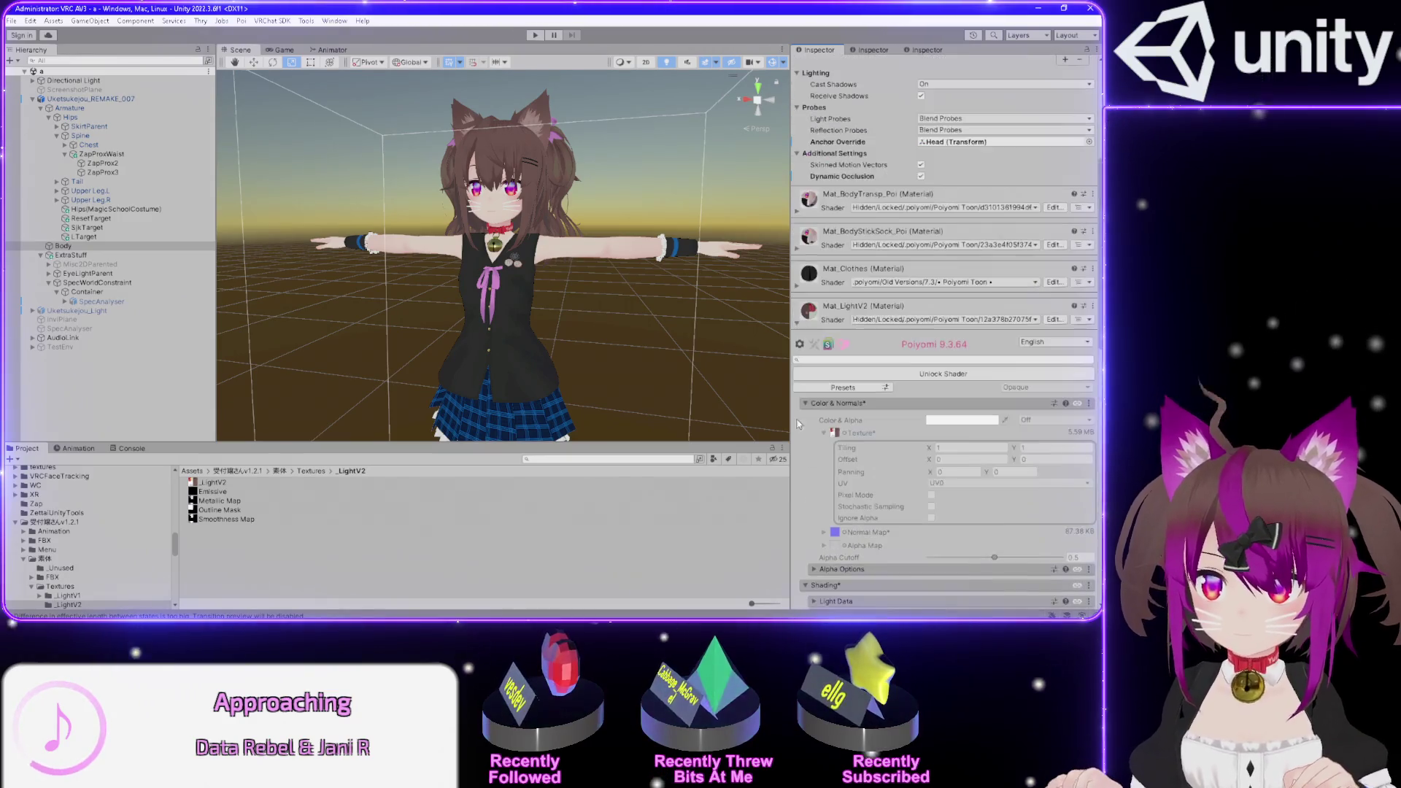
click(795, 325)
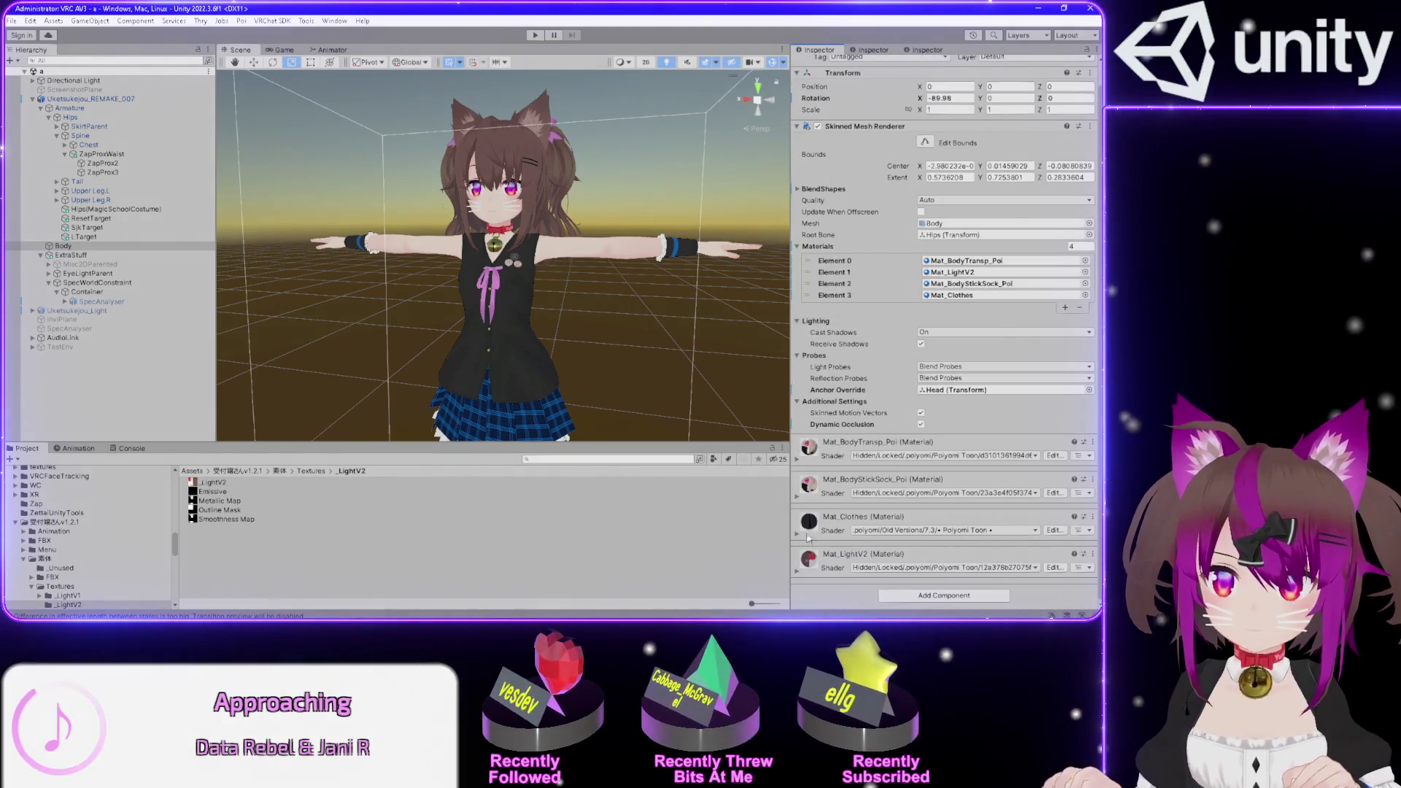
click(797, 536)
scroll(803, 504, down, 5)
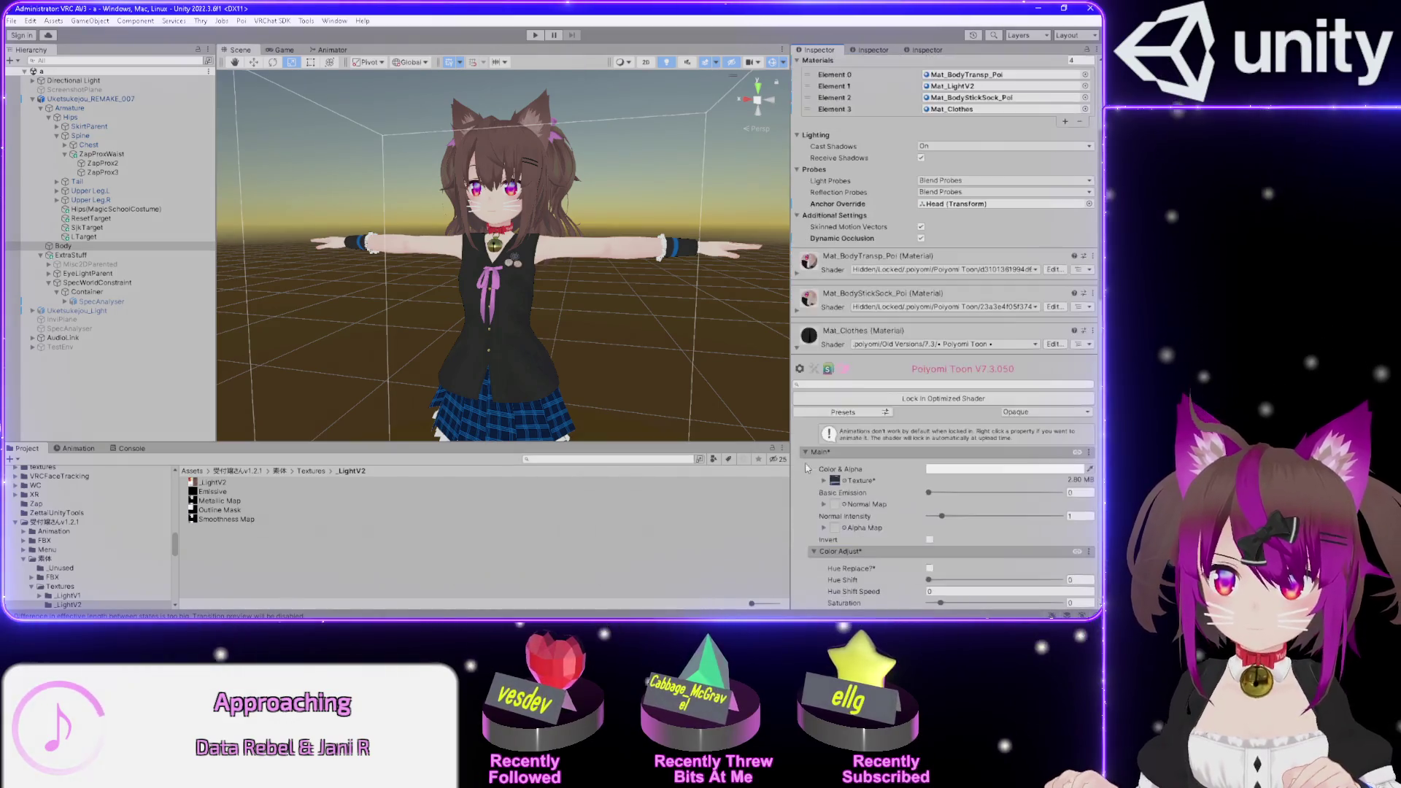
scroll(796, 425, down, 4)
- Fold away Special Effects to reach the Rendering Options (Cull Off, render queue 2000)
drag(533, 333, 419, 341)
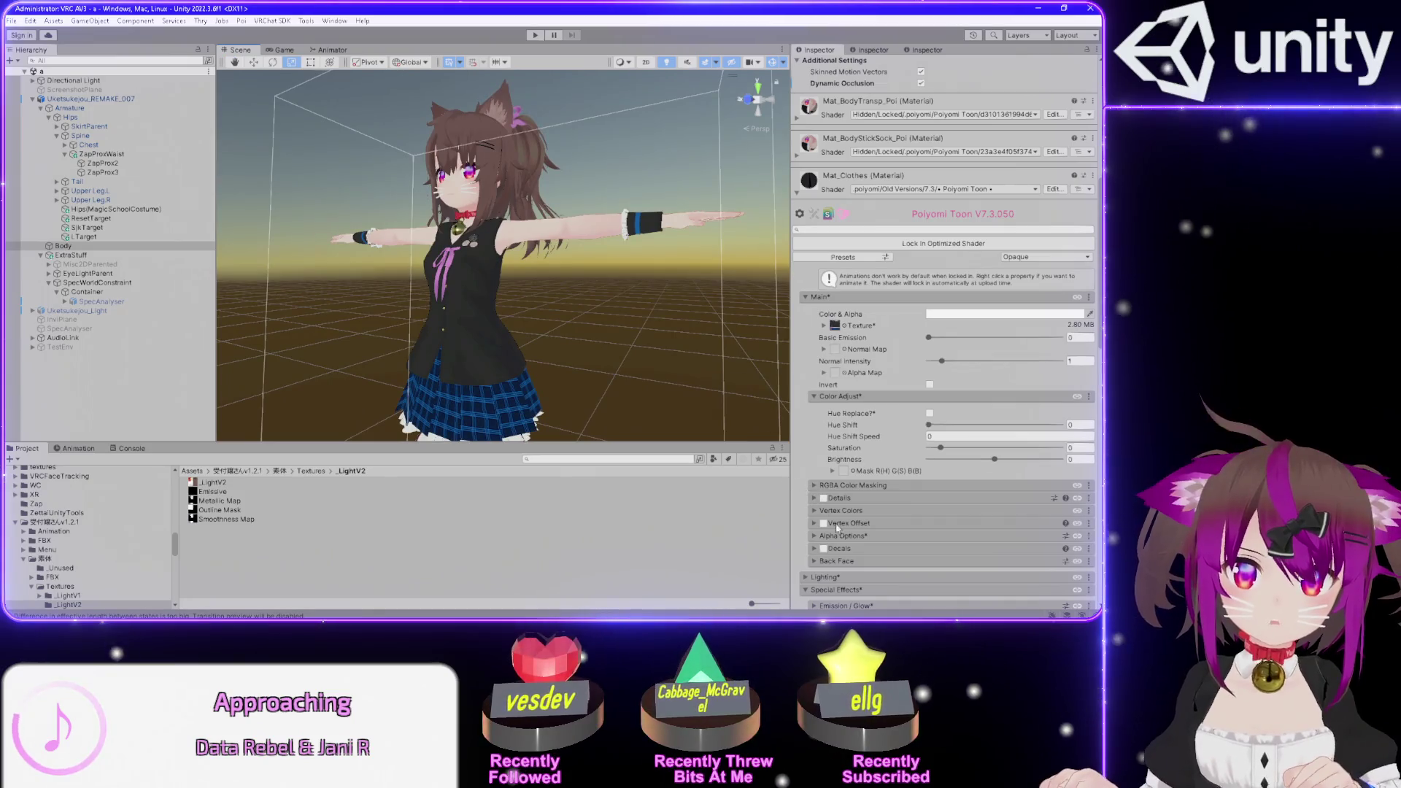
scroll(824, 474, down, 3)
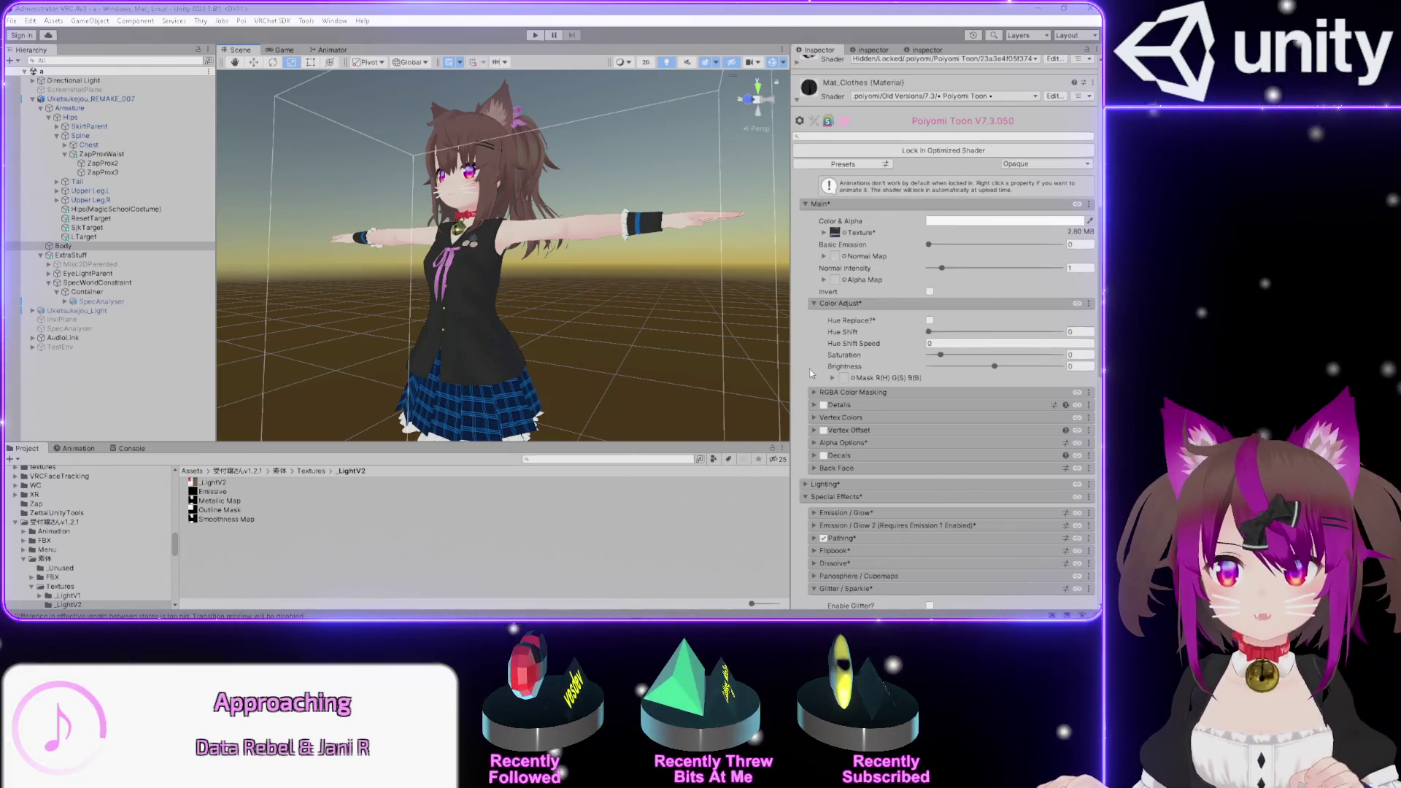
click(809, 369)
scroll(809, 369, down, 5)
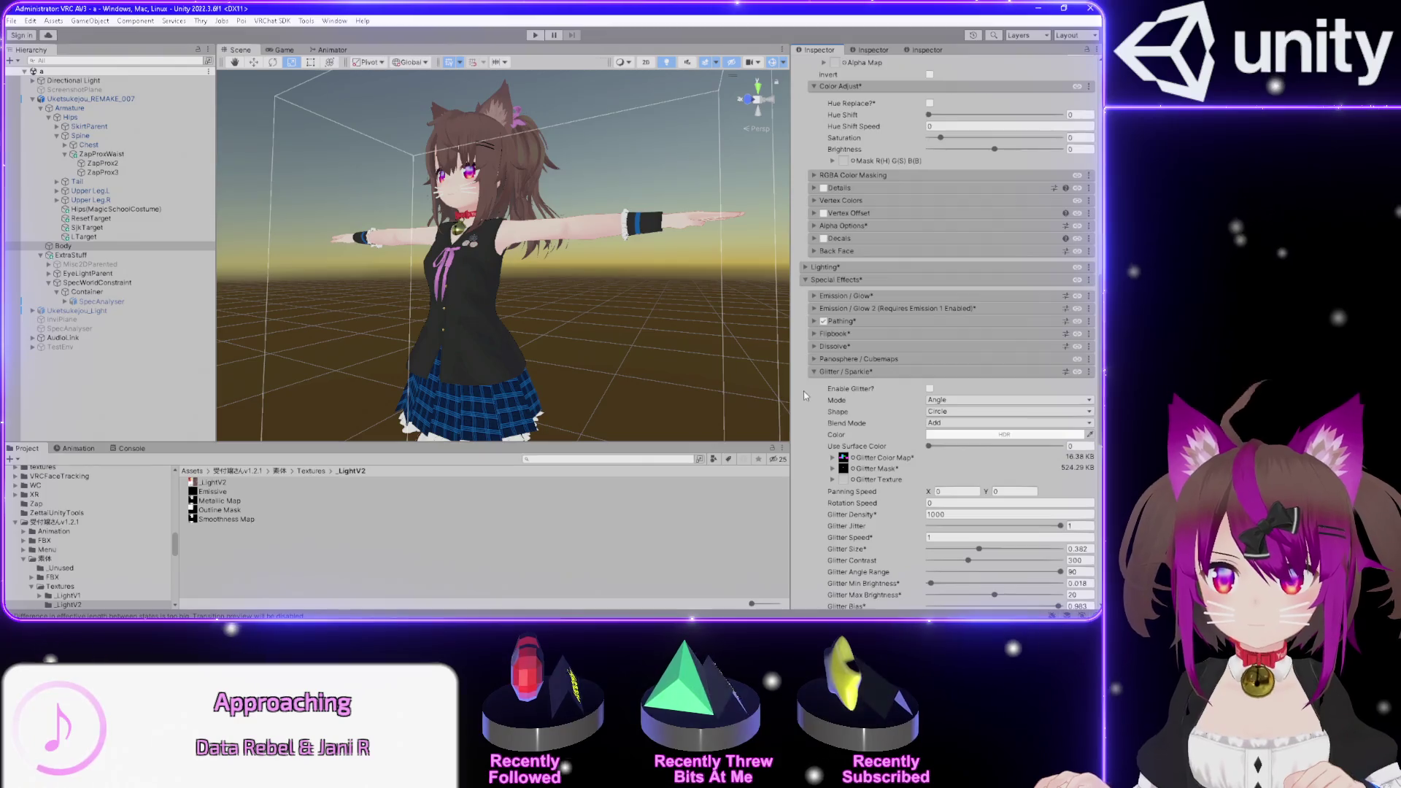
click(808, 280)
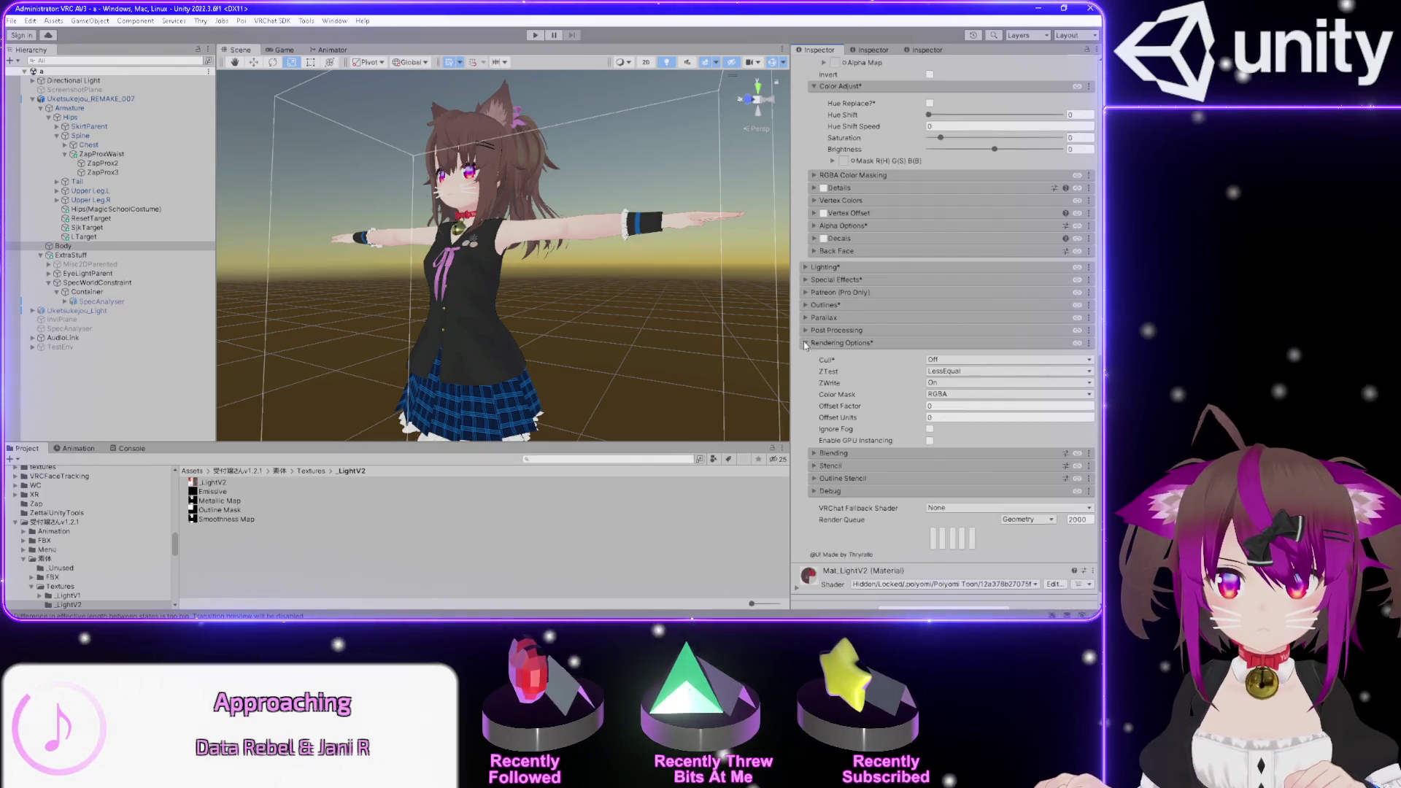
scroll(806, 345, up, 7)
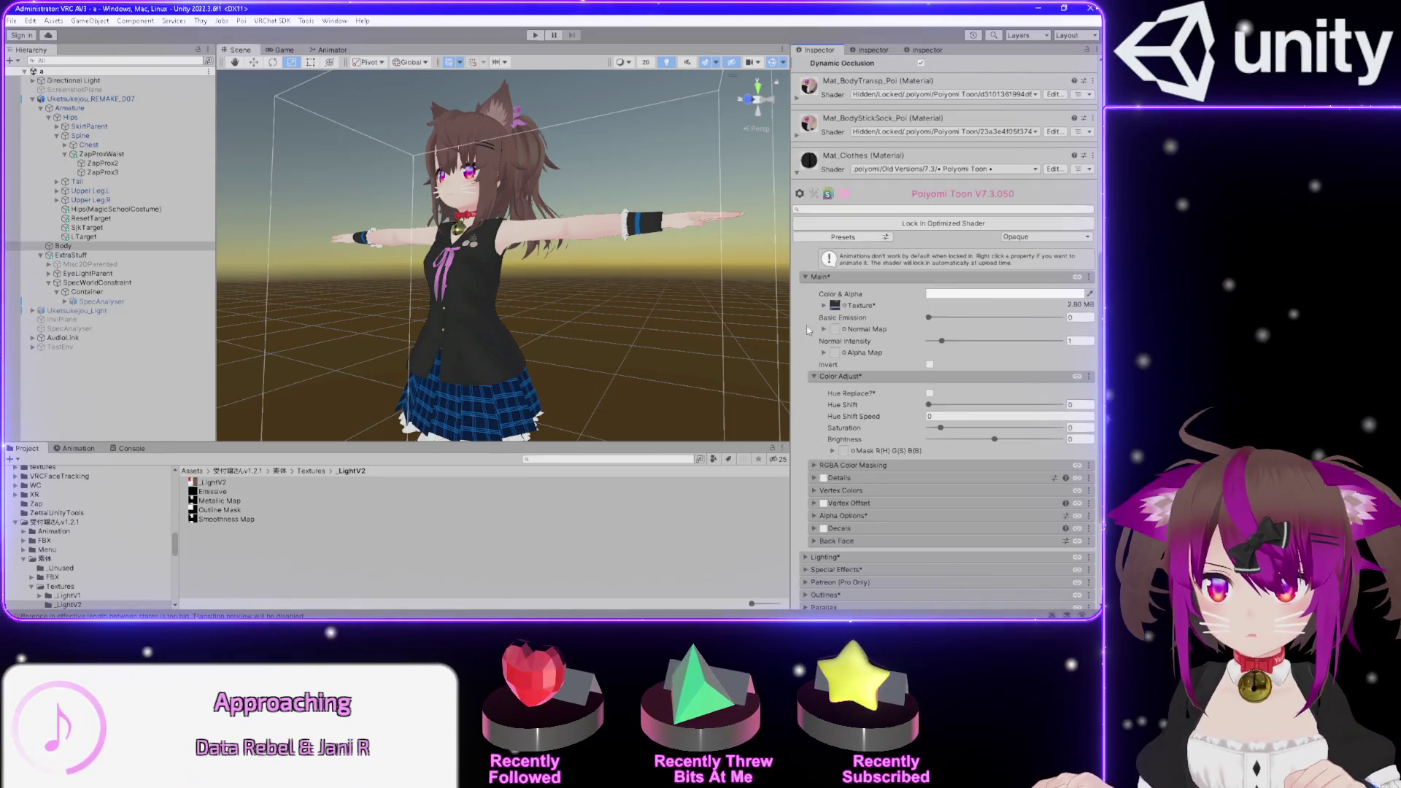
- Re-enable Decals on Mat_Clothes so the outfit turns white, then bring up Paint
click(814, 377)
click(813, 453)
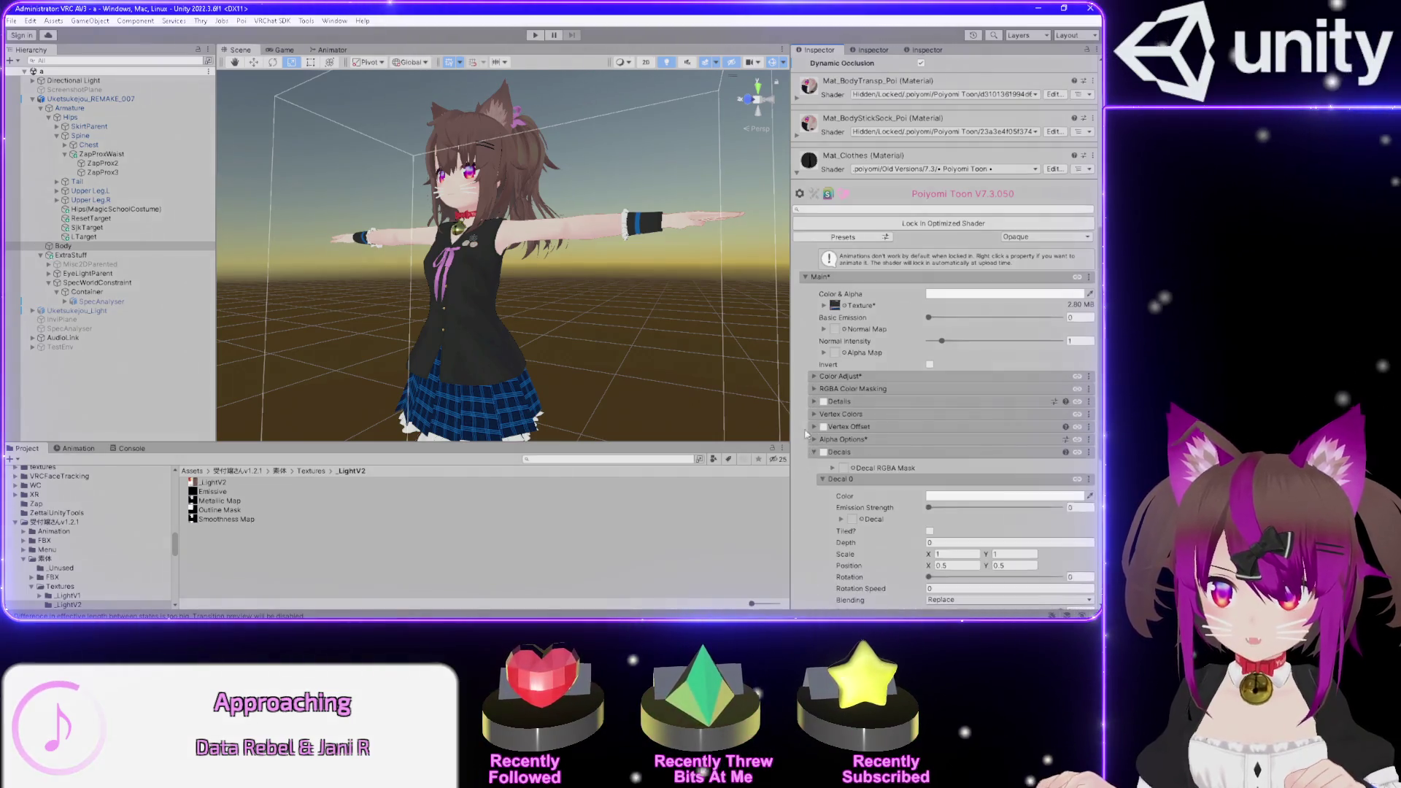
scroll(816, 408, down, 6)
click(823, 235)
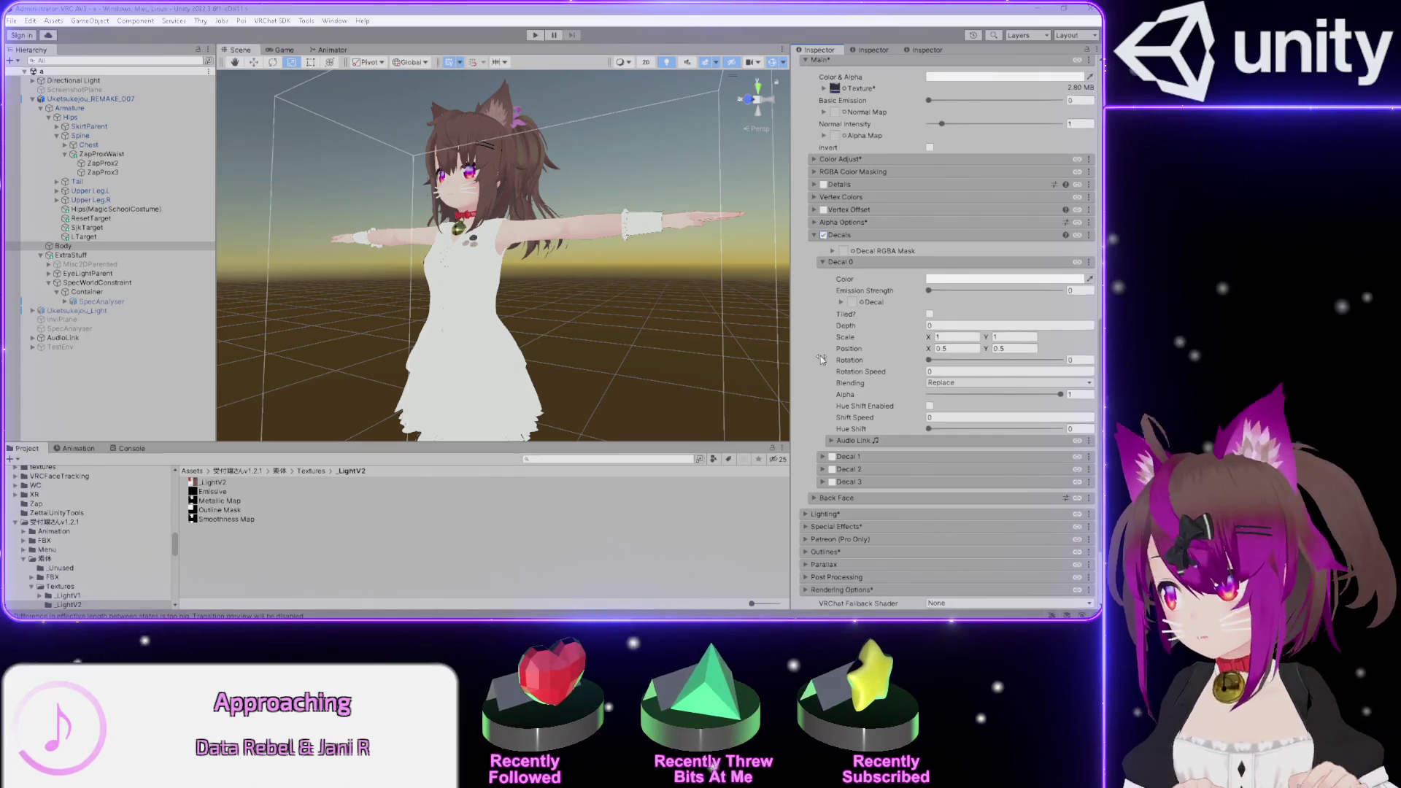
key(alt+Tab)
key(alt+Tab)
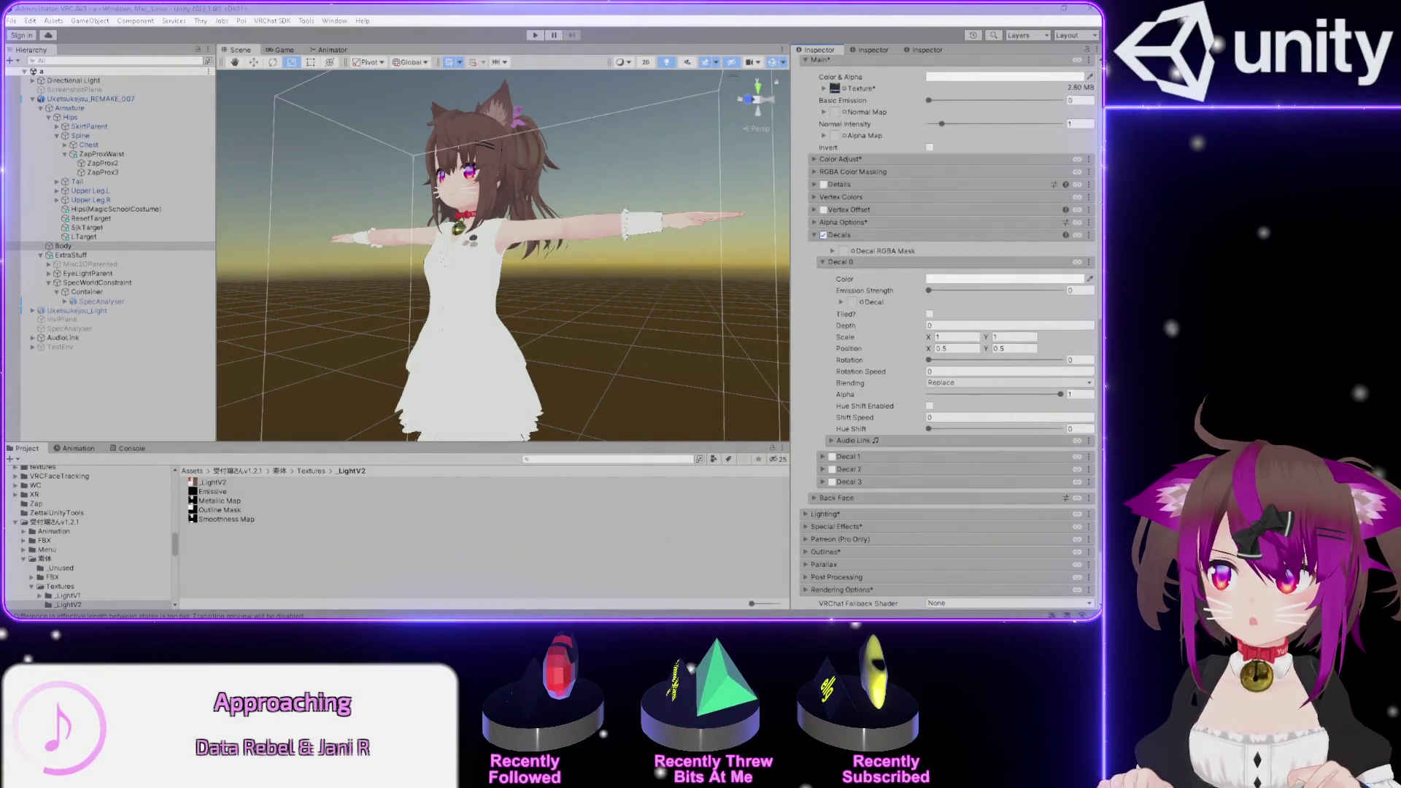
key(alt+Tab)
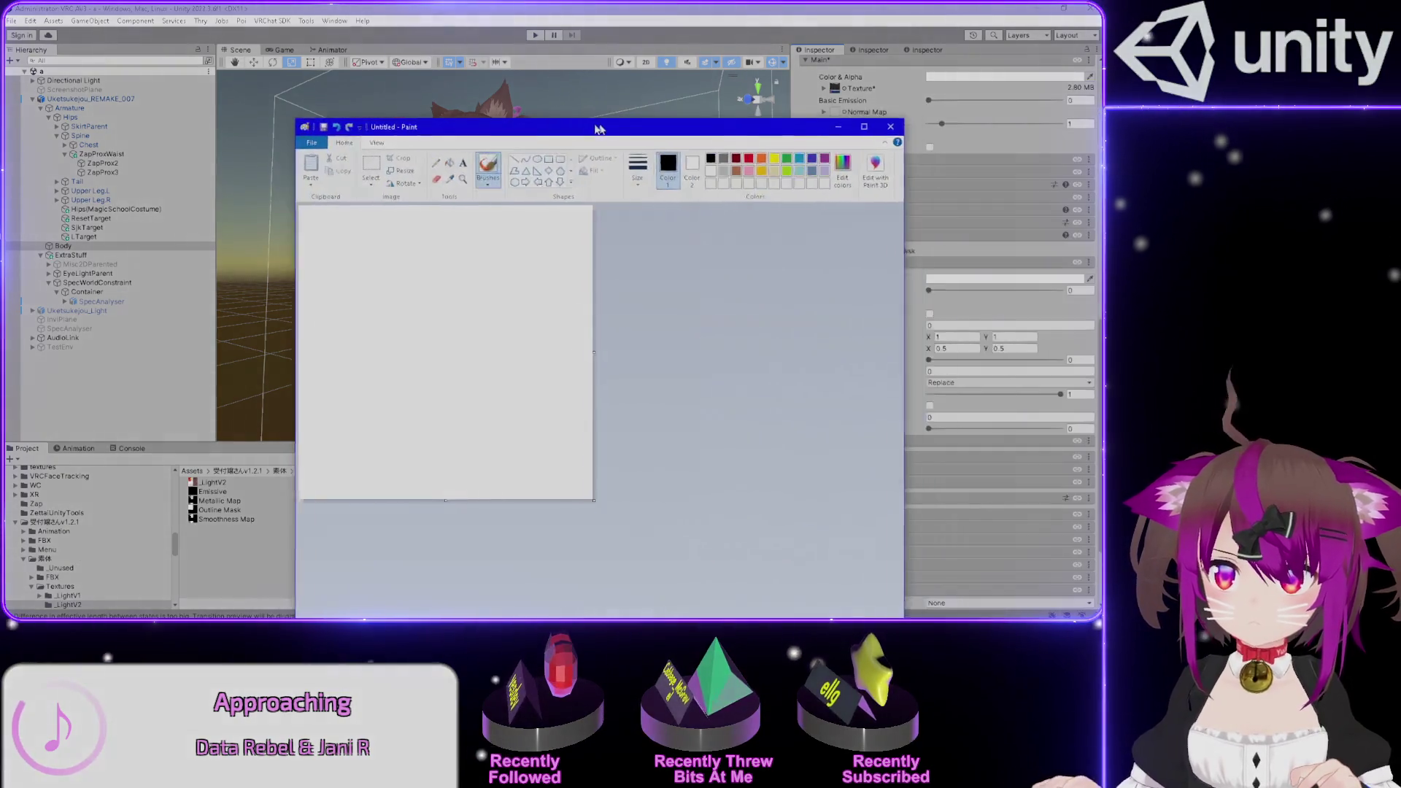
- Maximize Paint, fill the canvas black, draw a white line, and check line thickness
key(super+Up)
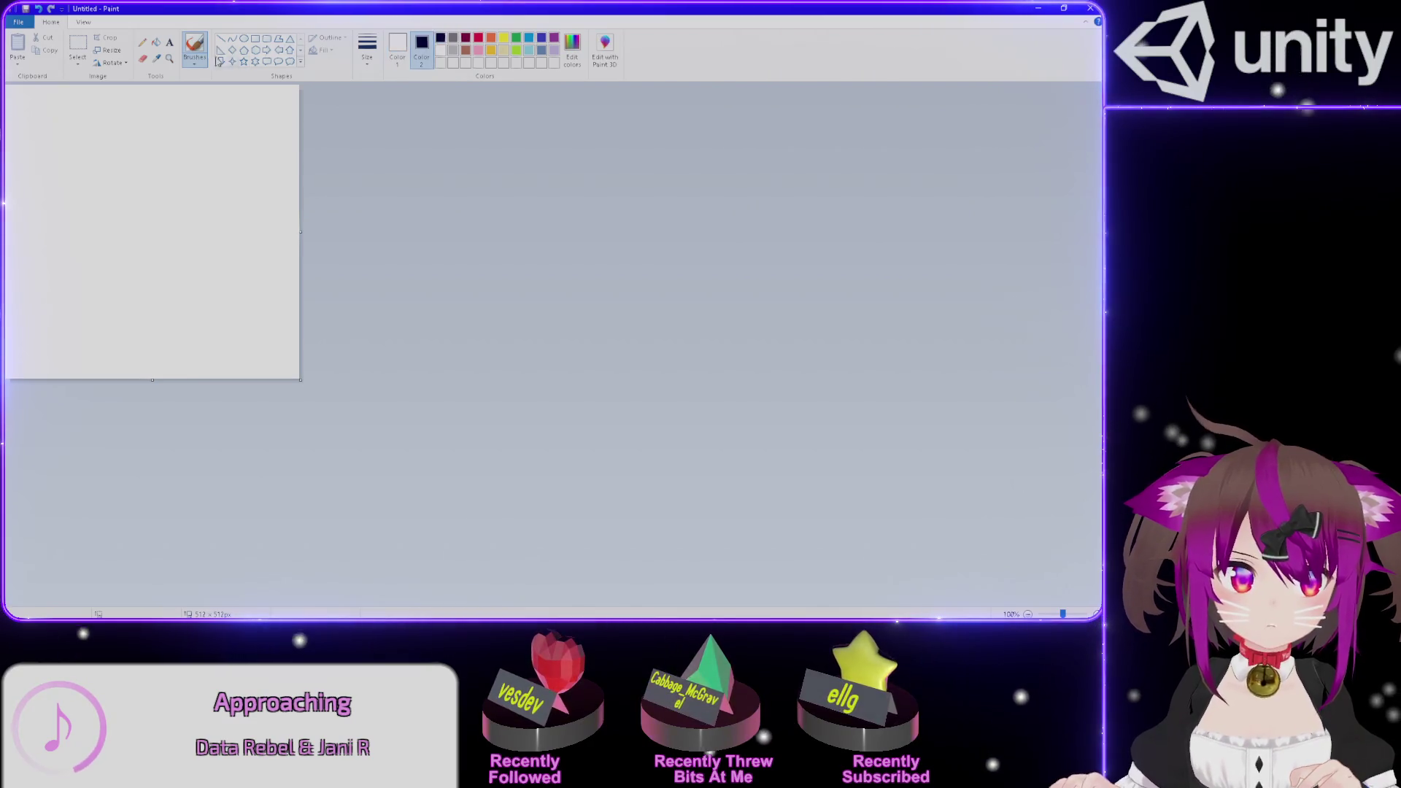
right_click(265, 125)
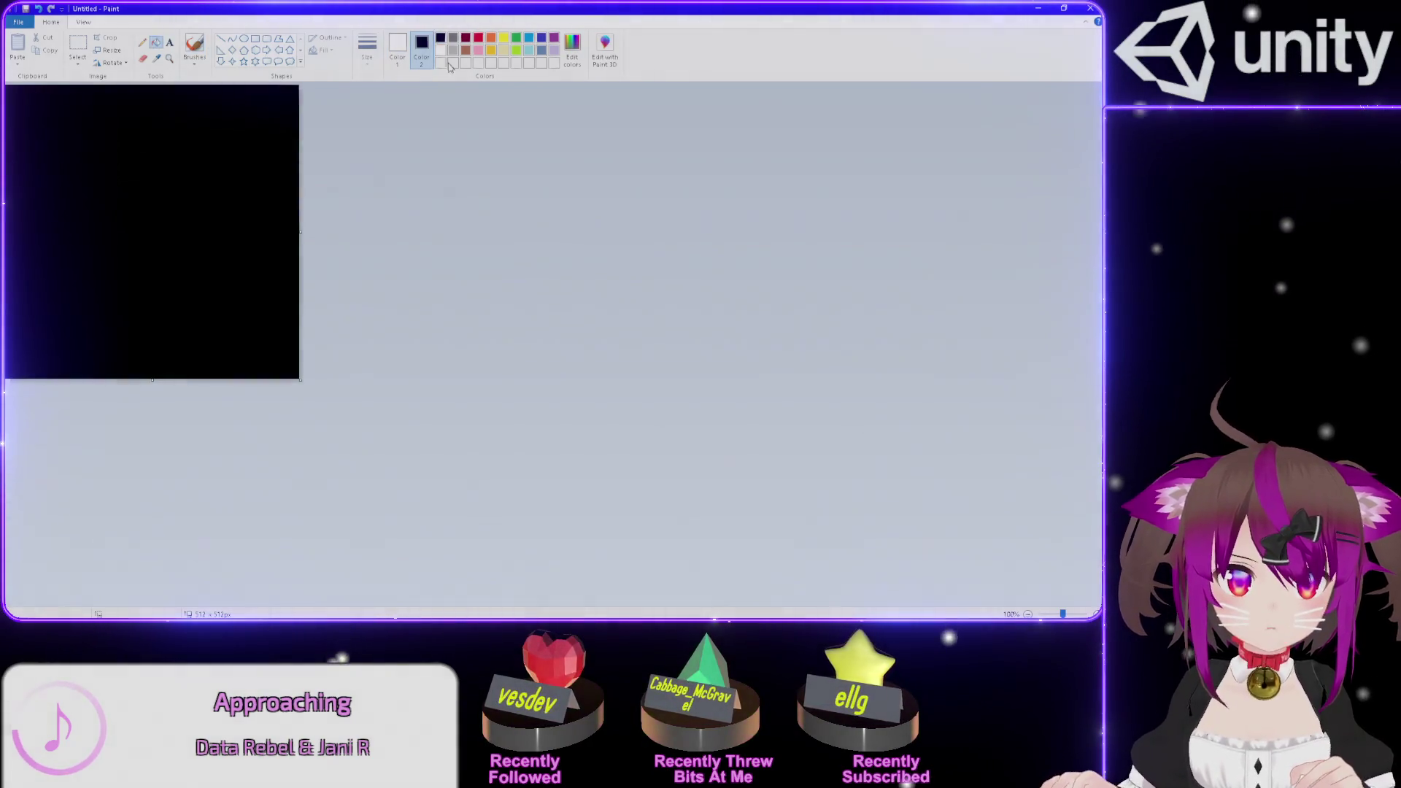
click(399, 45)
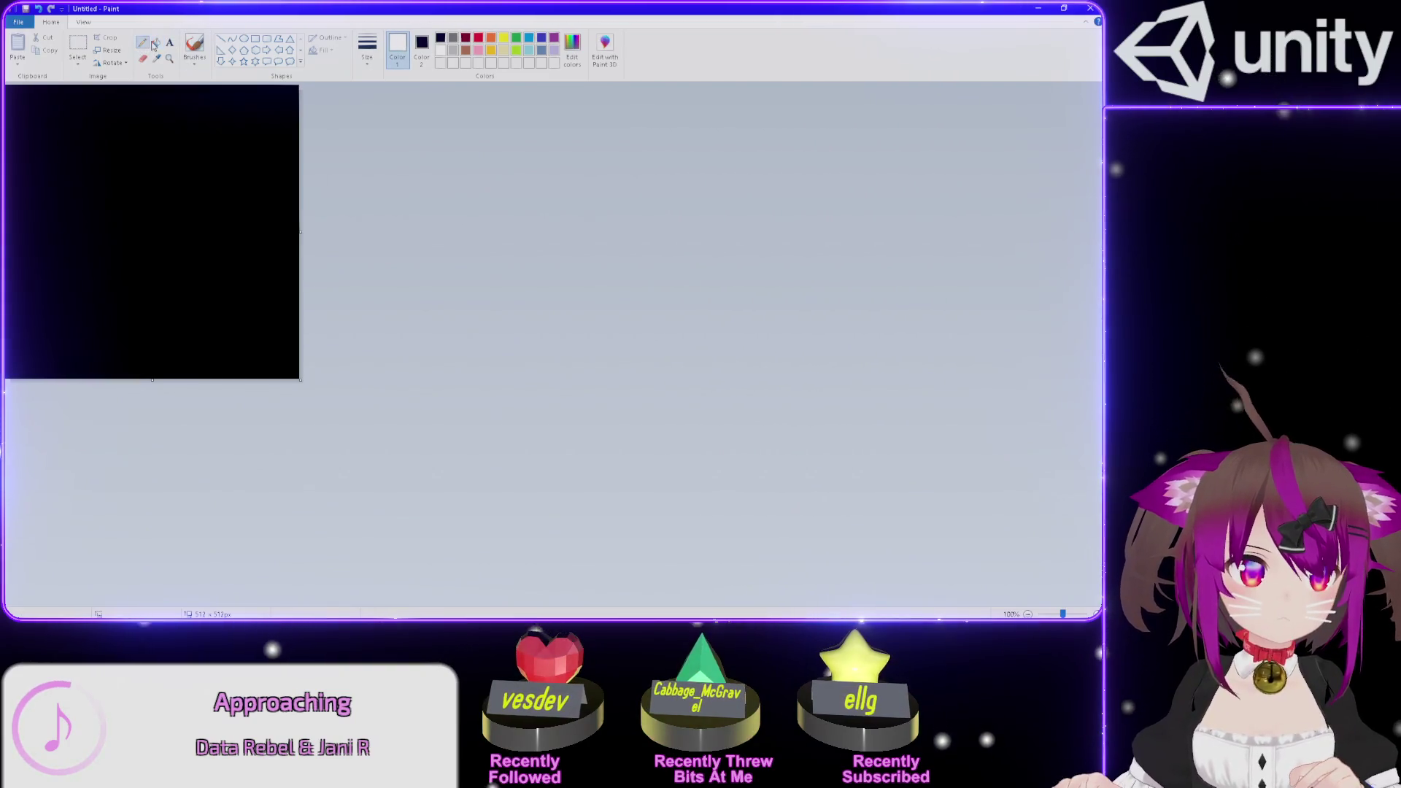
mouse_move(132, 130)
mouse_down()
mouse_move(212, 234)
mouse_move(88, 221)
mouse_up()
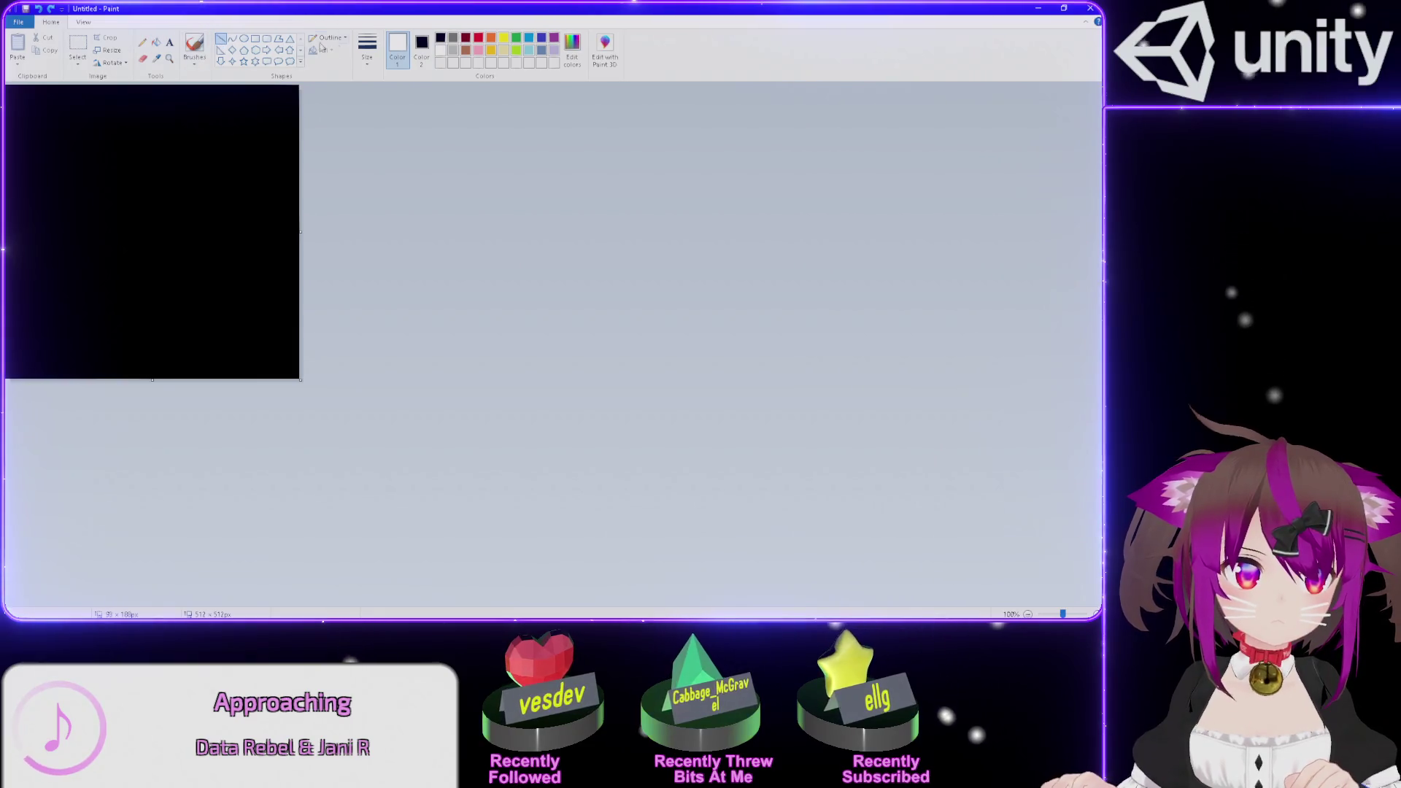
click(367, 52)
click(339, 80)
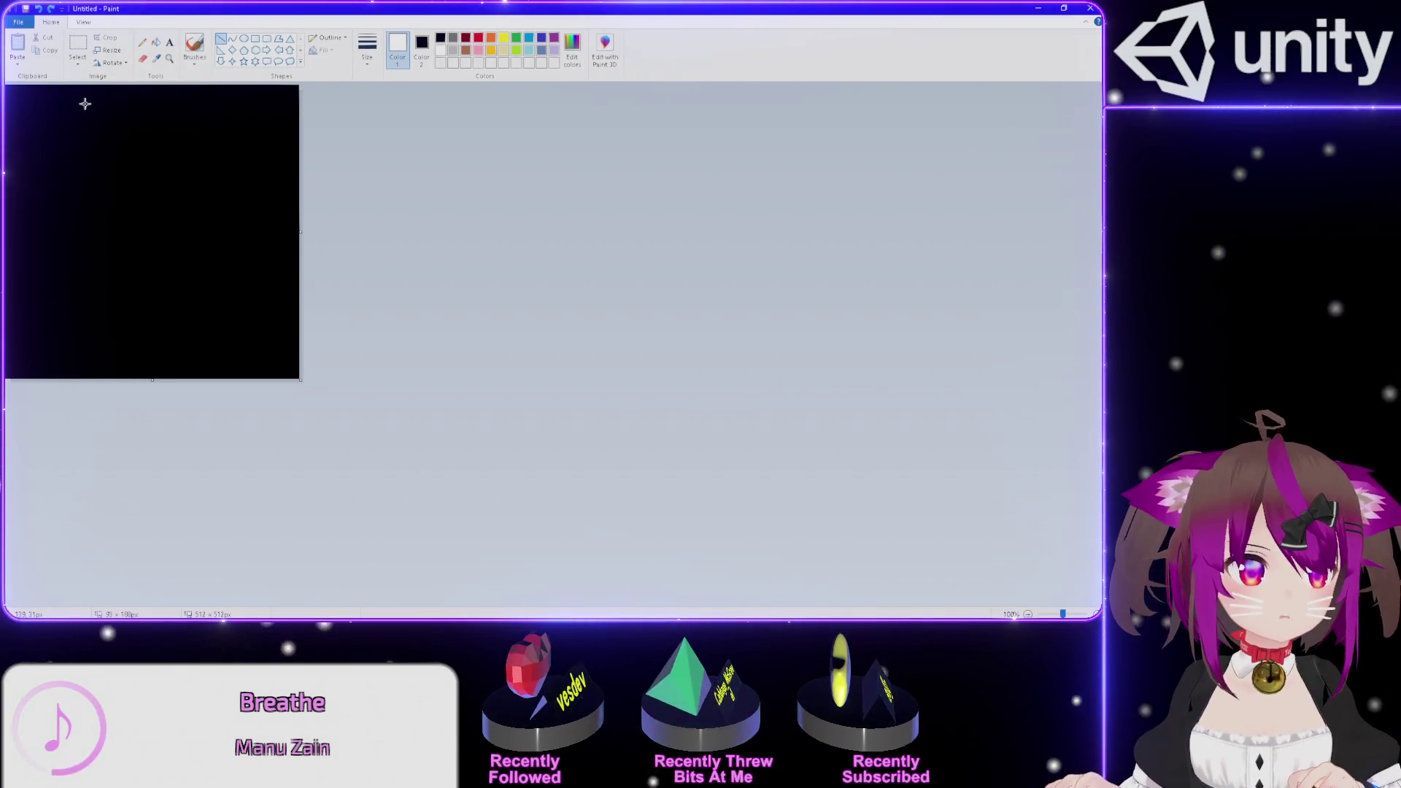
key(alt+Tab)
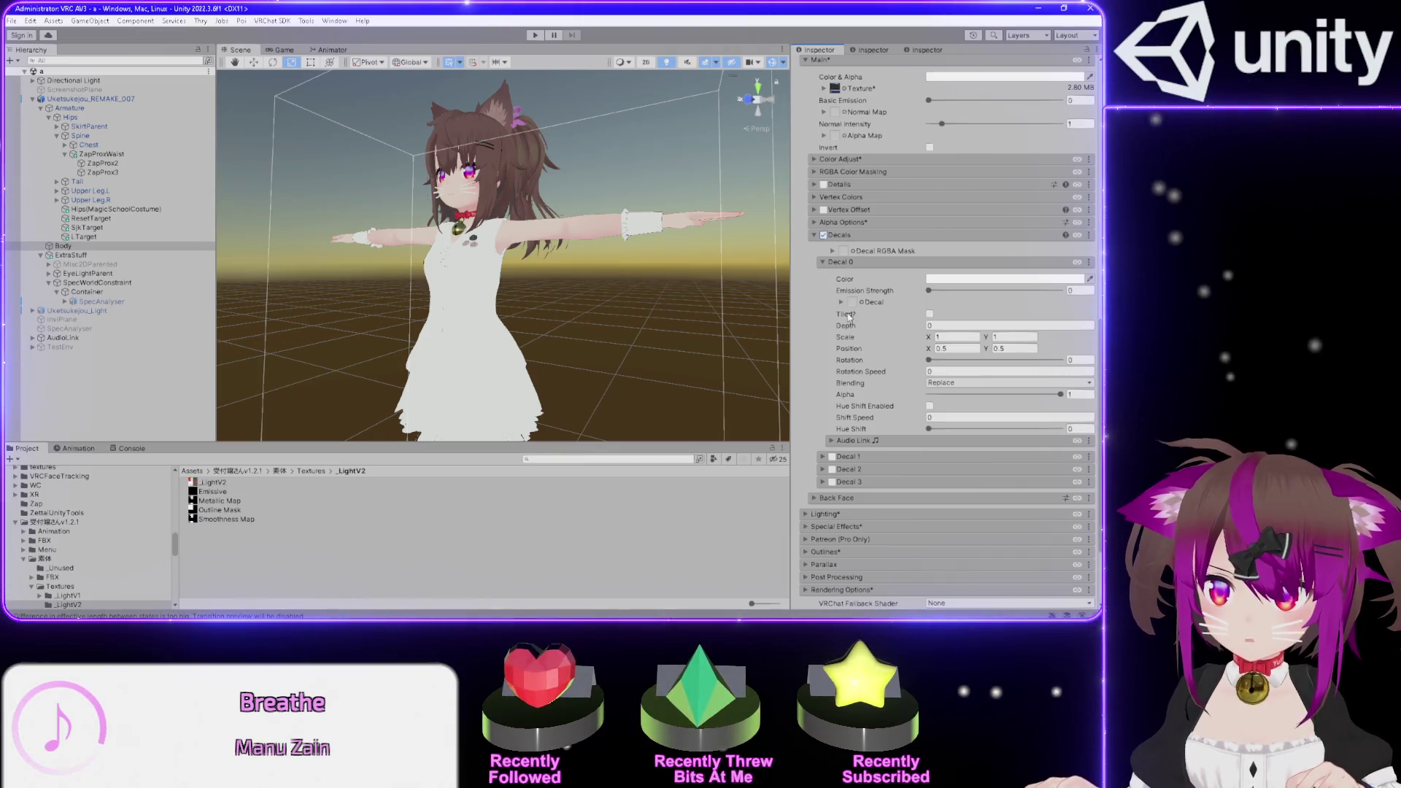
- Toggle Tiled? and inspect the Decal 0 options menu and Linked Materials list unchanged
click(849, 318)
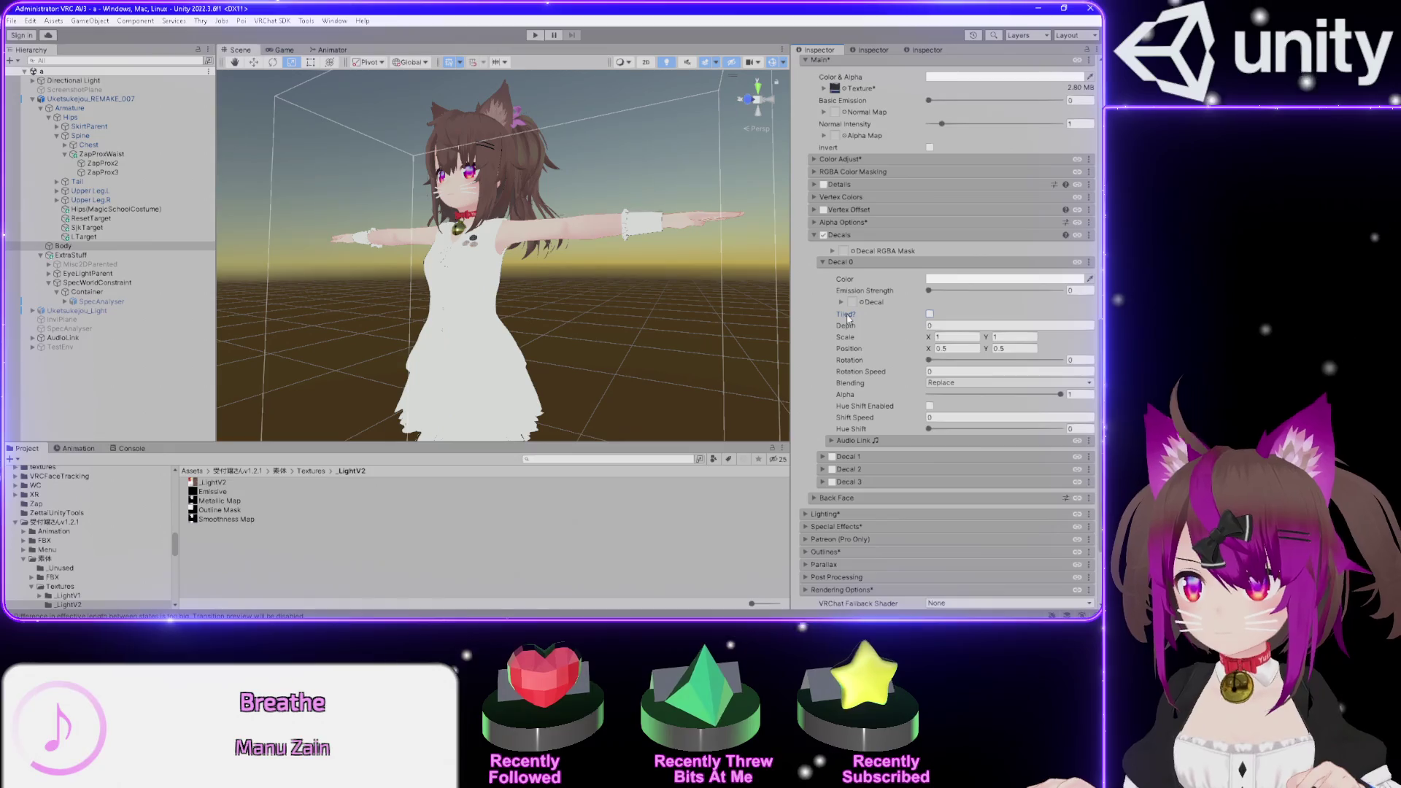
click(1089, 264)
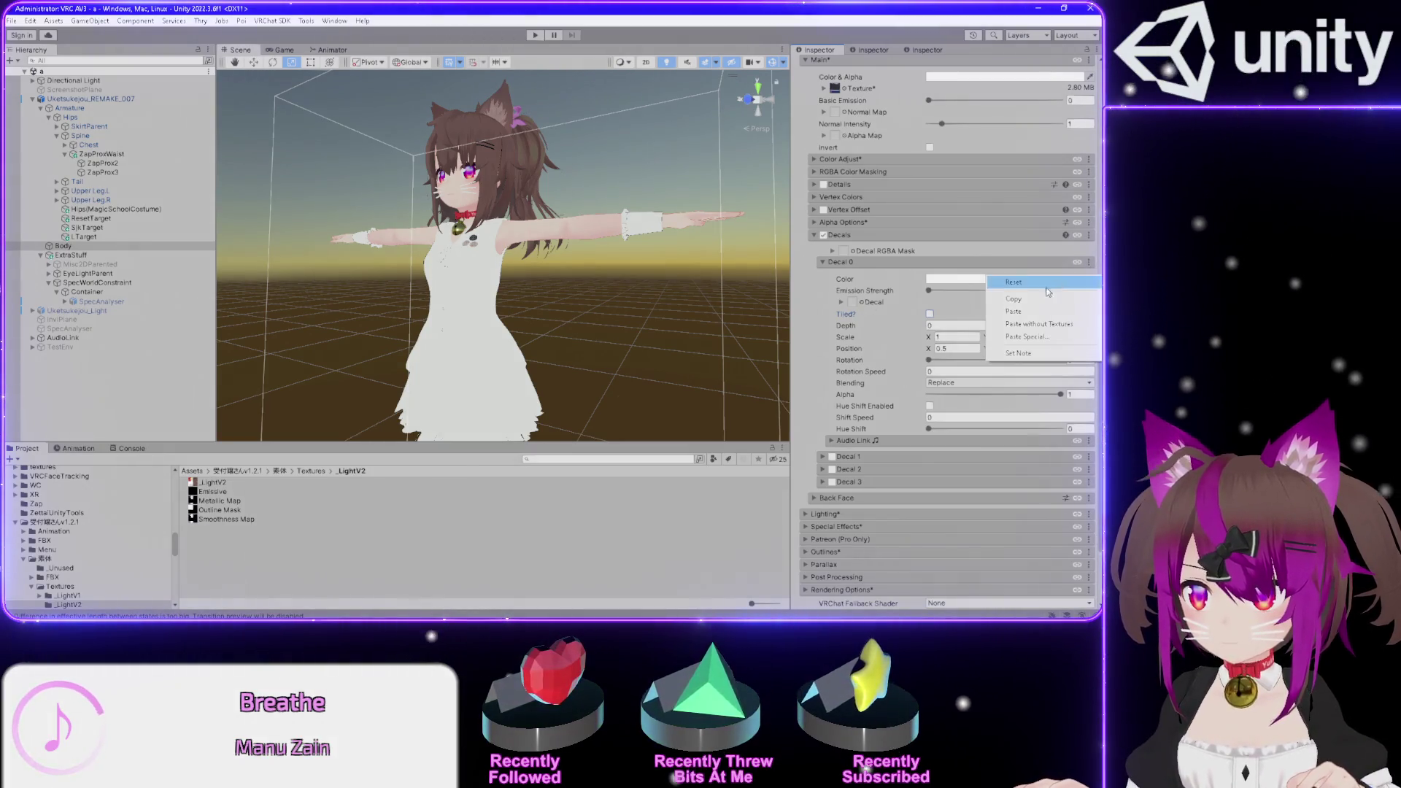
click(1014, 298)
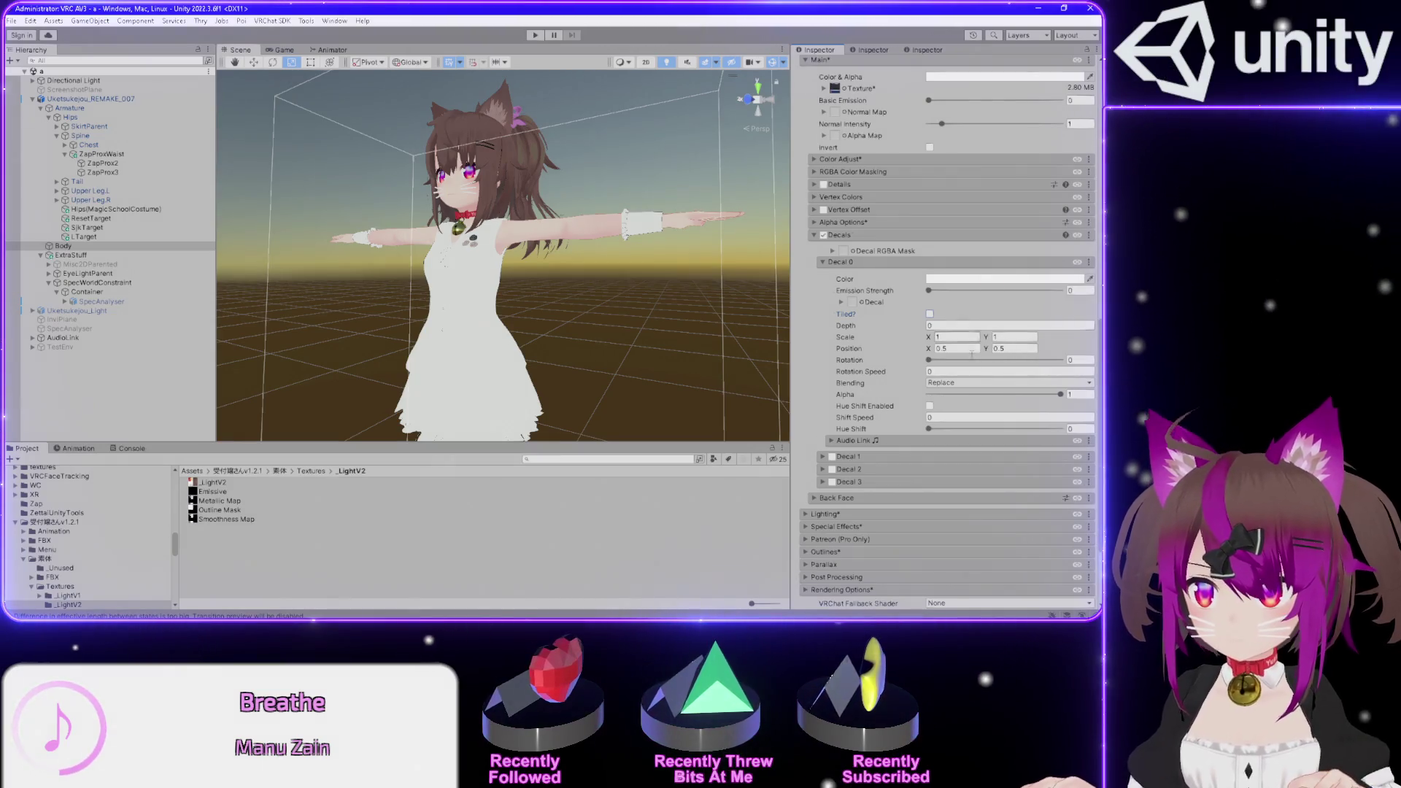
click(1078, 235)
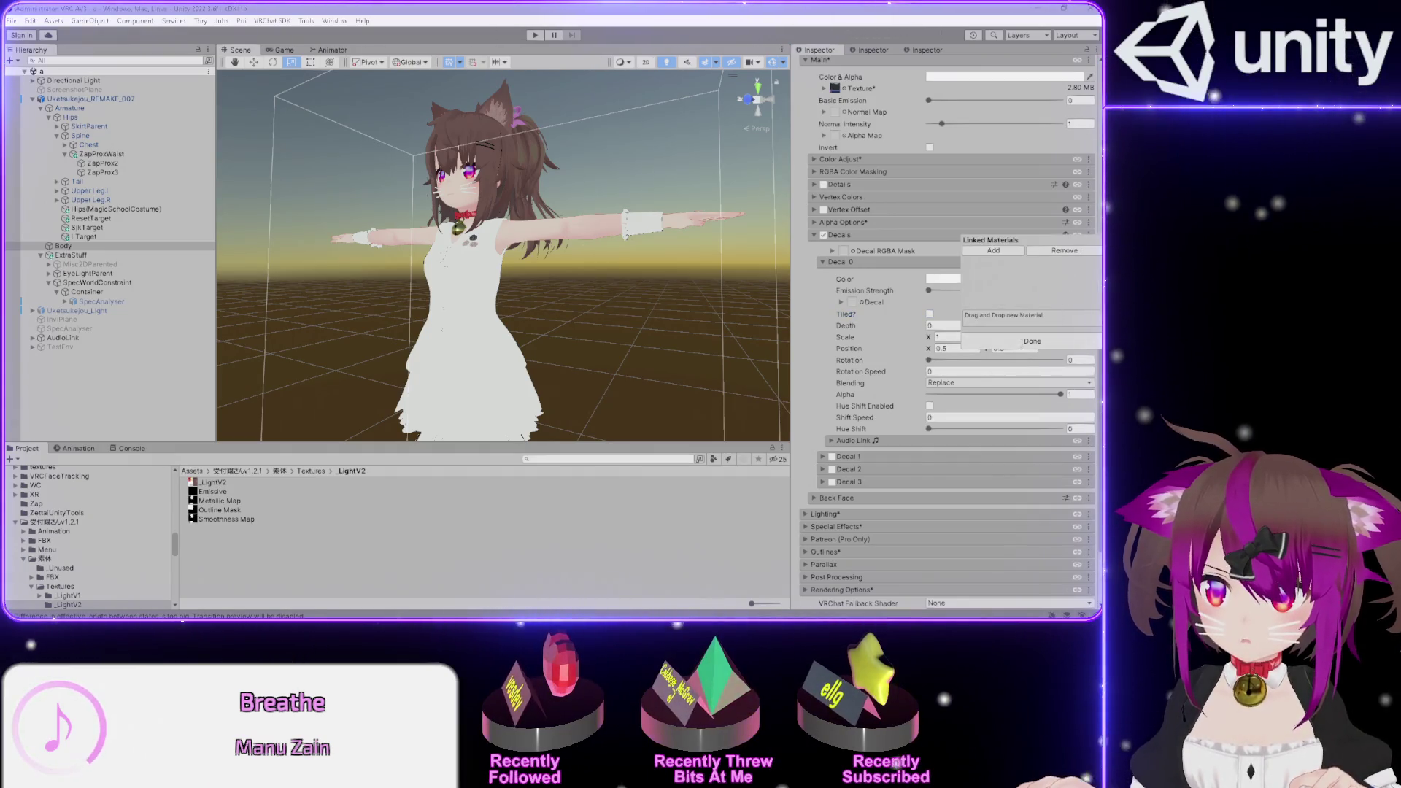
click(1019, 343)
- Bring the Poiyomi Toon Shader Tutorial [Main - Decal] video in Firefox over Unity
scroll(815, 342, up, 3)
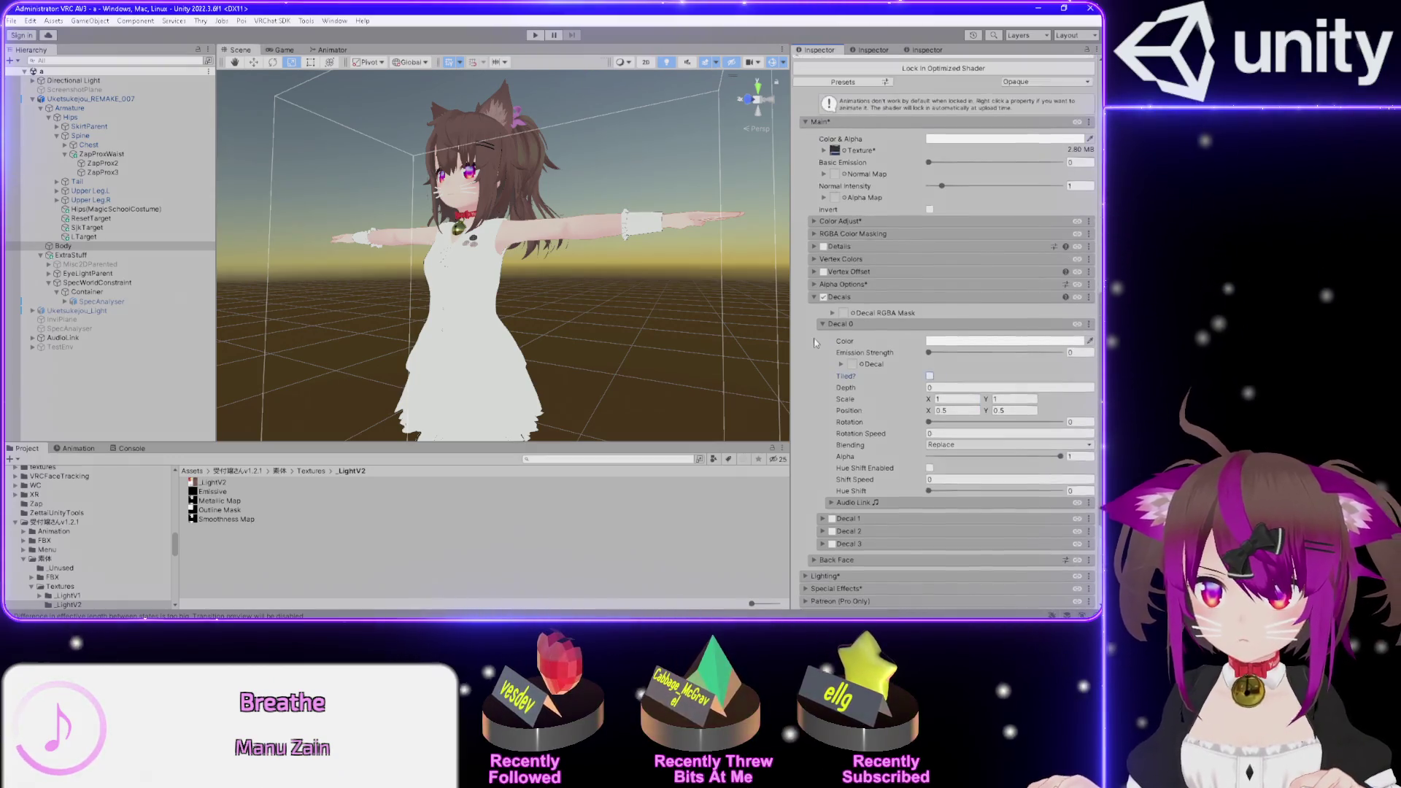
scroll(815, 343, up, 2)
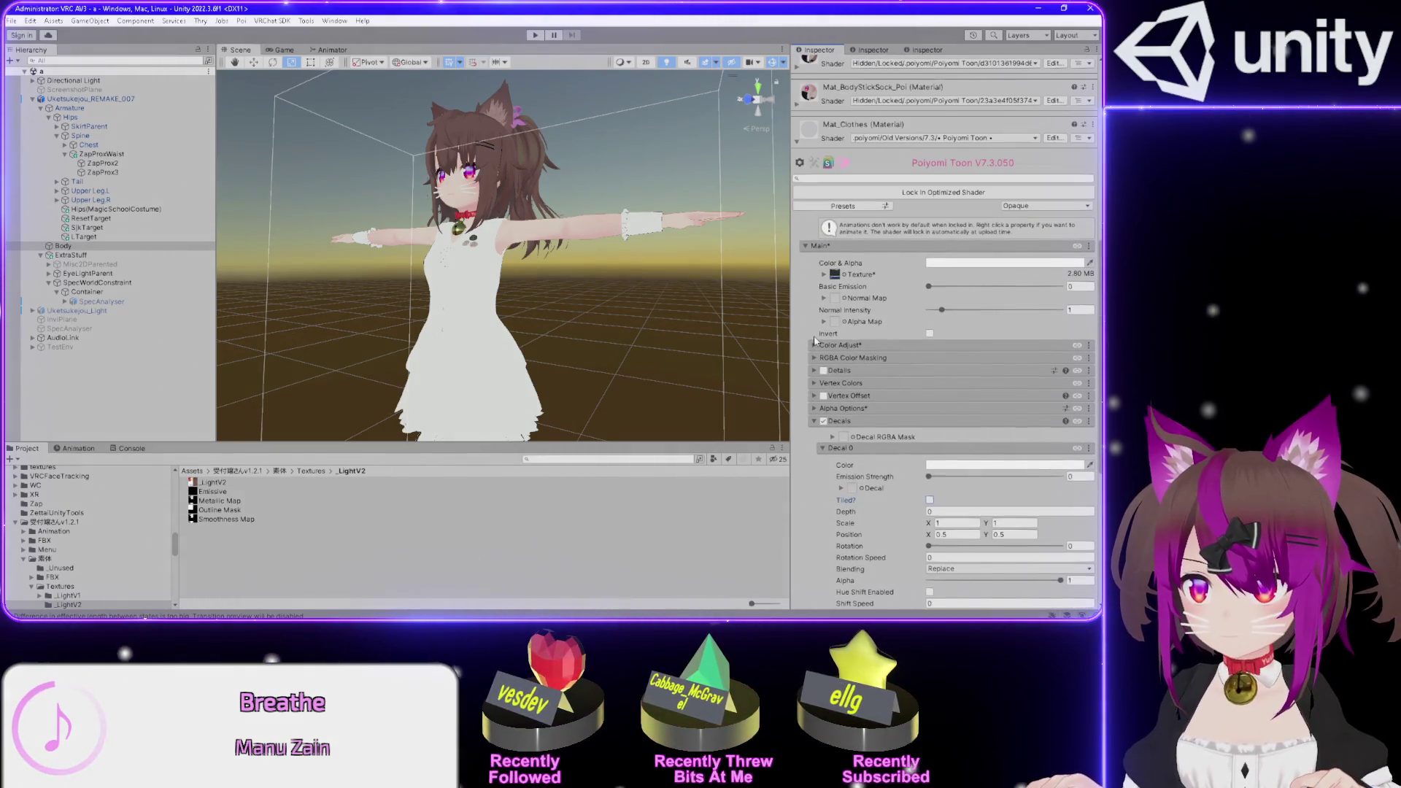
scroll(815, 342, down, 4)
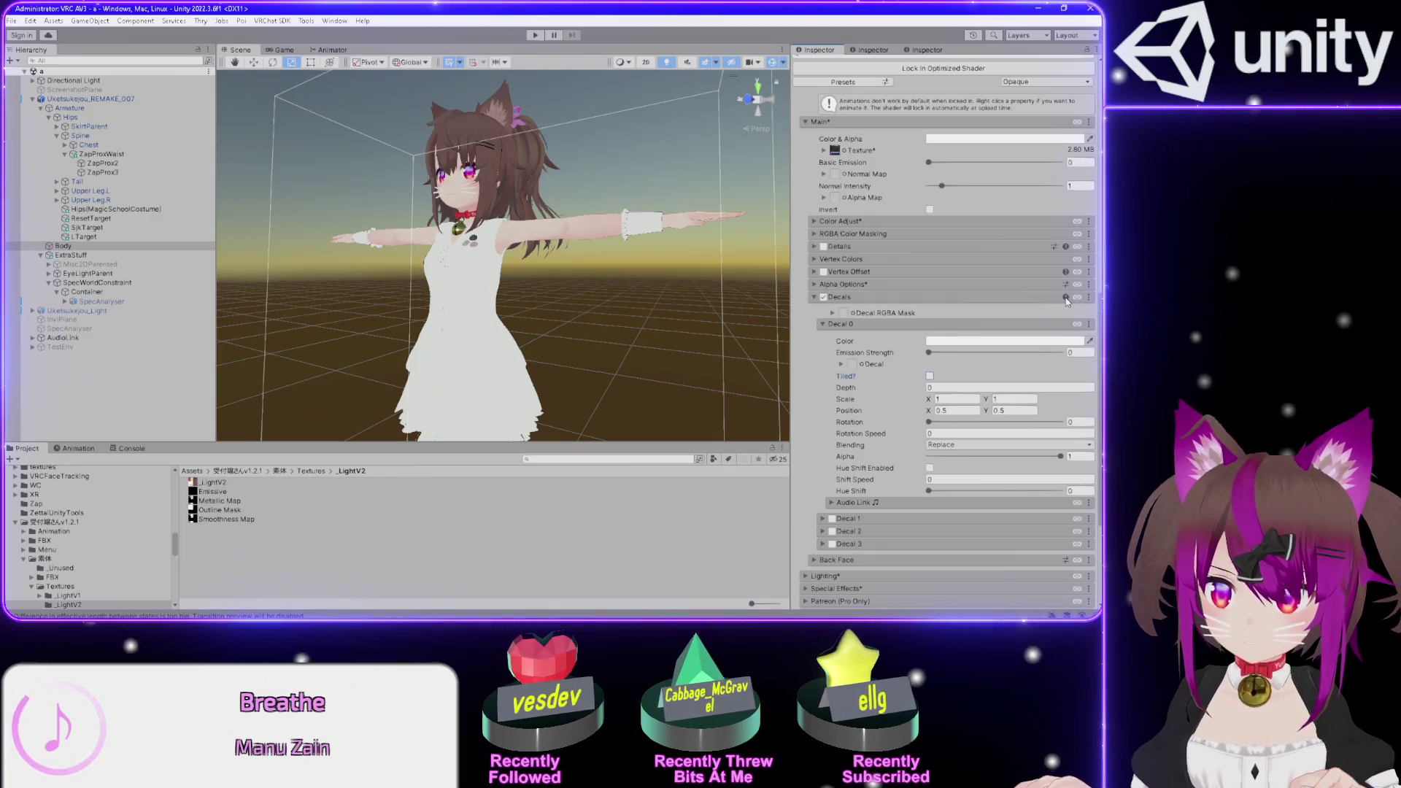
click(1065, 297)
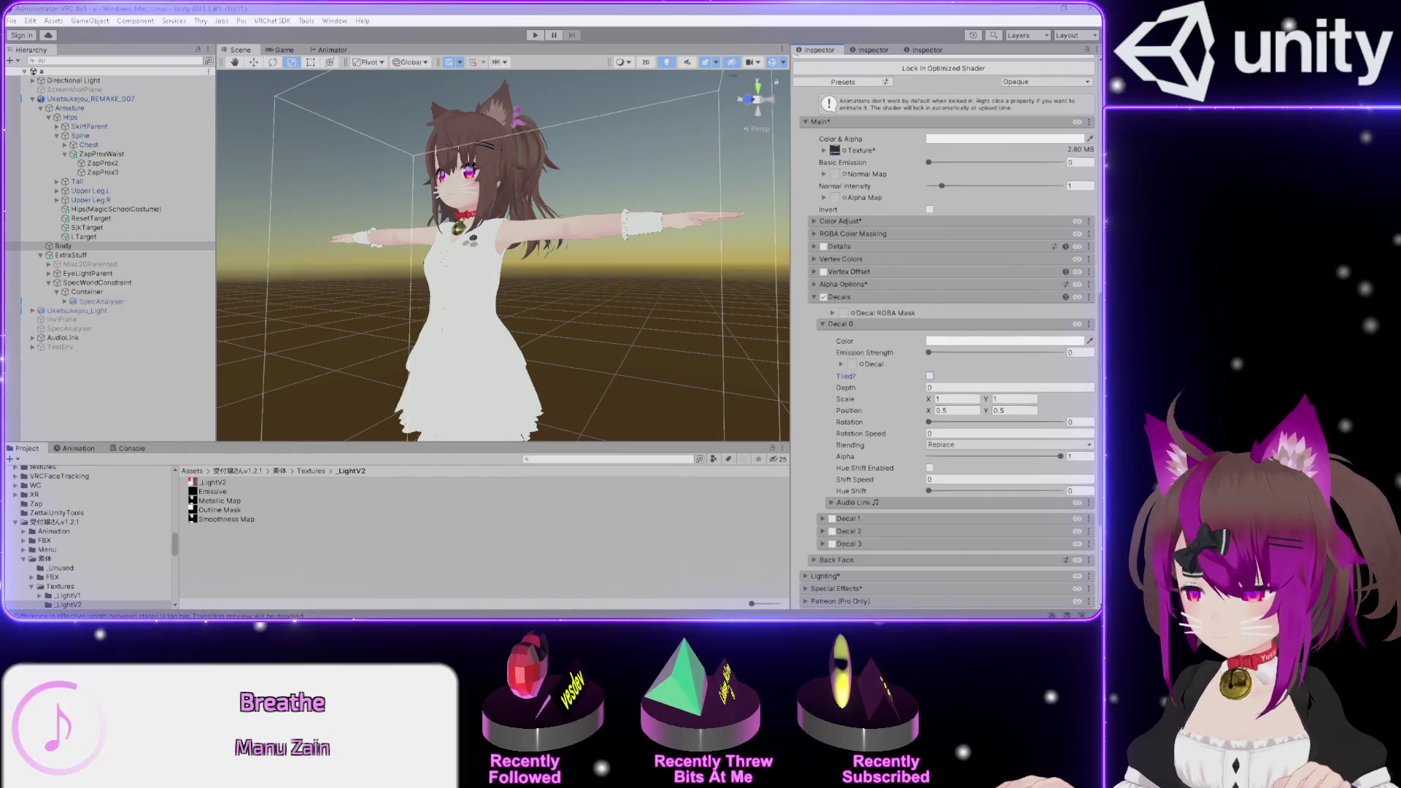
key(alt+Tab)
drag(1007, 35, 795, 35)
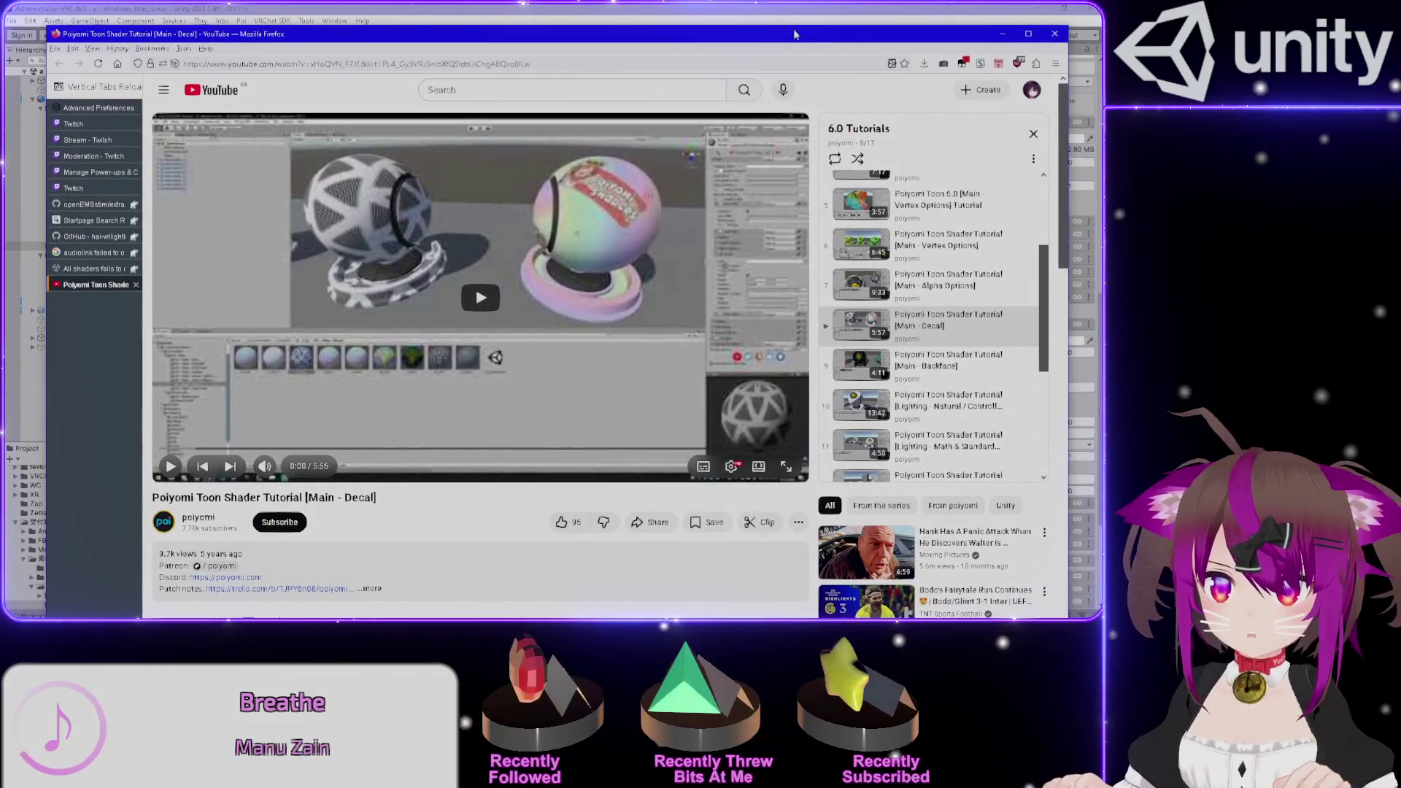
- Play the Poiyomi decal tutorial full screen at a chosen quality, paused and skipped to 0:56
click(516, 319)
click(733, 469)
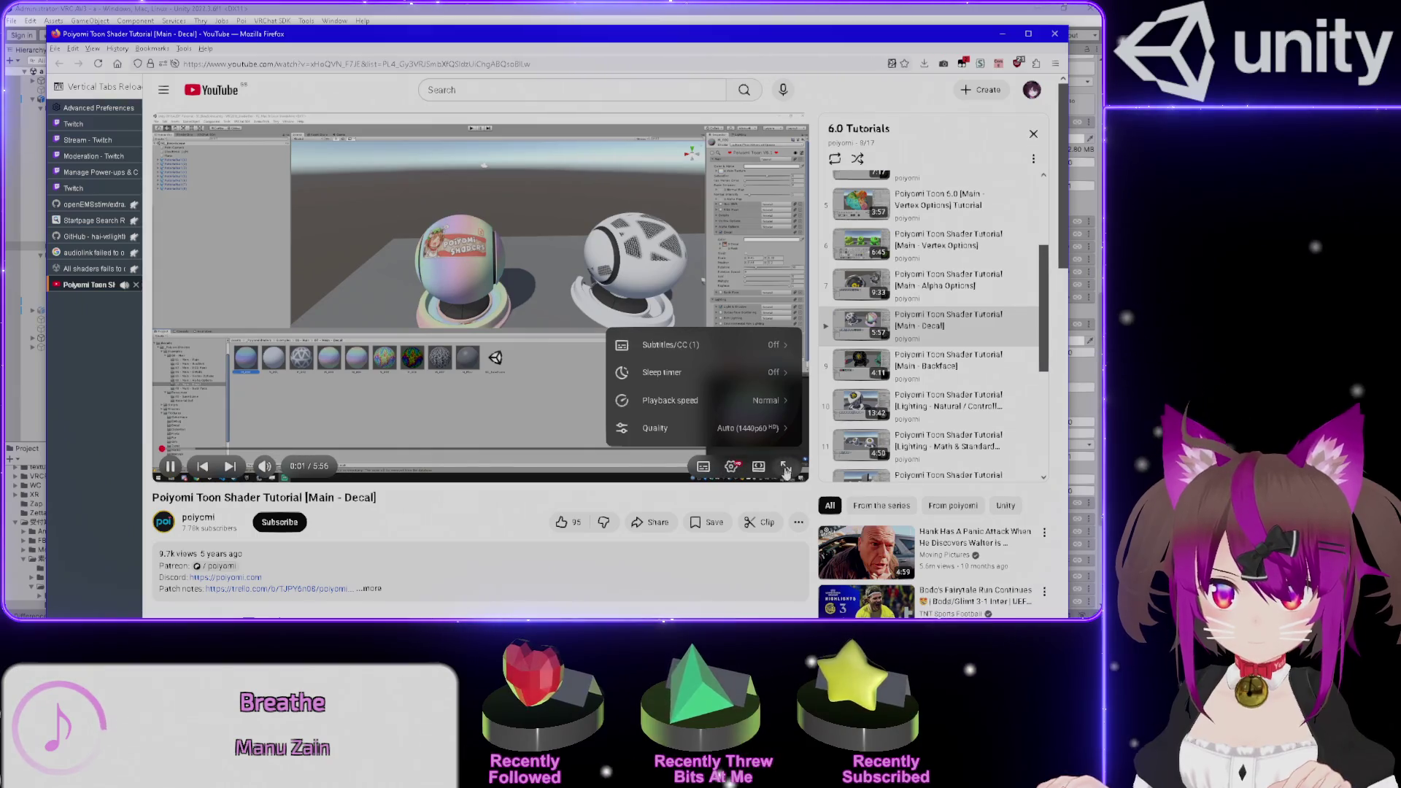
click(655, 428)
click(730, 295)
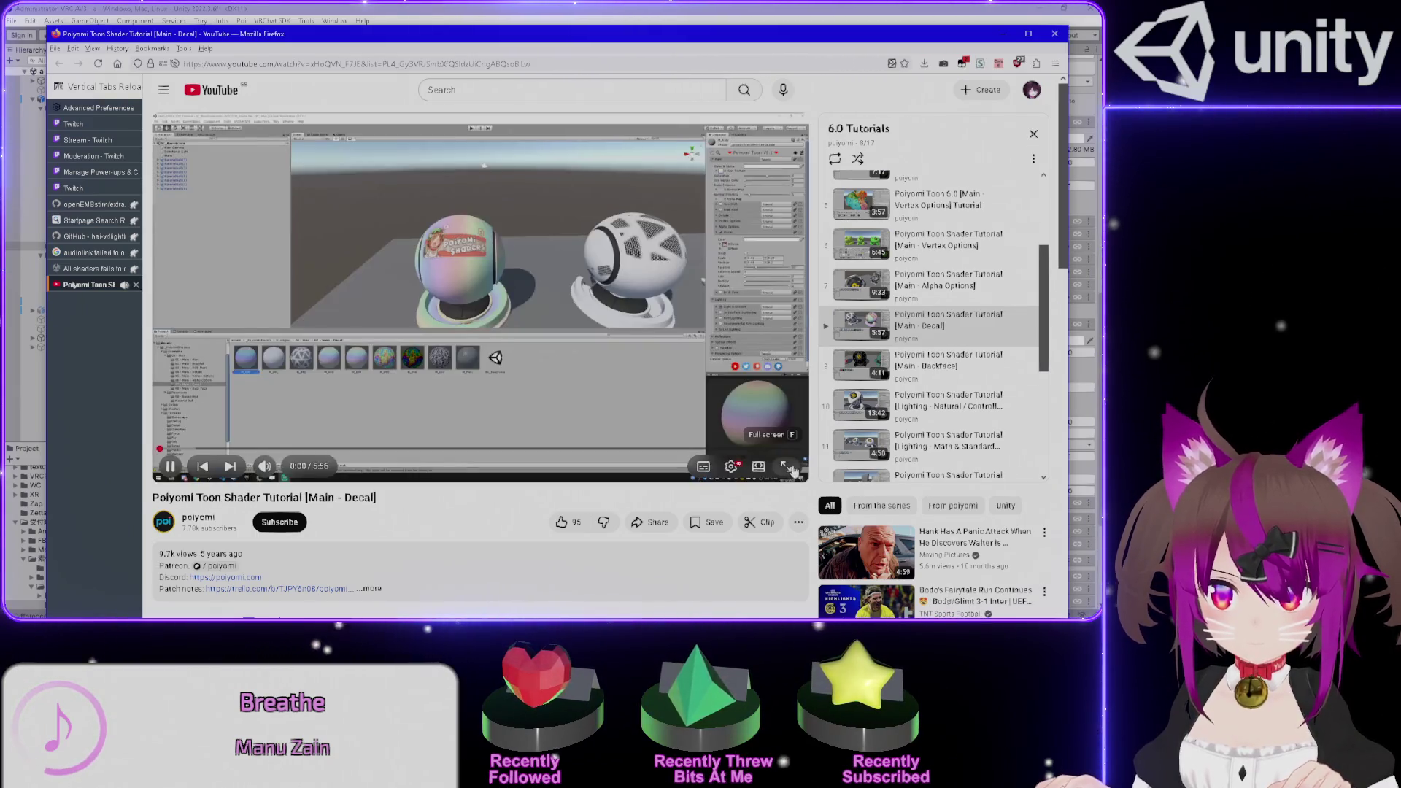
click(792, 470)
click(632, 373)
key(Right)
key(Right)
key(Right)
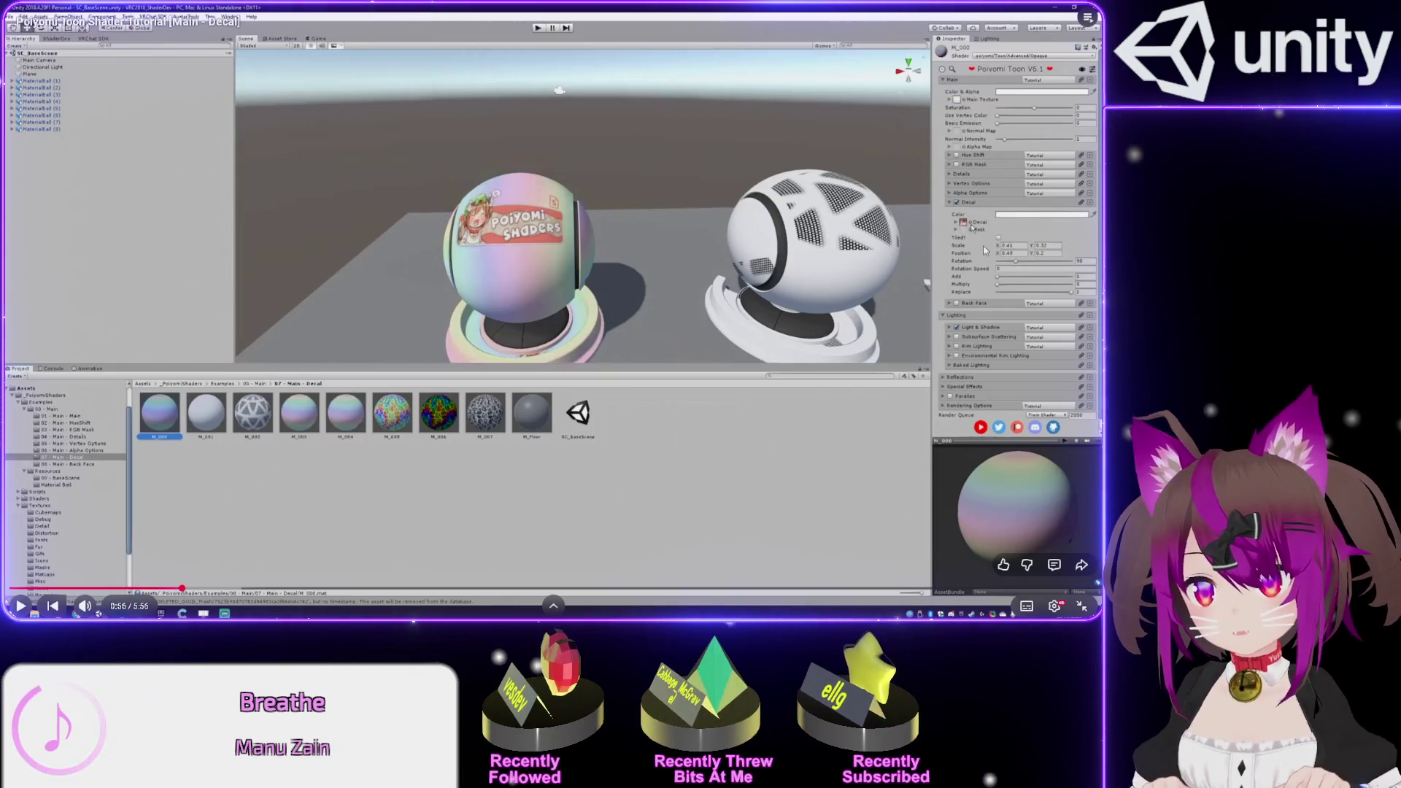
- Seek the tutorial between 0:41 and 1:26, then play it and pause at 0:53
key(Right)
key(Right)
key(Right)
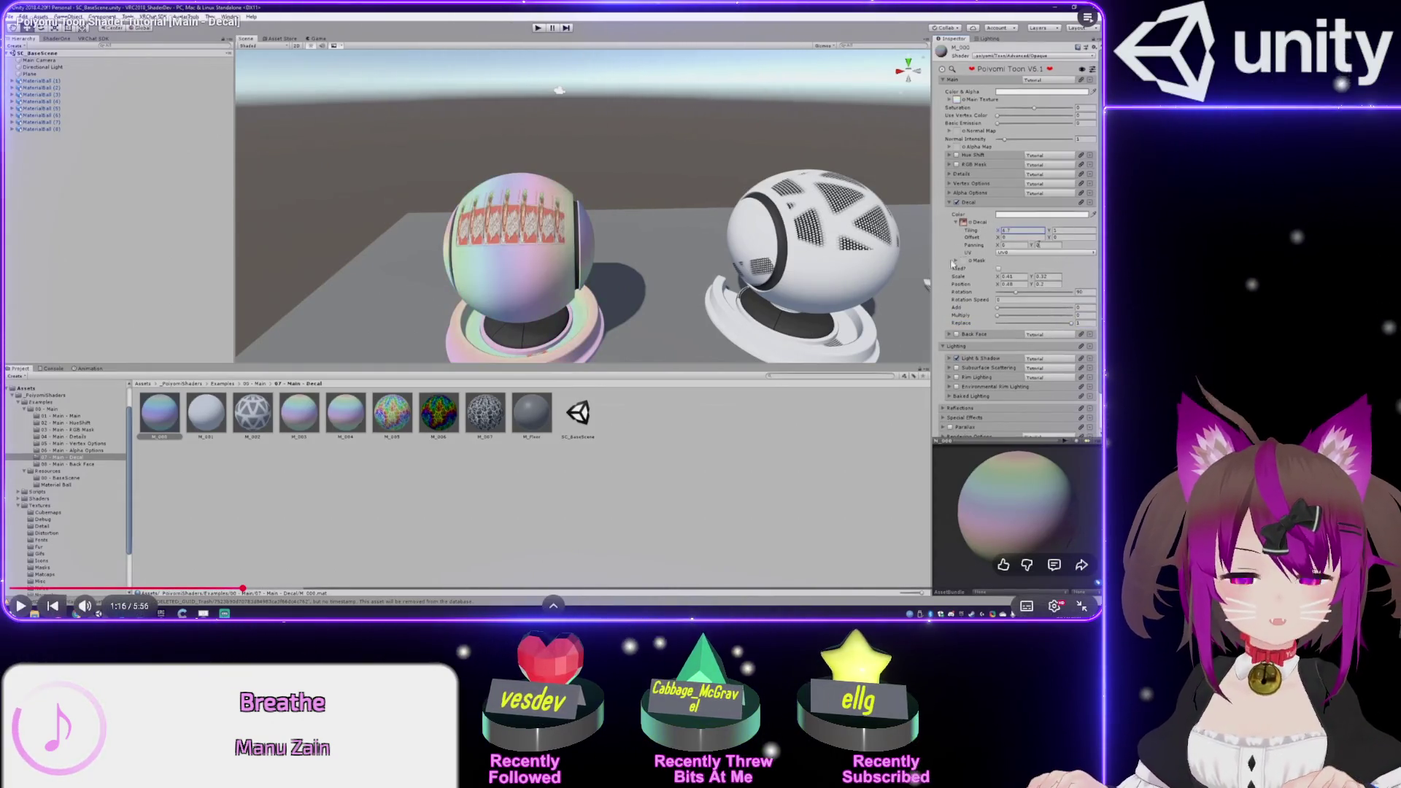
key(Right)
key(Right)
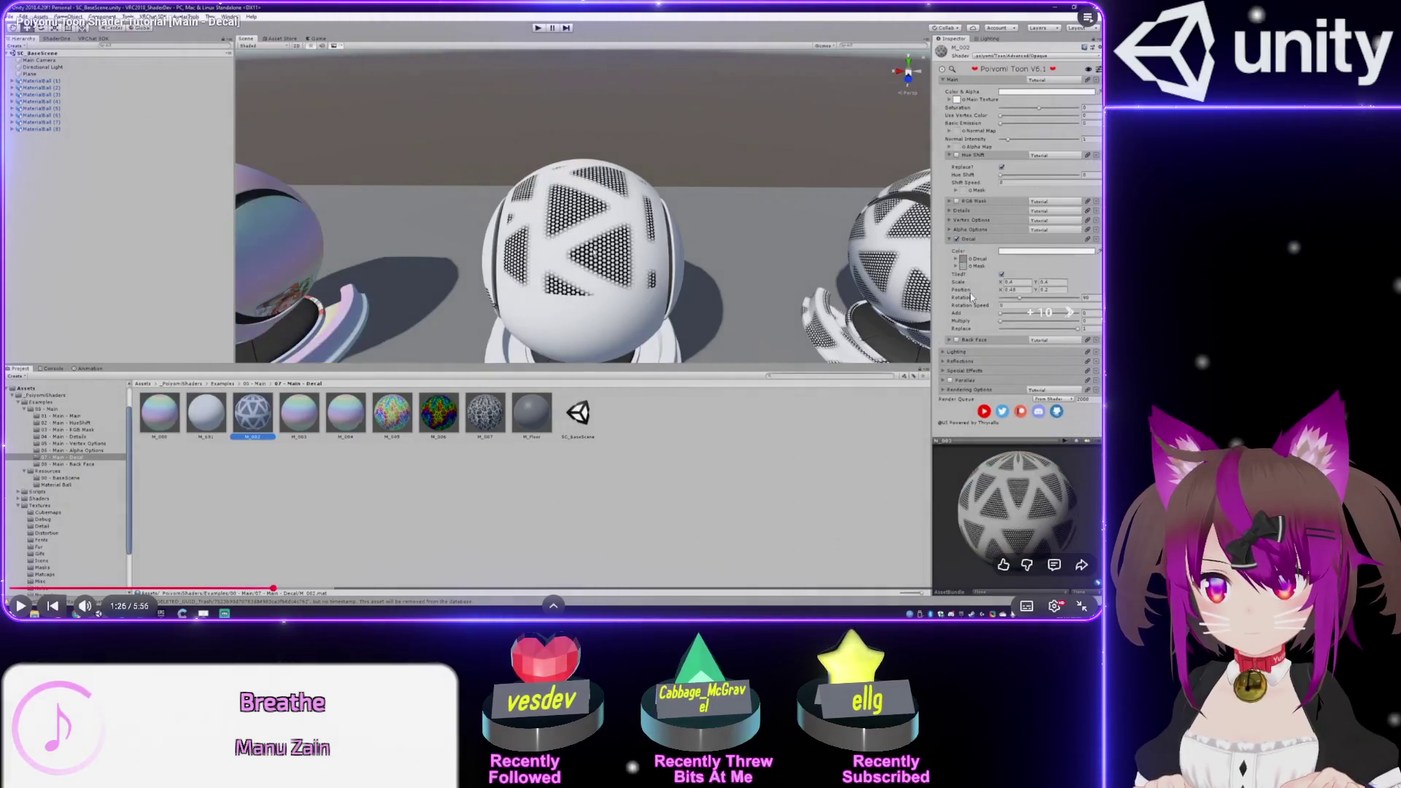
key(Left)
key(Left)
key(Left)
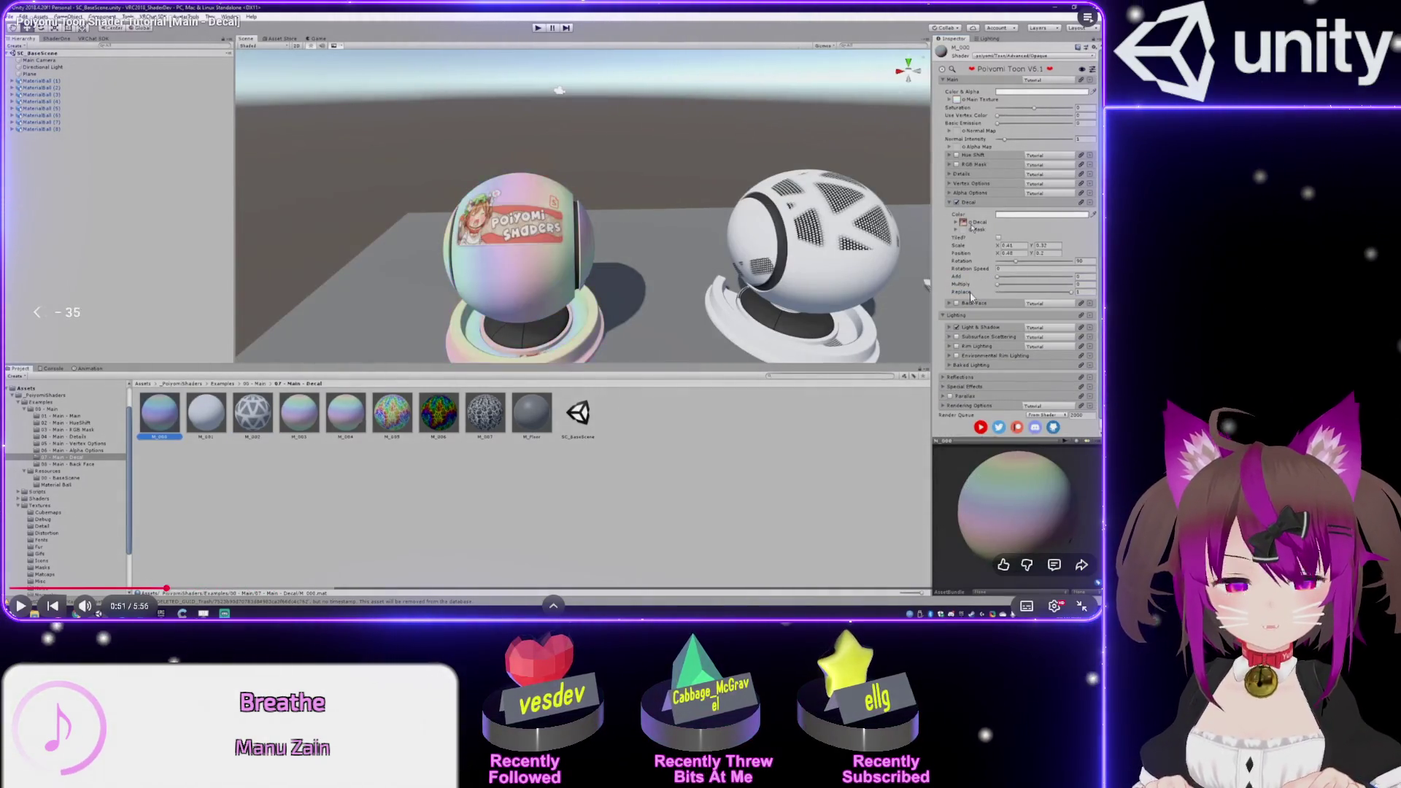
key(Left)
key(Left)
key(space)
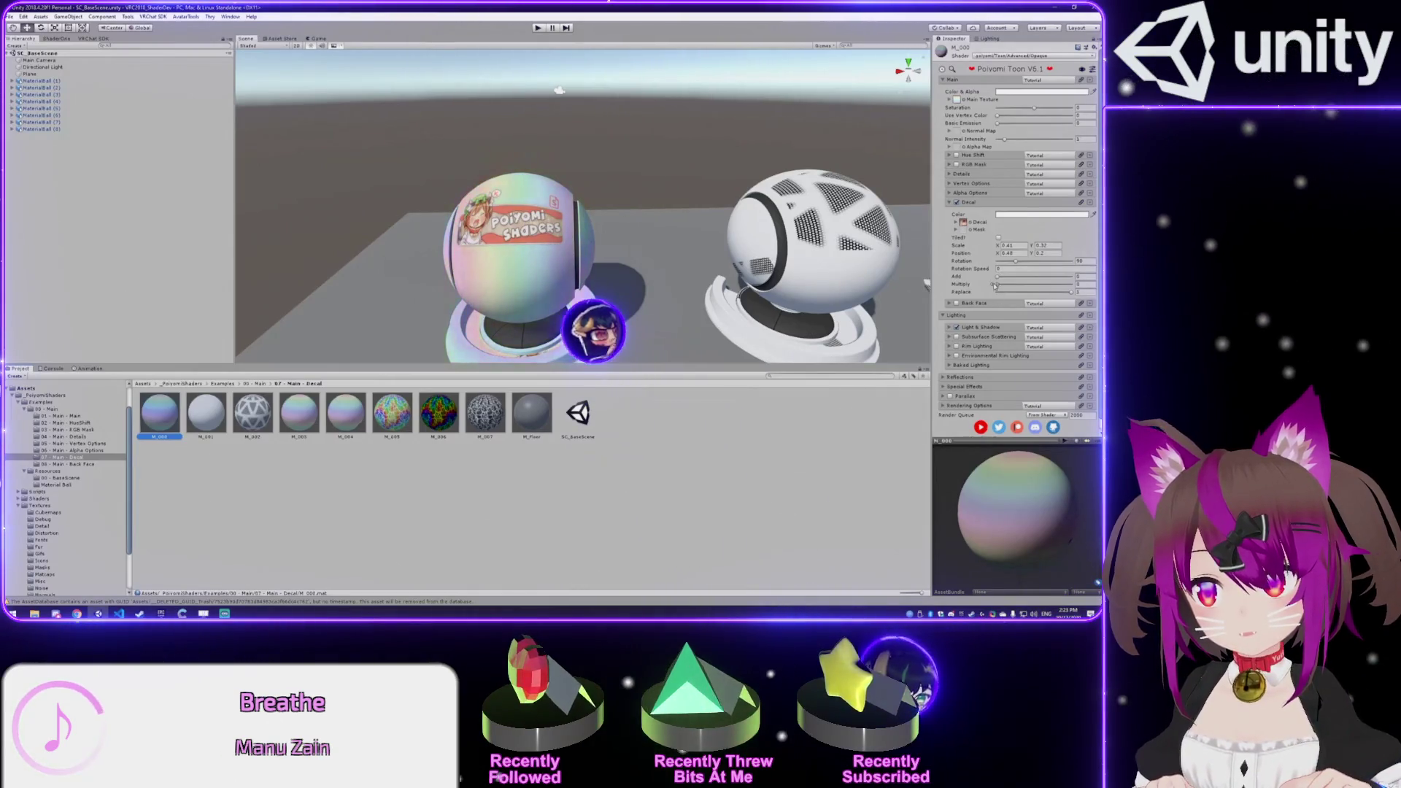
key(space)
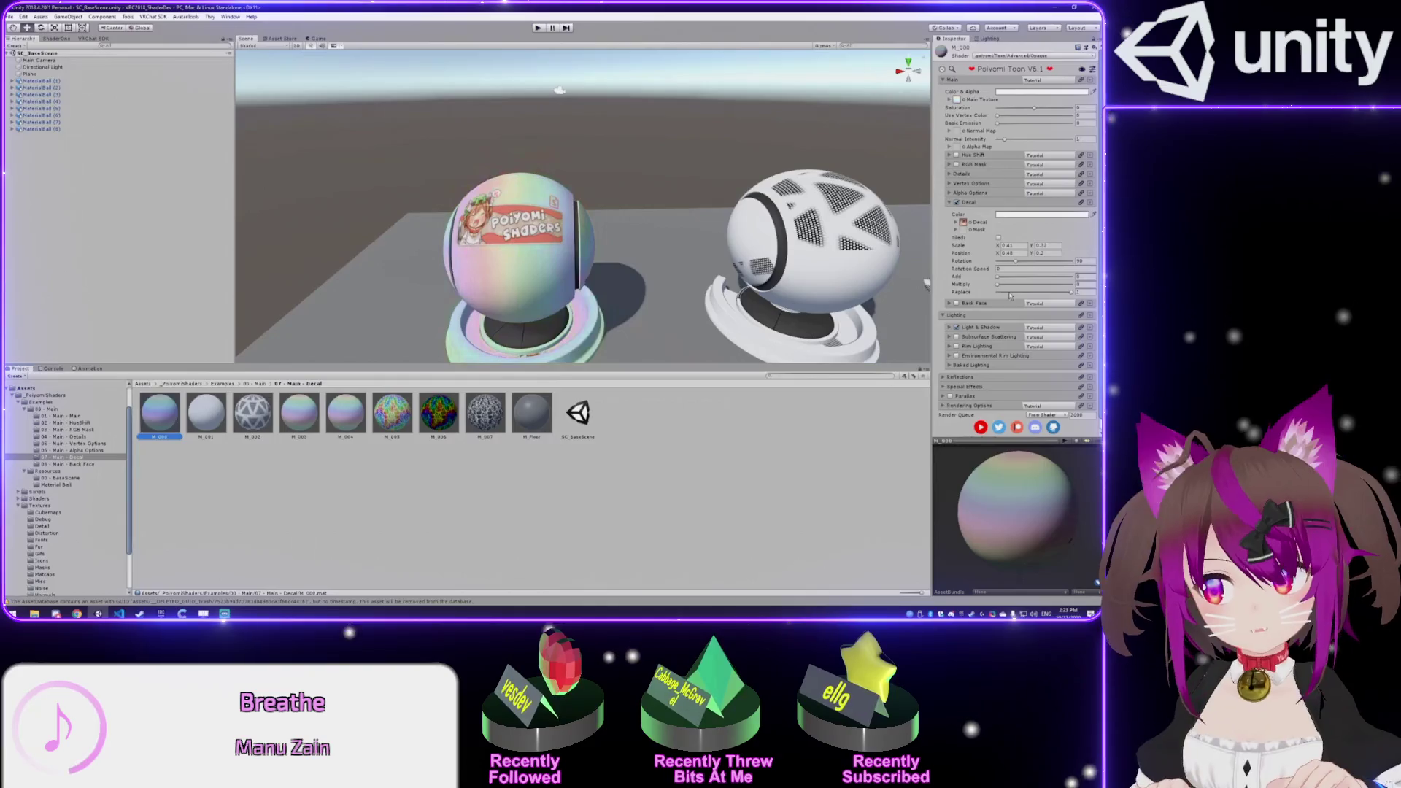
- Play the tutorial on to about 1:02, then switch back to the Unity editor
click(779, 152)
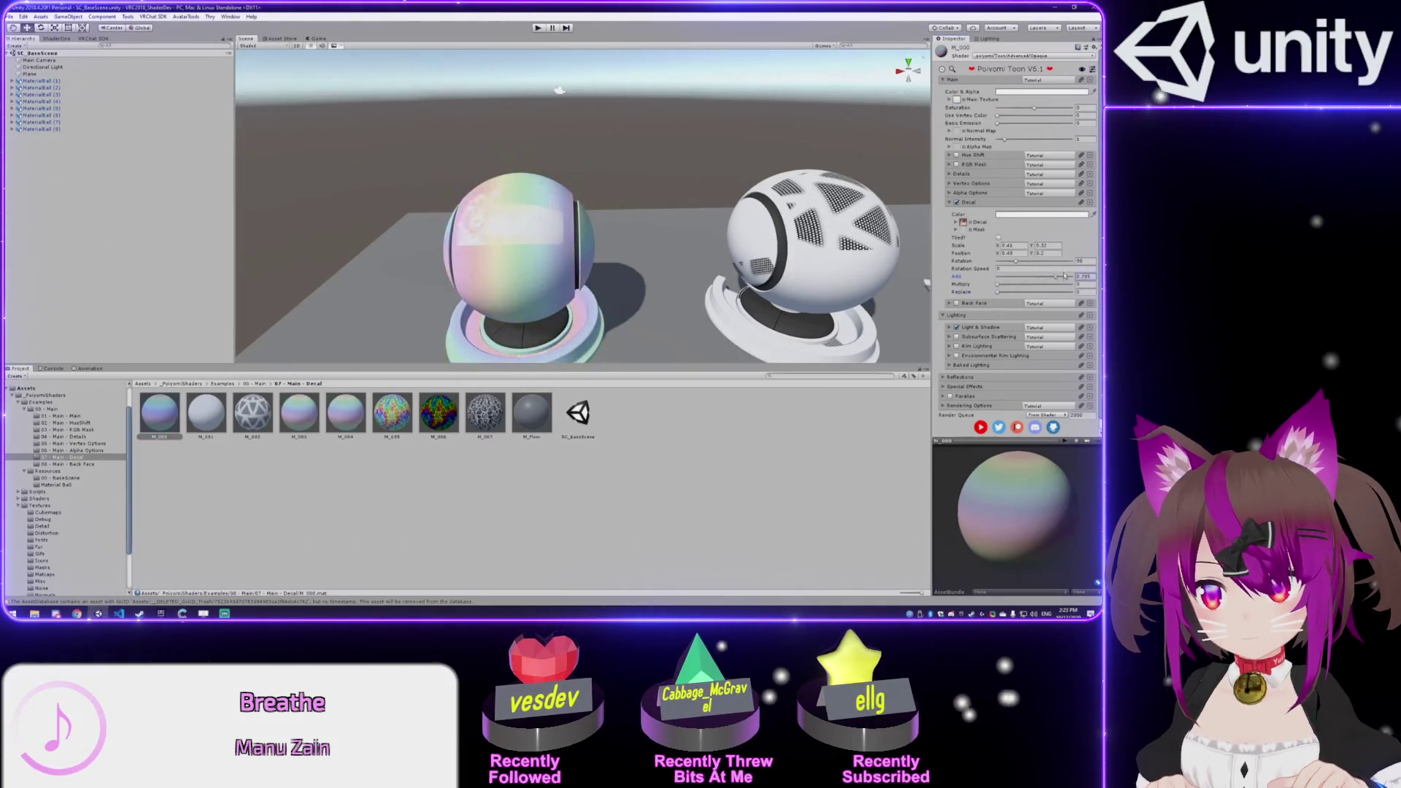
click(776, 146)
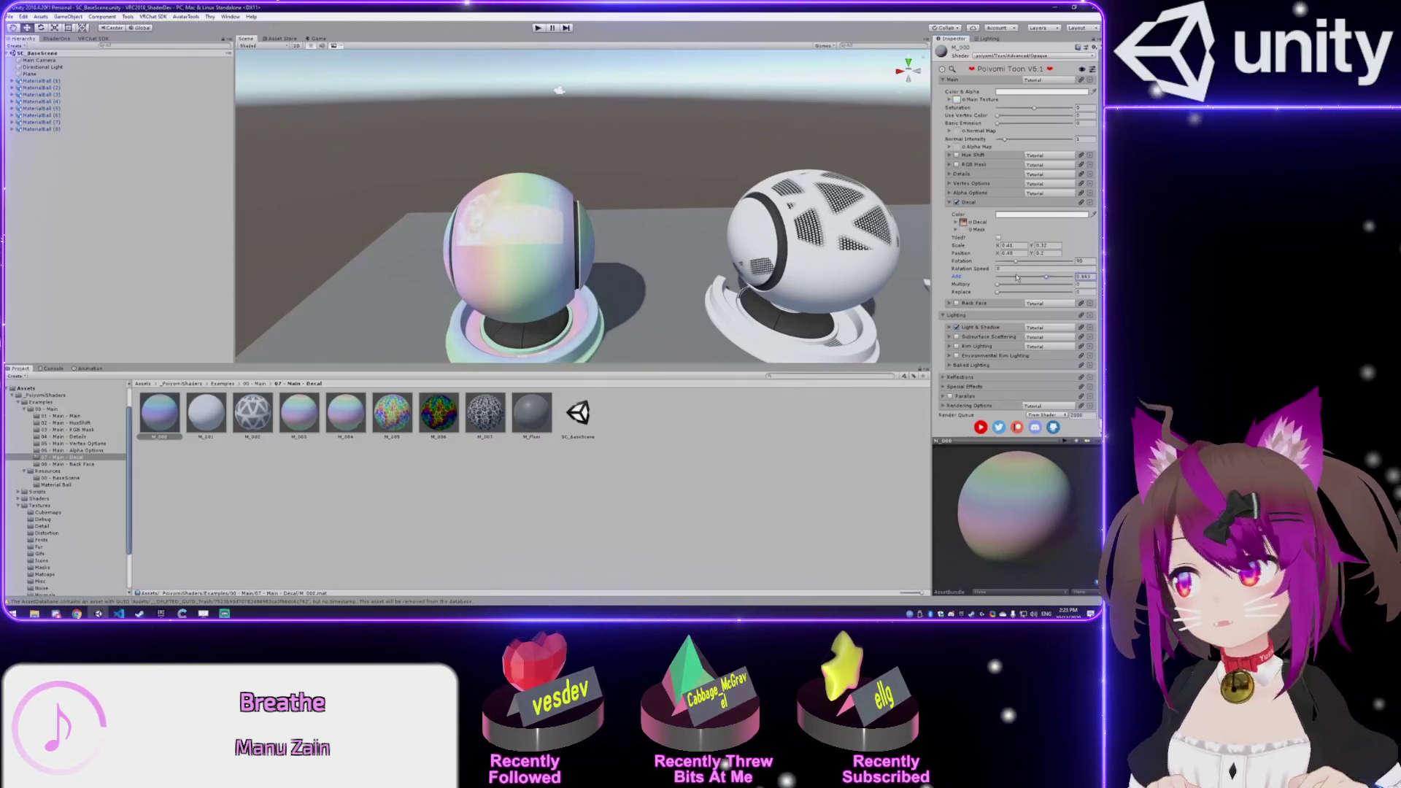
mouse_move(888, 148)
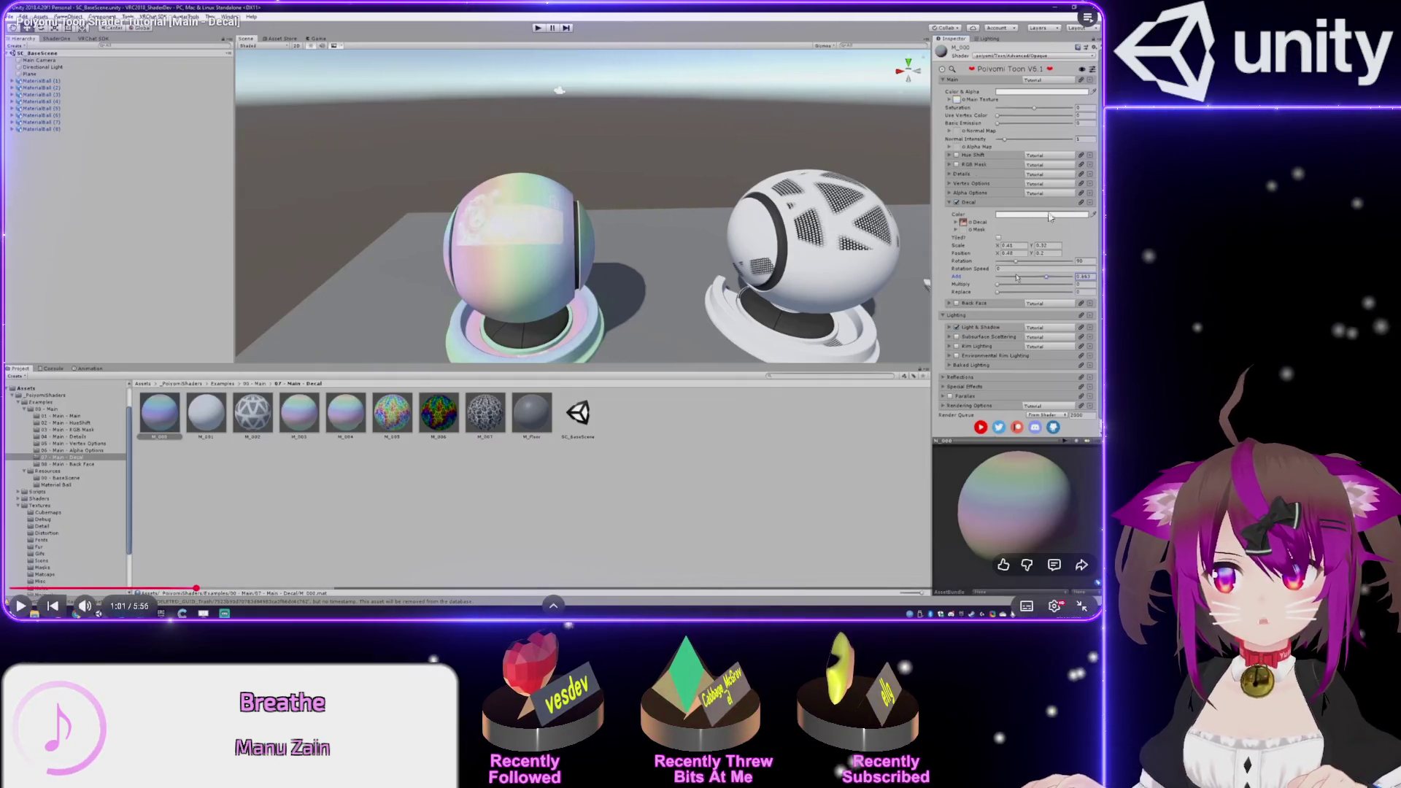
click(888, 146)
click(888, 146)
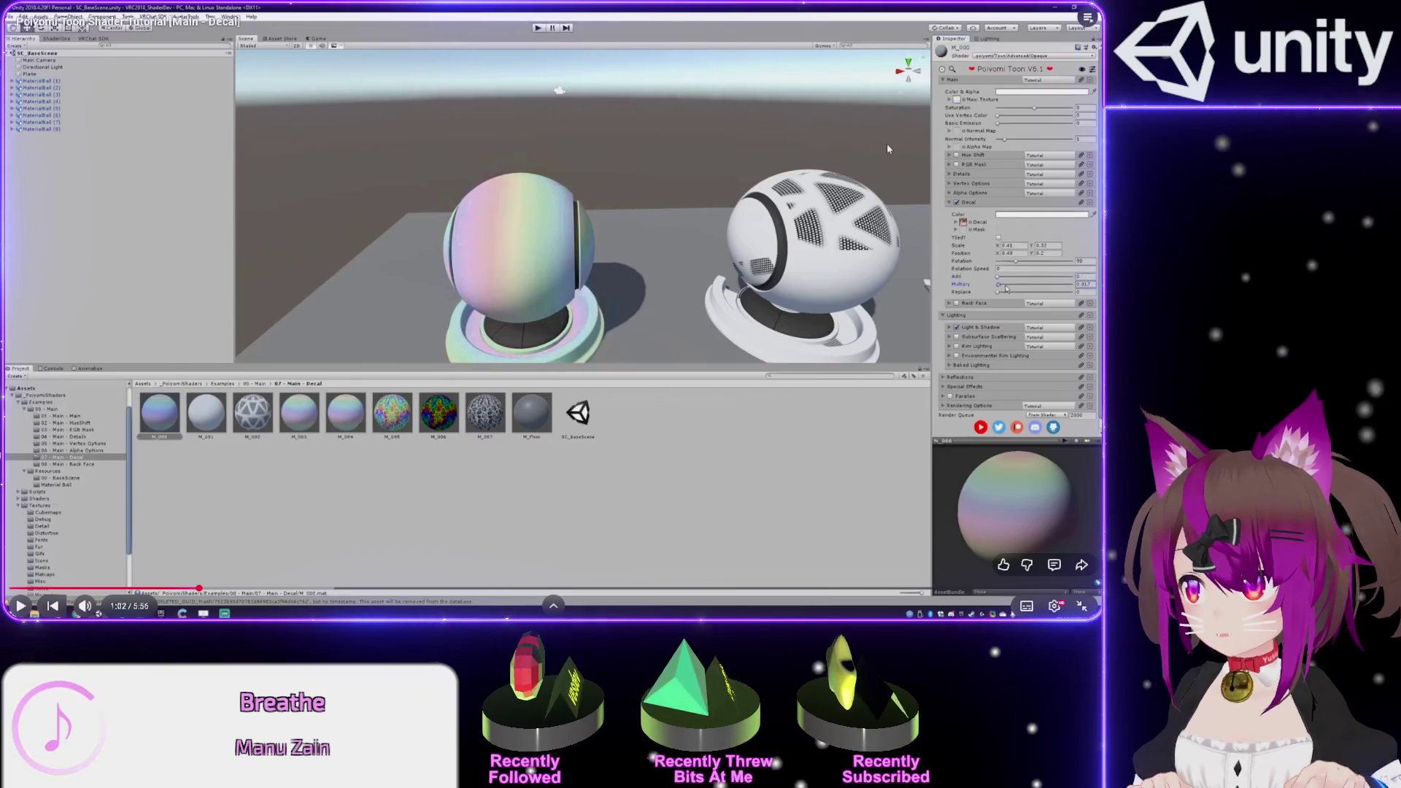
key(alt+Tab)
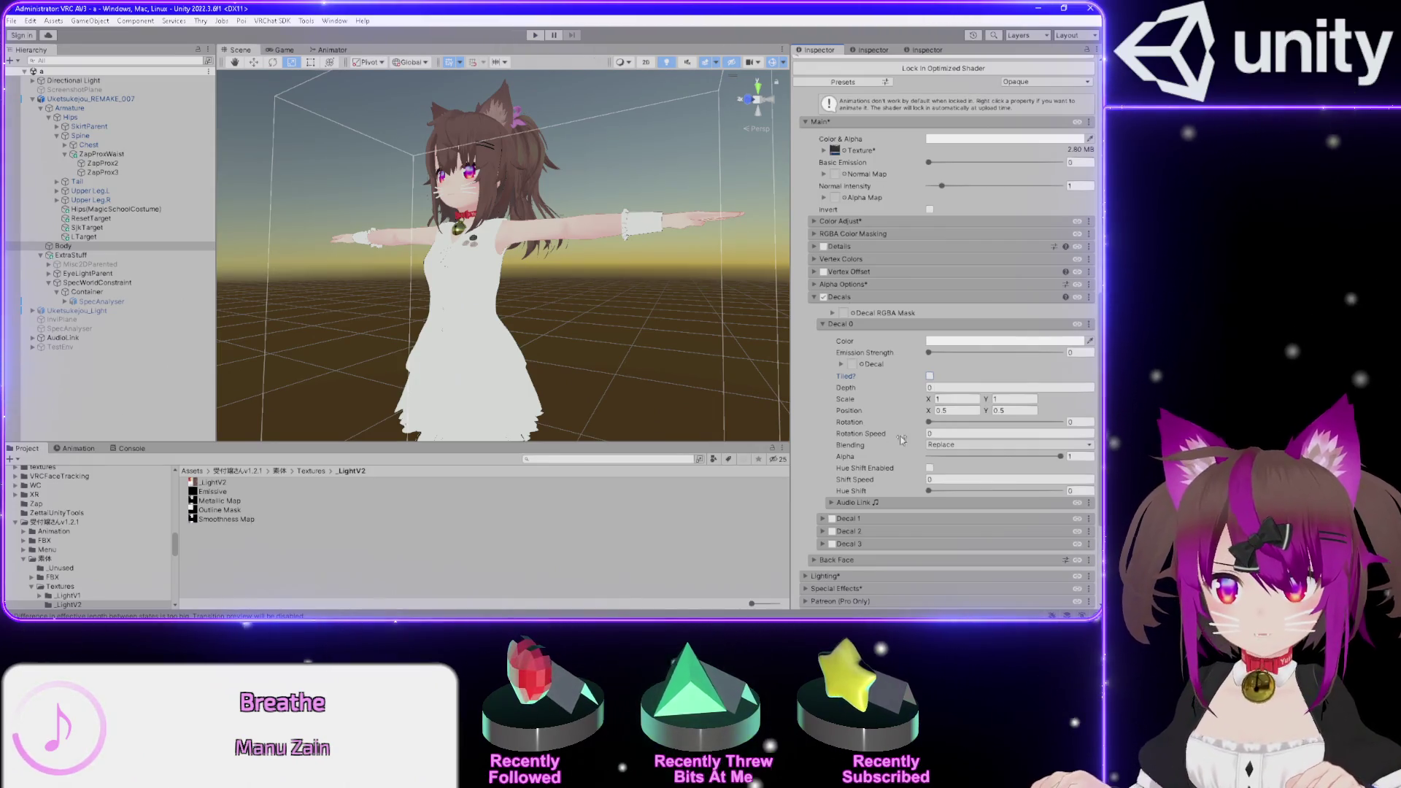
- Browse the decal Blending mode list twice, leaving it set to Replace
click(940, 447)
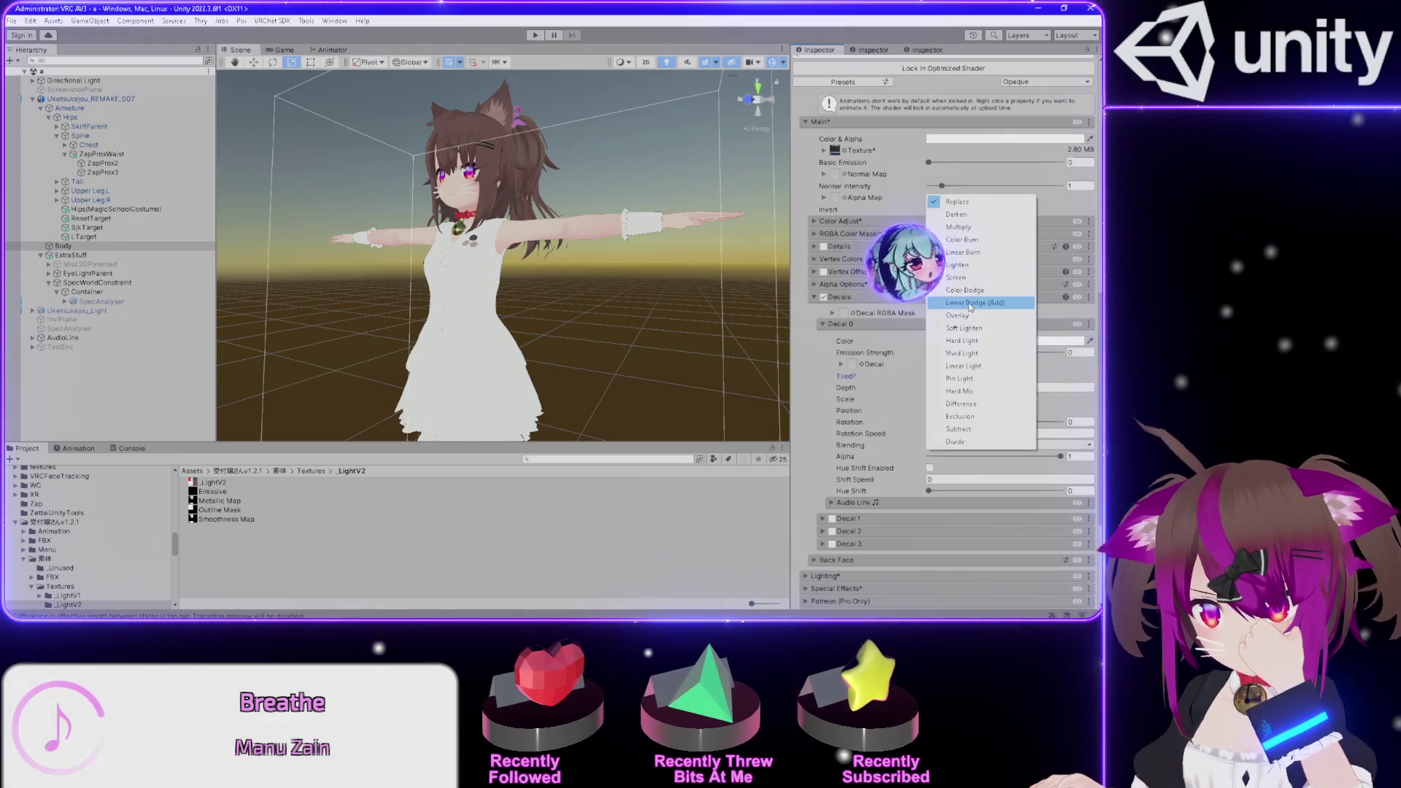
key(Escape)
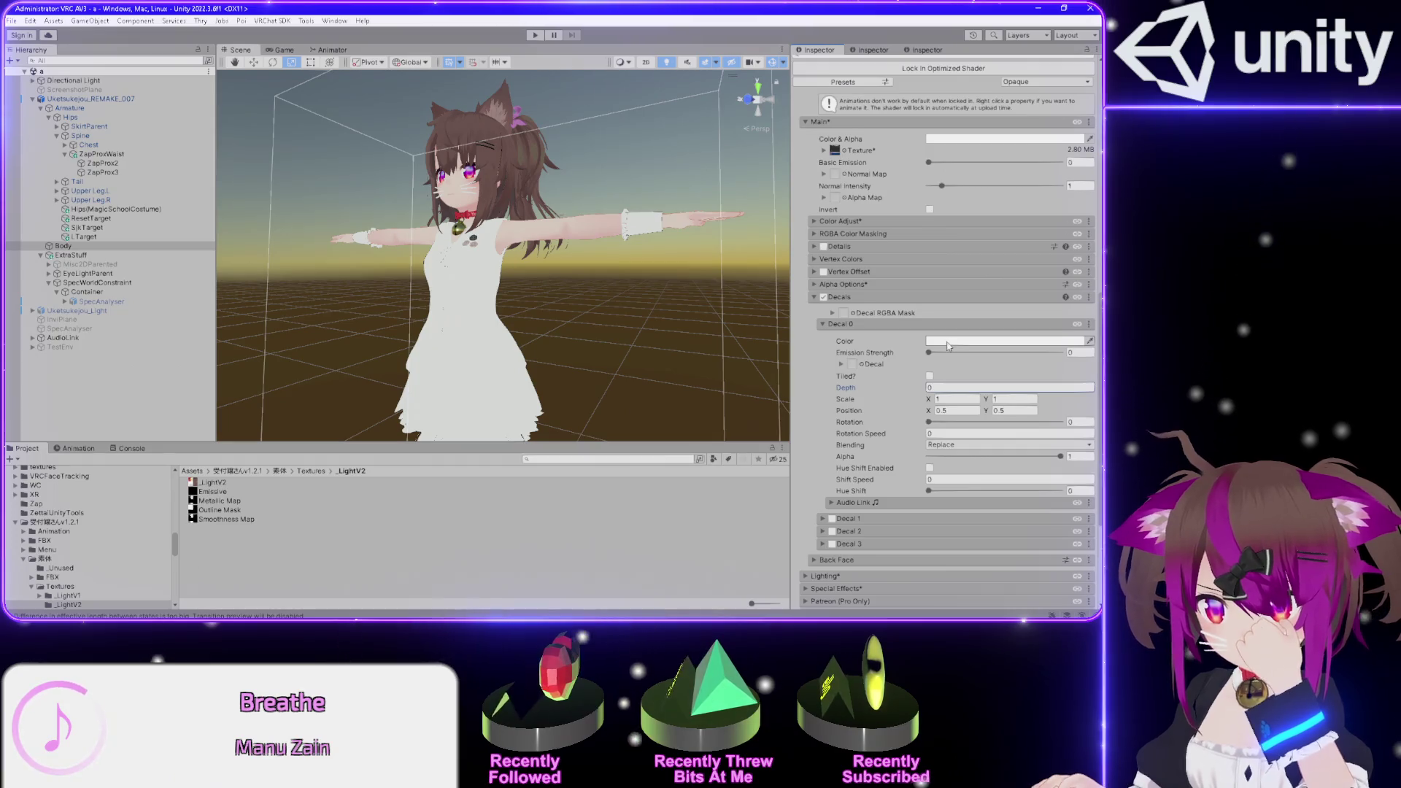
click(942, 444)
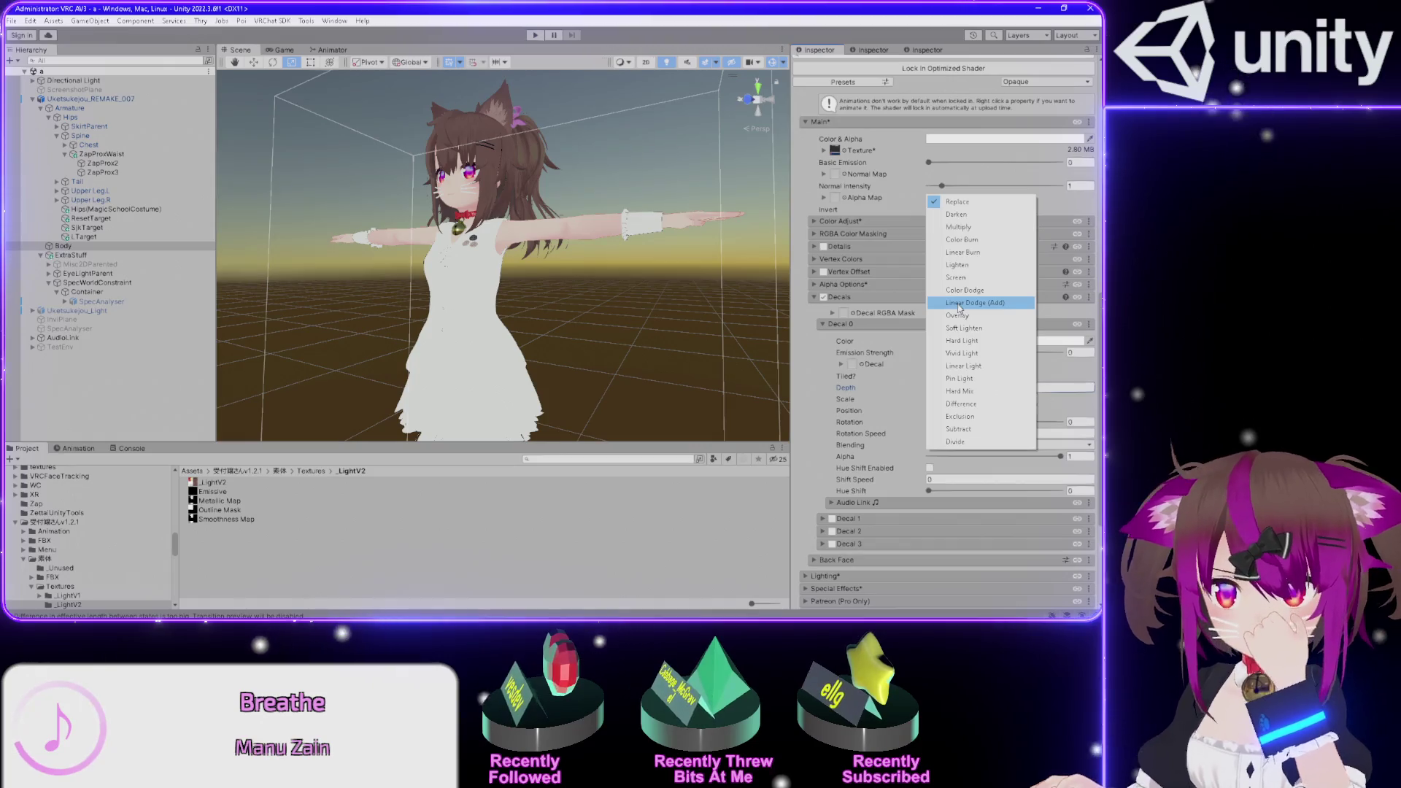
click(806, 452)
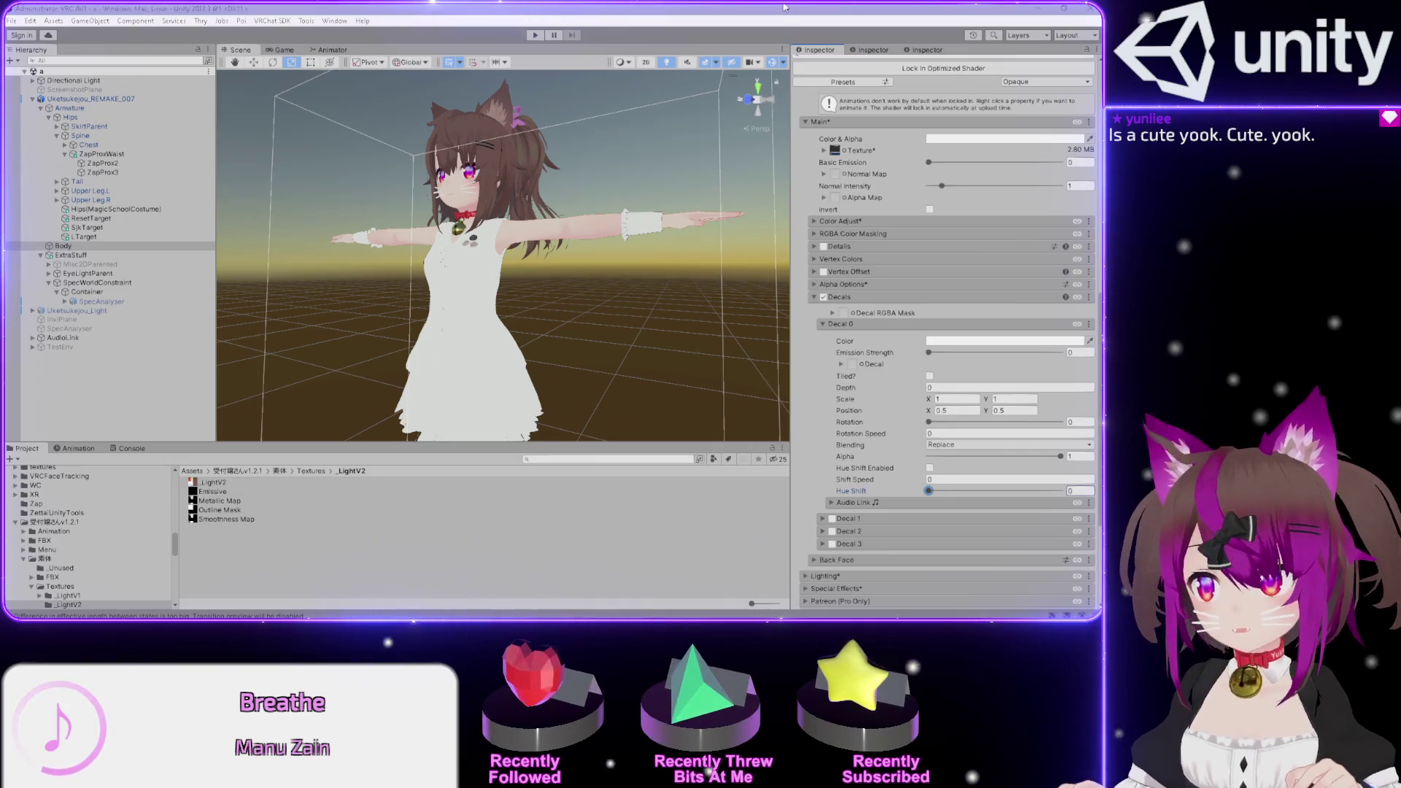
click(786, 7)
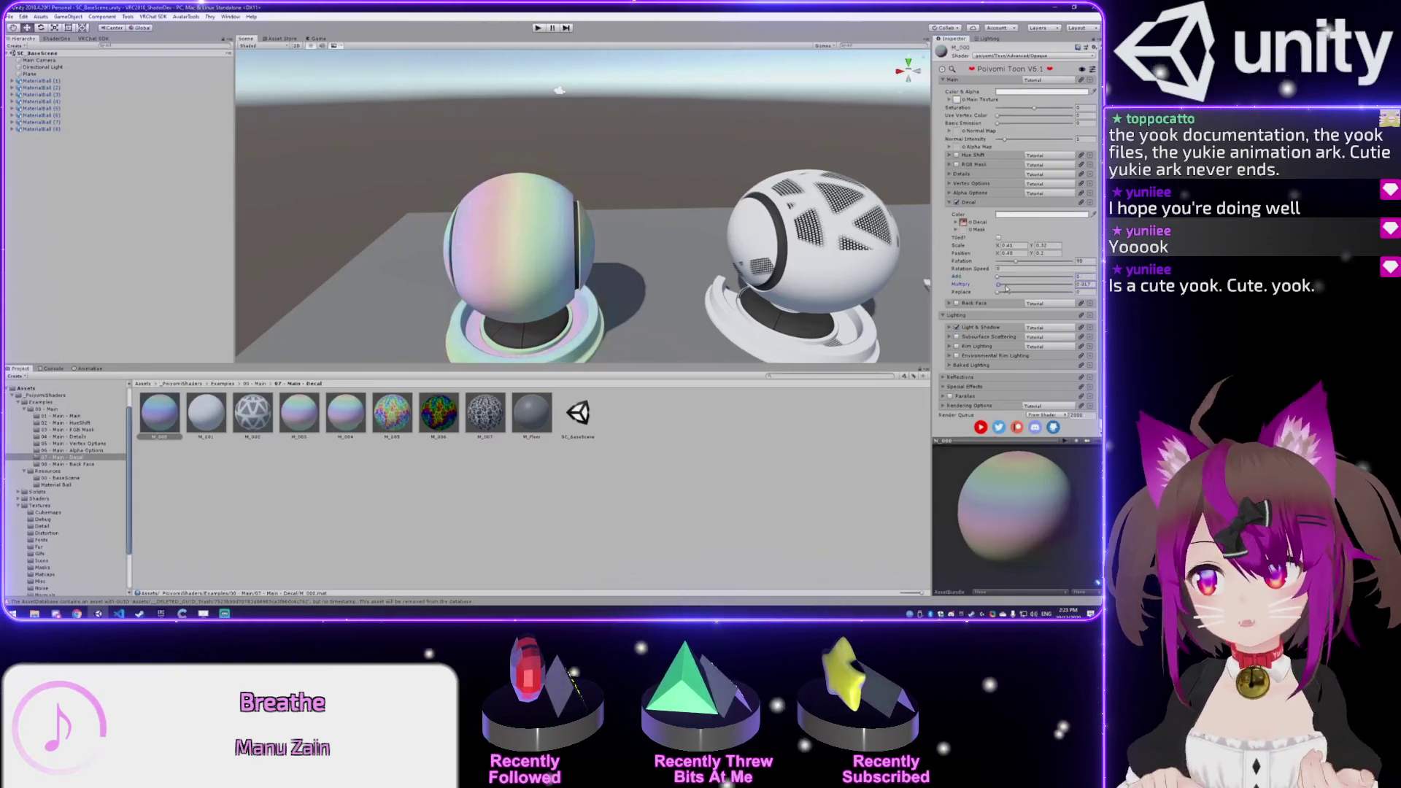
- Replay the tutorial around 1:03–1:07, exit fullscreen, and minimize the browser
key(Right)
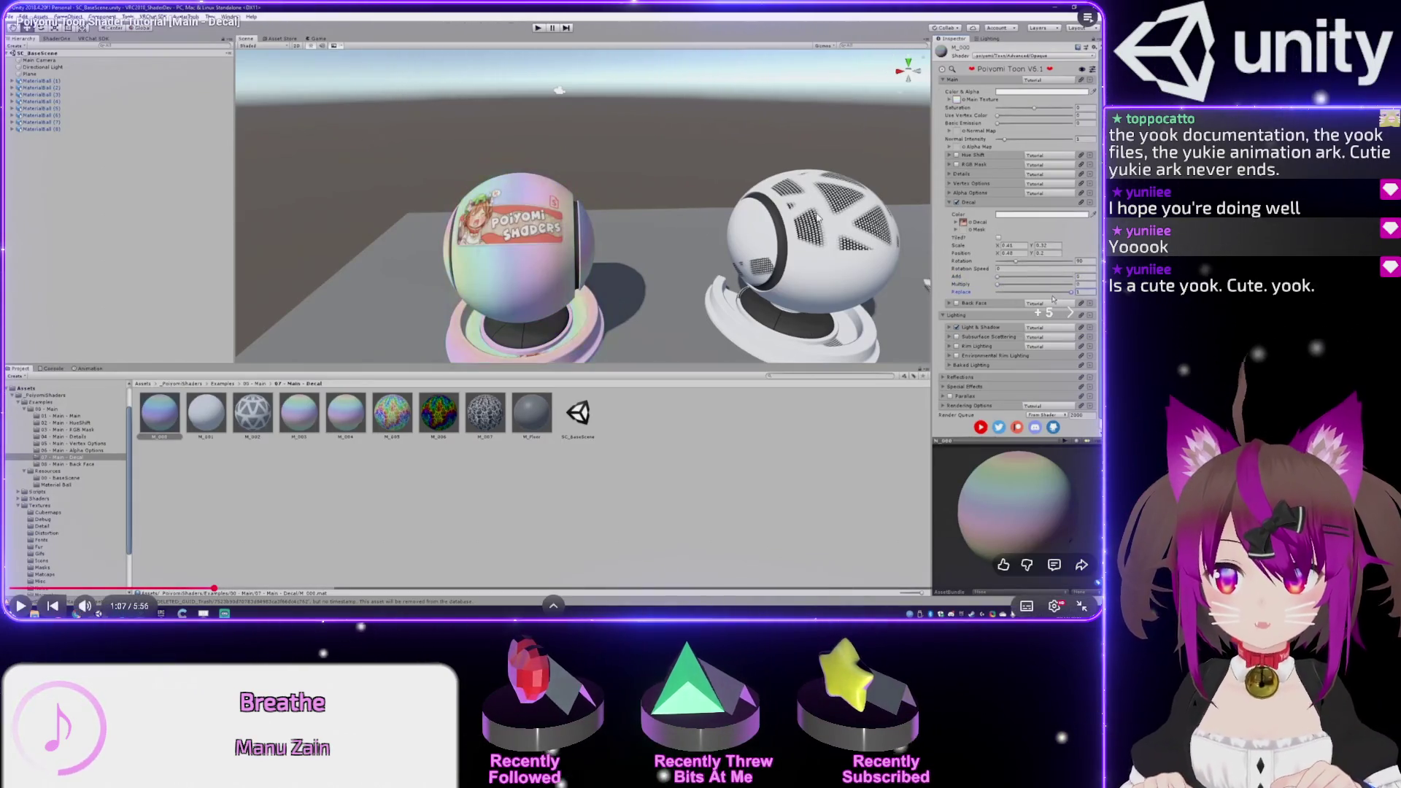
key(Left)
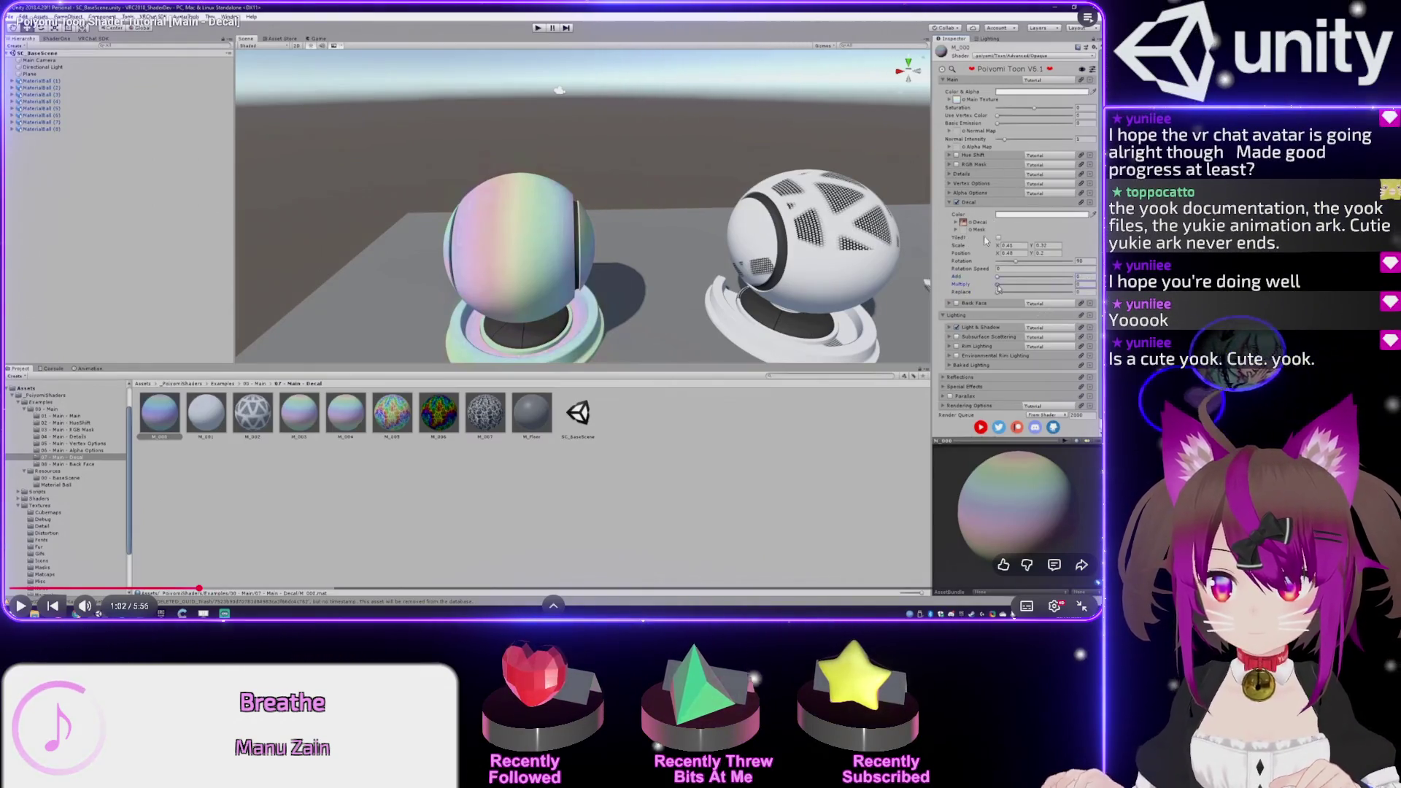
key(space)
key(space)
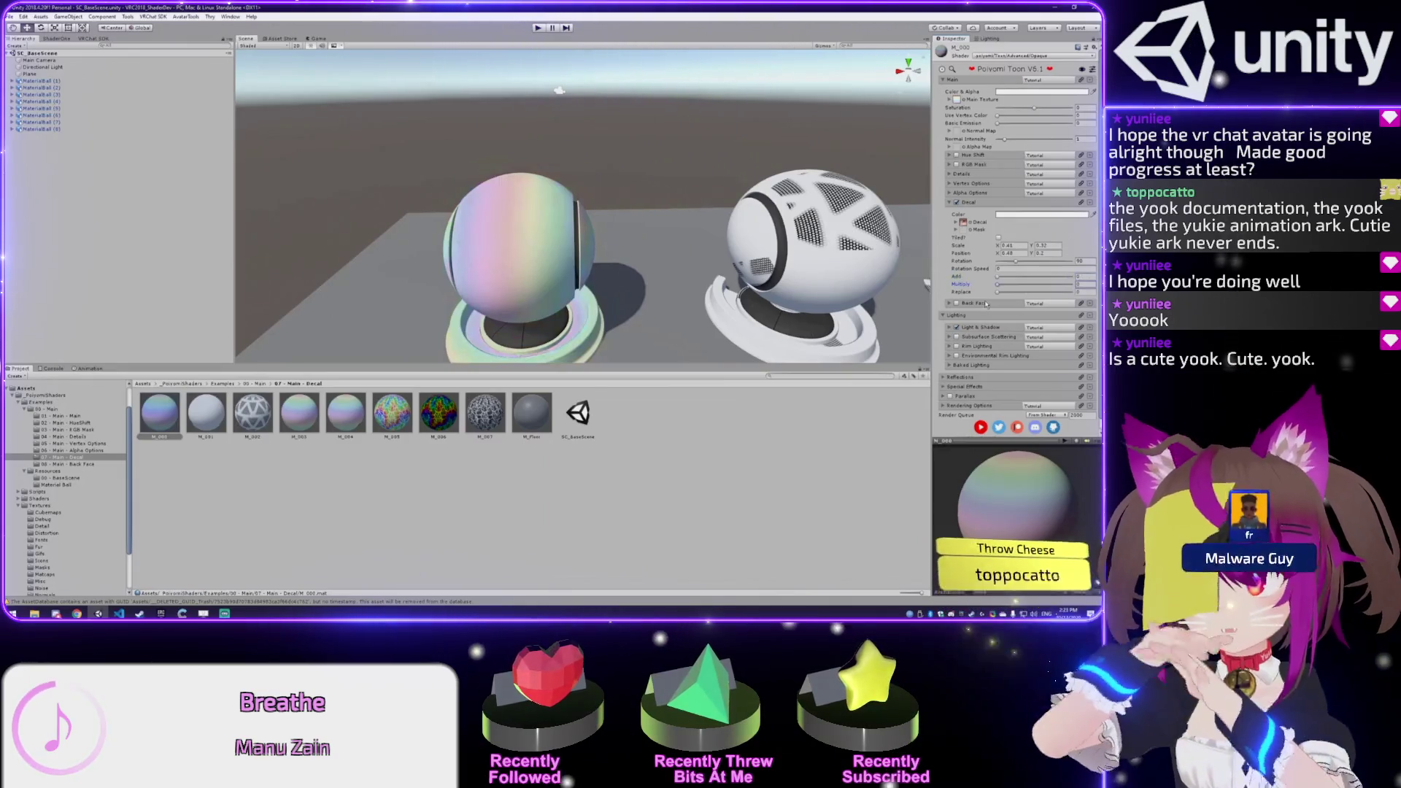
key(Escape)
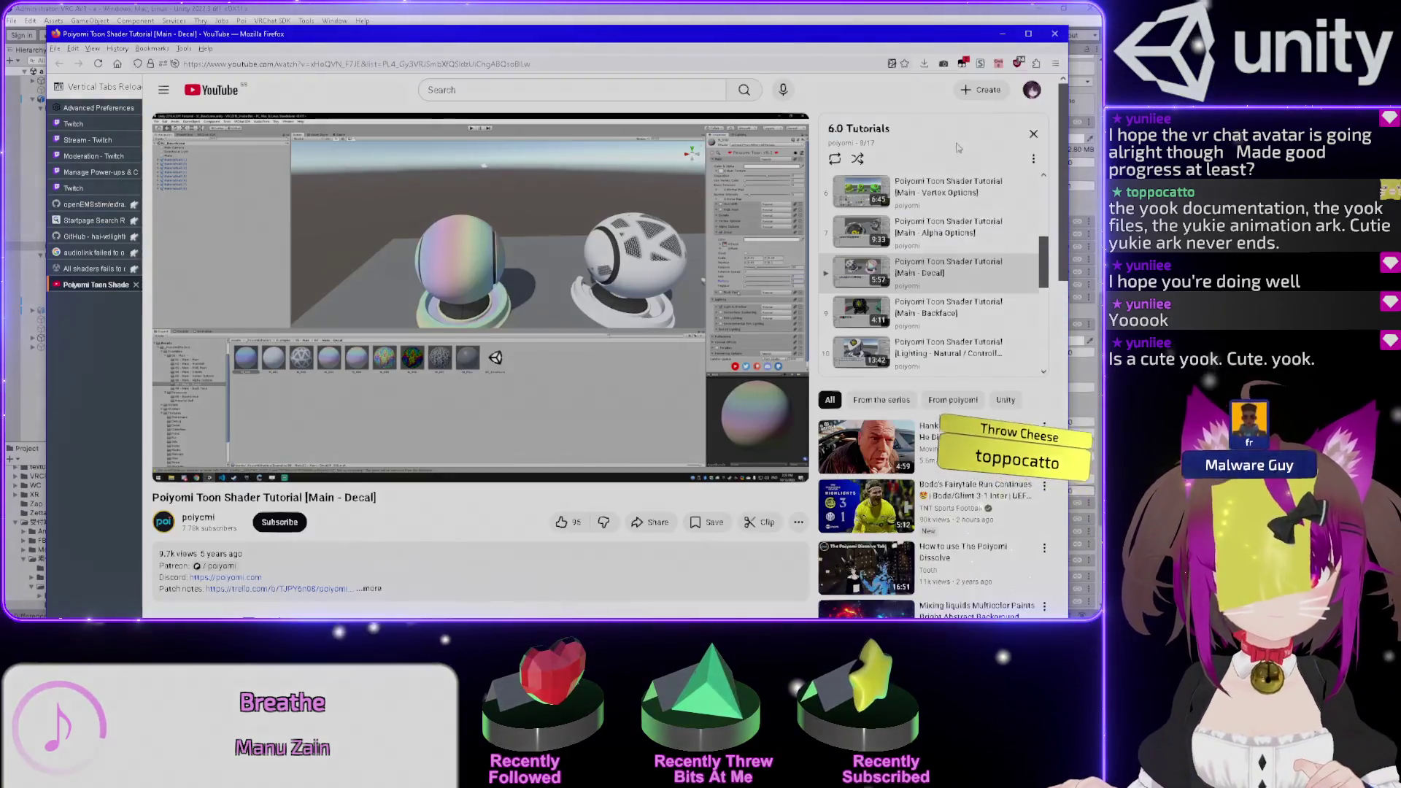
click(1002, 33)
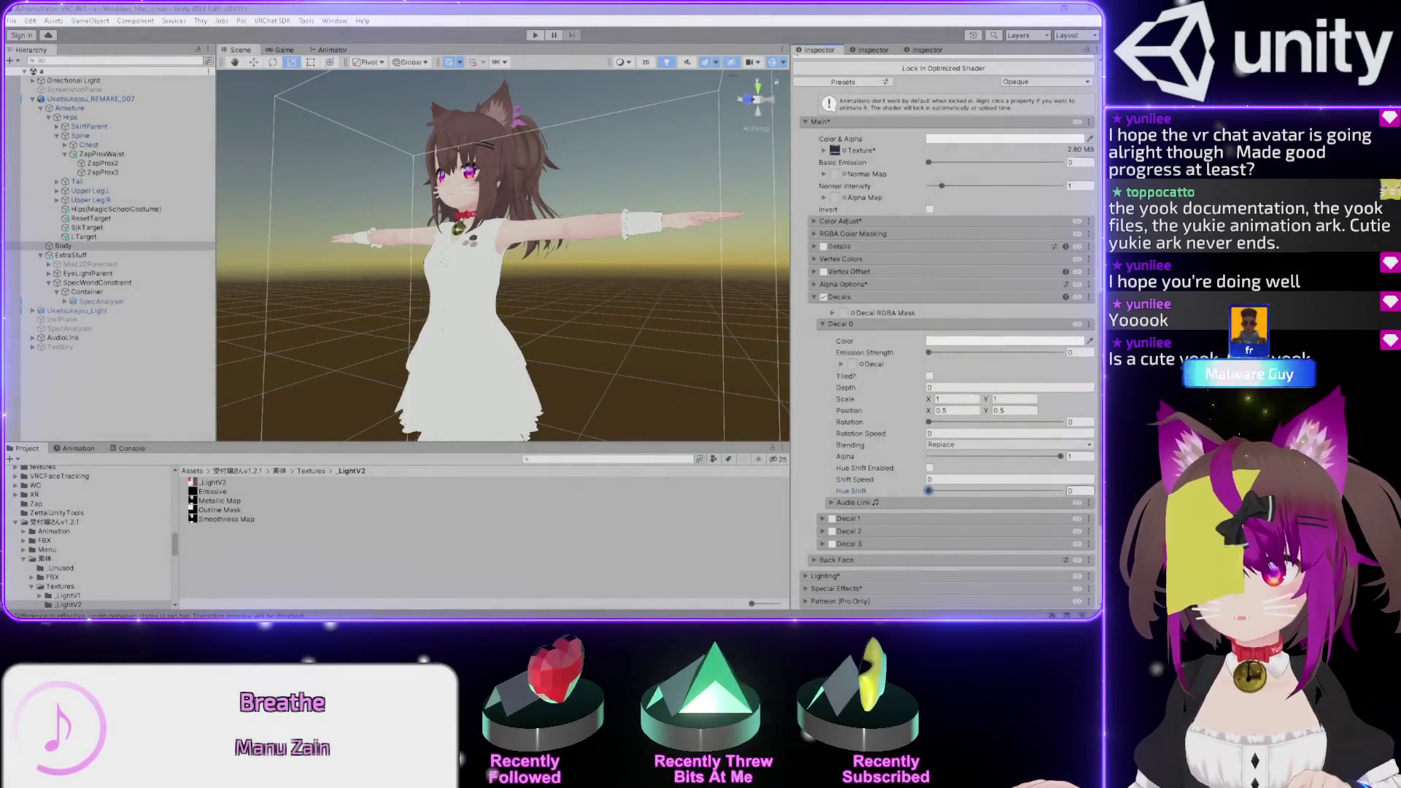
- Expand and review the avatar material's Special Effects section in the Inspector, then collapse it
click(849, 7)
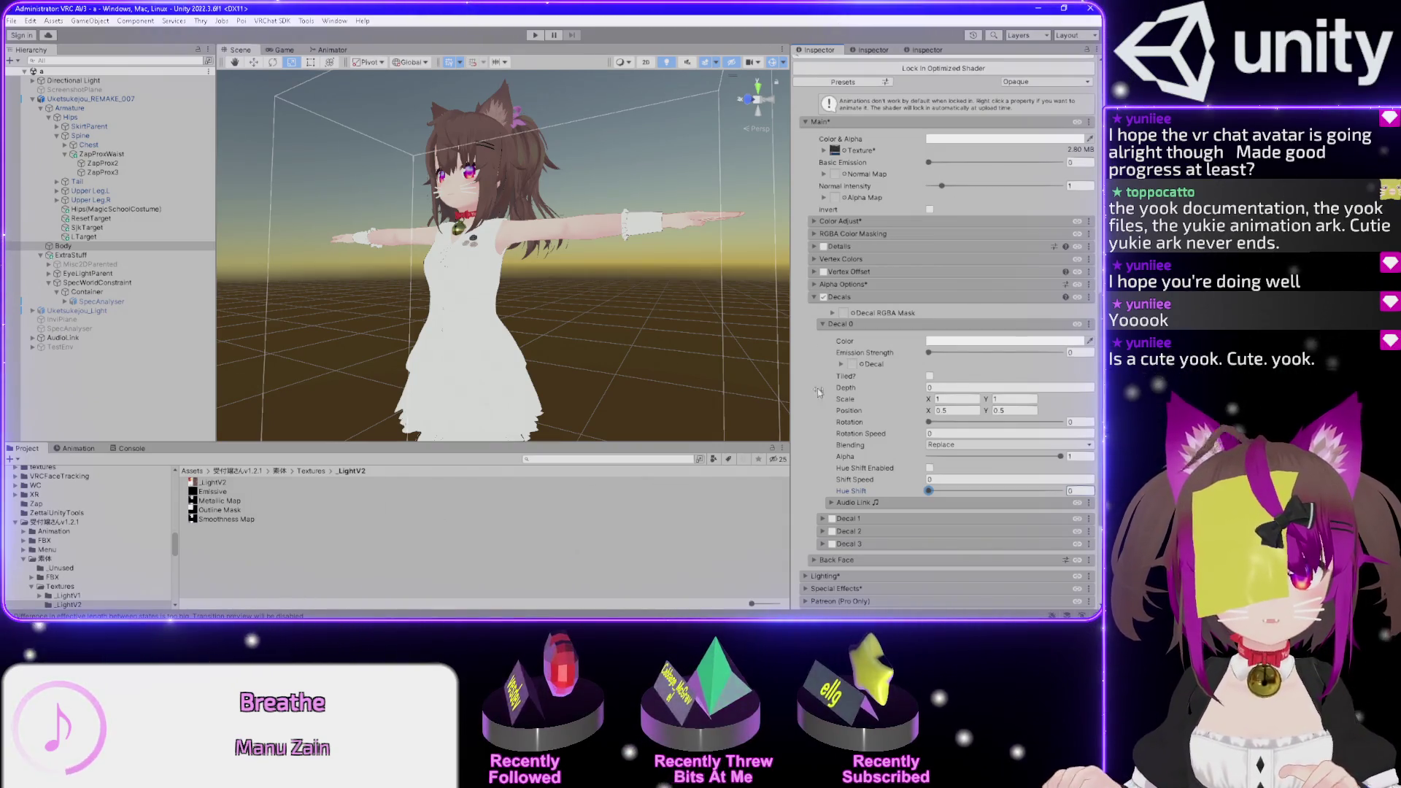
scroll(839, 351, down, 4)
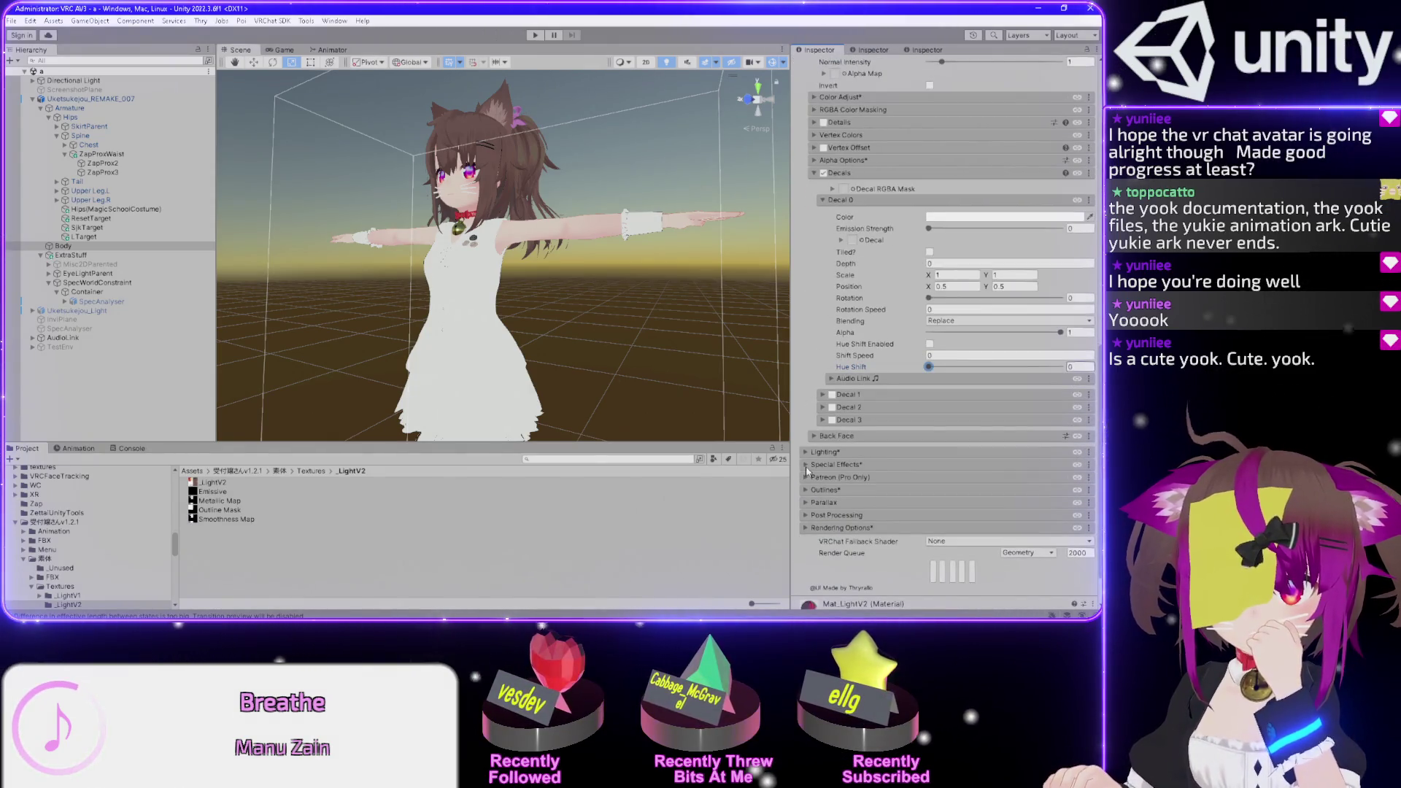
click(805, 465)
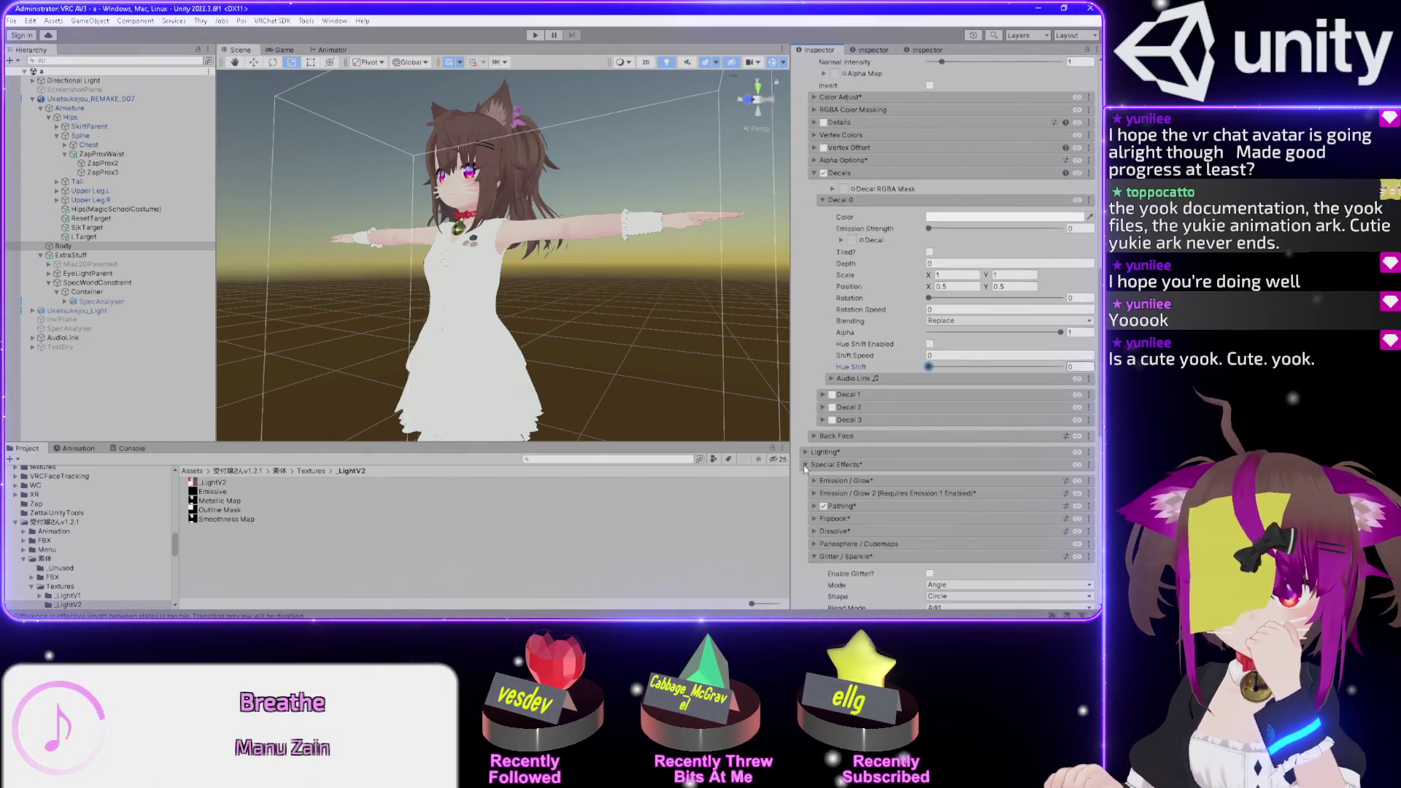
scroll(805, 467, down, 10)
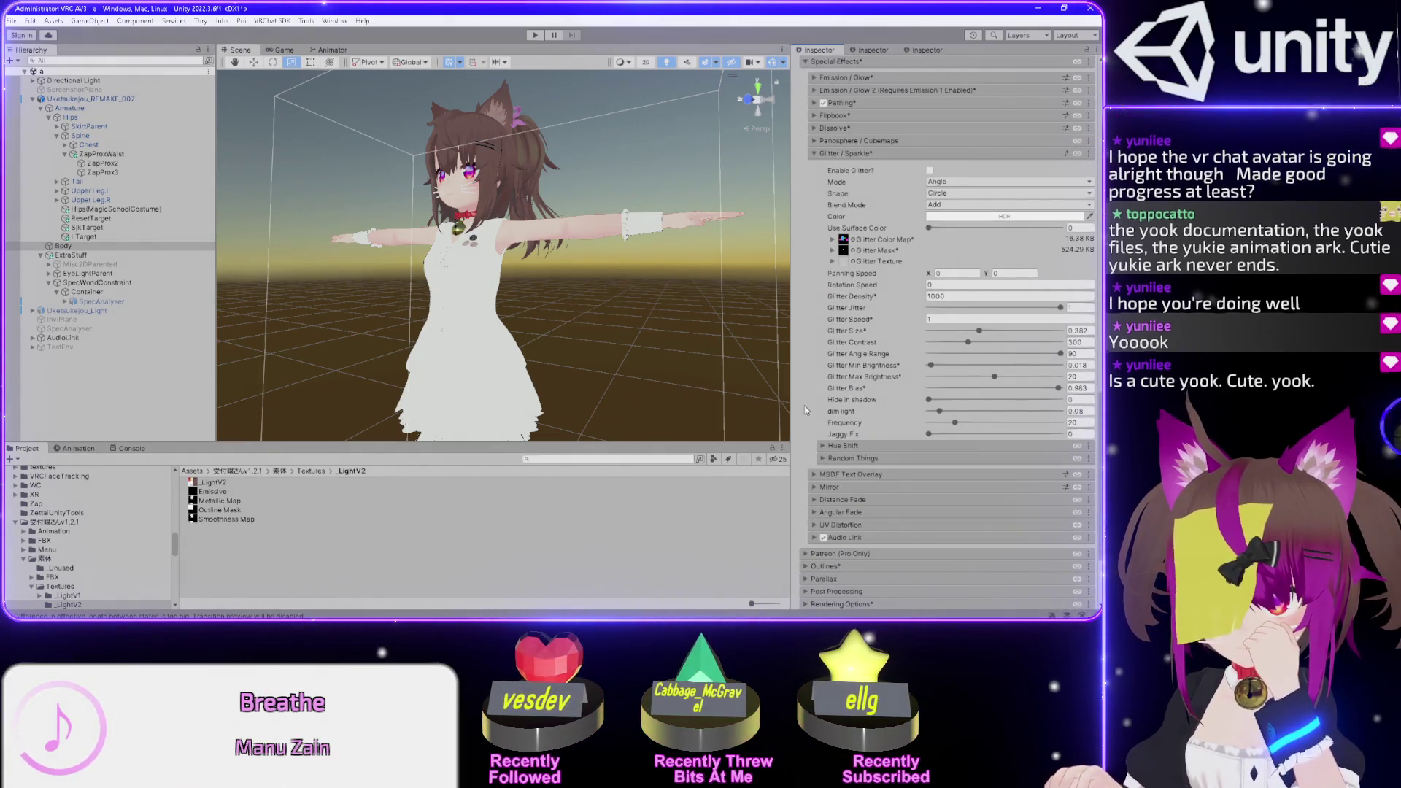
scroll(807, 401, up, 8)
click(809, 372)
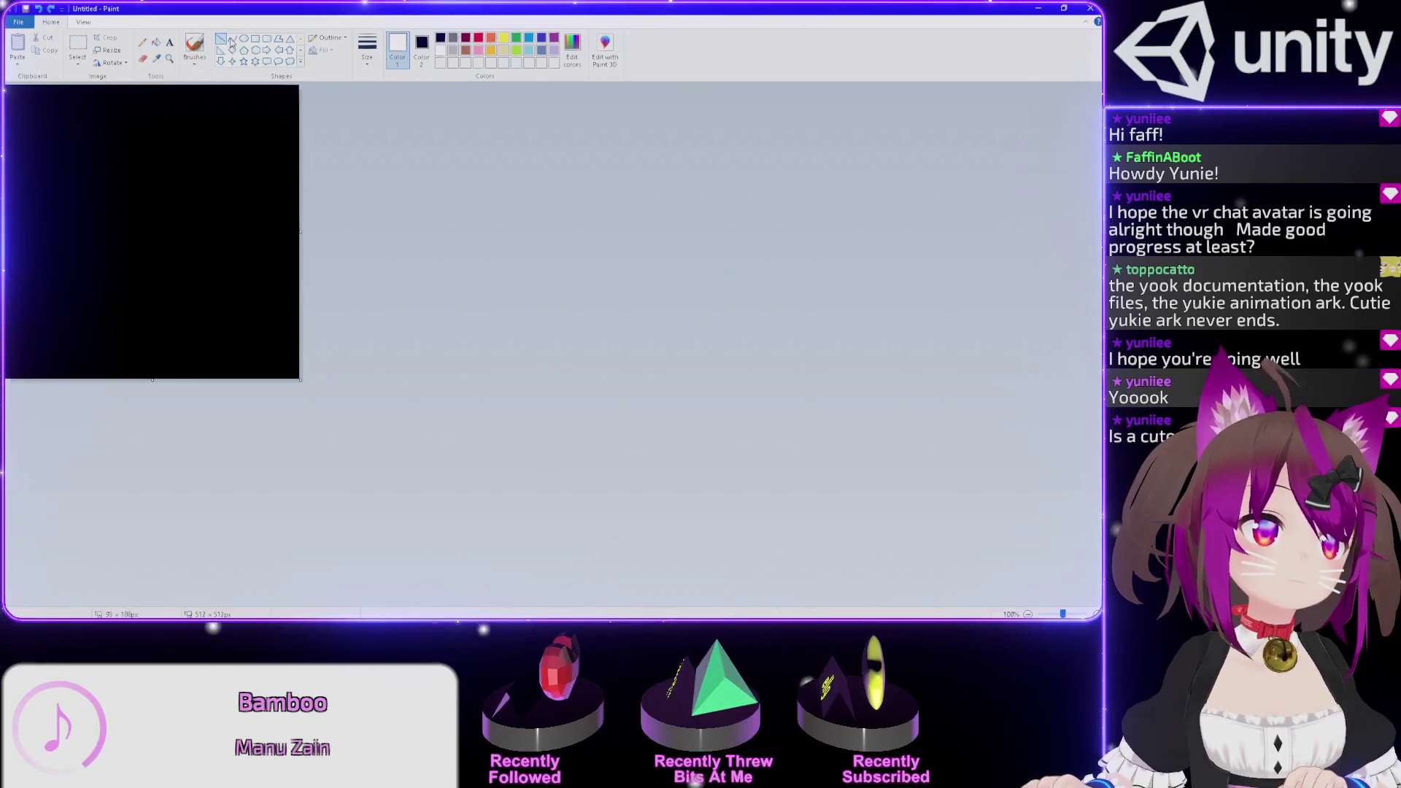
- Draw one short white diagonal line near the black canvas's top-left, discarding extra strokes
drag(136, 108, 100, 187)
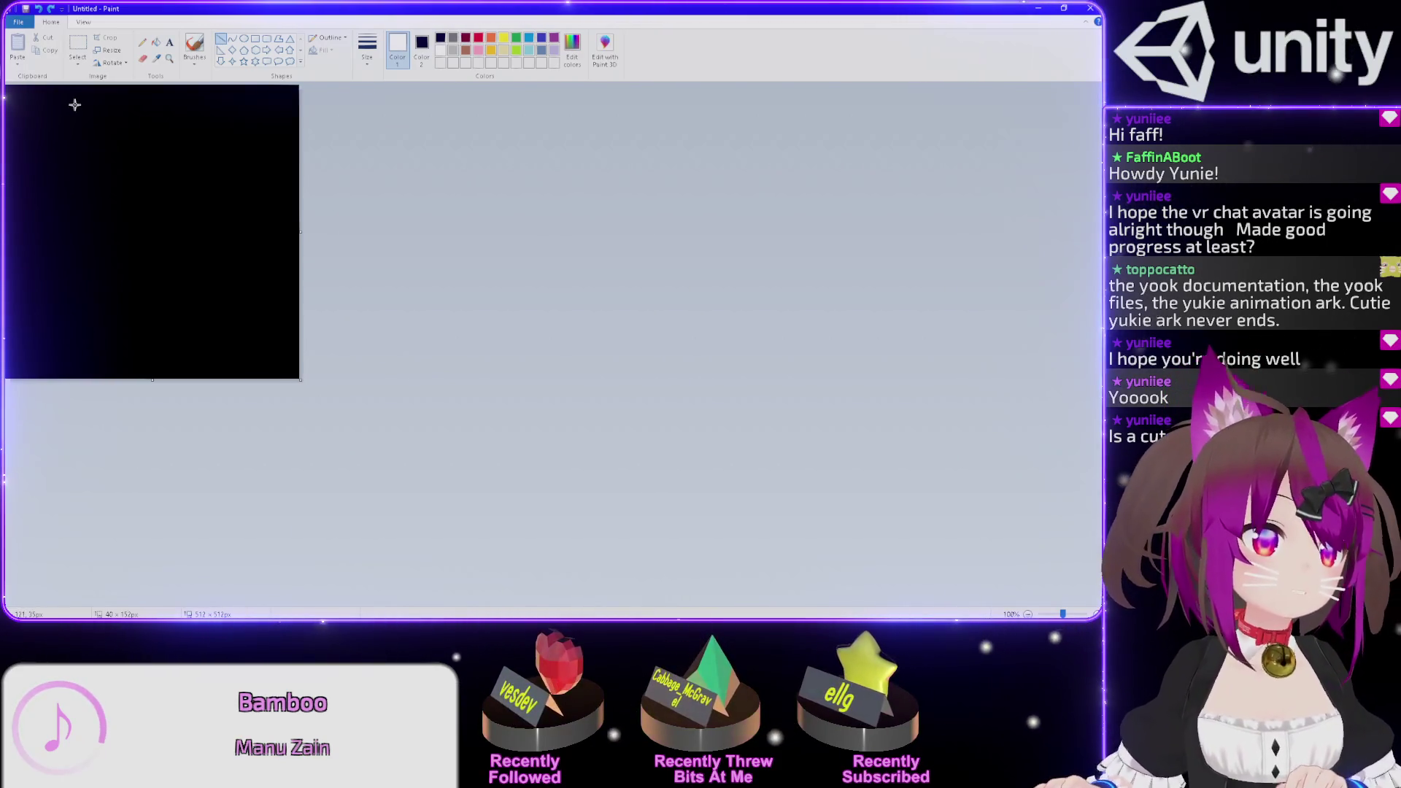
drag(72, 101, 52, 155)
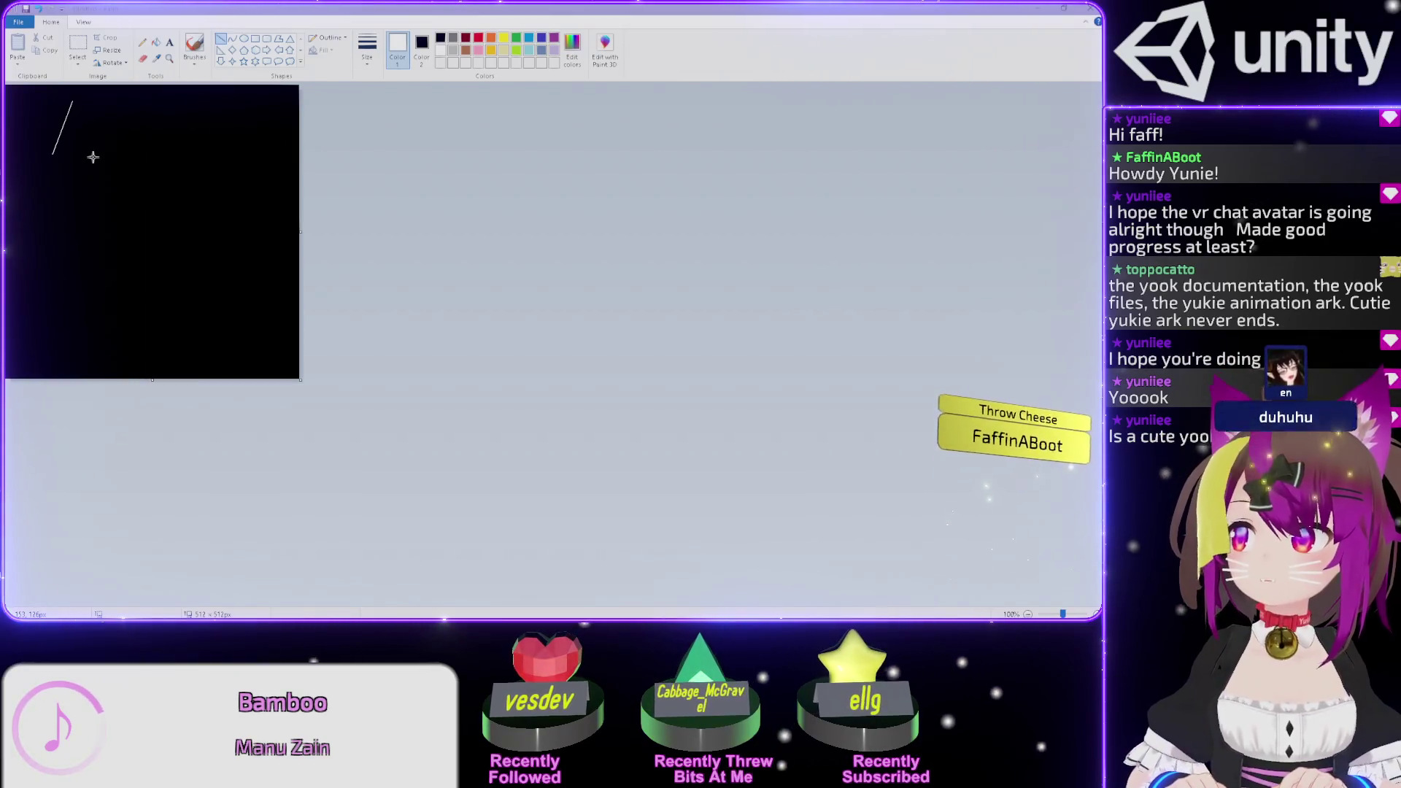
click(91, 154)
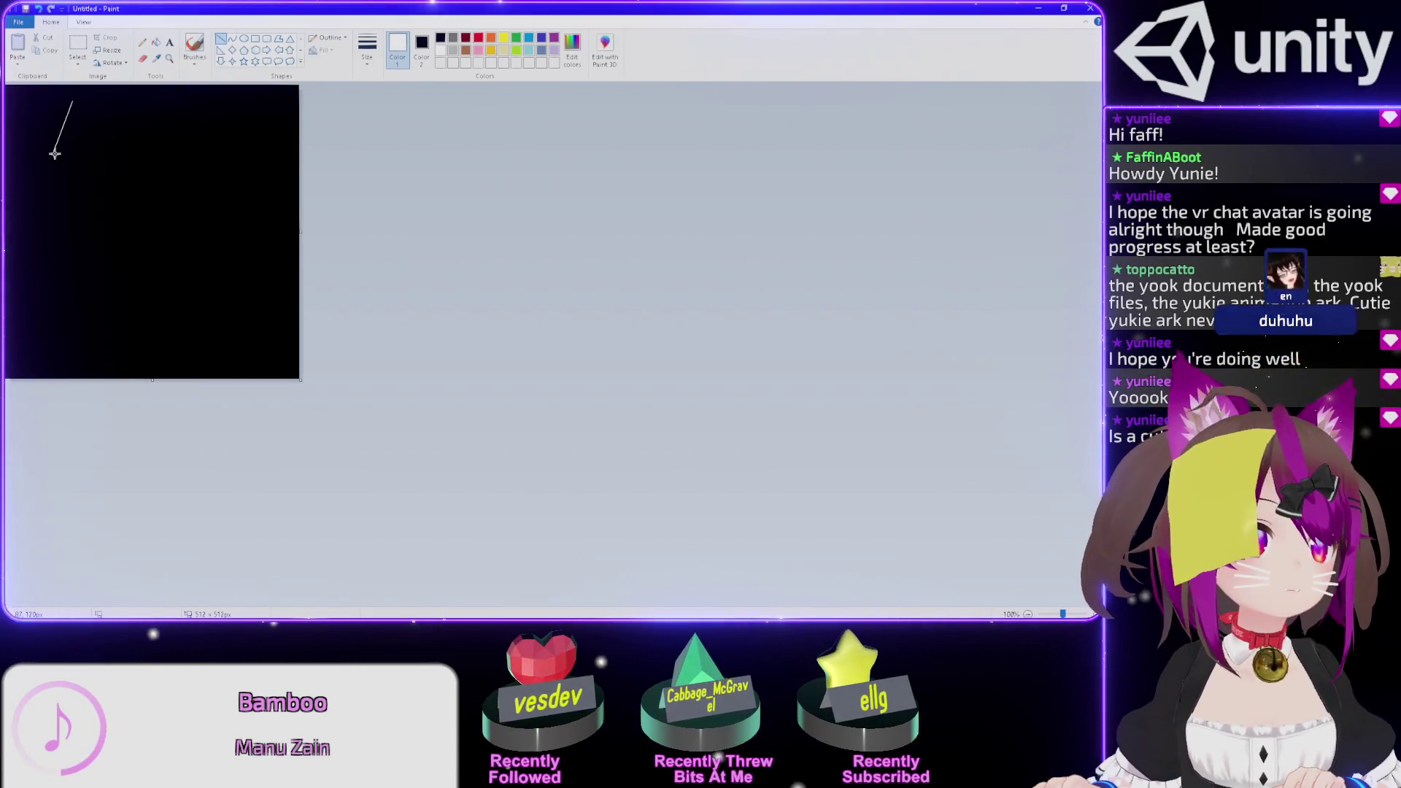
drag(54, 154, 80, 179)
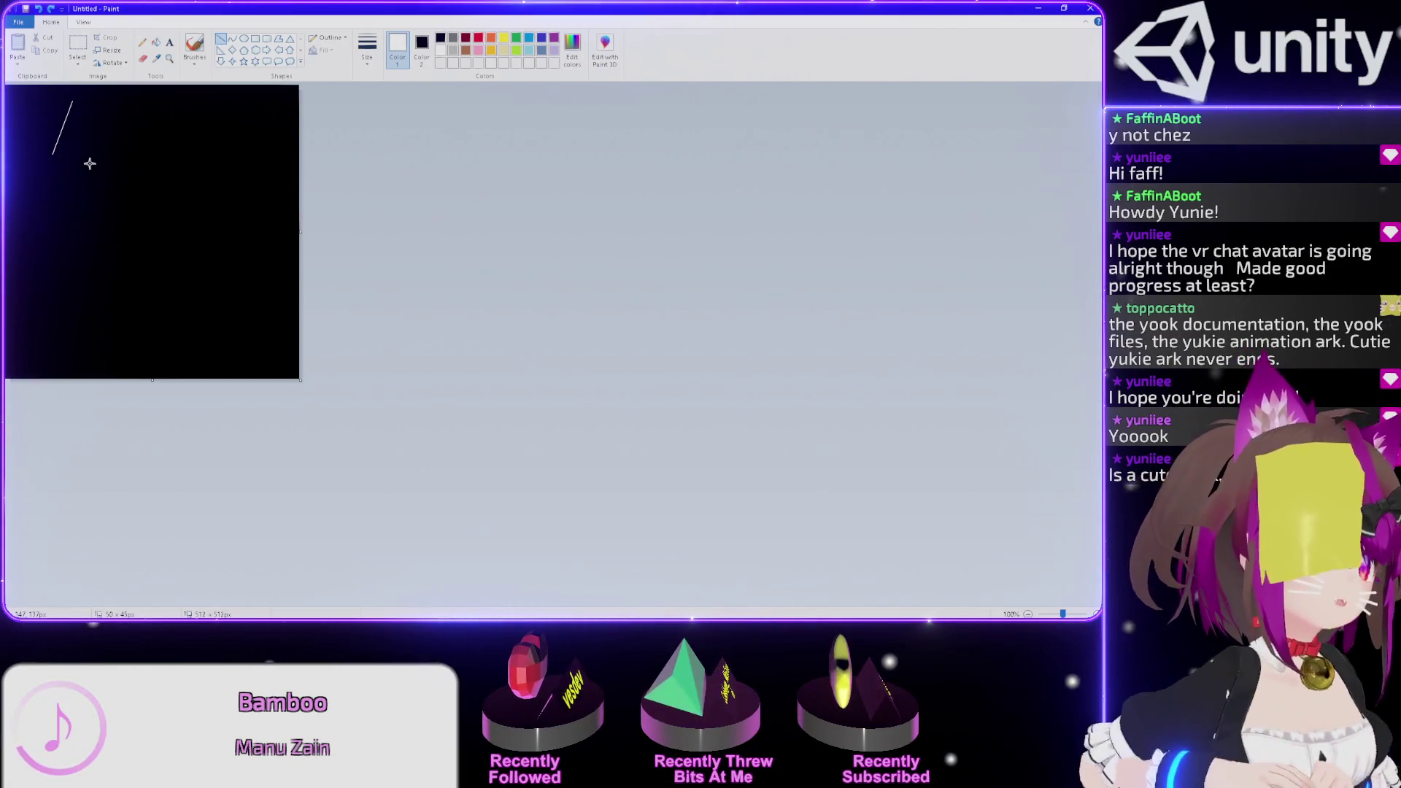
click(77, 149)
drag(78, 149, 124, 194)
key(Escape)
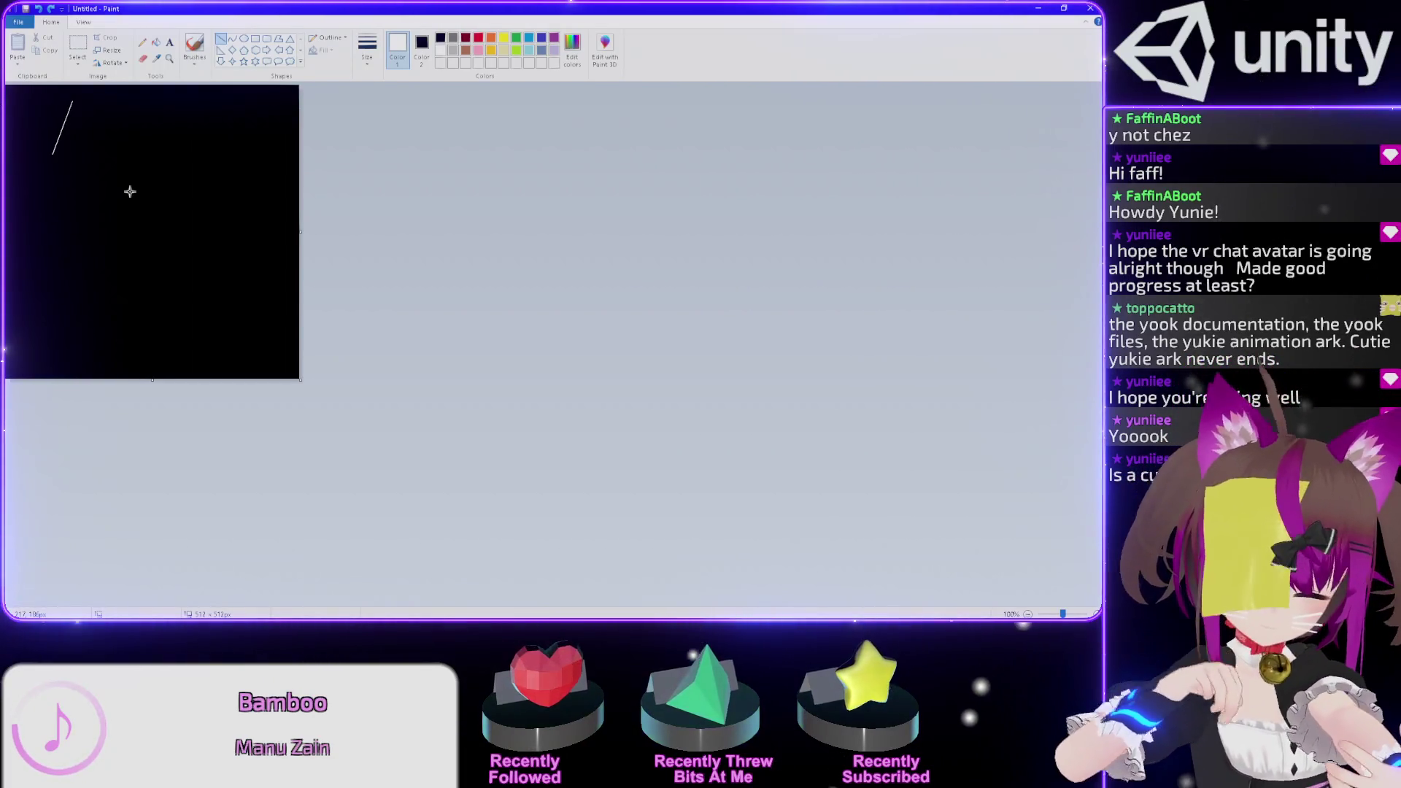
- Draw a second white line angling down-right from the first line's lower end
mouse_move(54, 157)
mouse_down()
mouse_move(145, 198)
mouse_move(89, 245)
mouse_move(195, 156)
mouse_move(126, 242)
mouse_up()
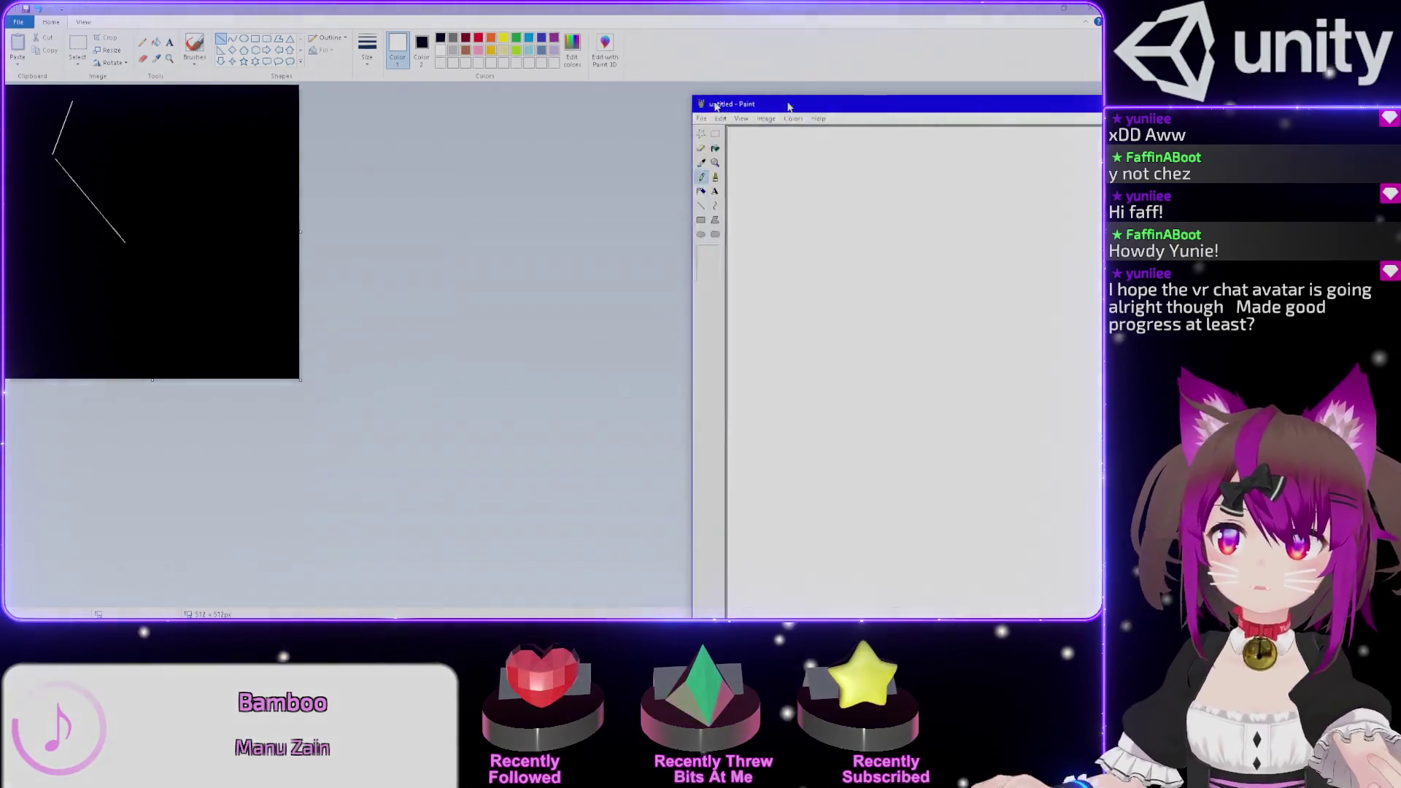
- Maximize classic Paint, set the canvas to 512×512, and fill it black
drag(719, 103, 353, 109)
double_click(353, 109)
click(76, 21)
click(93, 73)
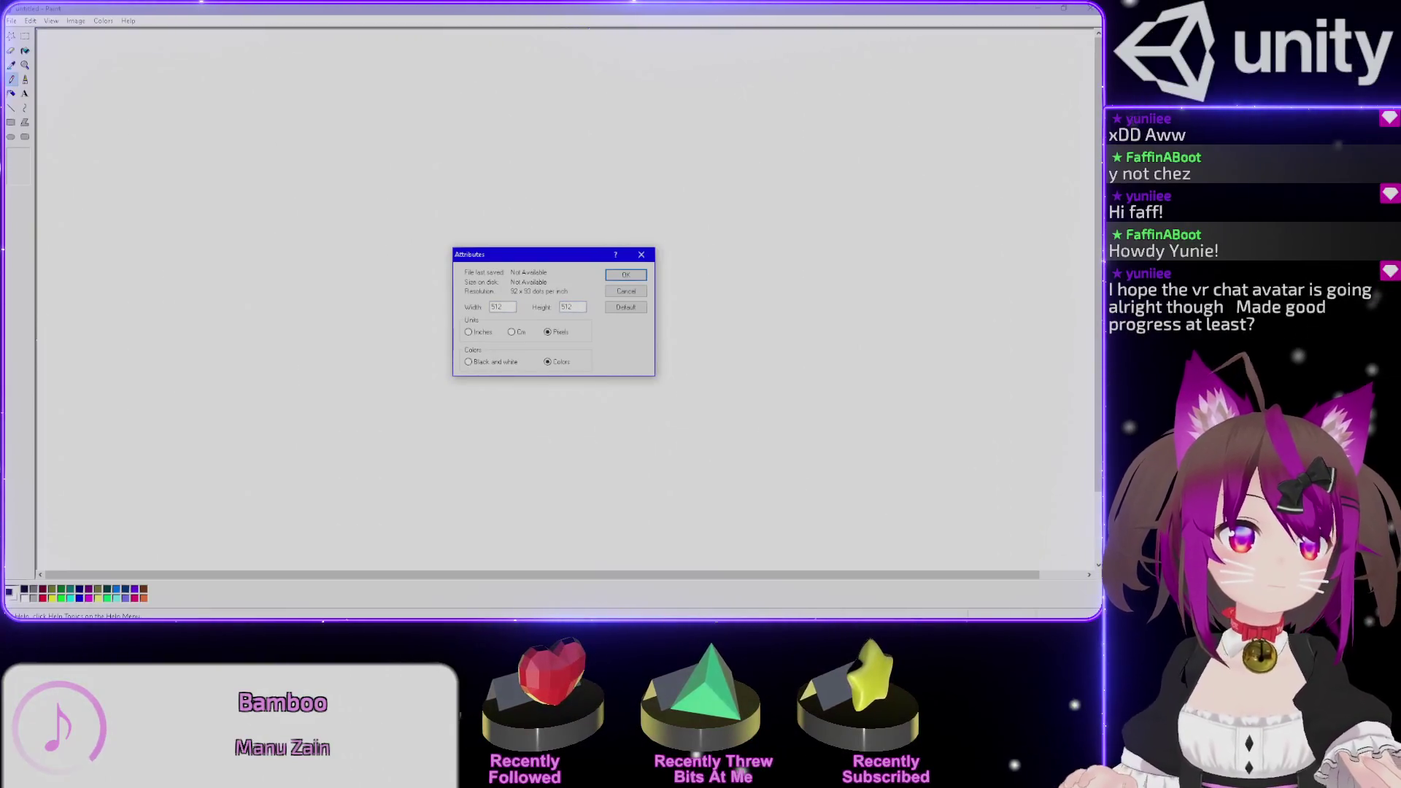
key(Return)
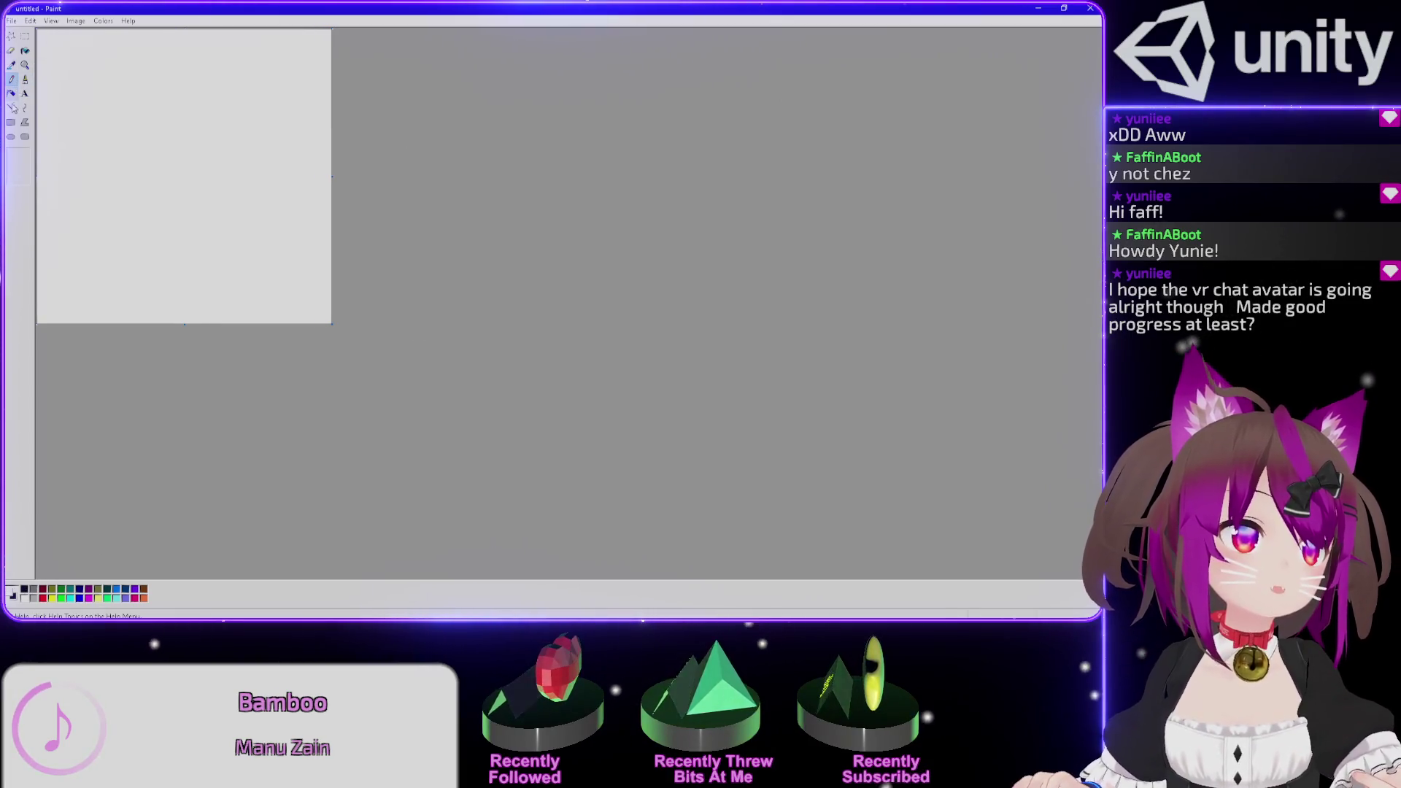
click(24, 50)
click(73, 109)
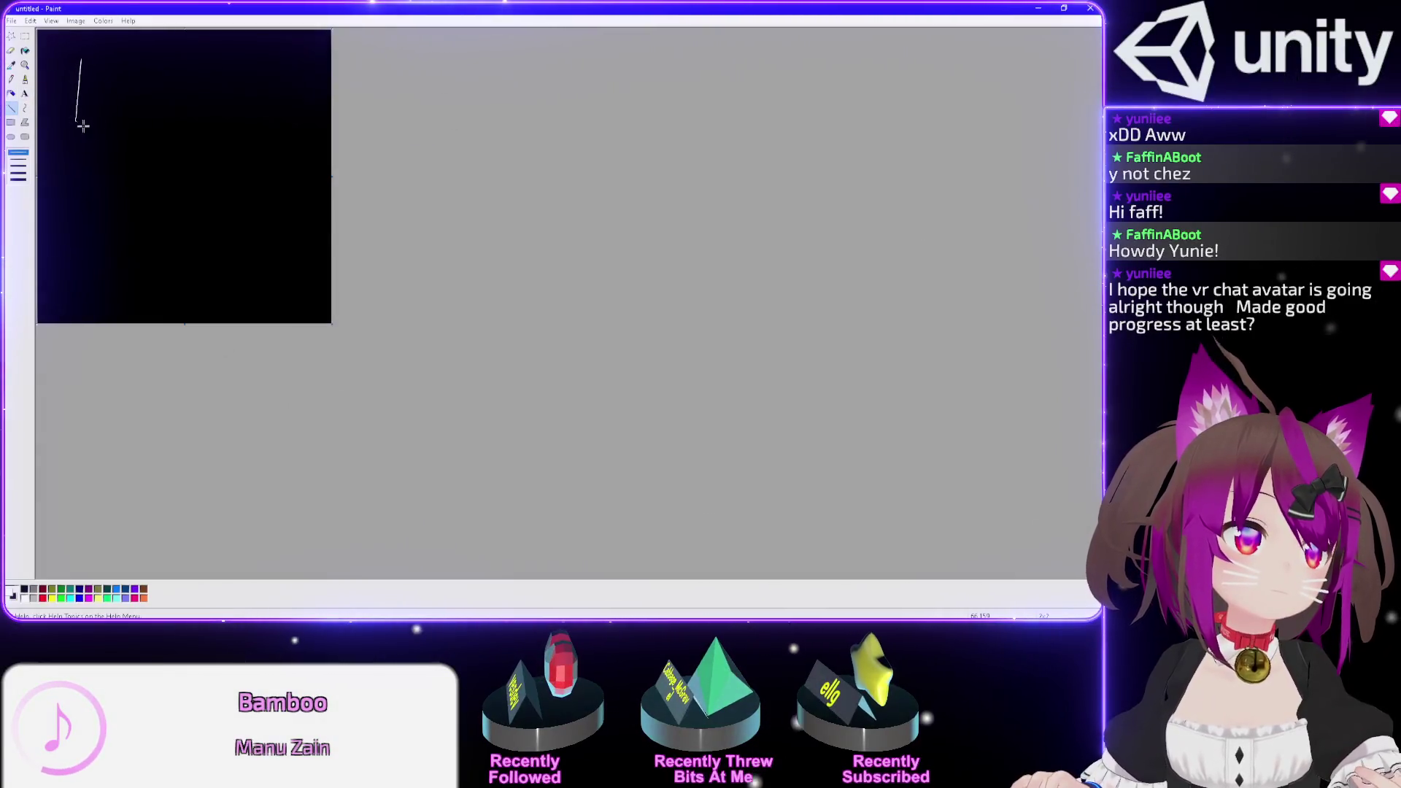
- Sketch two trial white zigzags with straight lines, undoing stray segments
drag(110, 182, 111, 184)
mouse_move(112, 184)
mouse_down()
mouse_move(96, 205)
mouse_move(122, 225)
mouse_move(124, 252)
mouse_up()
mouse_move(192, 57)
mouse_down()
mouse_move(139, 84)
mouse_move(197, 133)
mouse_move(175, 164)
mouse_up()
drag(175, 164, 203, 246)
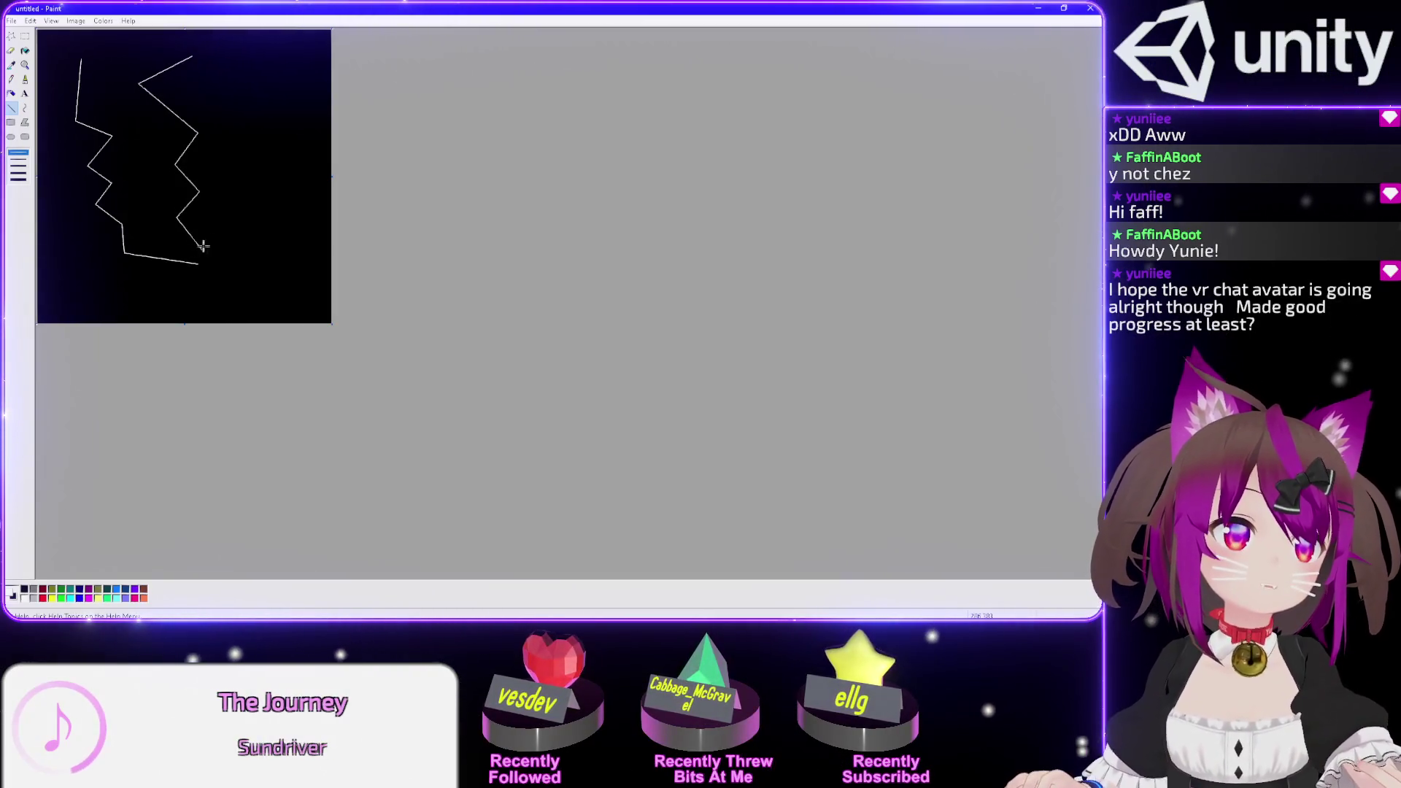
drag(248, 65, 230, 103)
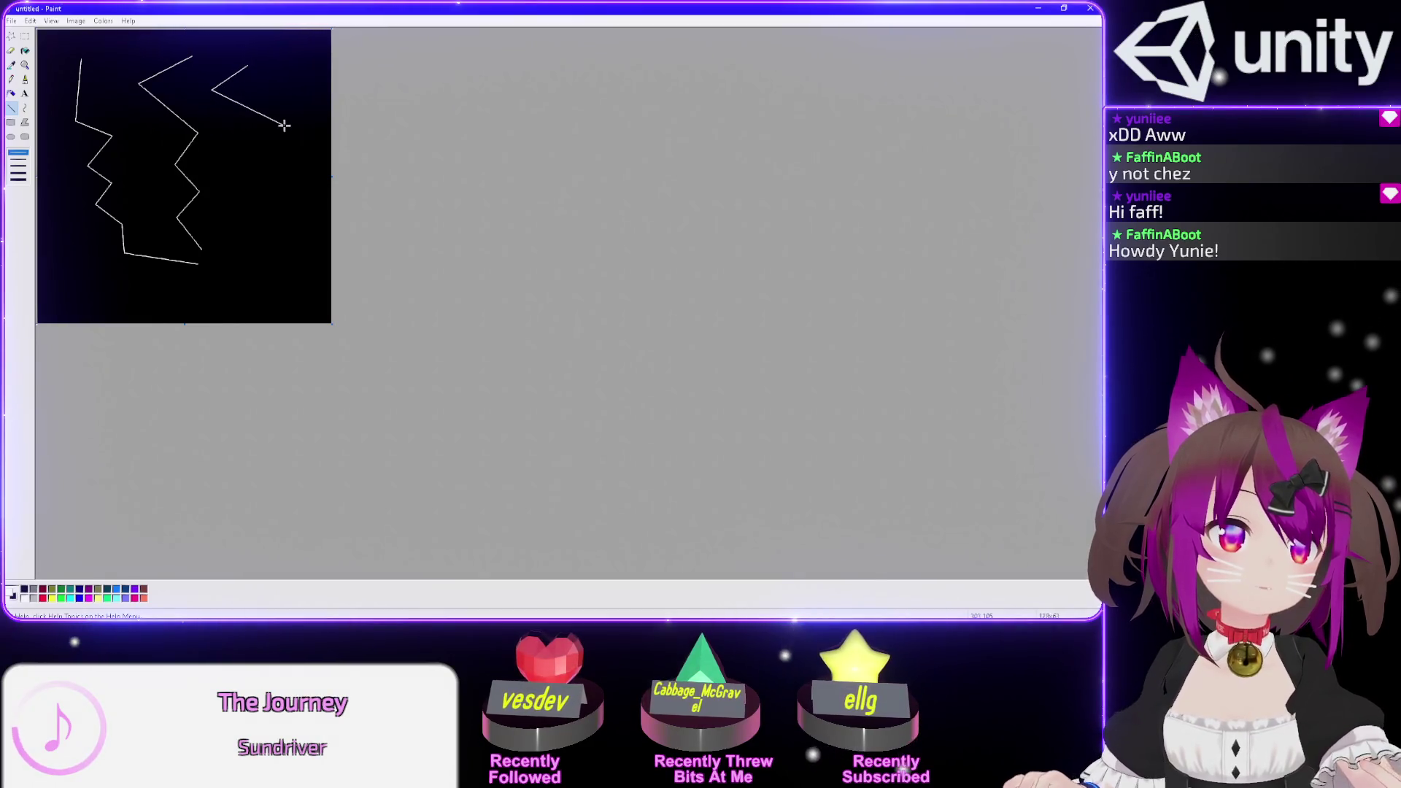
key(ctrl+z)
key(ctrl+z)
key(ctrl+z)
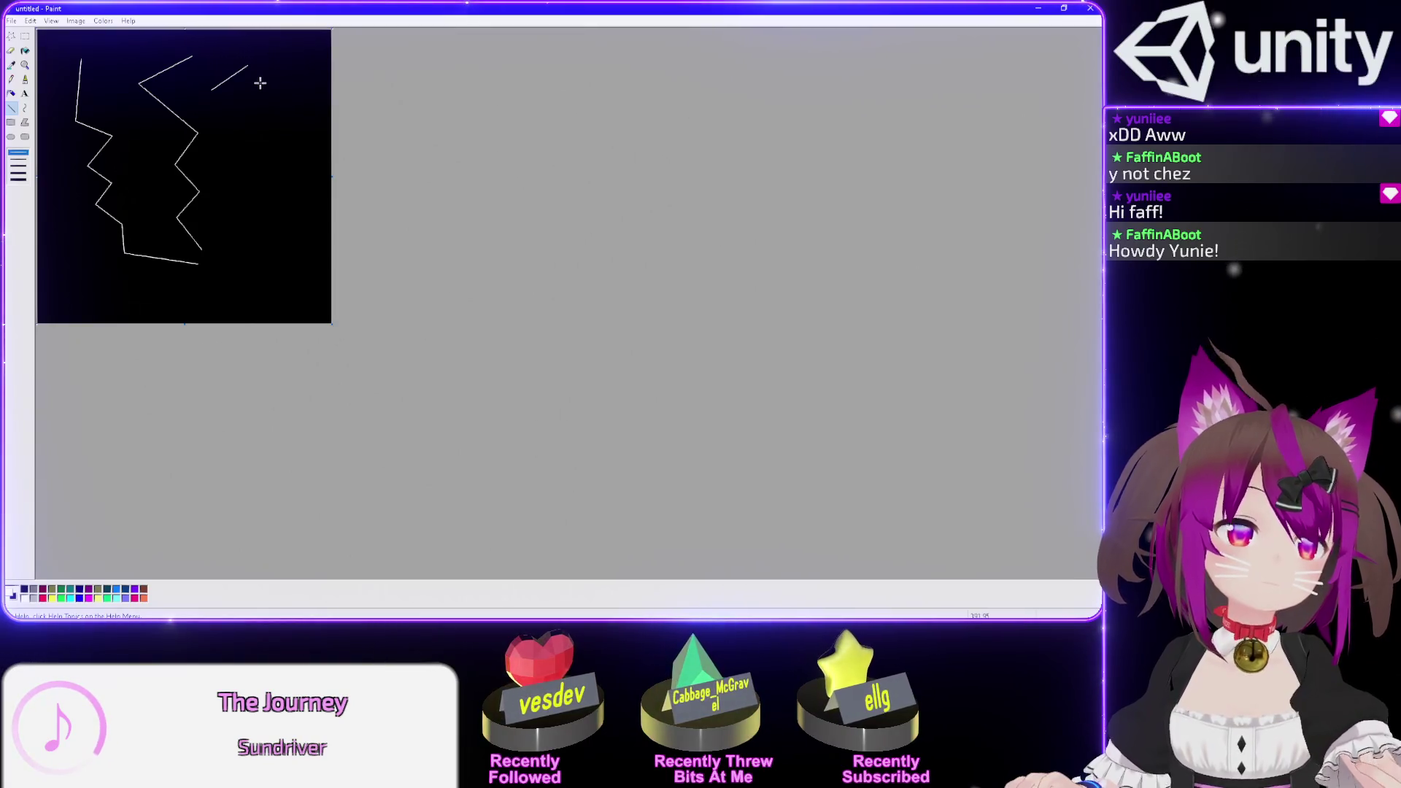
key(ctrl+z)
click(25, 35)
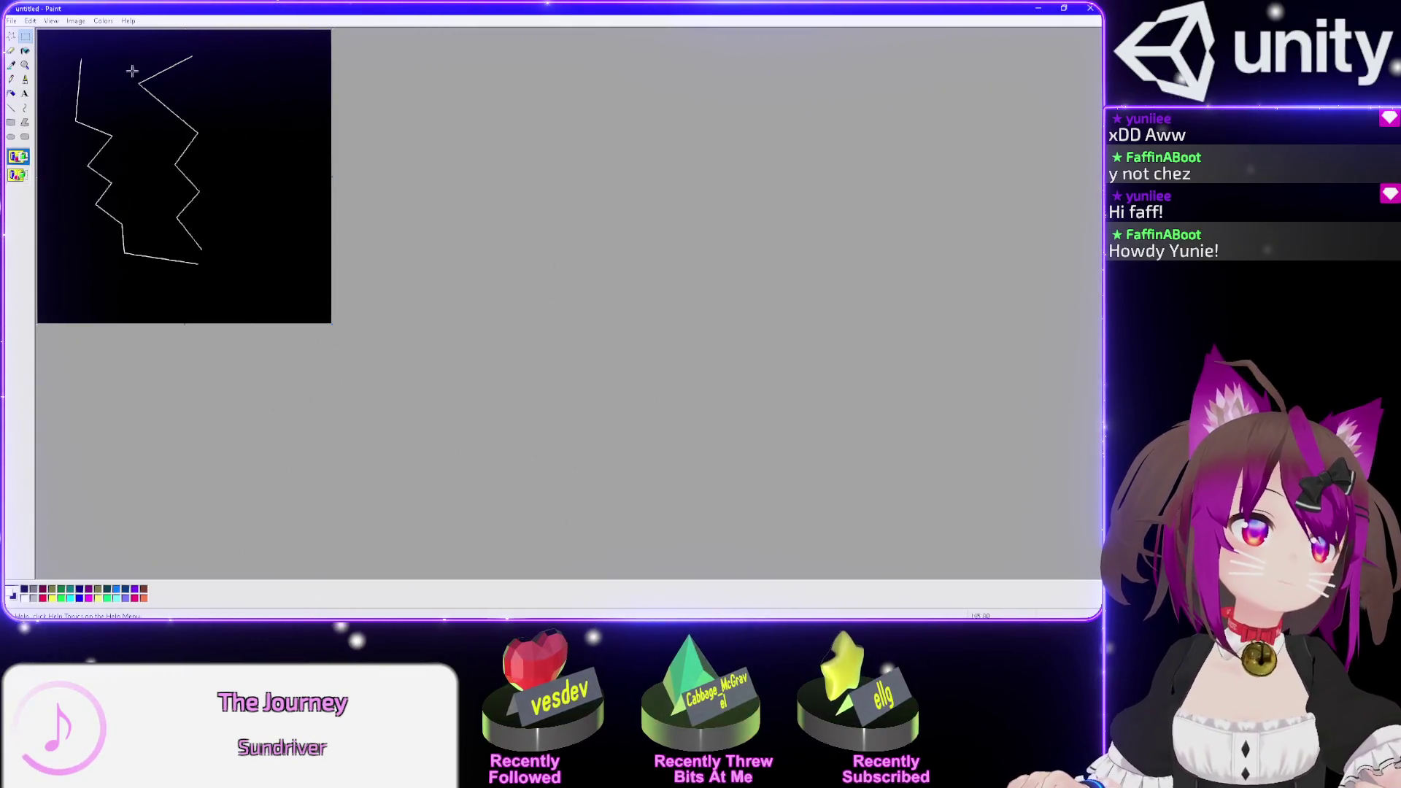
click(11, 107)
mouse_move(215, 254)
mouse_down()
mouse_move(259, 233)
mouse_move(239, 203)
mouse_move(282, 181)
mouse_move(266, 154)
mouse_move(301, 123)
mouse_move(259, 87)
mouse_move(288, 62)
mouse_up()
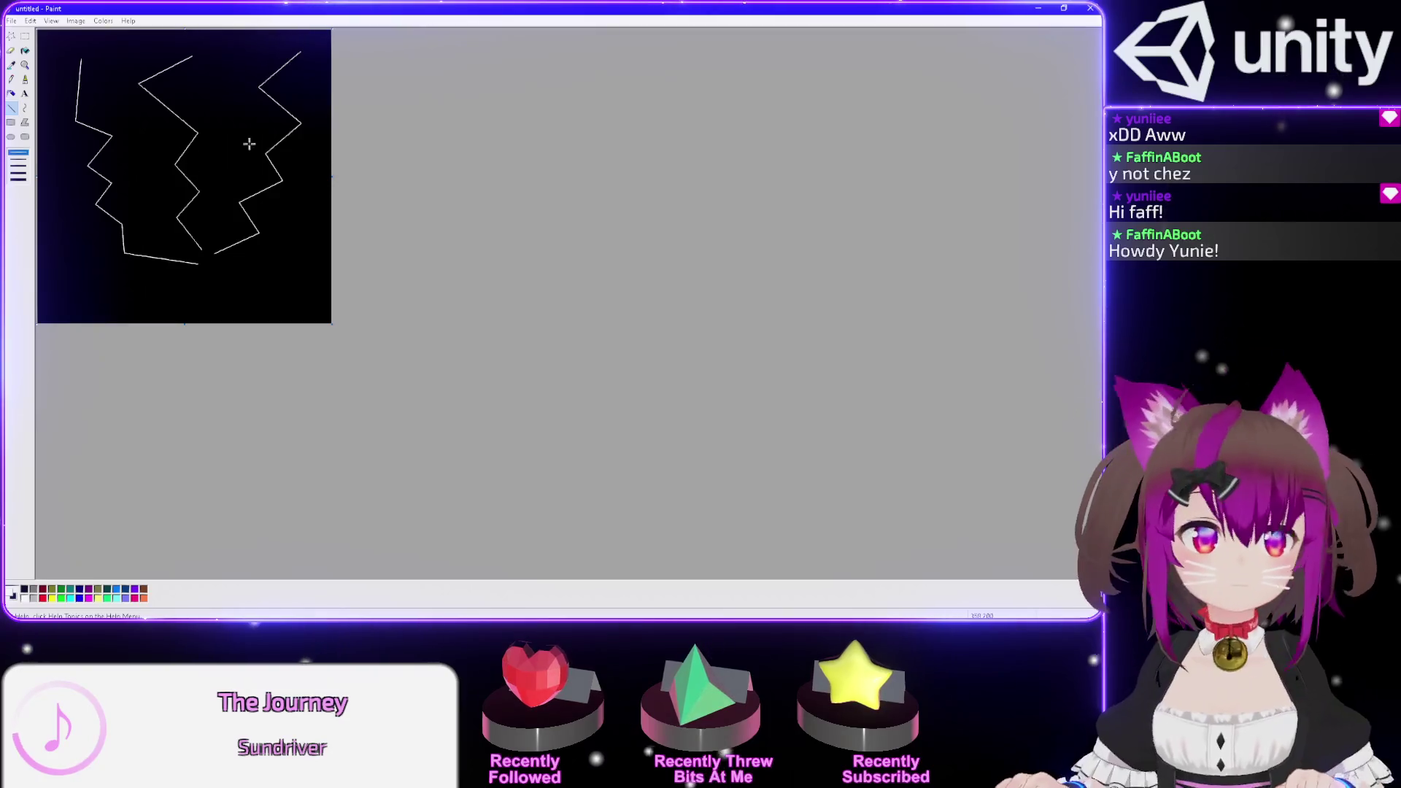
- Add more connected bolt segments, then clear the whole canvas back to black
drag(186, 143, 155, 124)
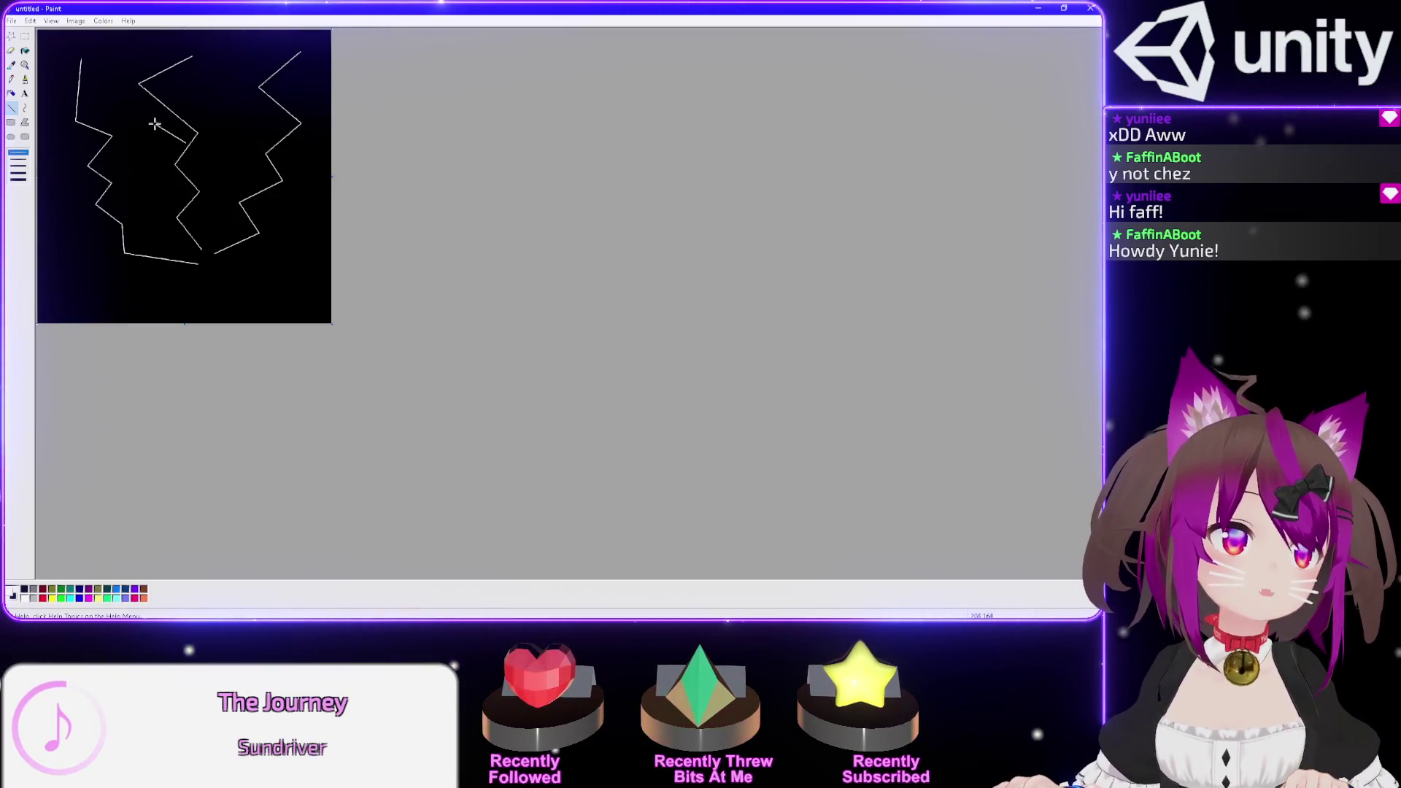
mouse_move(75, 181)
mouse_down()
mouse_move(64, 206)
mouse_move(38, 206)
mouse_up()
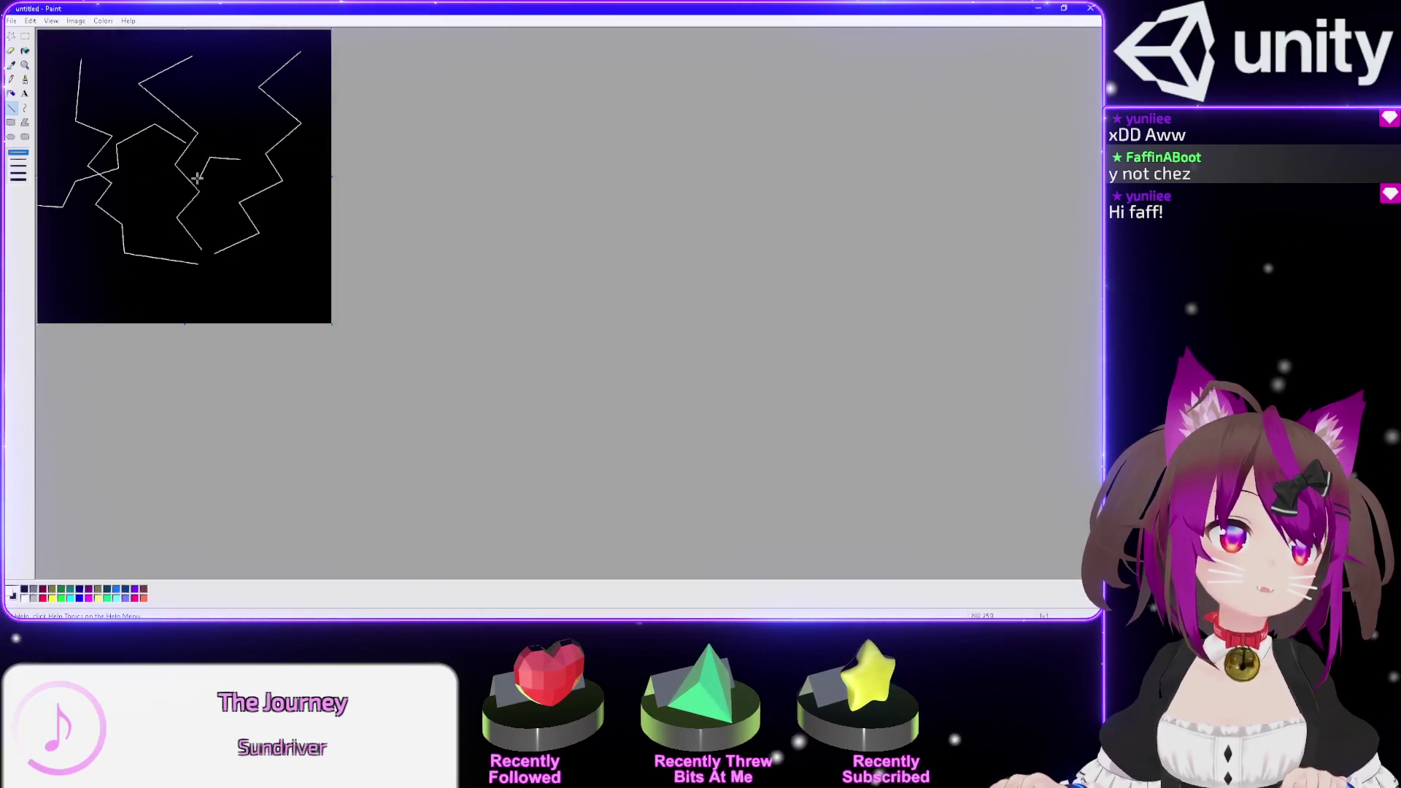
mouse_move(125, 194)
mouse_down()
mouse_move(159, 237)
mouse_move(79, 257)
mouse_up()
mouse_move(264, 271)
mouse_down()
mouse_move(211, 228)
mouse_move(281, 200)
mouse_move(229, 172)
mouse_move(254, 123)
mouse_move(170, 113)
mouse_up()
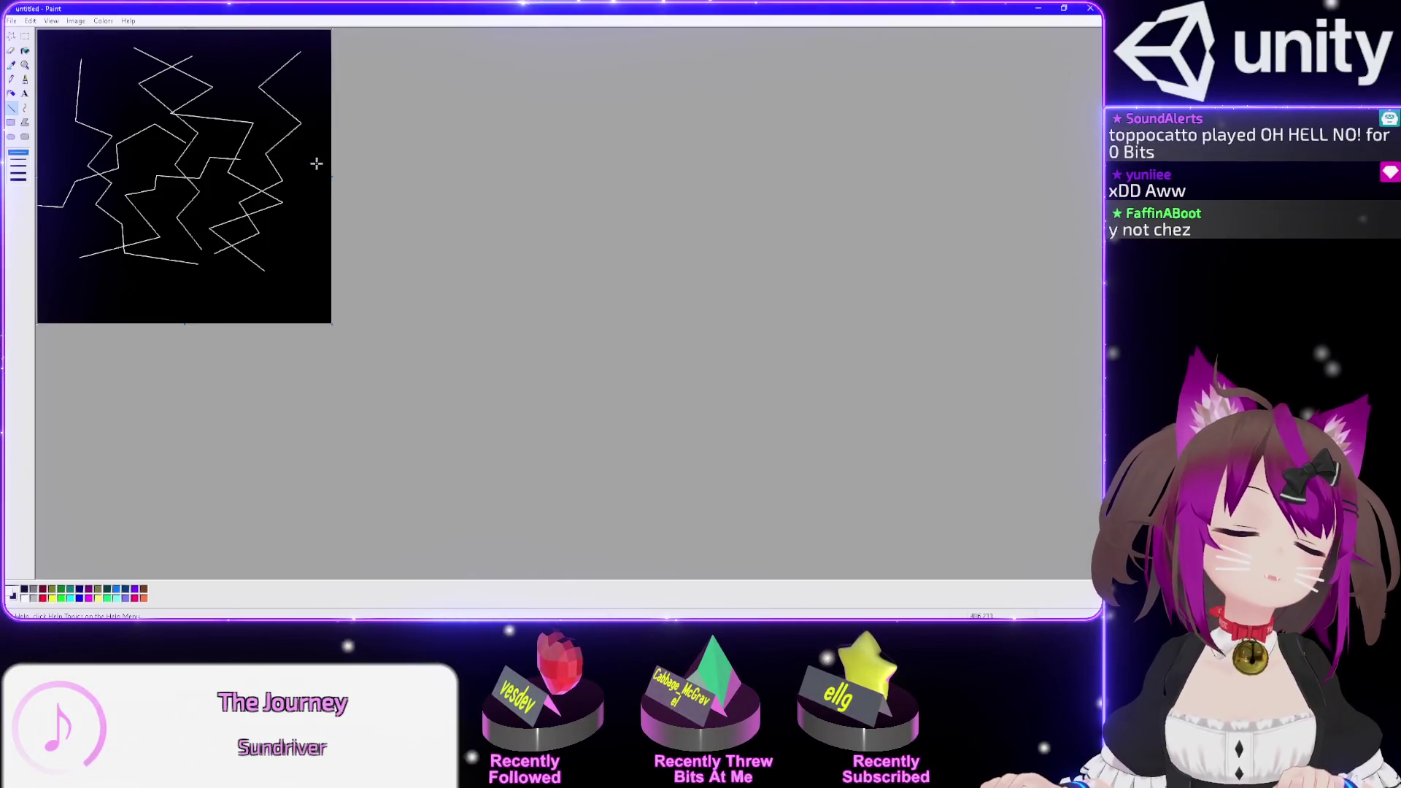
key(ctrl+z)
key(ctrl+z)
key(ctrl+z)
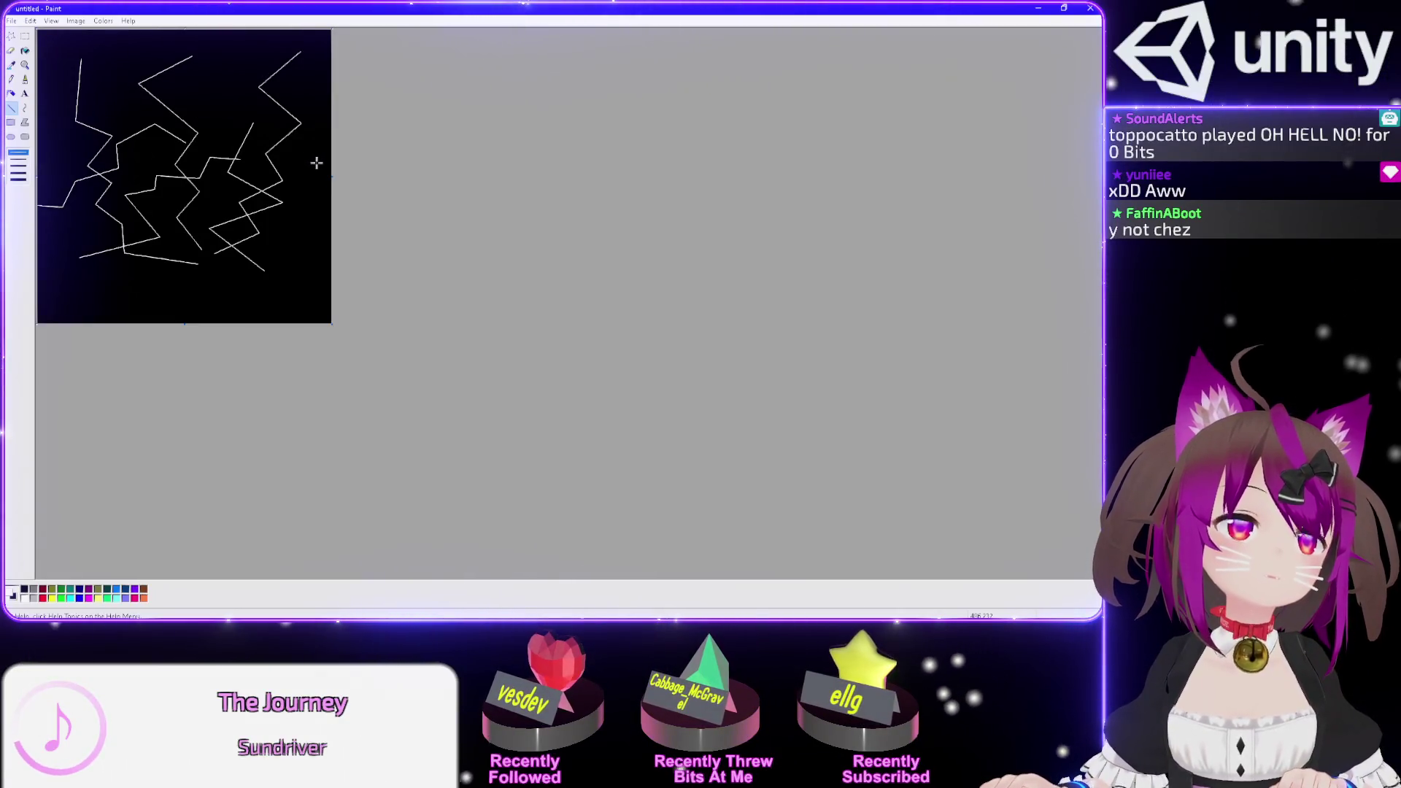
key(ctrl+a)
key(Delete)
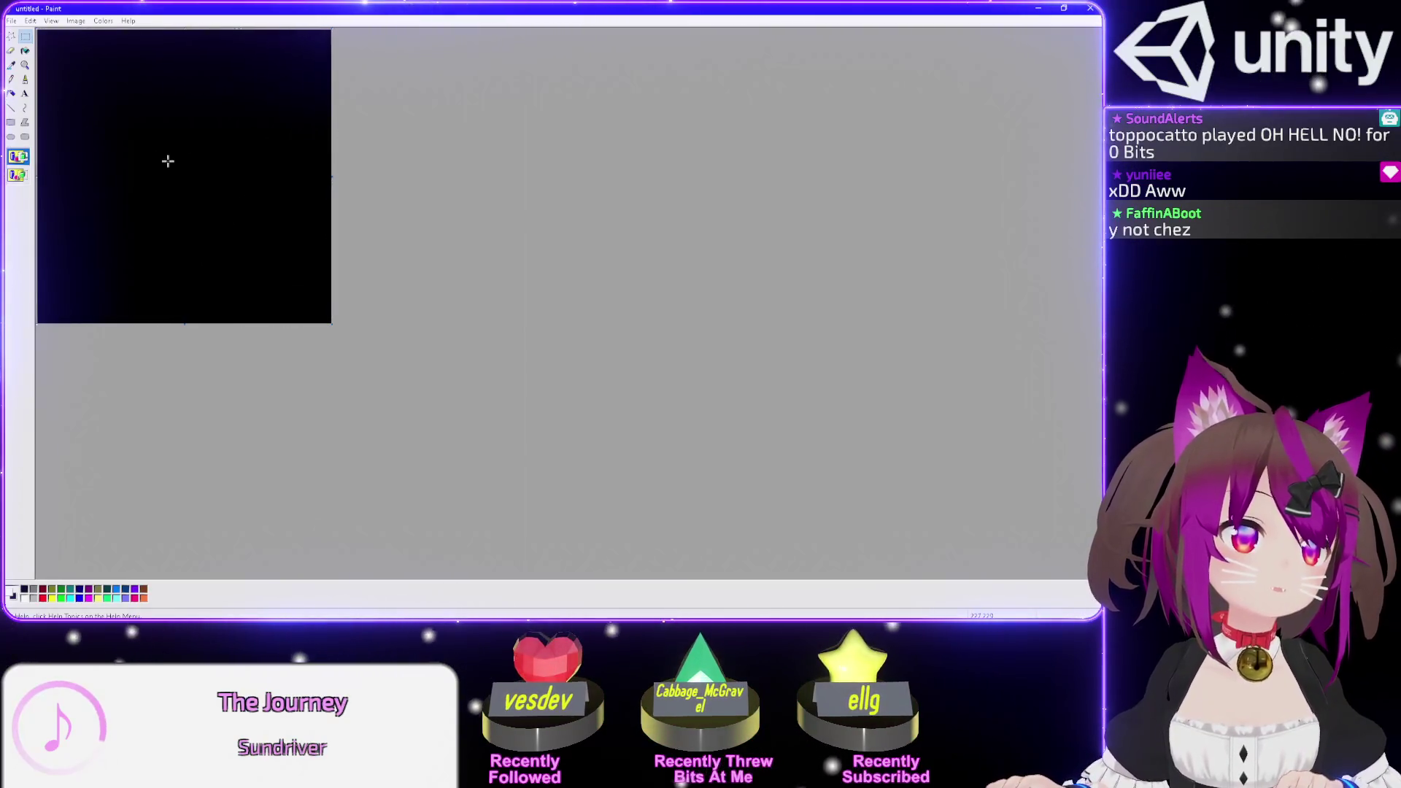
- Try a few freehand white strokes, then clear them from the canvas
click(11, 79)
drag(185, 162, 85, 96)
drag(217, 153, 246, 127)
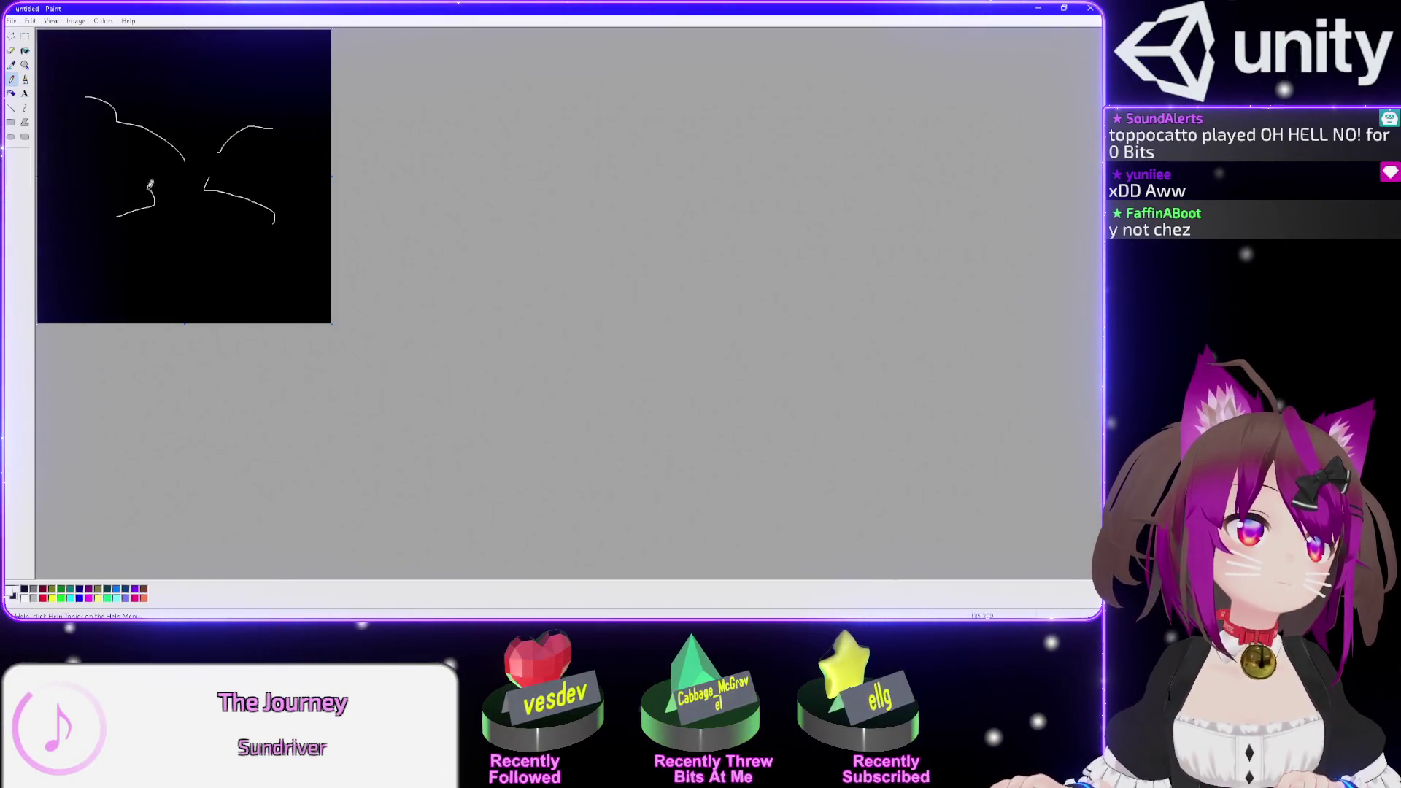
drag(75, 174, 183, 174)
key(ctrl+a)
key(Delete)
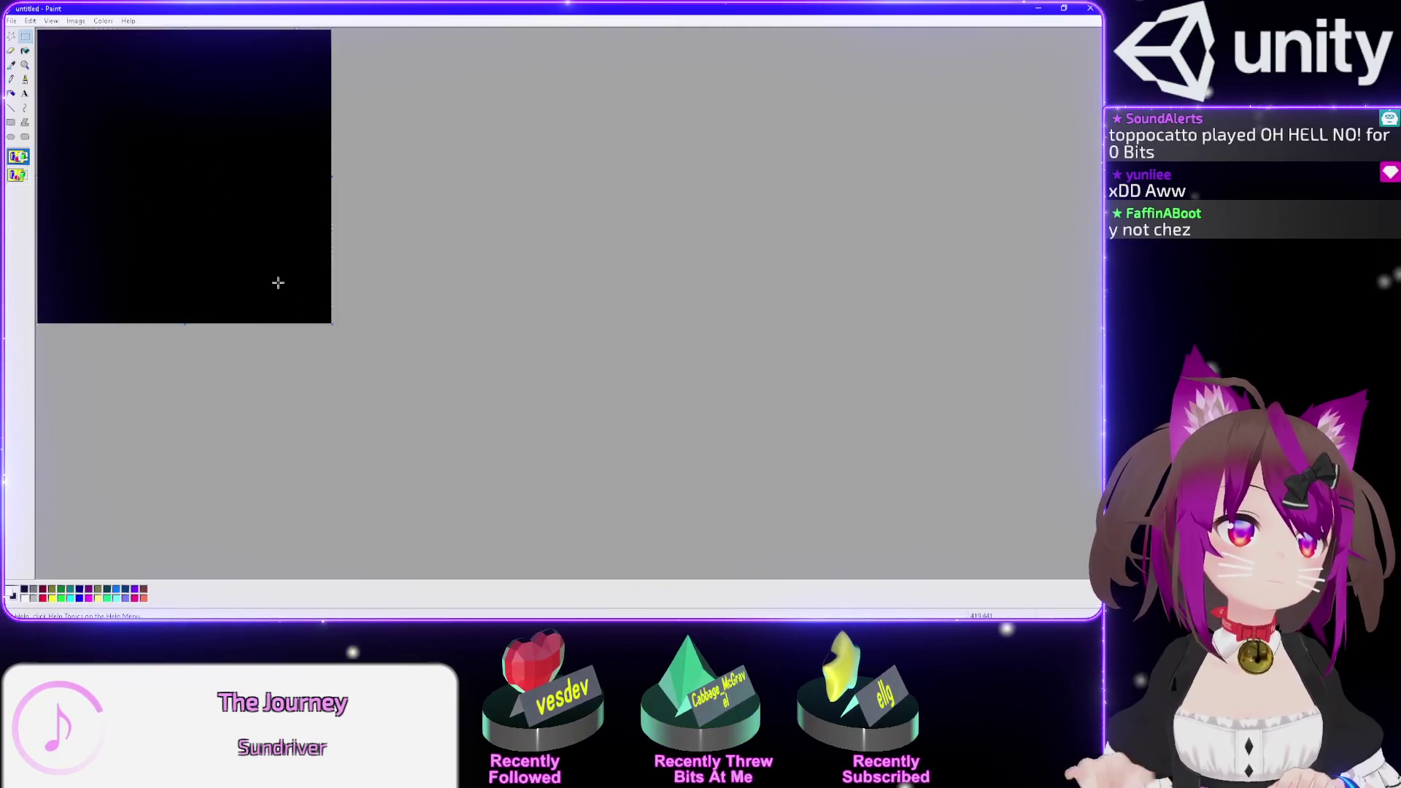
click(11, 108)
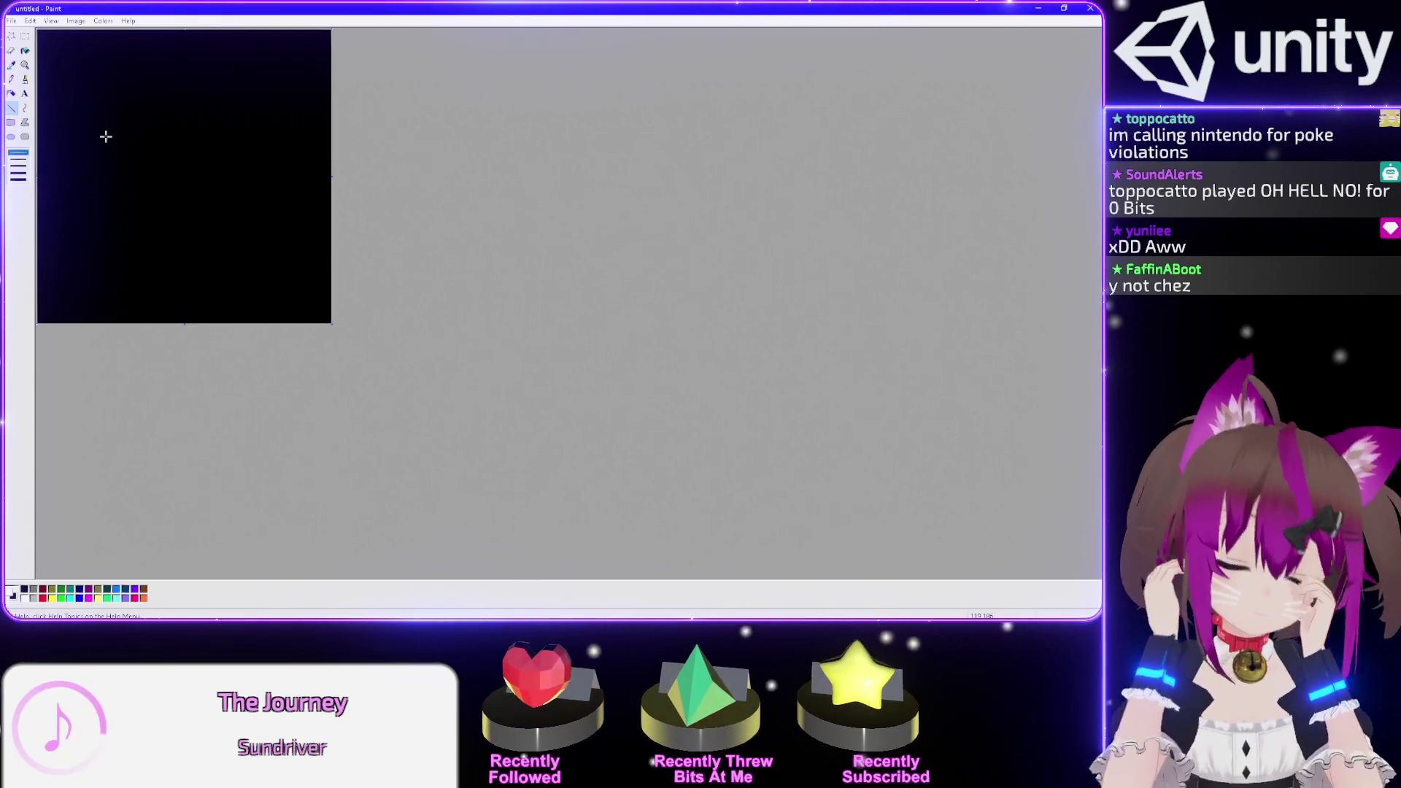
- Draw two trial white zigzag lines, then select all and erase them
drag(166, 175, 133, 153)
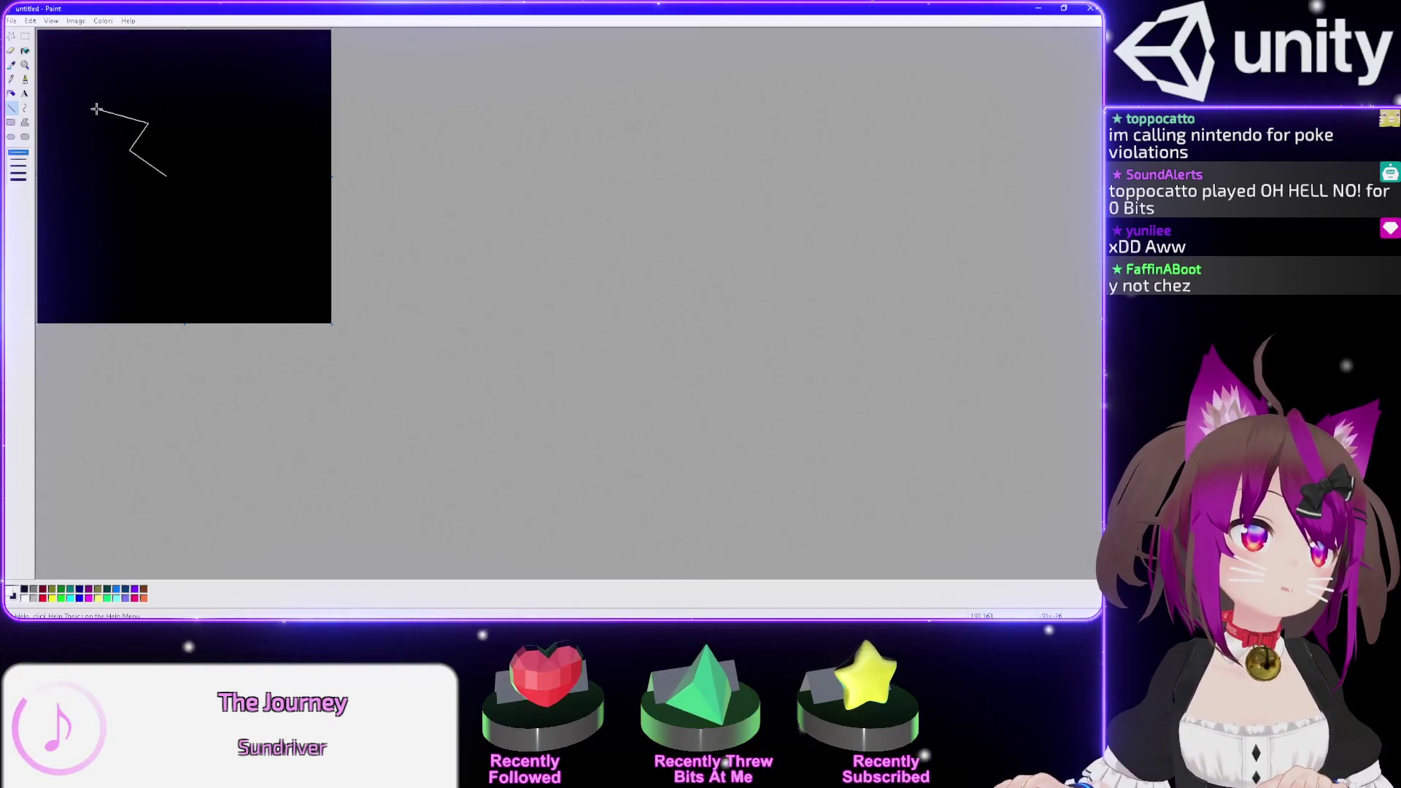
mouse_move(225, 80)
mouse_down()
mouse_move(205, 85)
mouse_move(218, 131)
mouse_move(184, 181)
mouse_up()
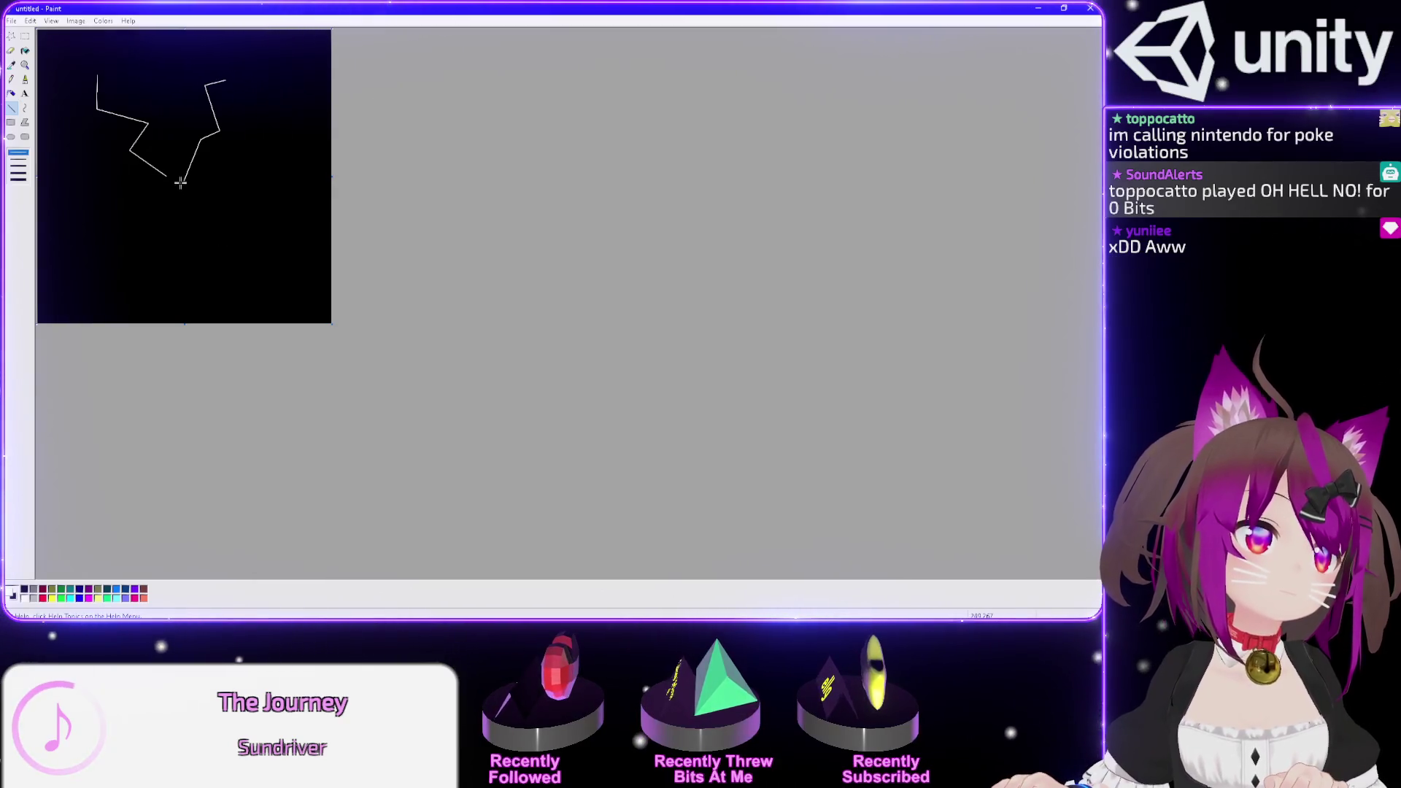
key(ctrl+a)
key(Delete)
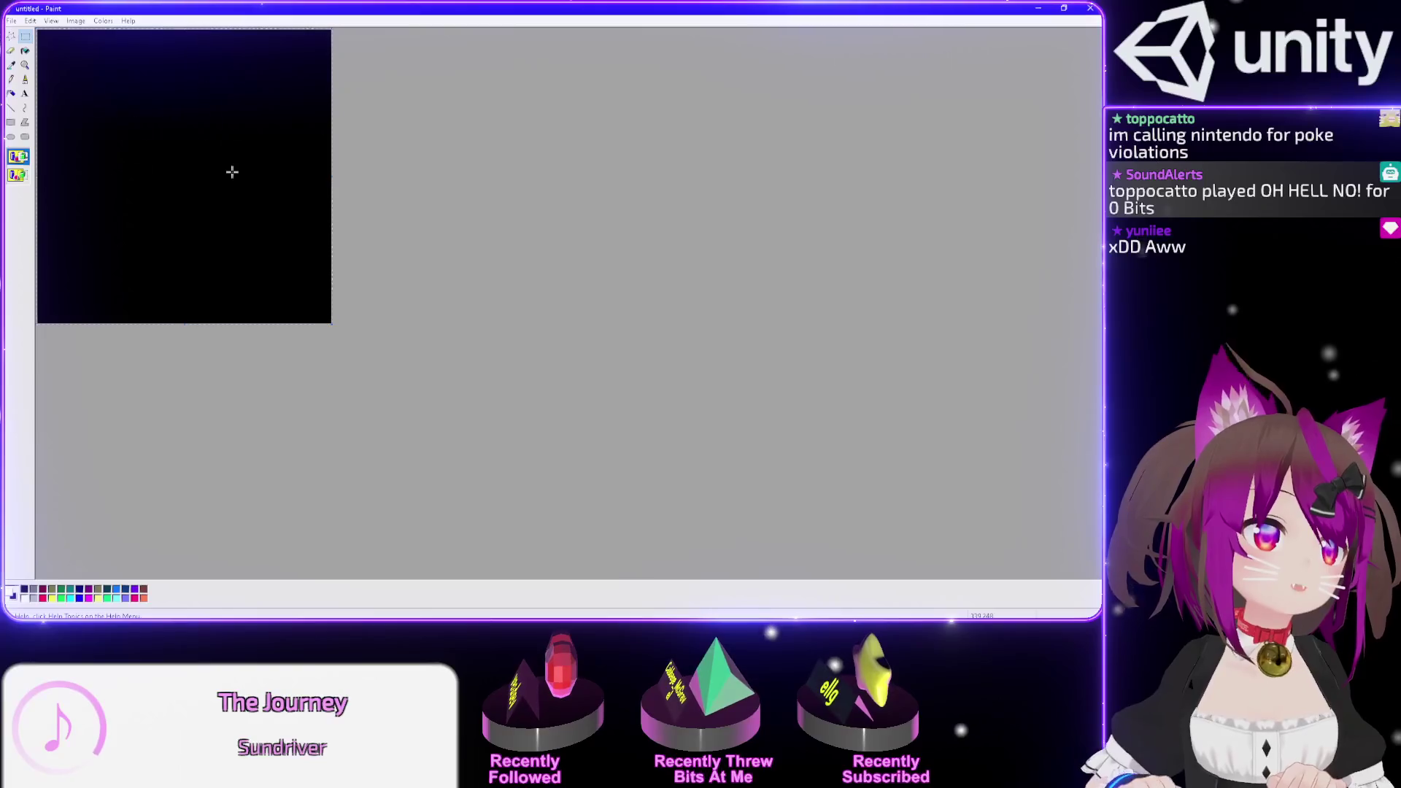
- Draw connected white zigzag lines near the canvas centre, undoing a stray short line
click(11, 107)
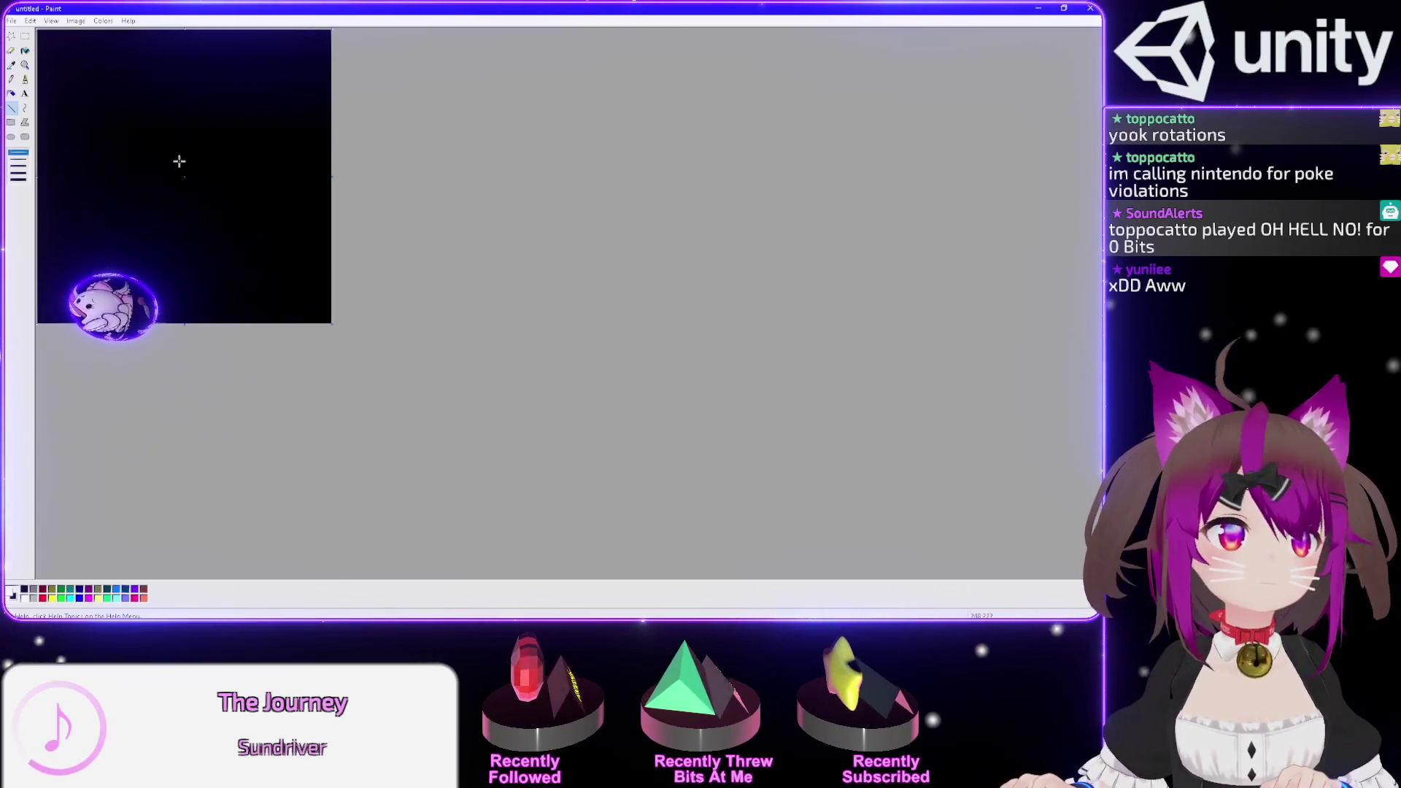
mouse_move(148, 155)
mouse_down()
mouse_move(182, 166)
mouse_move(175, 129)
mouse_move(175, 171)
mouse_up()
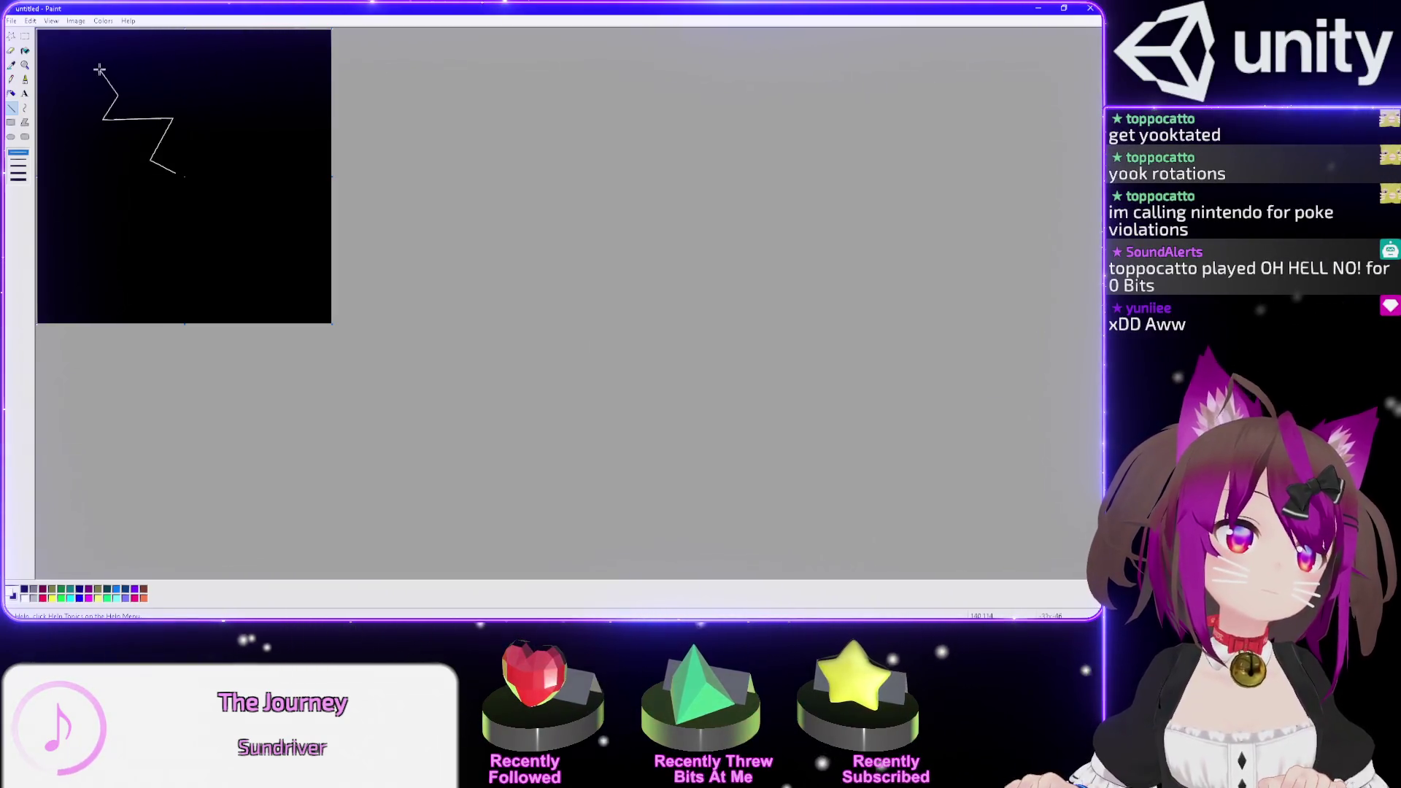
drag(195, 161, 215, 136)
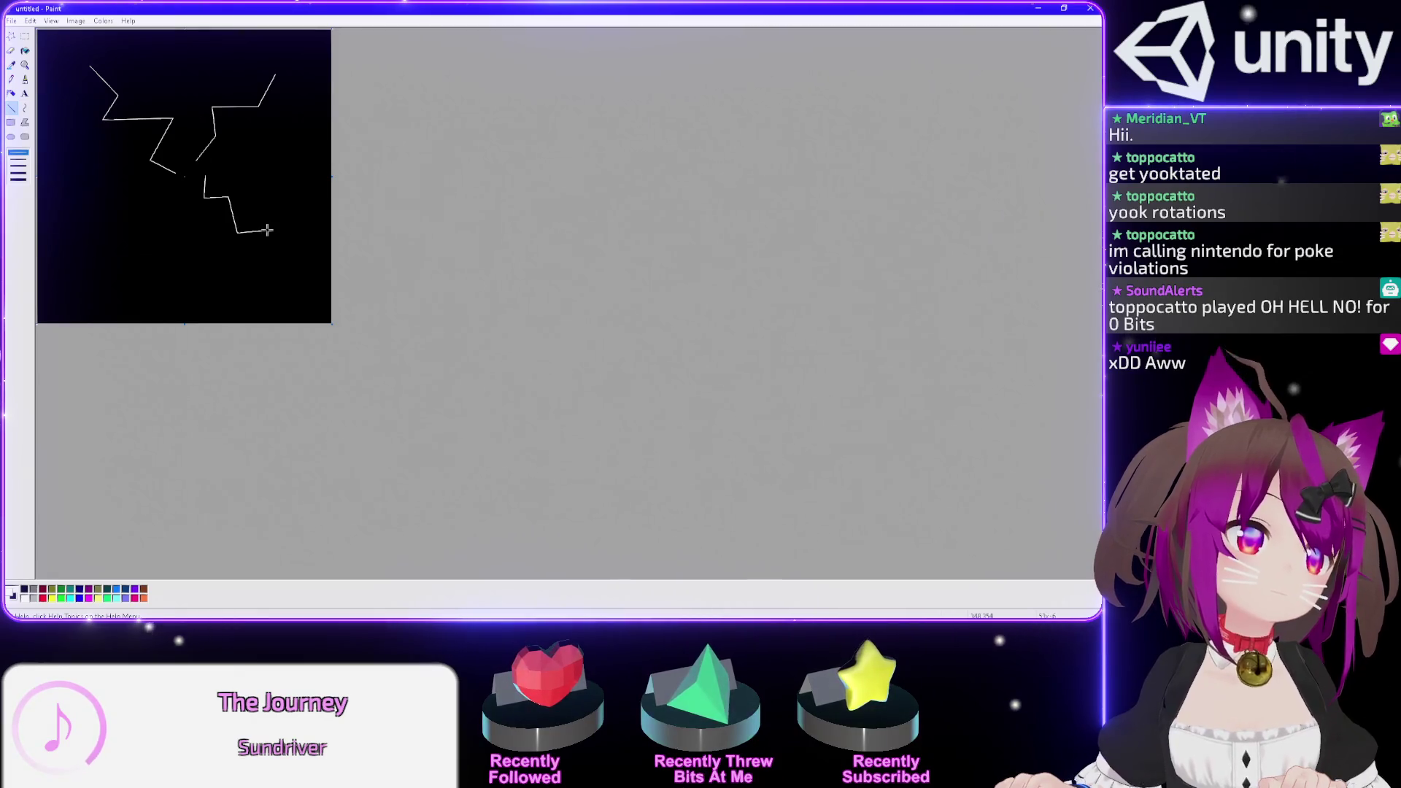
drag(267, 270, 297, 263)
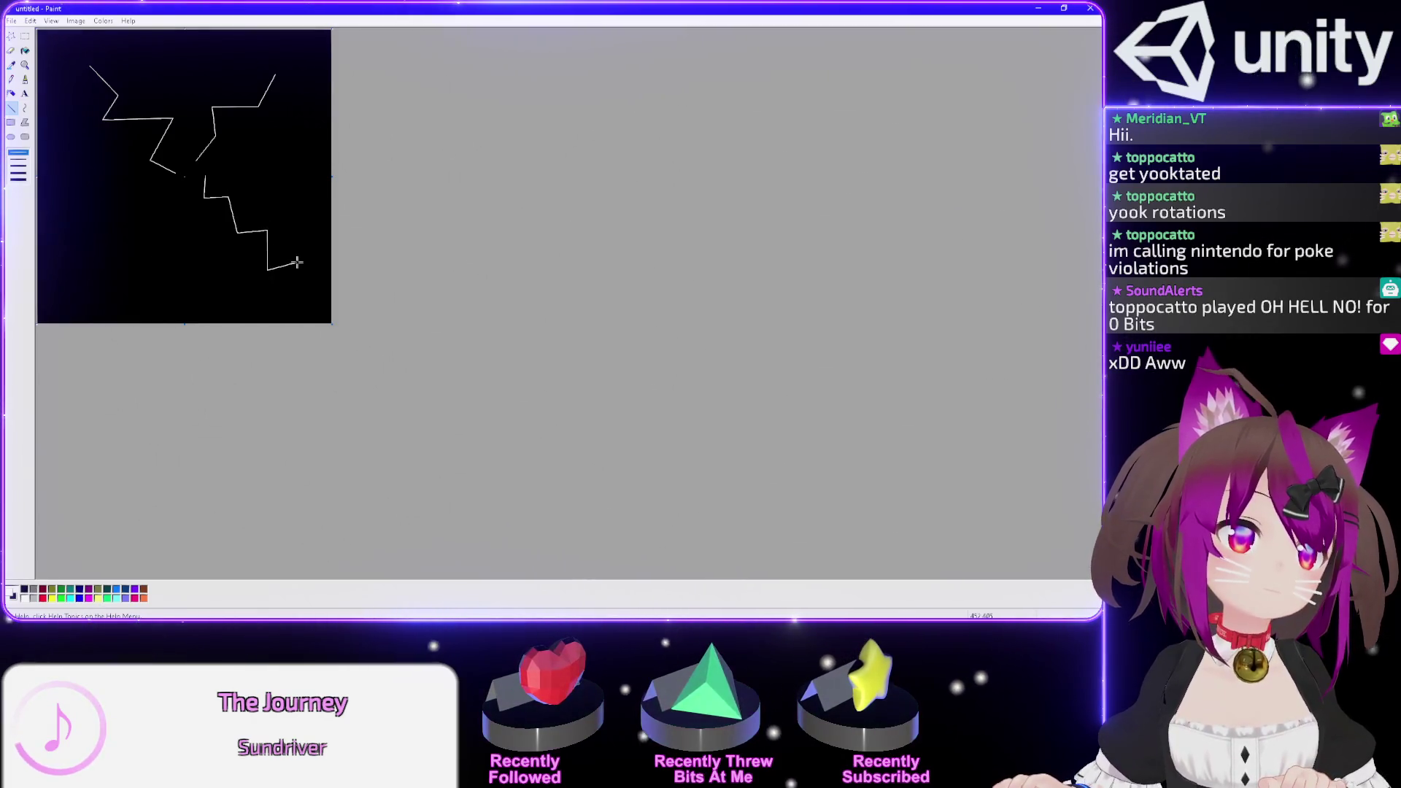
key(ctrl+z)
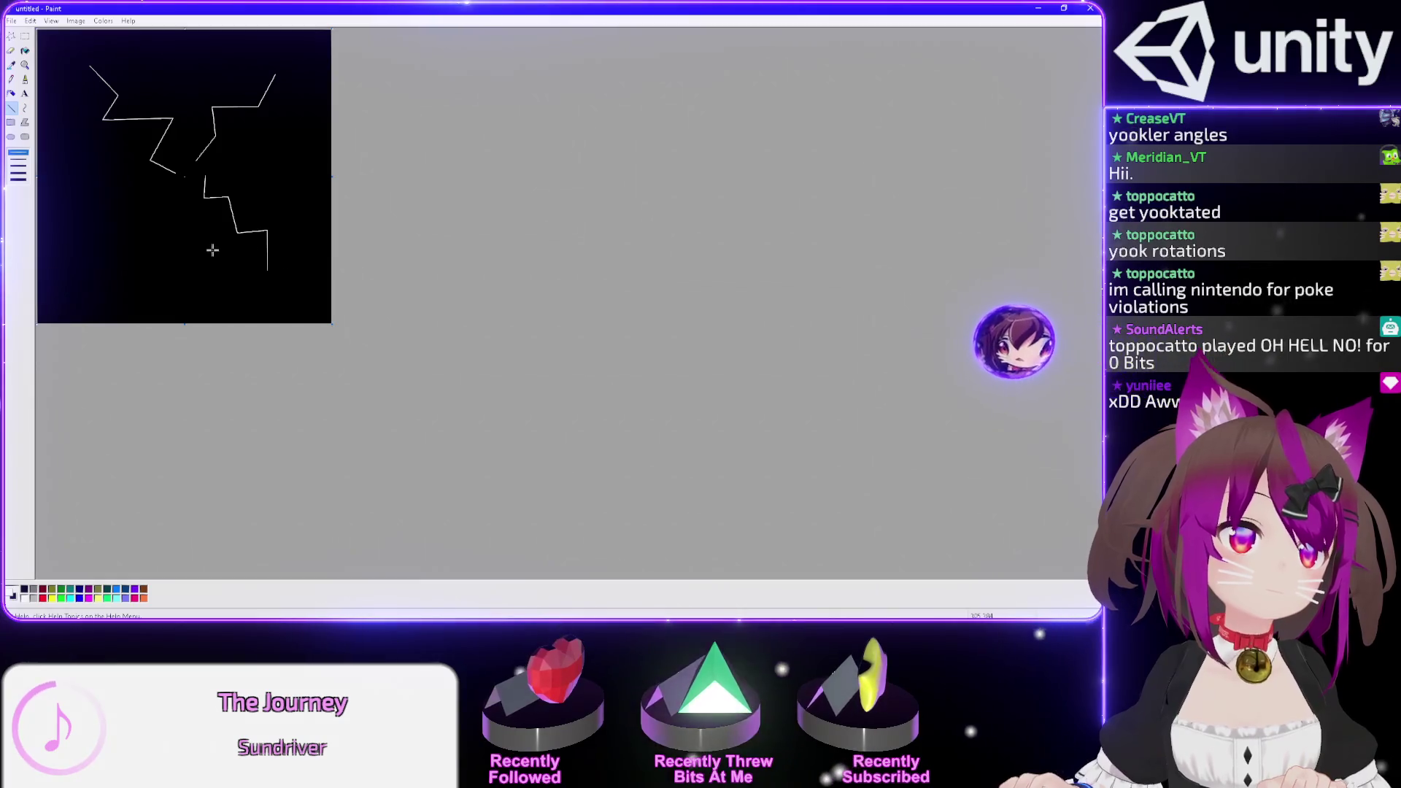
- Add the lower-left zigzag segments, then close Paint without saving
mouse_move(179, 186)
mouse_down()
mouse_move(175, 220)
mouse_move(116, 222)
mouse_up()
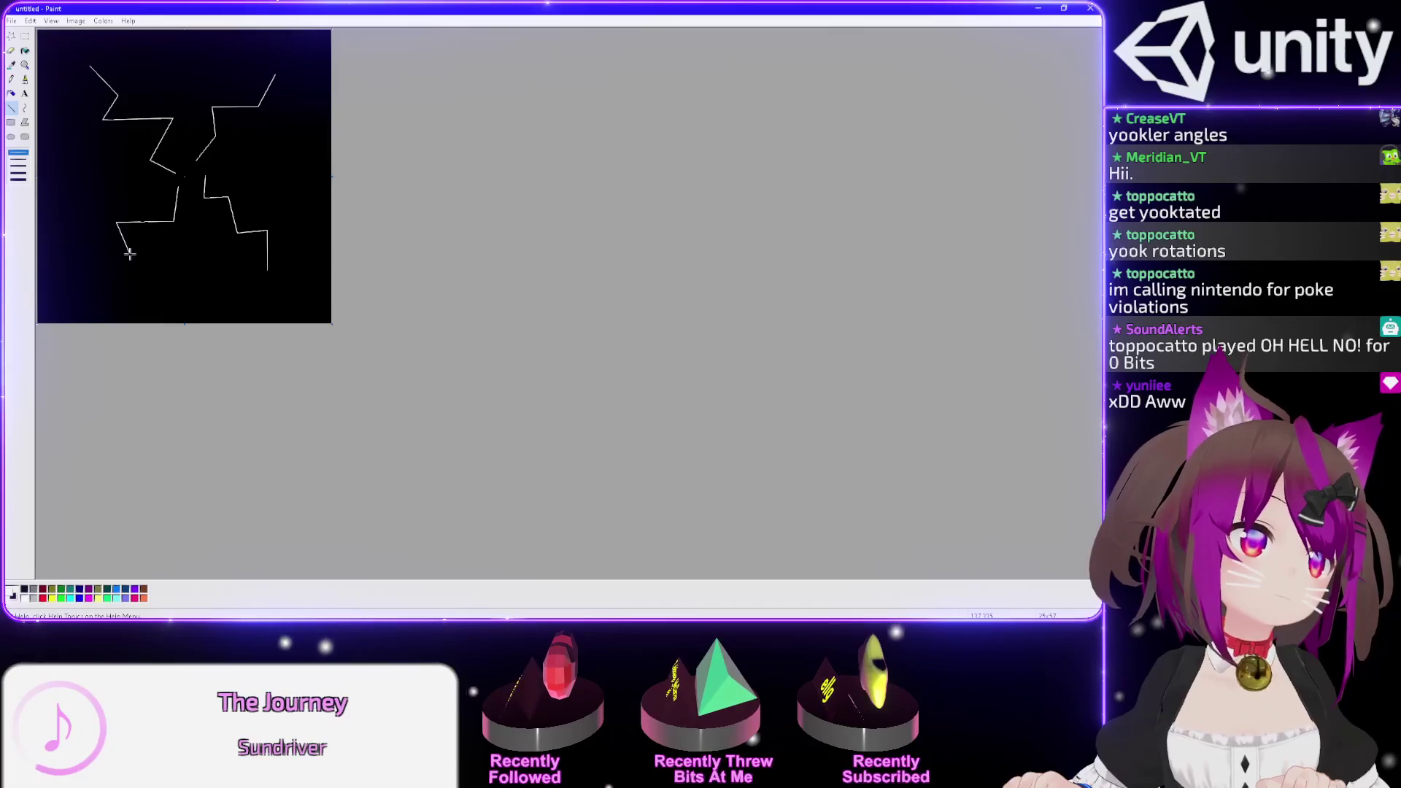
drag(82, 264, 75, 271)
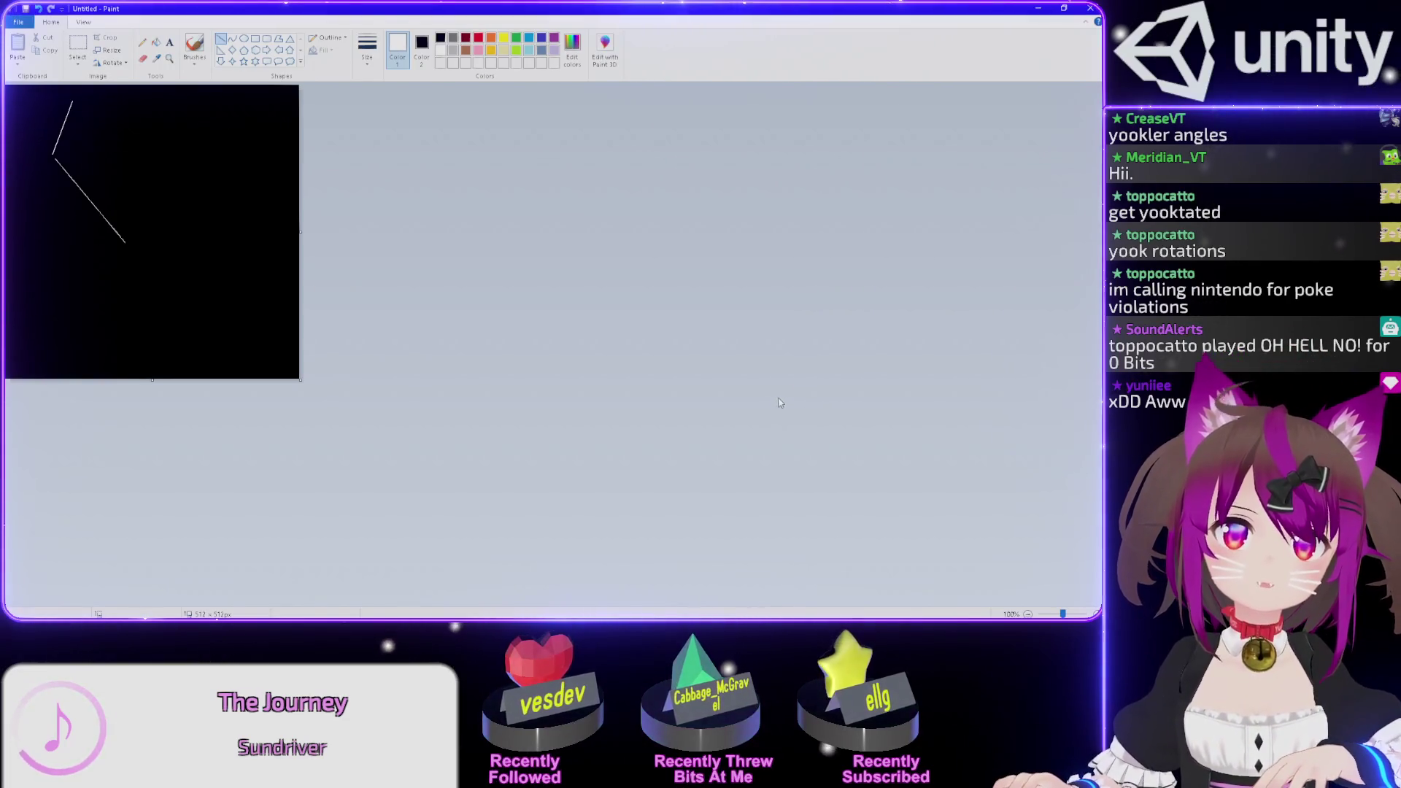
key(alt+F4)
key(n)
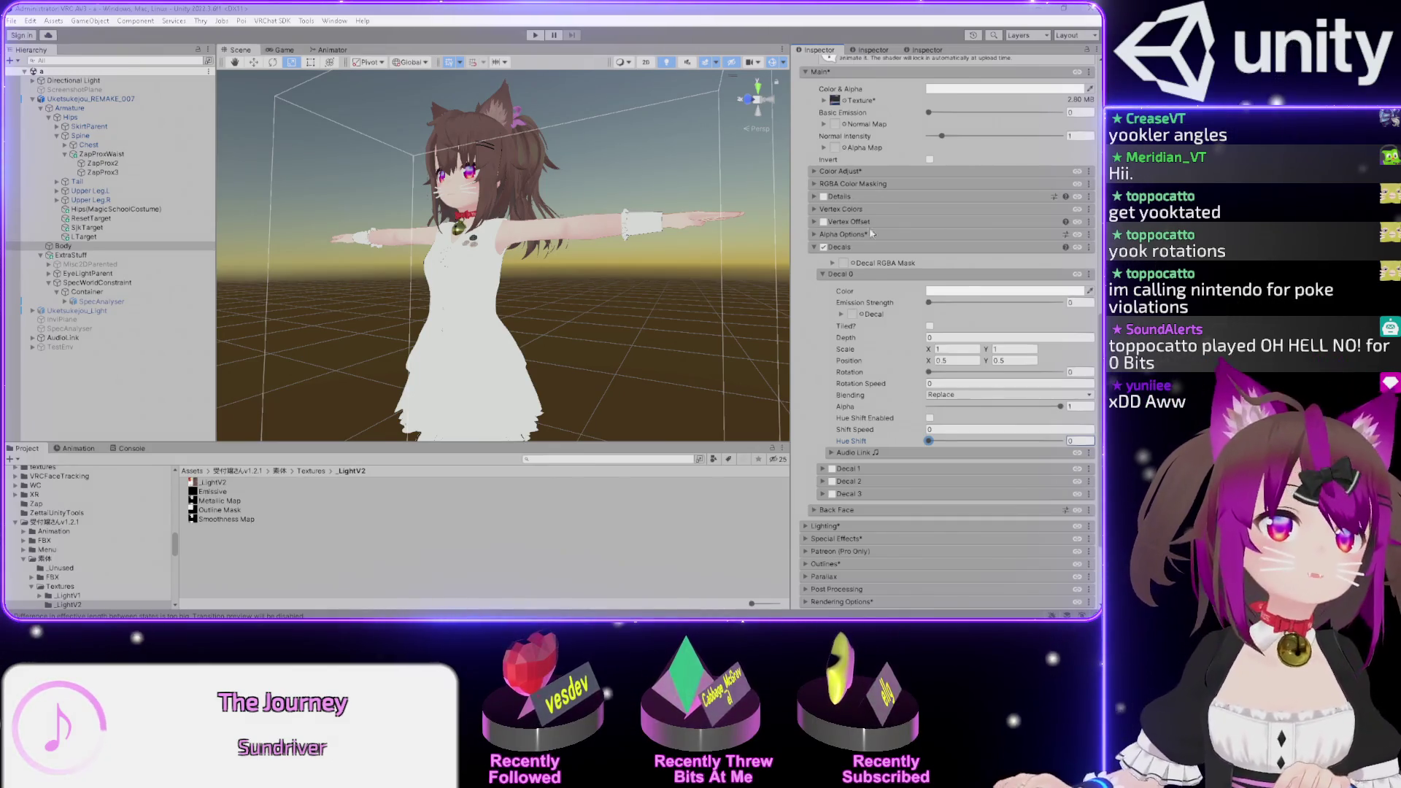
- Make the Decal 0 colour black to darken the avatar's dress, then orbit the Scene view
click(815, 7)
click(965, 292)
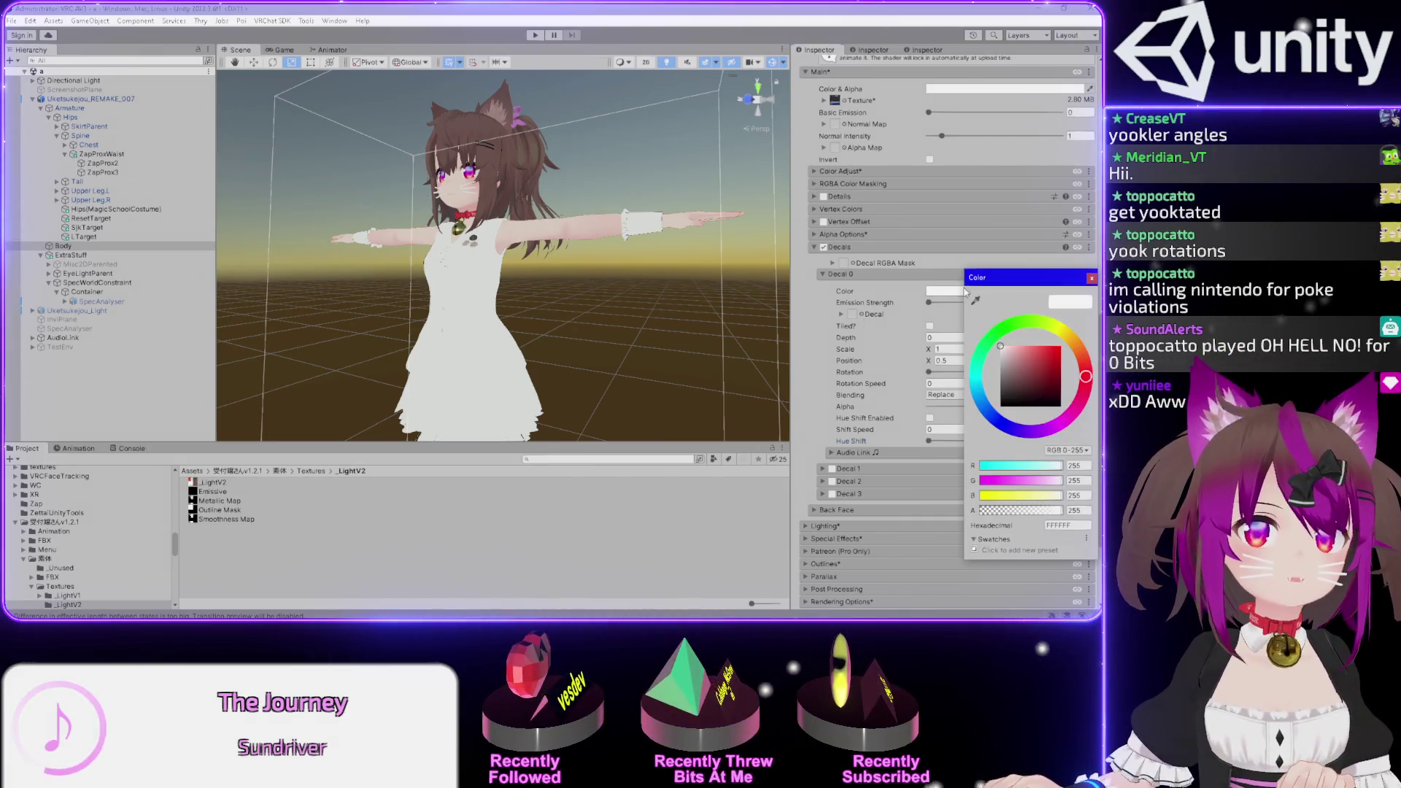
drag(1019, 367, 1022, 406)
click(613, 270)
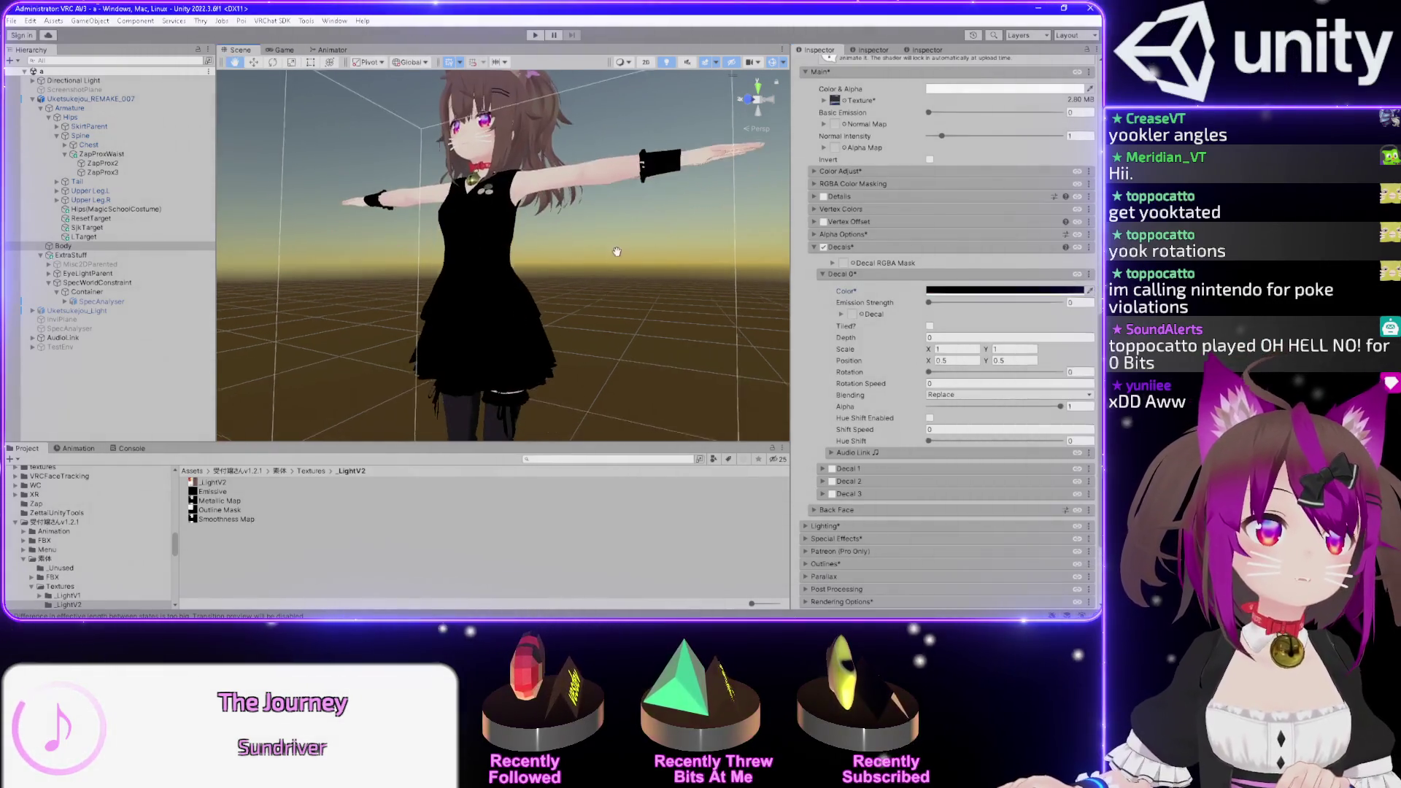
mouse_move(611, 270)
mouse_down()
mouse_move(664, 316)
mouse_move(565, 278)
mouse_move(571, 267)
mouse_up()
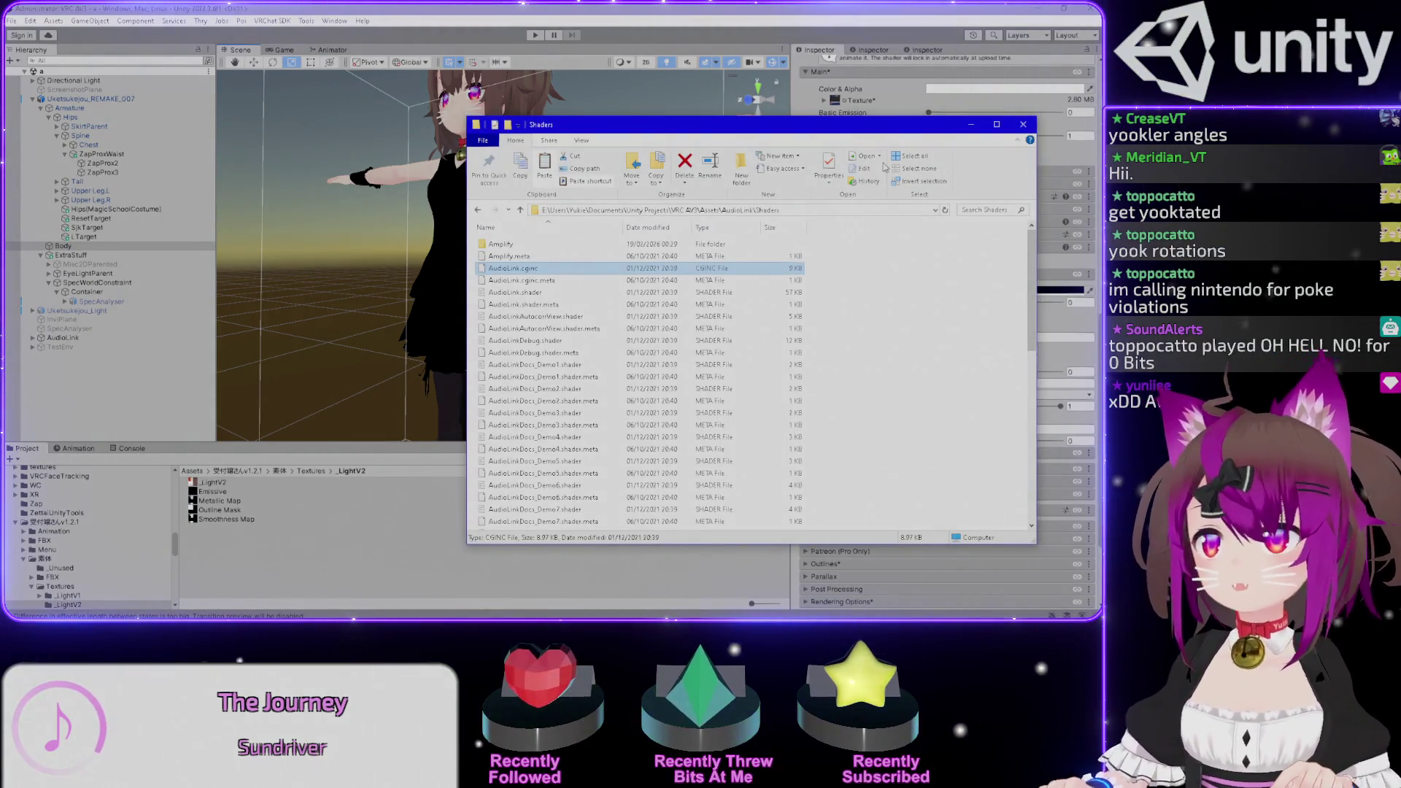
- Navigate File Explorer up to the project's Assets and open the Zap folder
key(alt+Up)
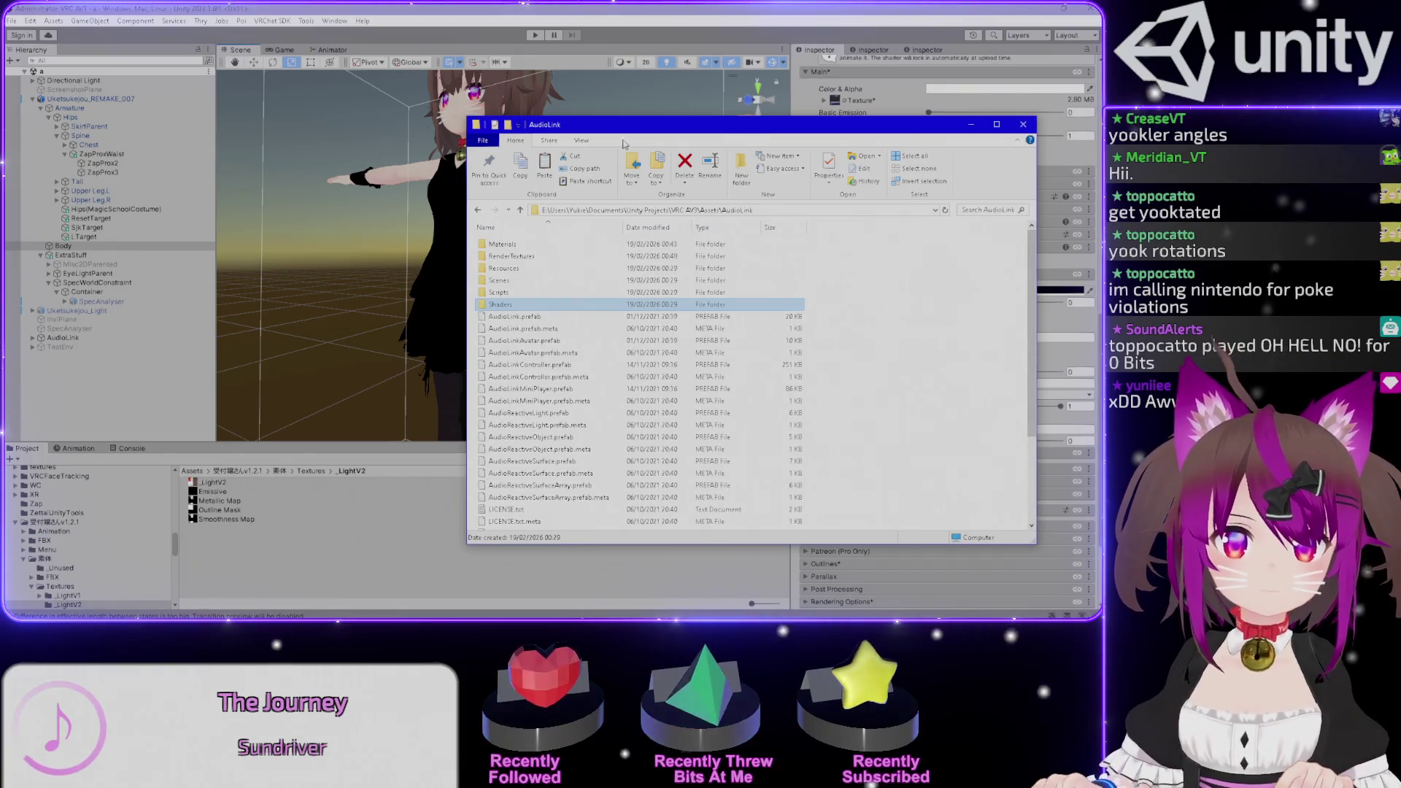
key(alt+Tab)
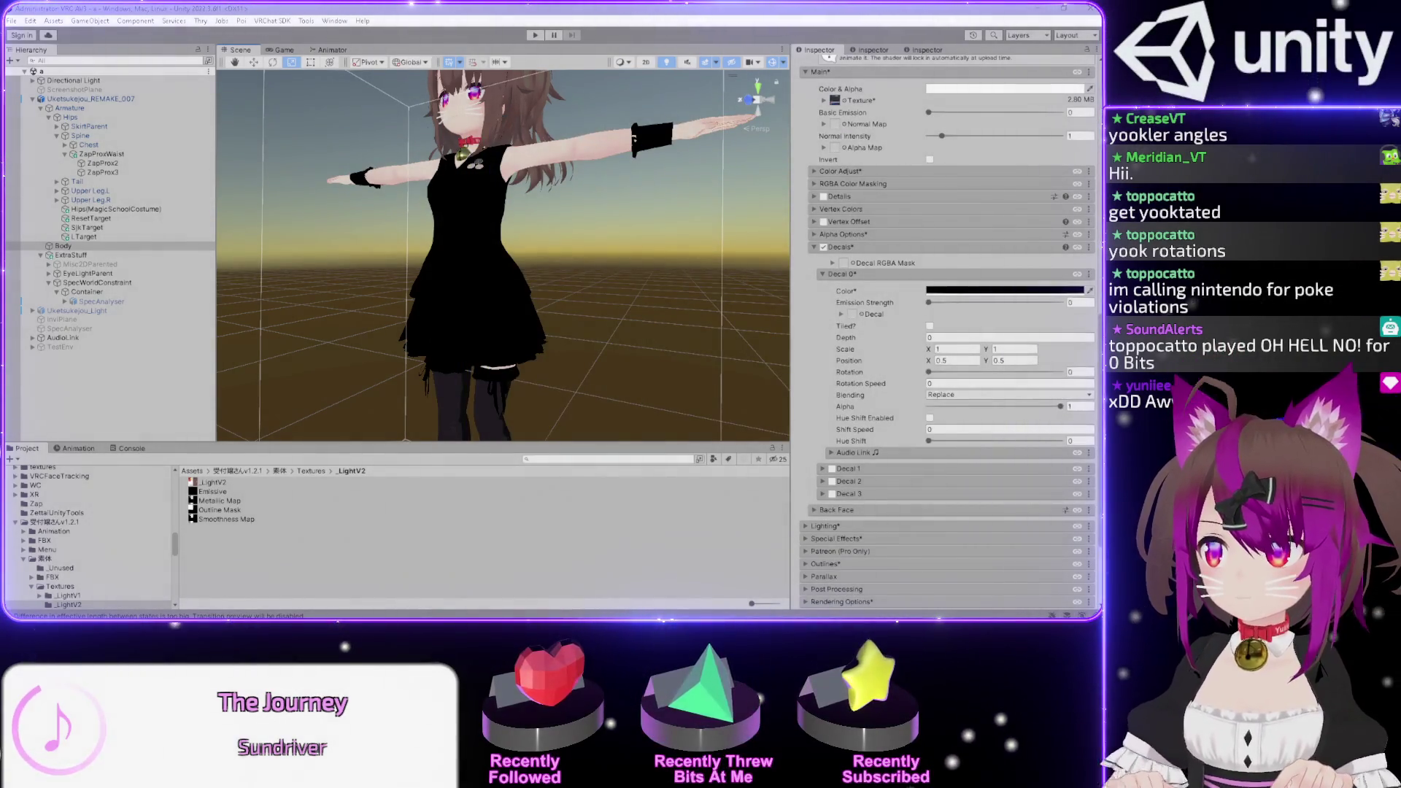
key(alt+Tab)
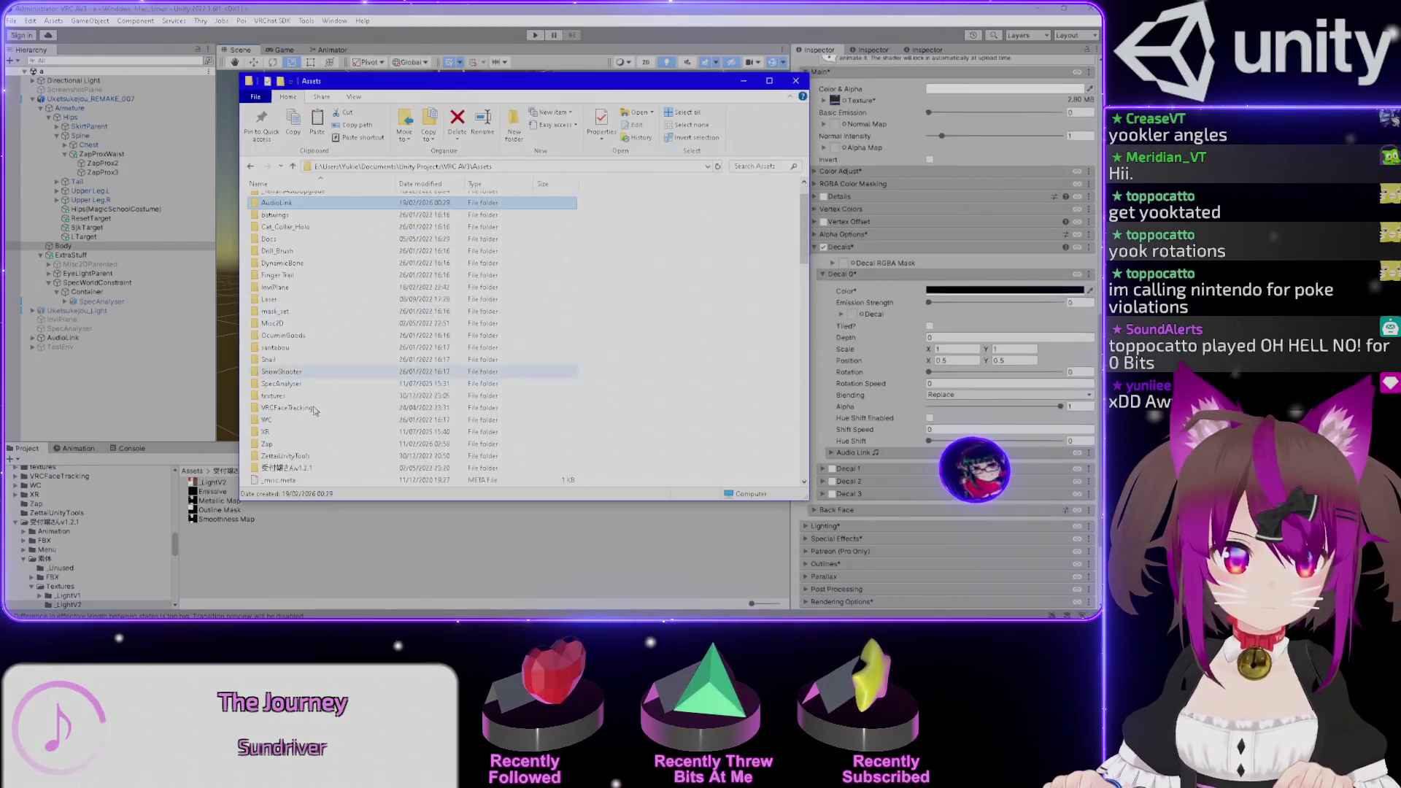
double_click(273, 447)
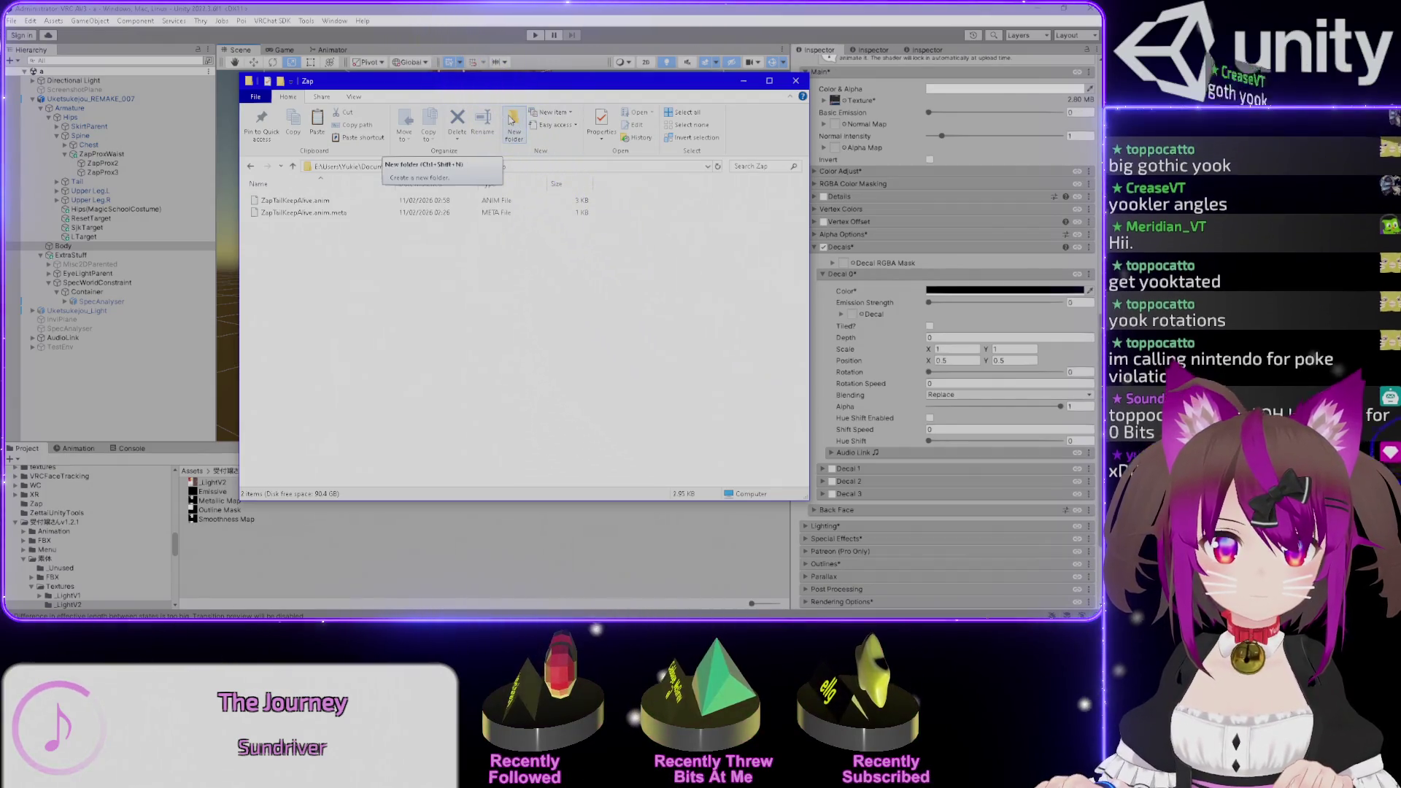
- Create and undo a New folder inside Zap, then bring up Paint's Save As dialog
click(511, 120)
key(Return)
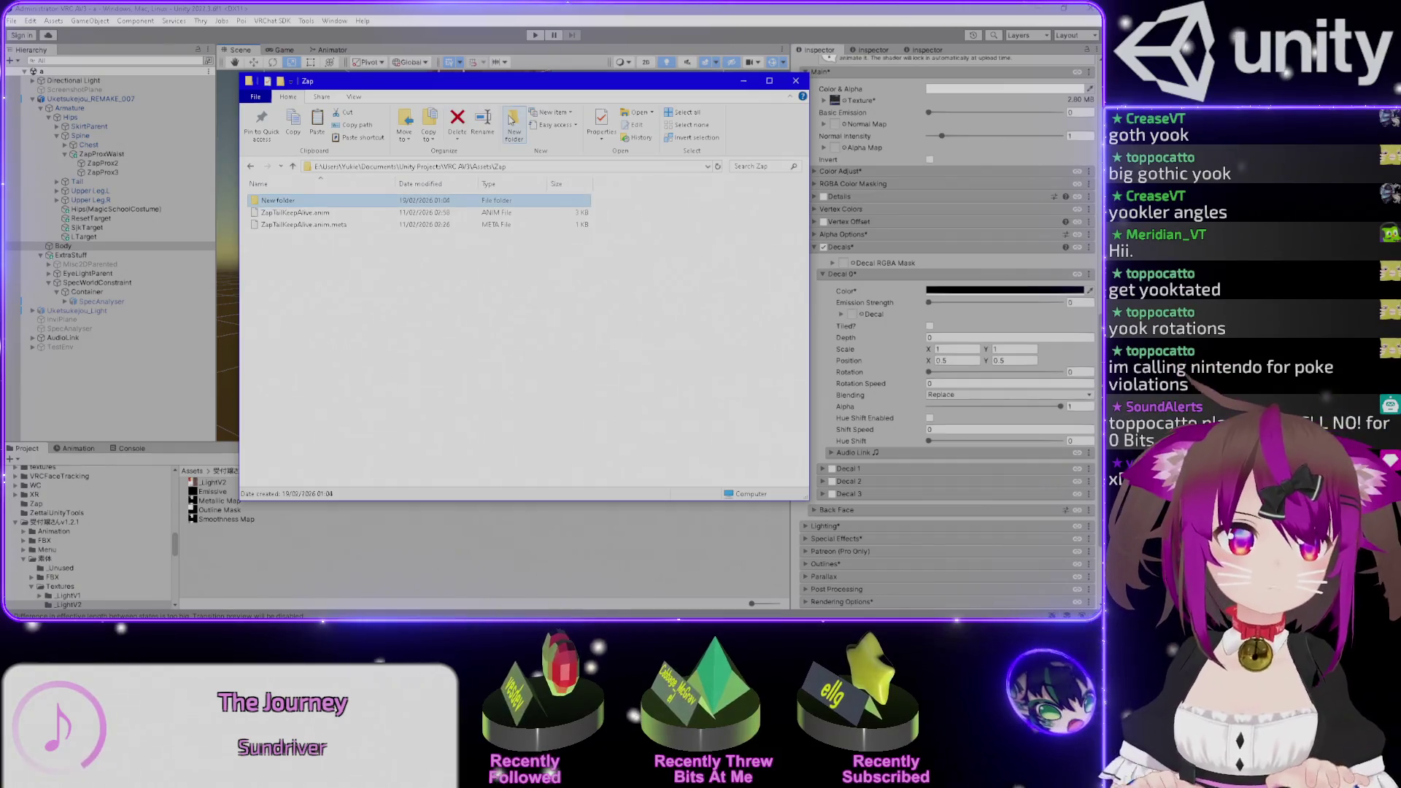
key(ctrl+z)
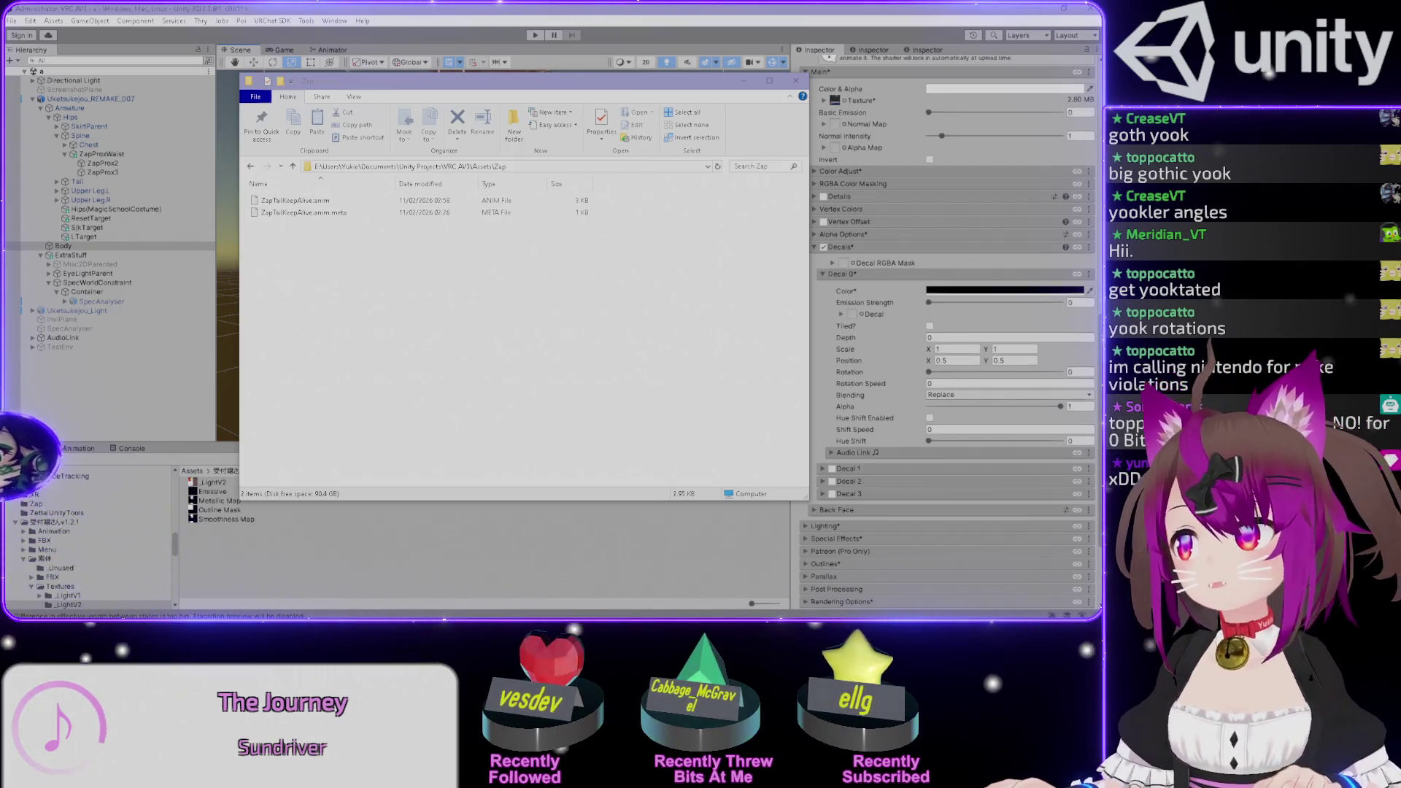
key(ctrl+s)
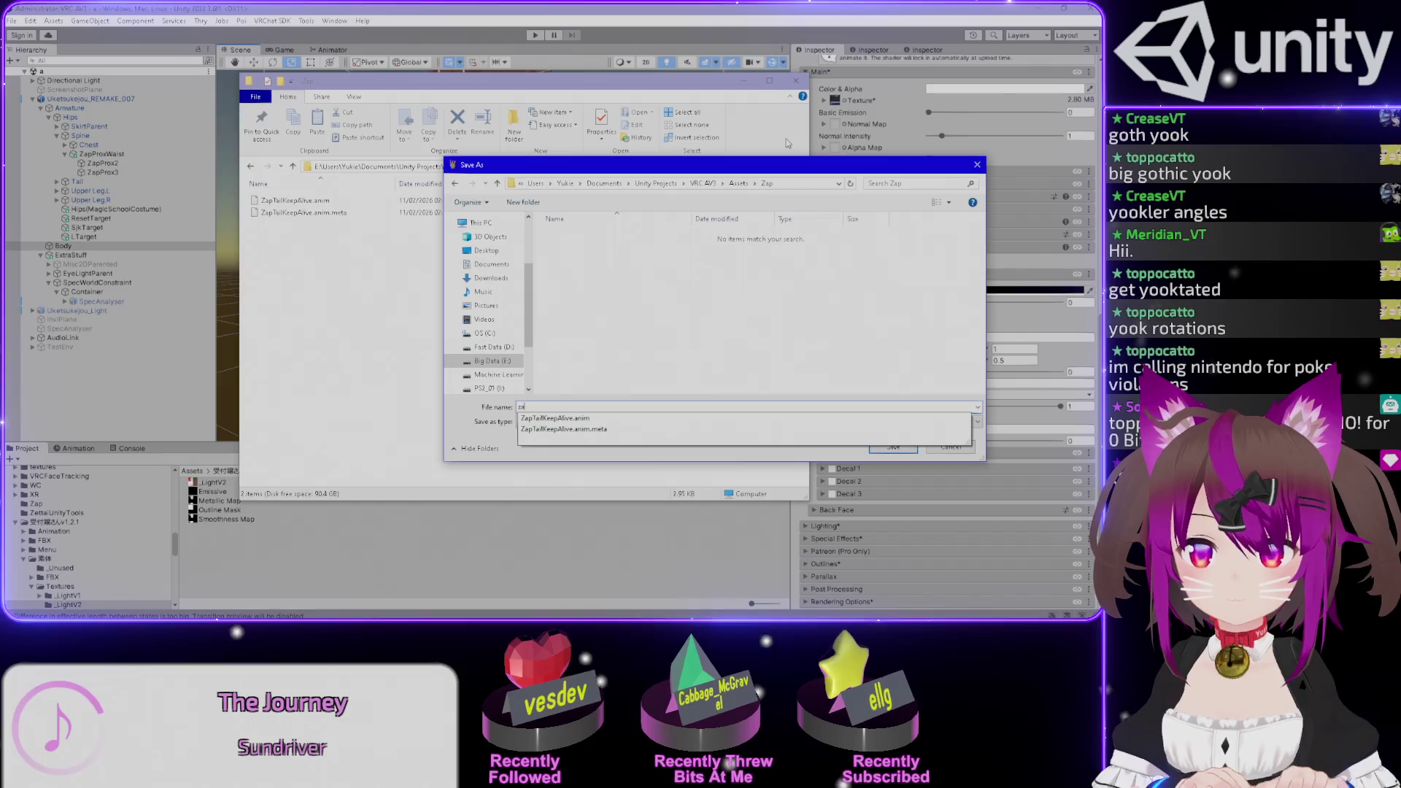
- Save the lightning drawing as zap_orig.PNG in Zap and move the Explorer window aside
key(Escape)
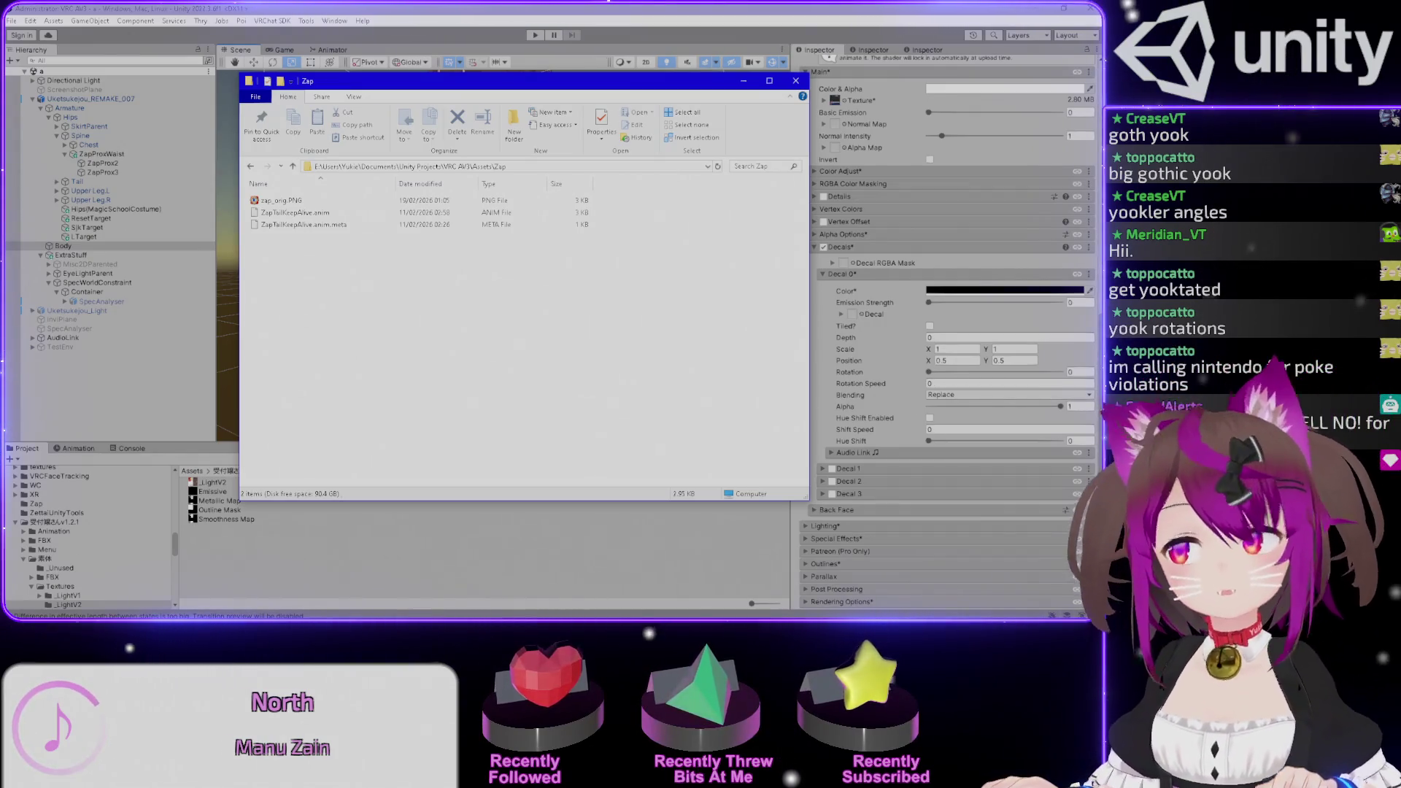
mouse_move(448, 91)
mouse_down()
mouse_move(465, 126)
mouse_move(1168, 132)
mouse_up()
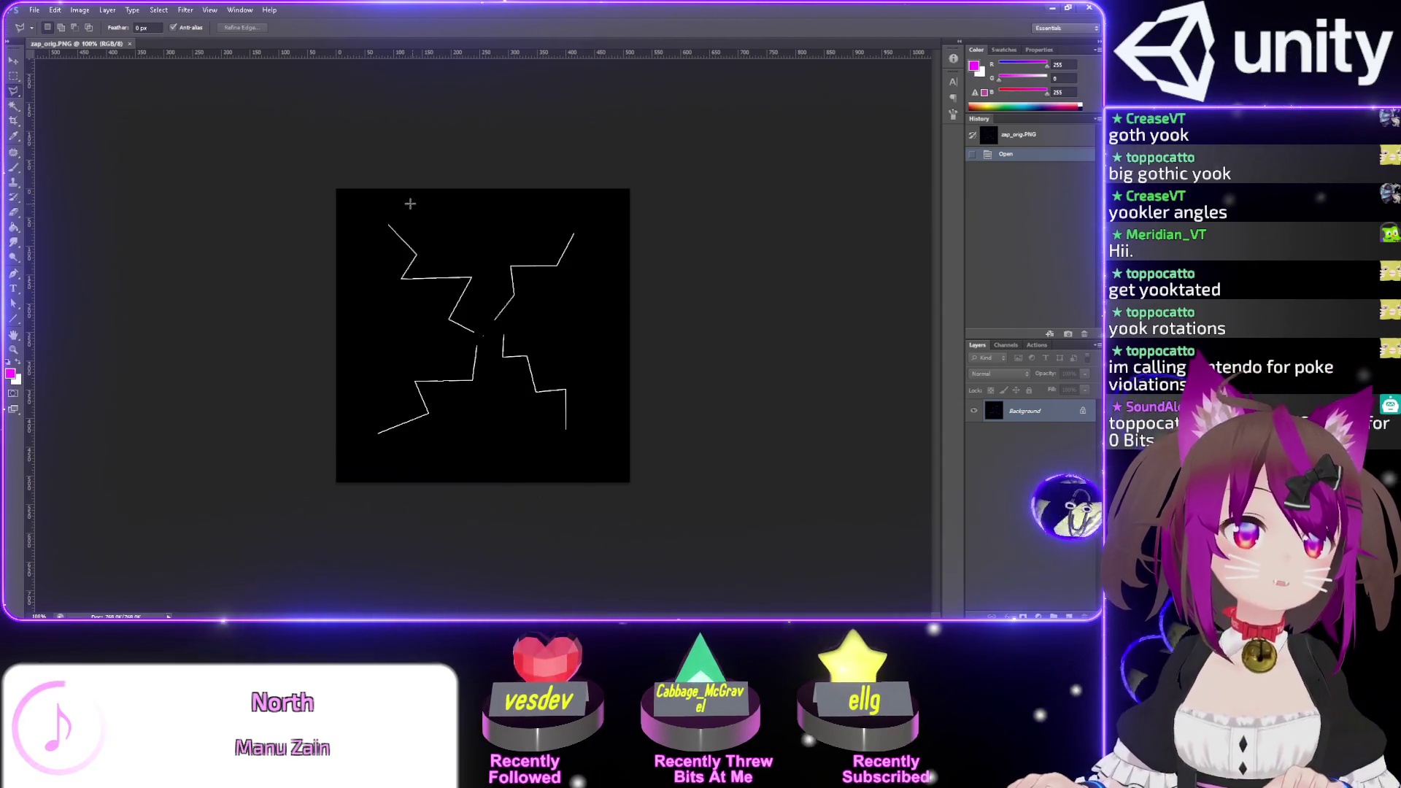
- Select the whole canvas and convert the background into an editable layer
key(ctrl+a)
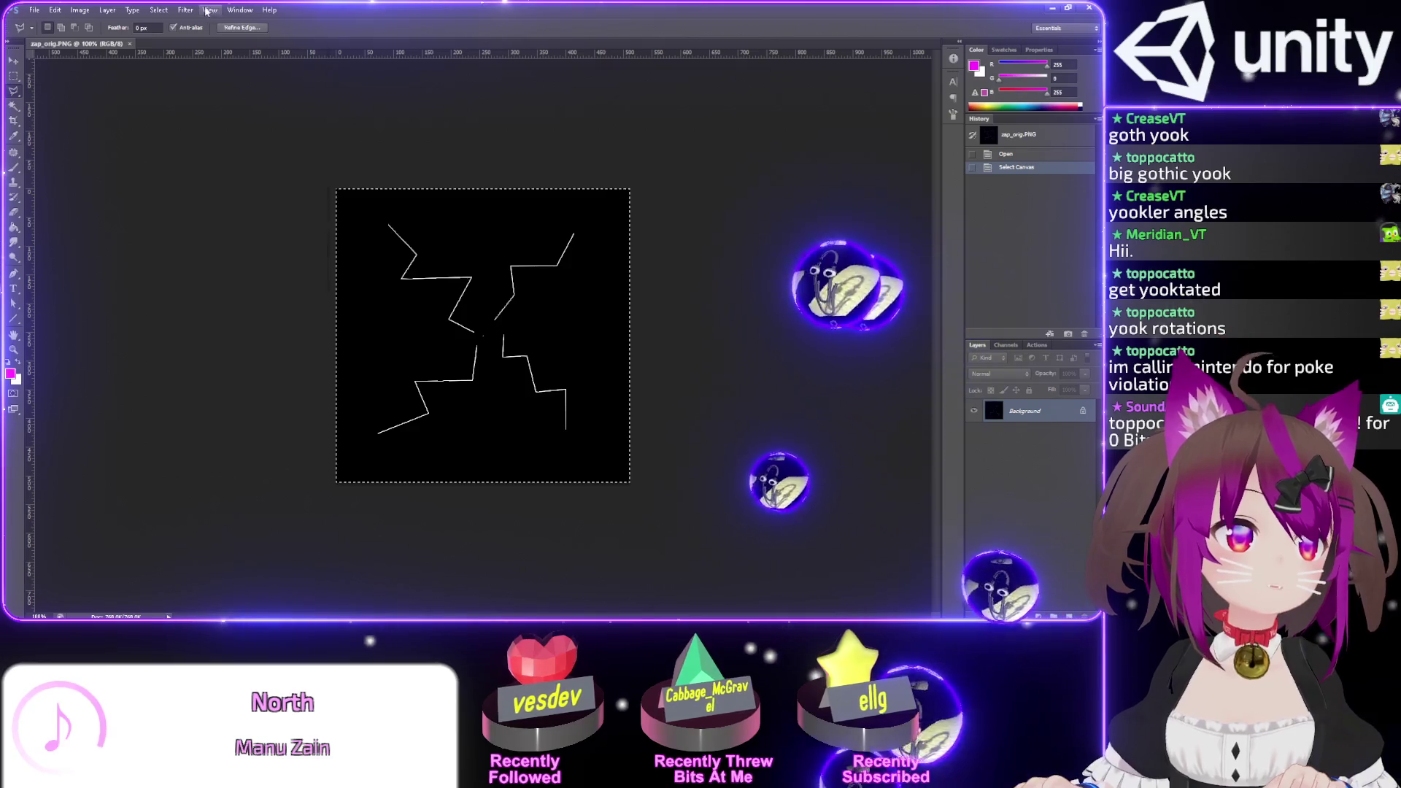
click(185, 10)
mouse_move(209, 125)
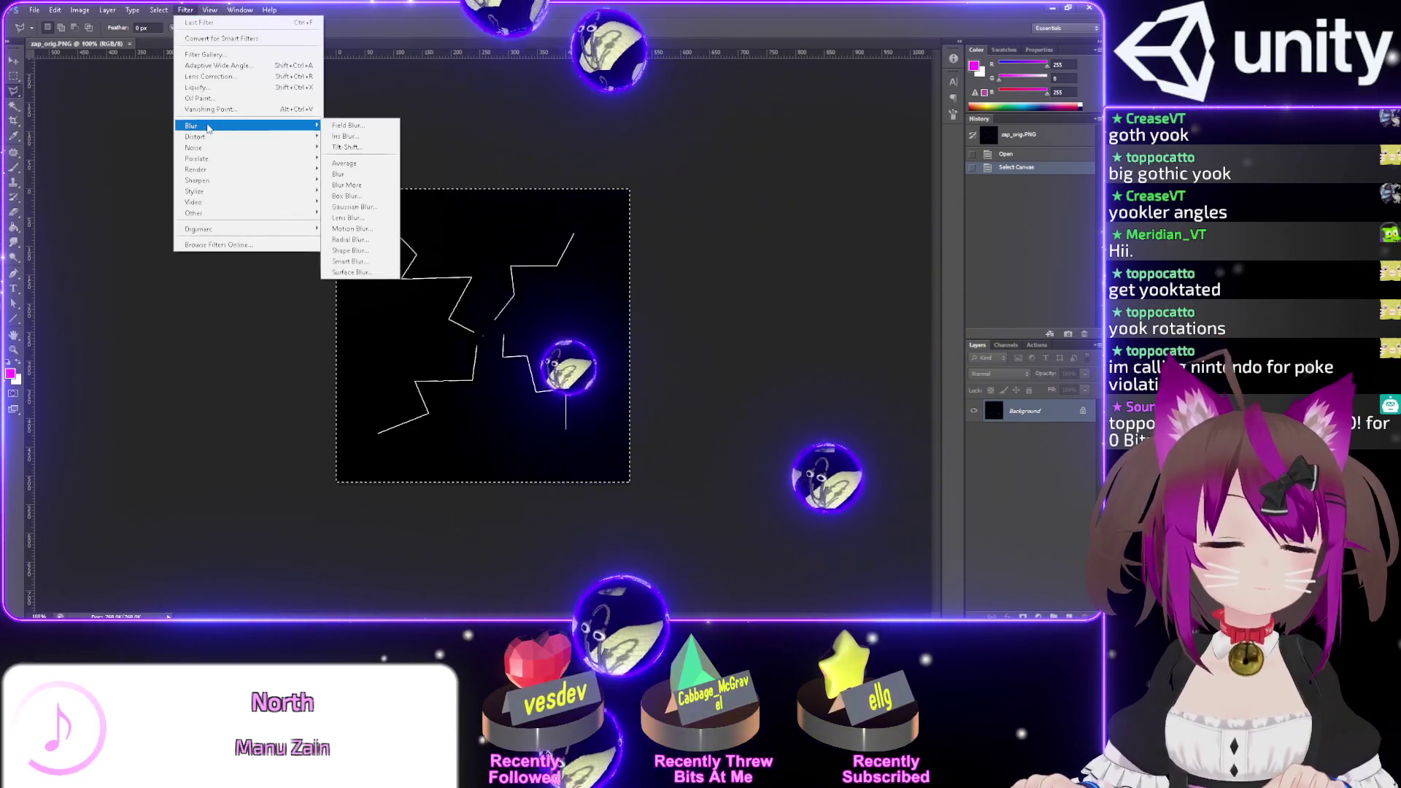
click(991, 460)
double_click(1022, 412)
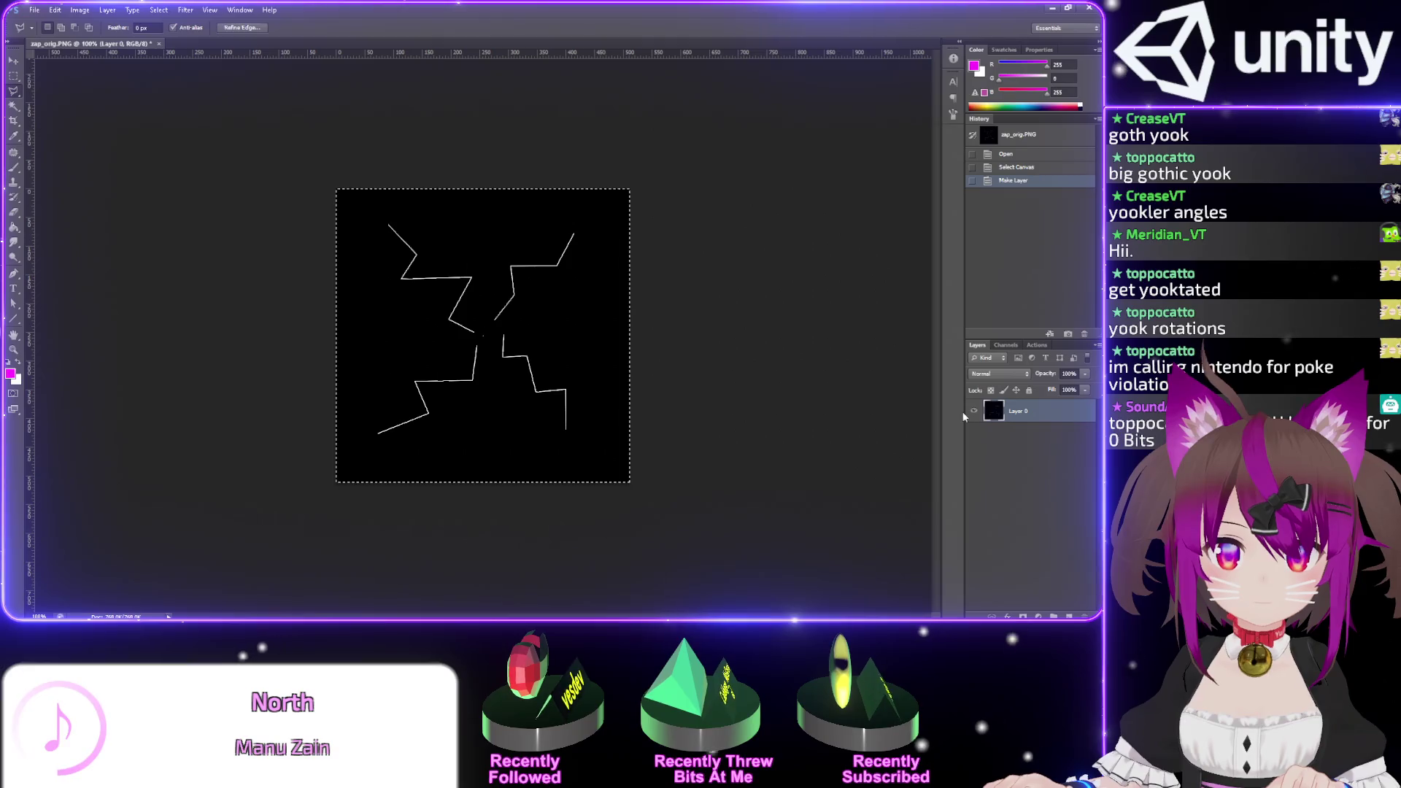
- Blur the lightning lines with a Gaussian Blur of radius 5.1, replacing a plain blur
click(186, 11)
mouse_move(249, 125)
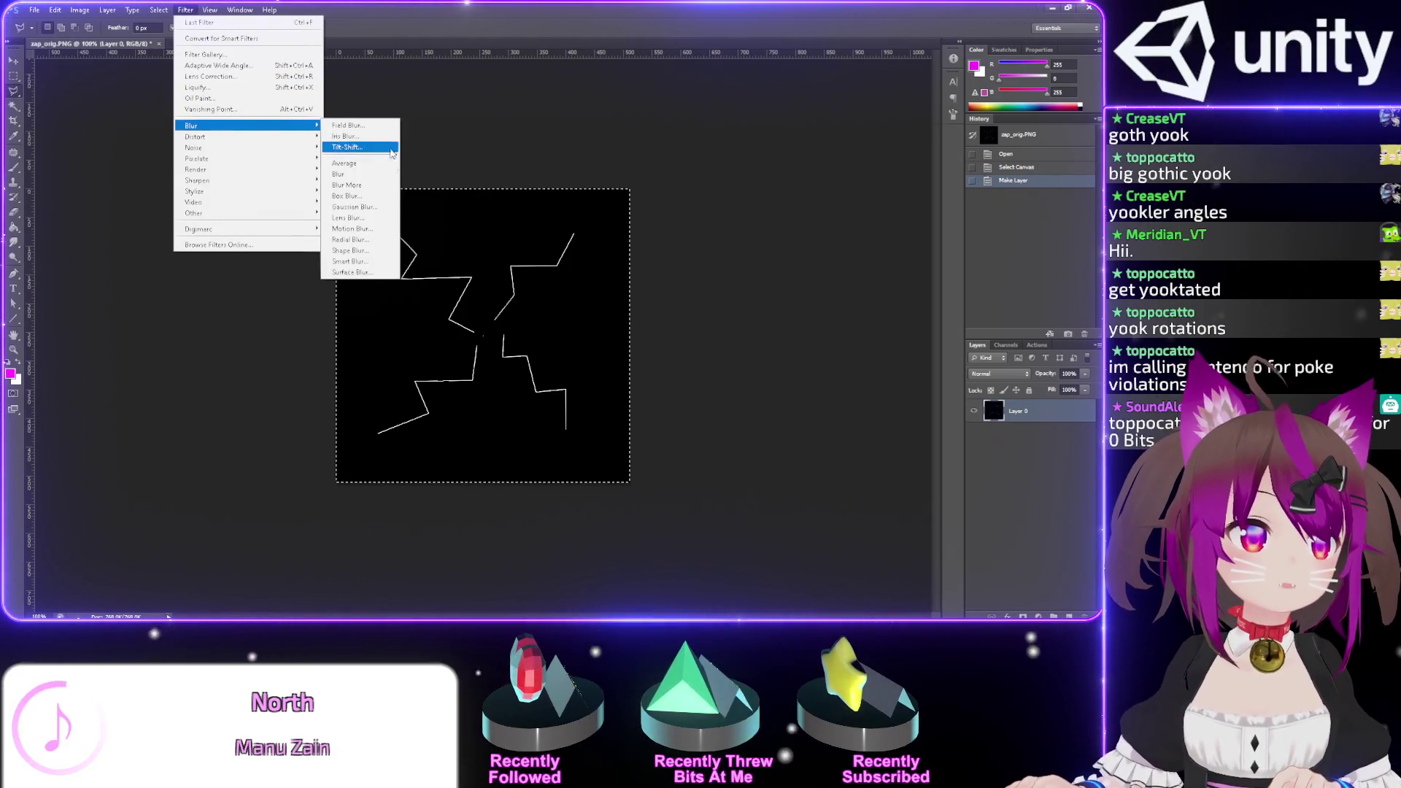
click(358, 176)
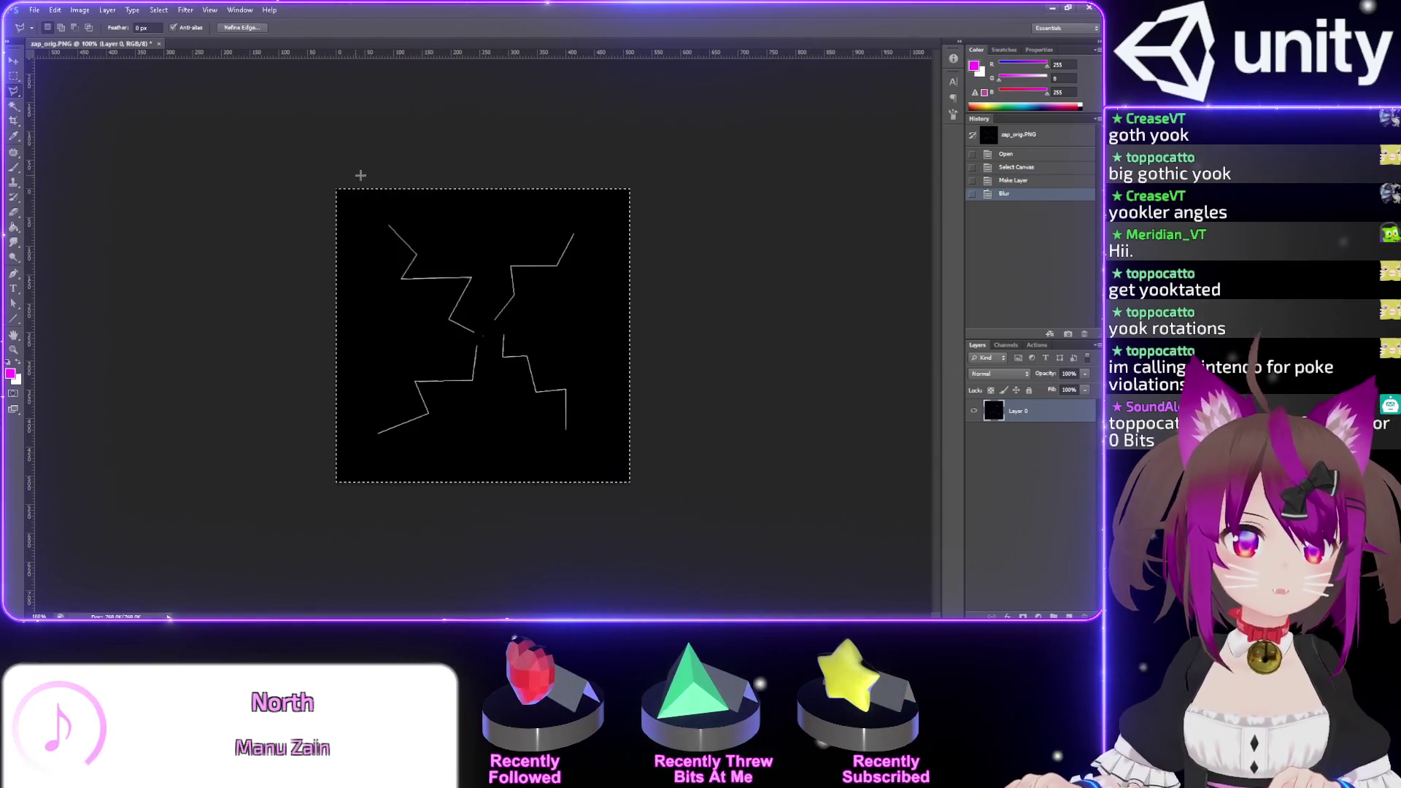
key(ctrl+z)
click(183, 10)
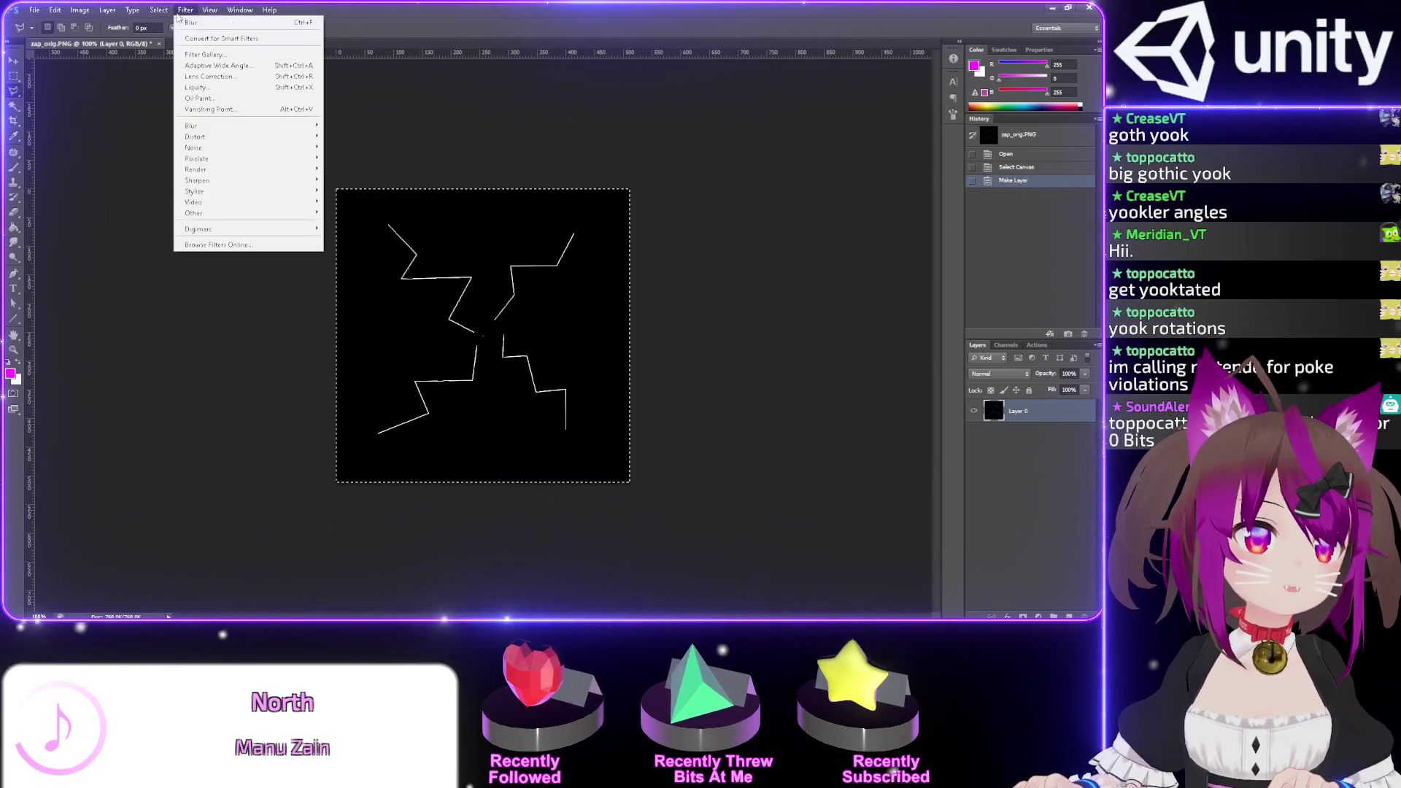
mouse_move(211, 126)
click(357, 208)
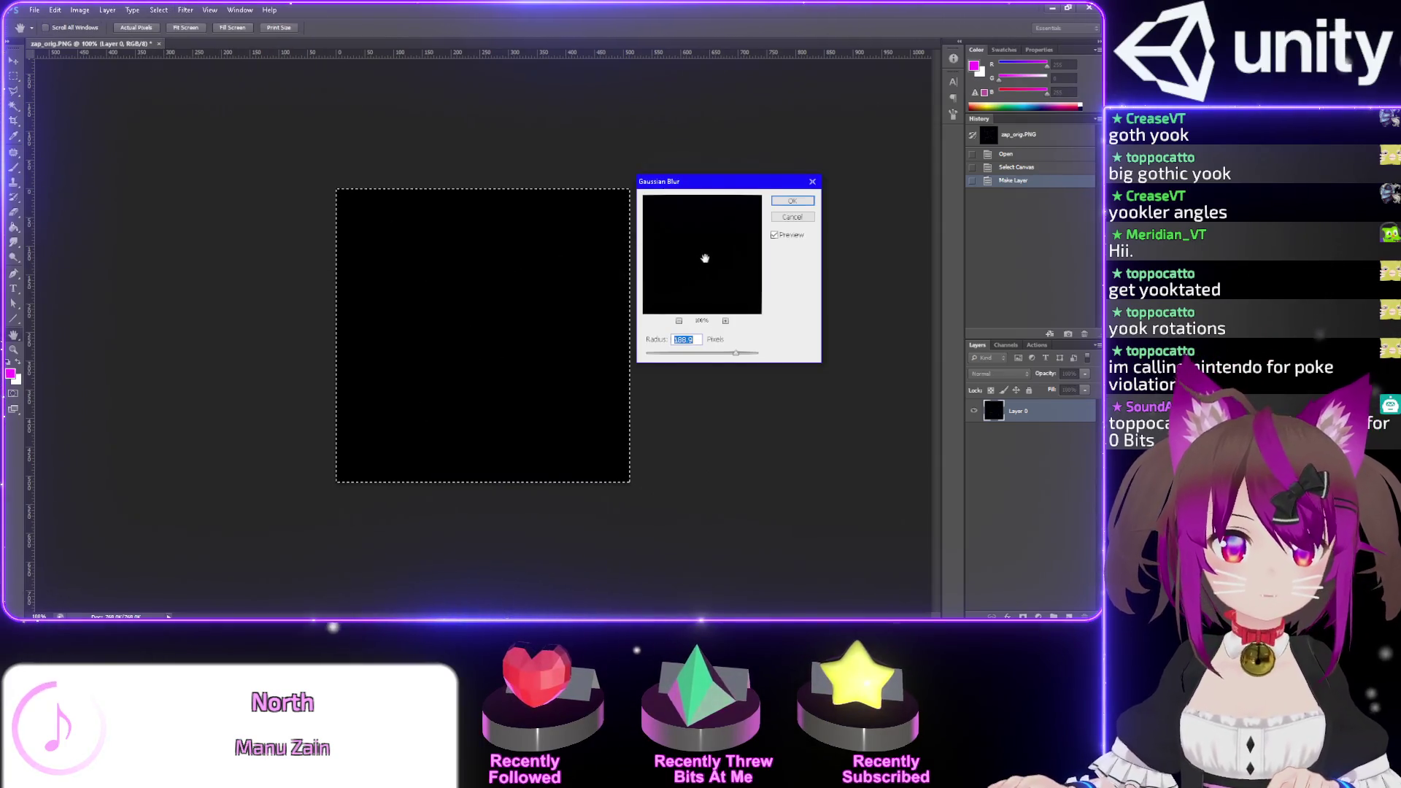
drag(680, 355, 665, 355)
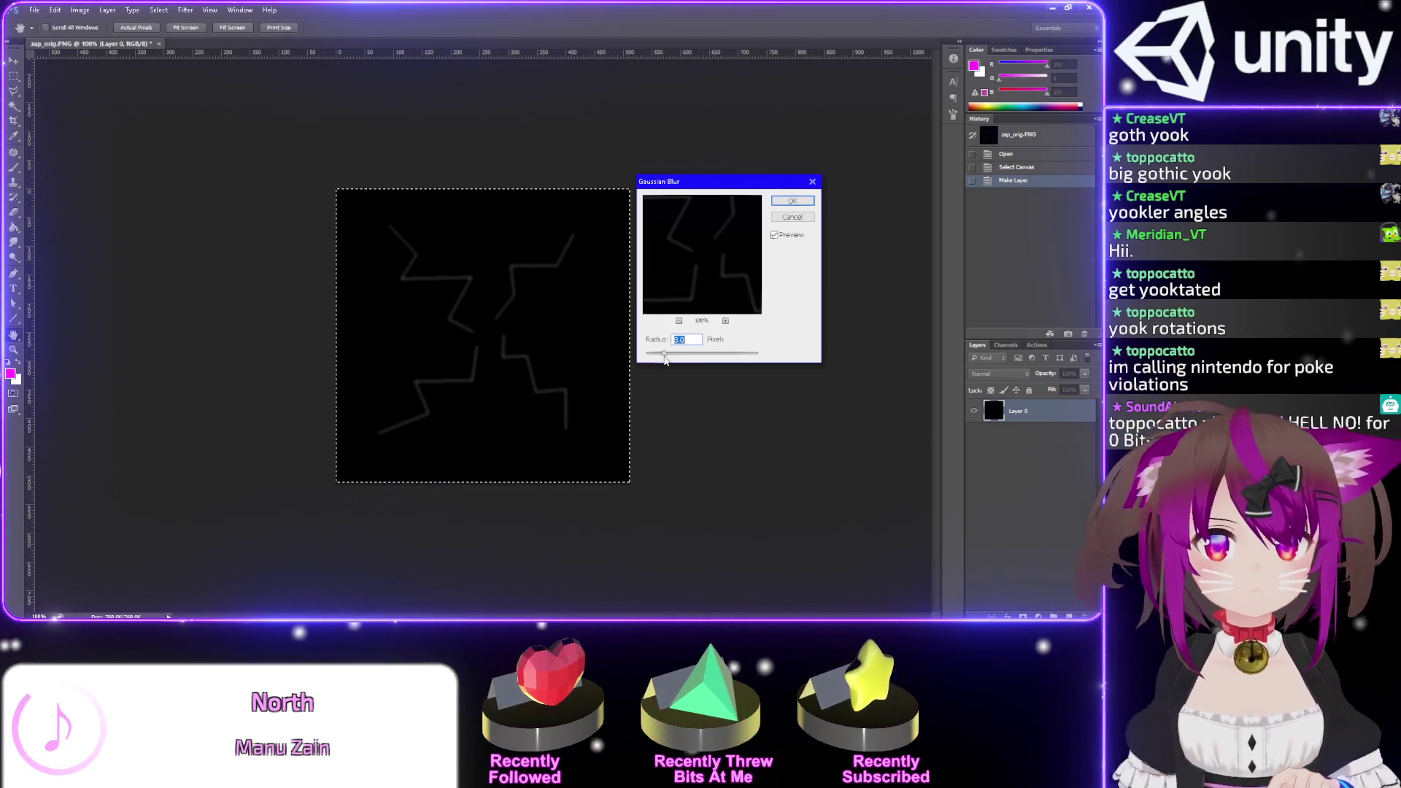
drag(665, 358, 670, 359)
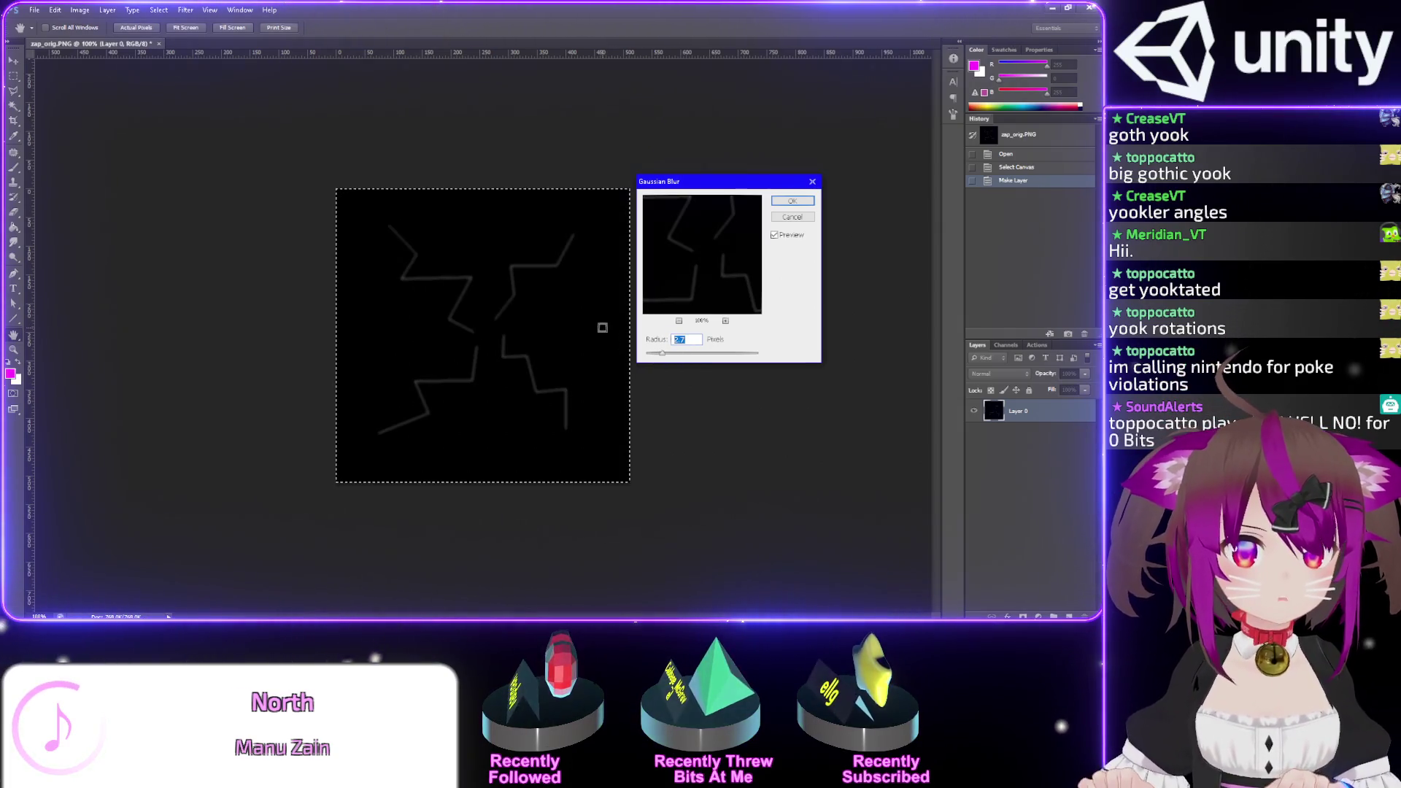
key(Return)
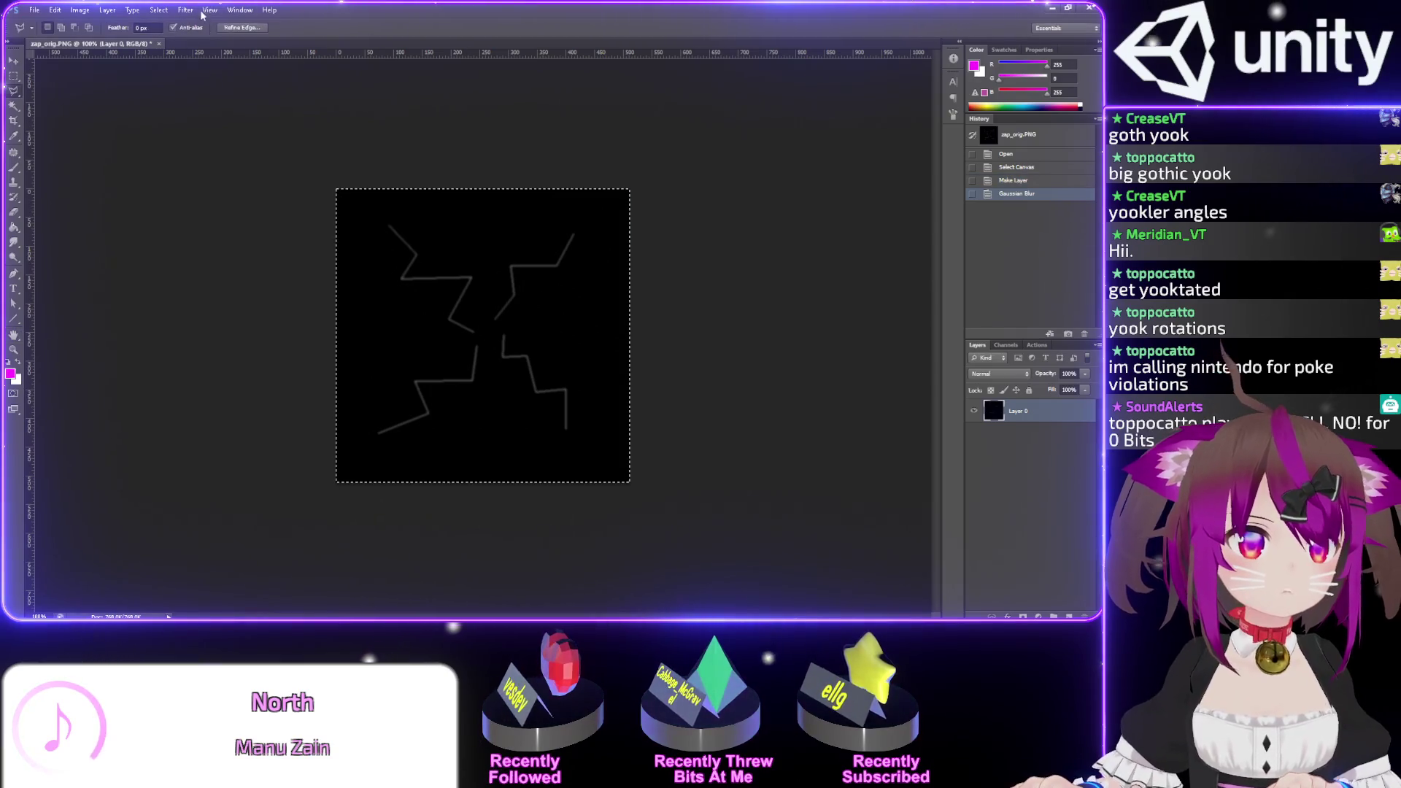
- Reapply the Gaussian Blur several more times to soften the white bolts
click(186, 10)
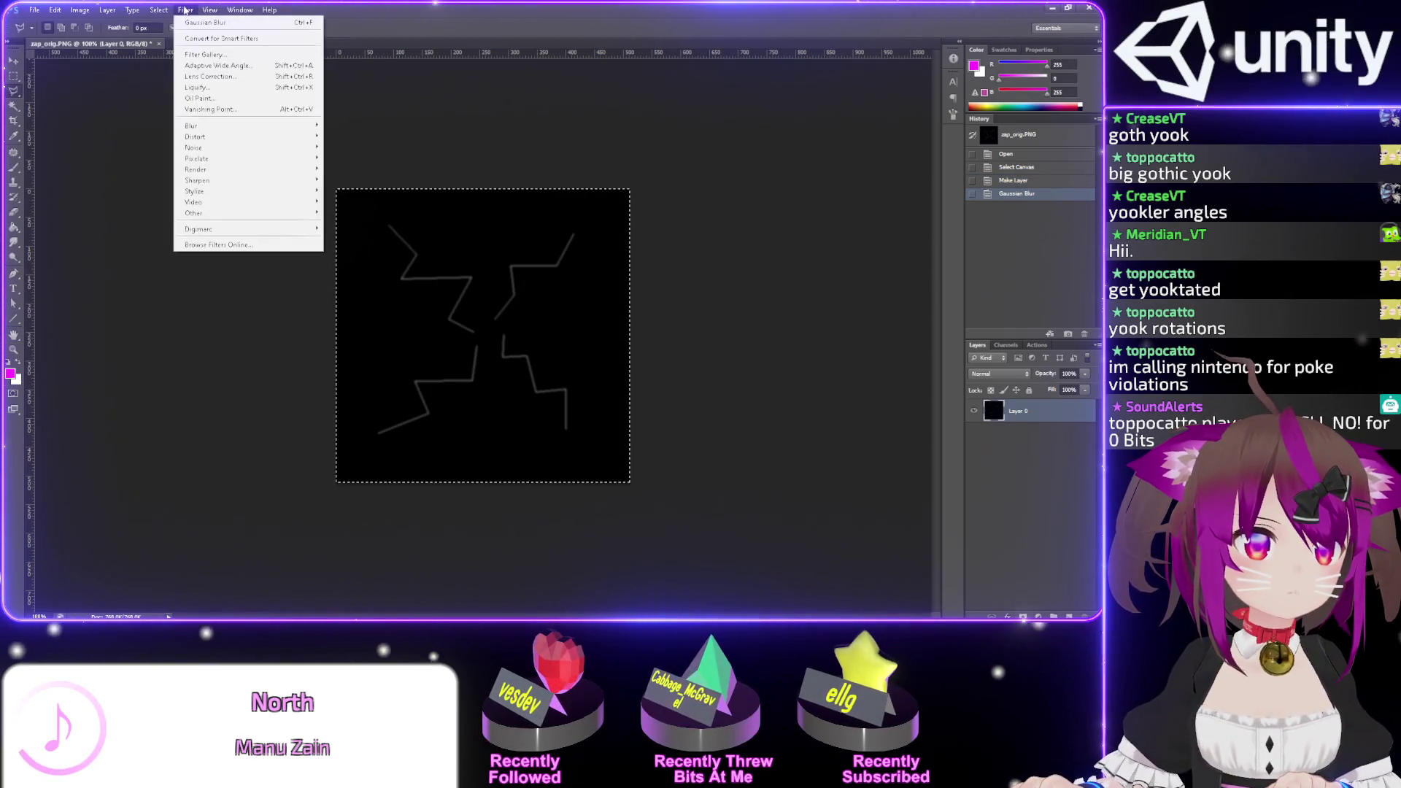
click(205, 22)
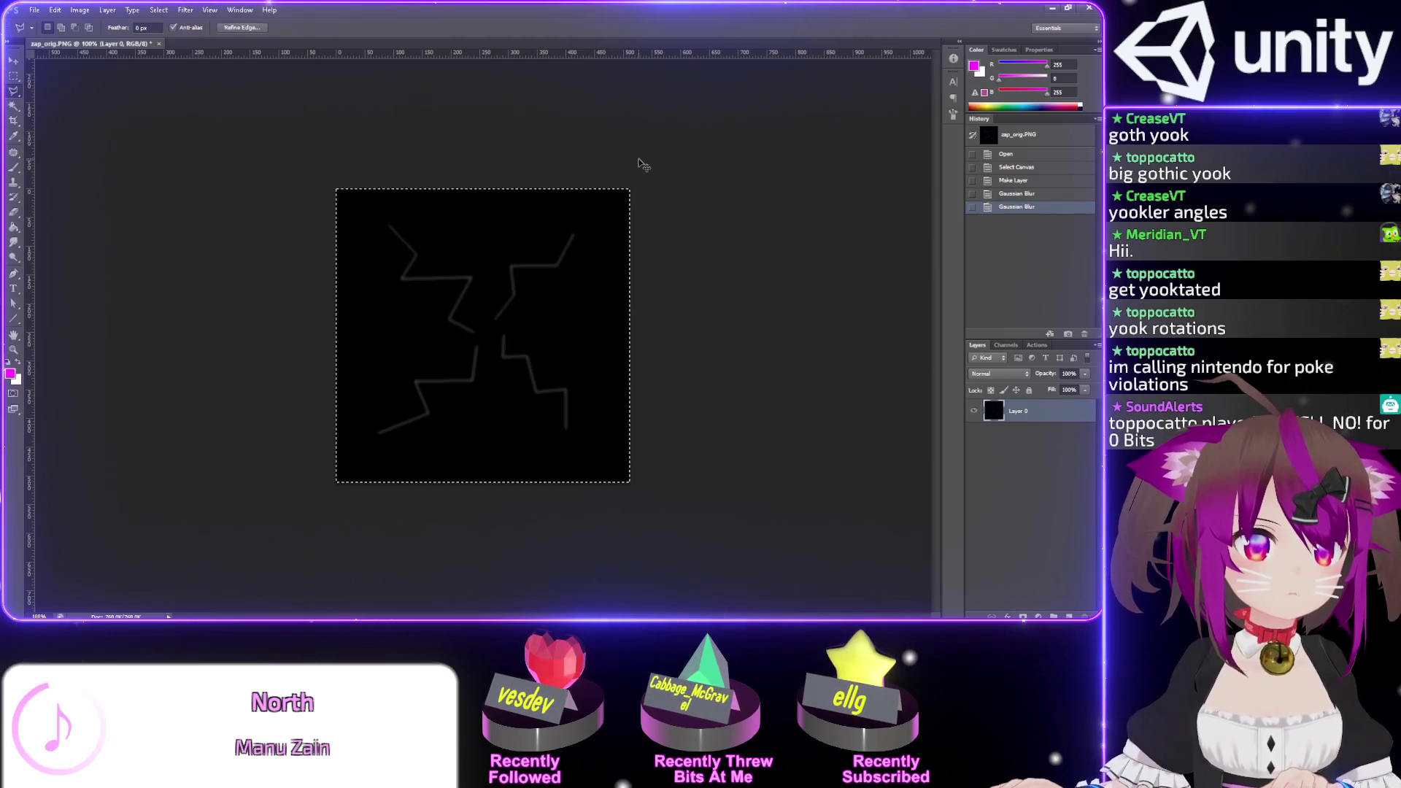
key(ctrl+f)
key(ctrl+f)
key(ctrl+f)
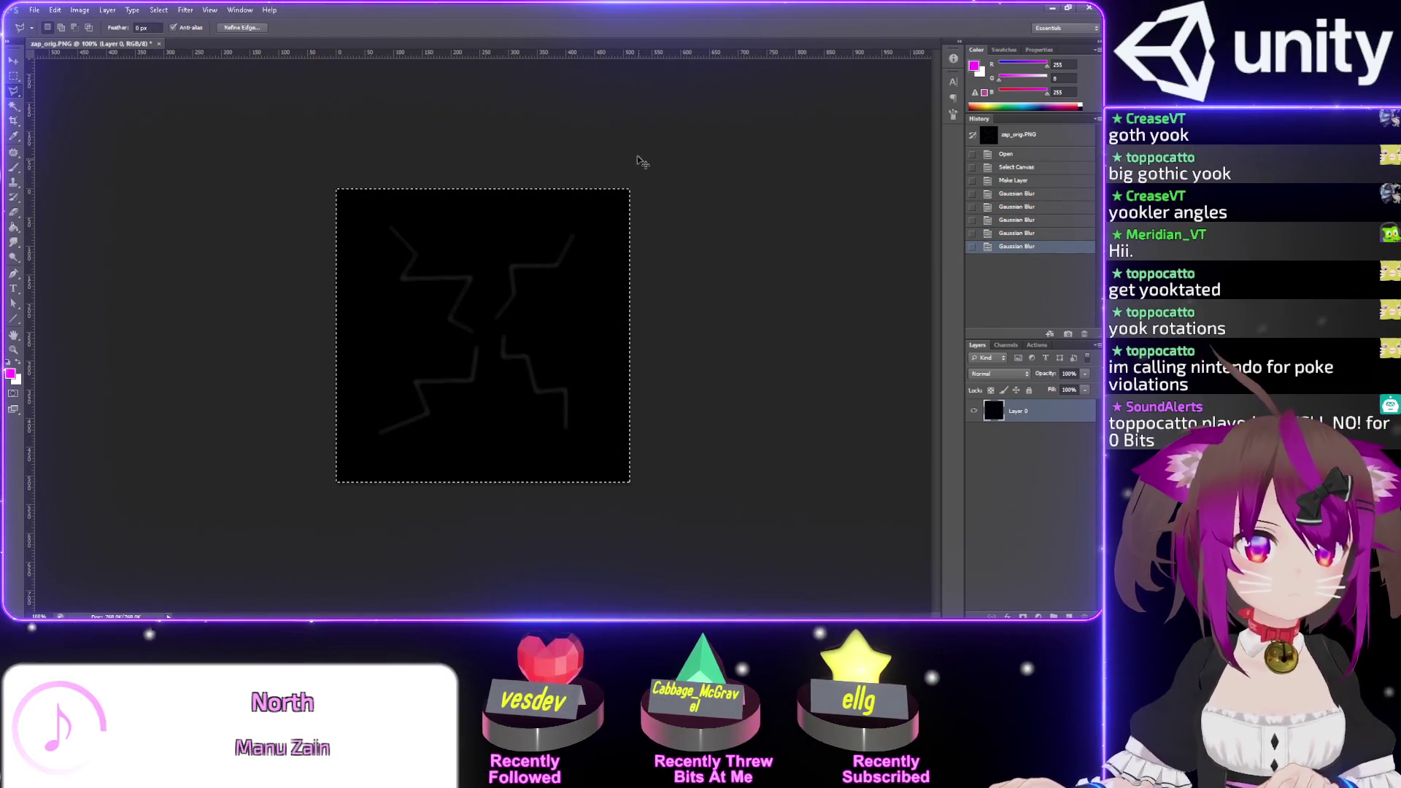
key(ctrl+b)
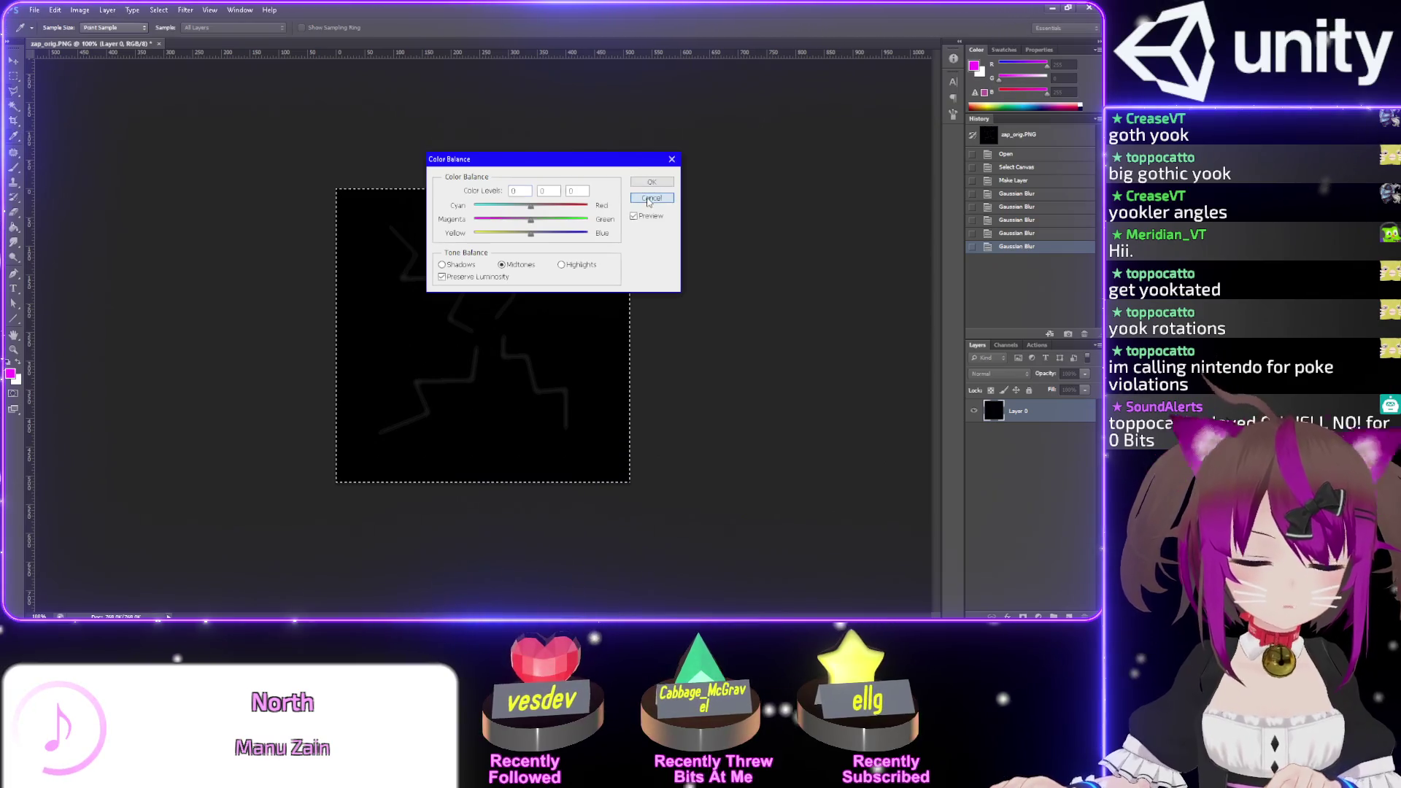
- Paste a sharp copy of the lightning as a new layer blended Linear Dodge (Add)
click(649, 201)
key(ctrl+v)
click(1019, 374)
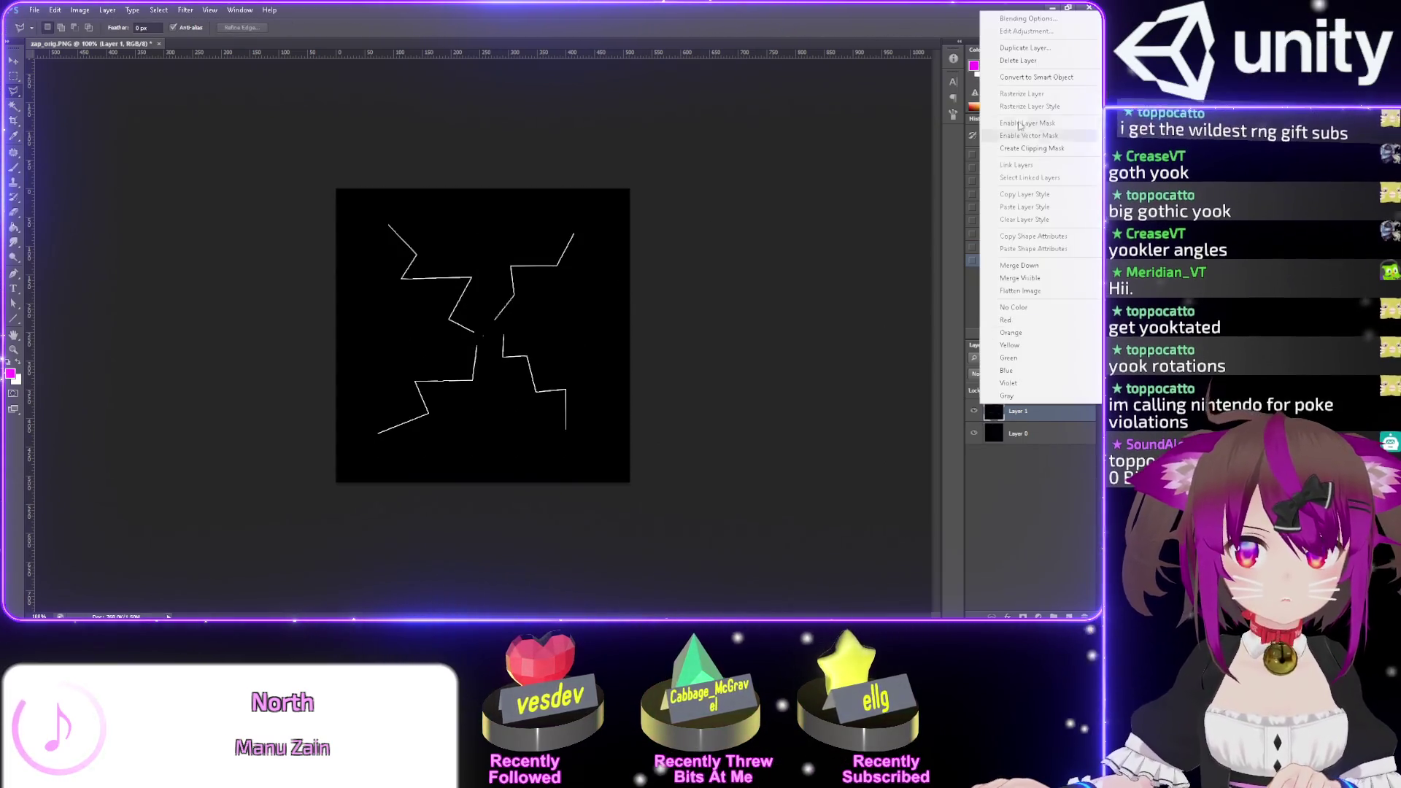
key(Escape)
click(1019, 373)
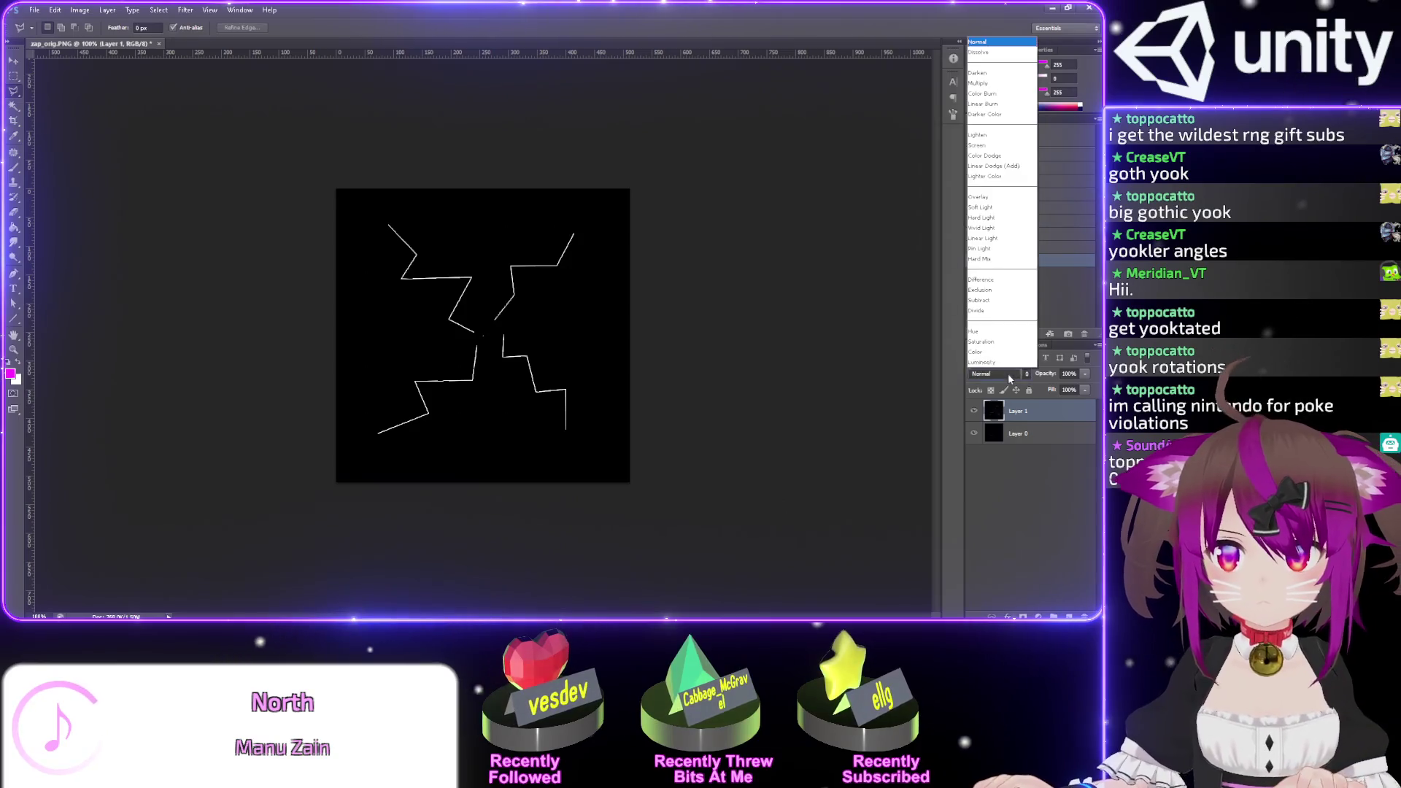
click(978, 167)
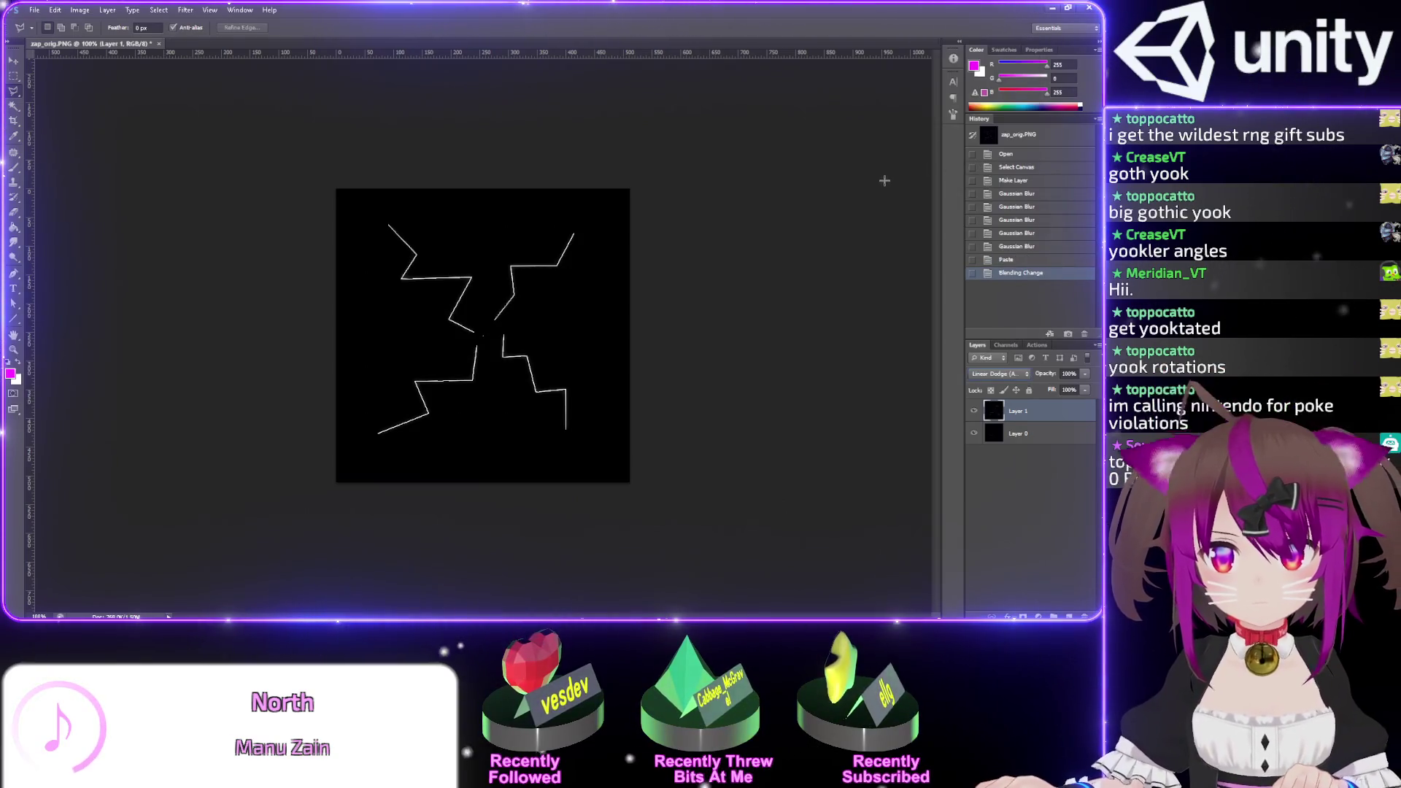
click(974, 414)
click(975, 414)
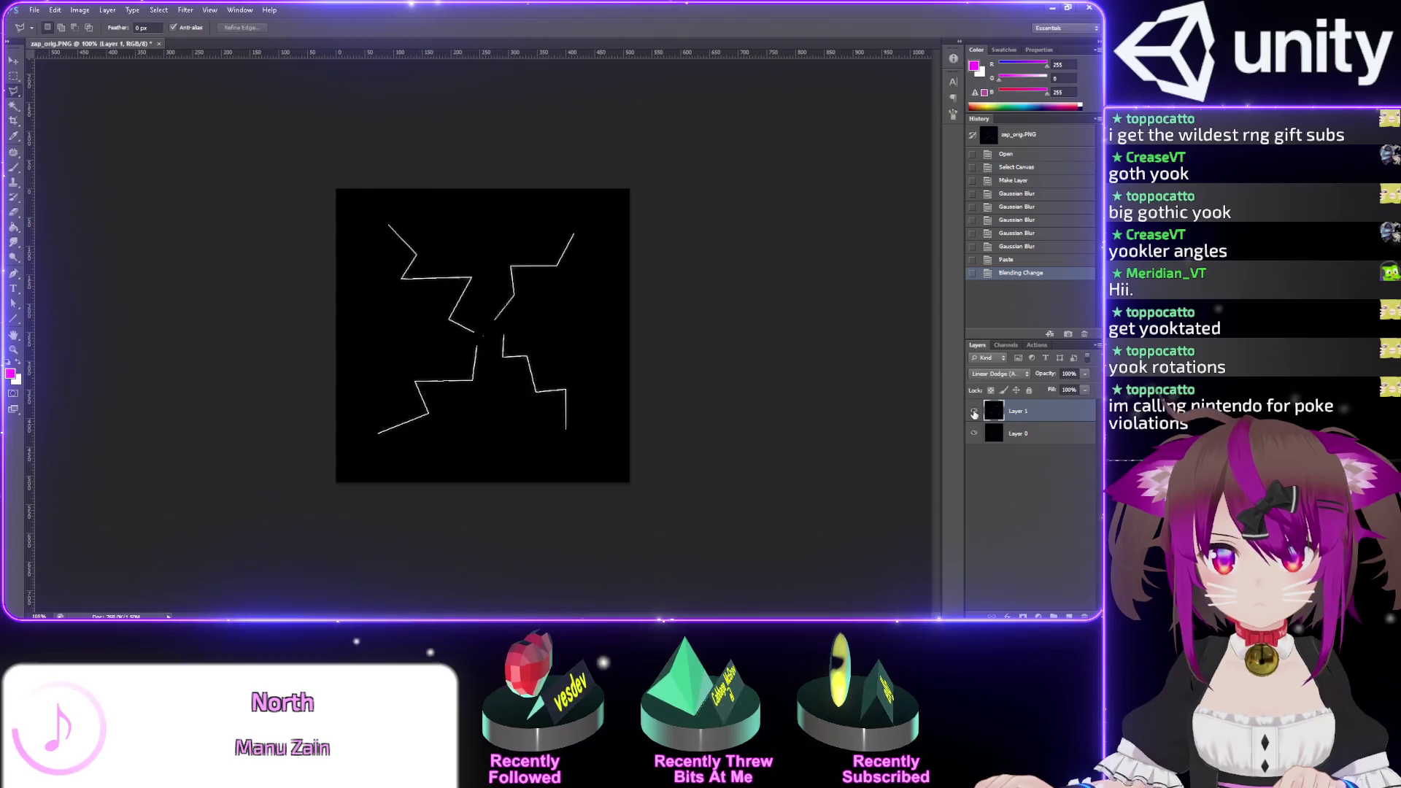
scroll(576, 408, up, 10)
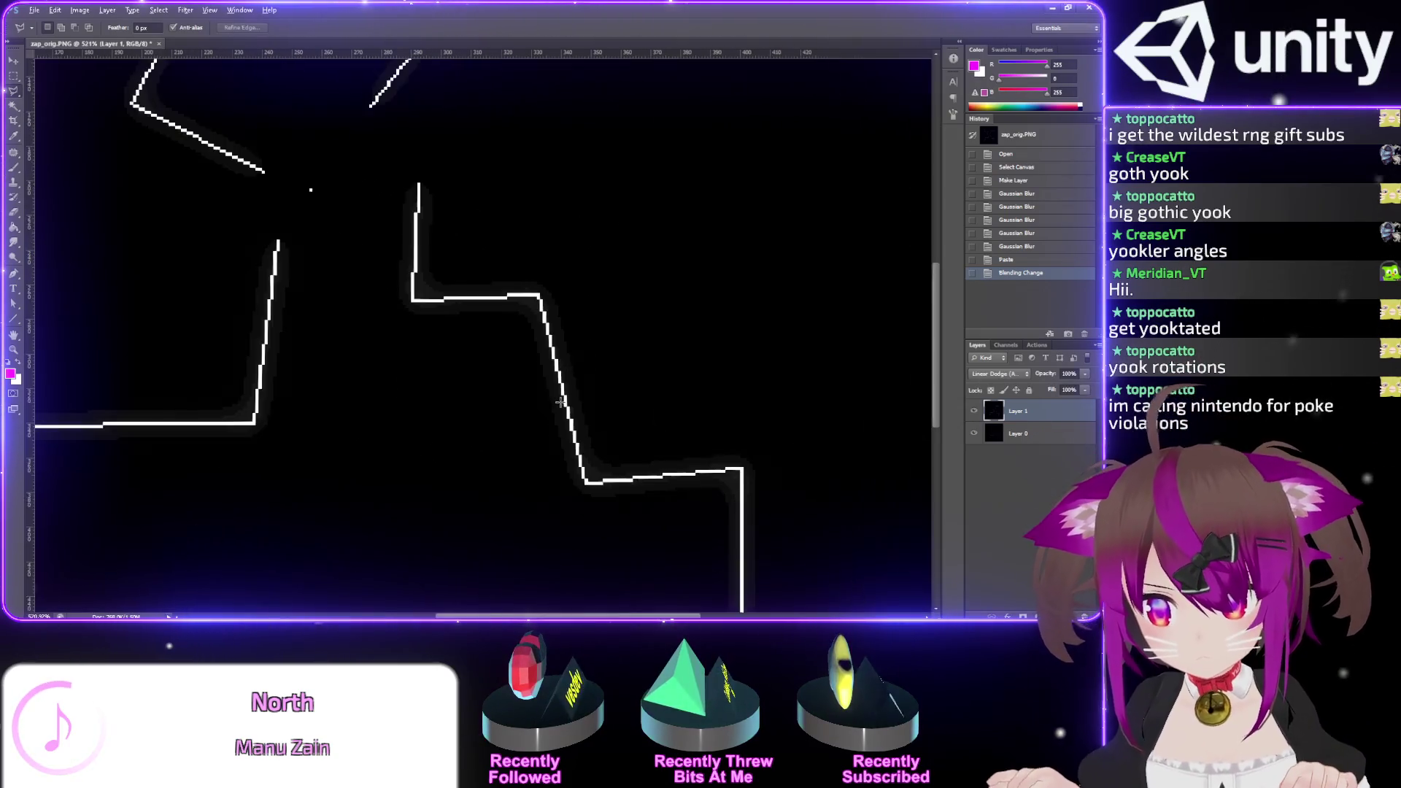
scroll(554, 368, down, 10)
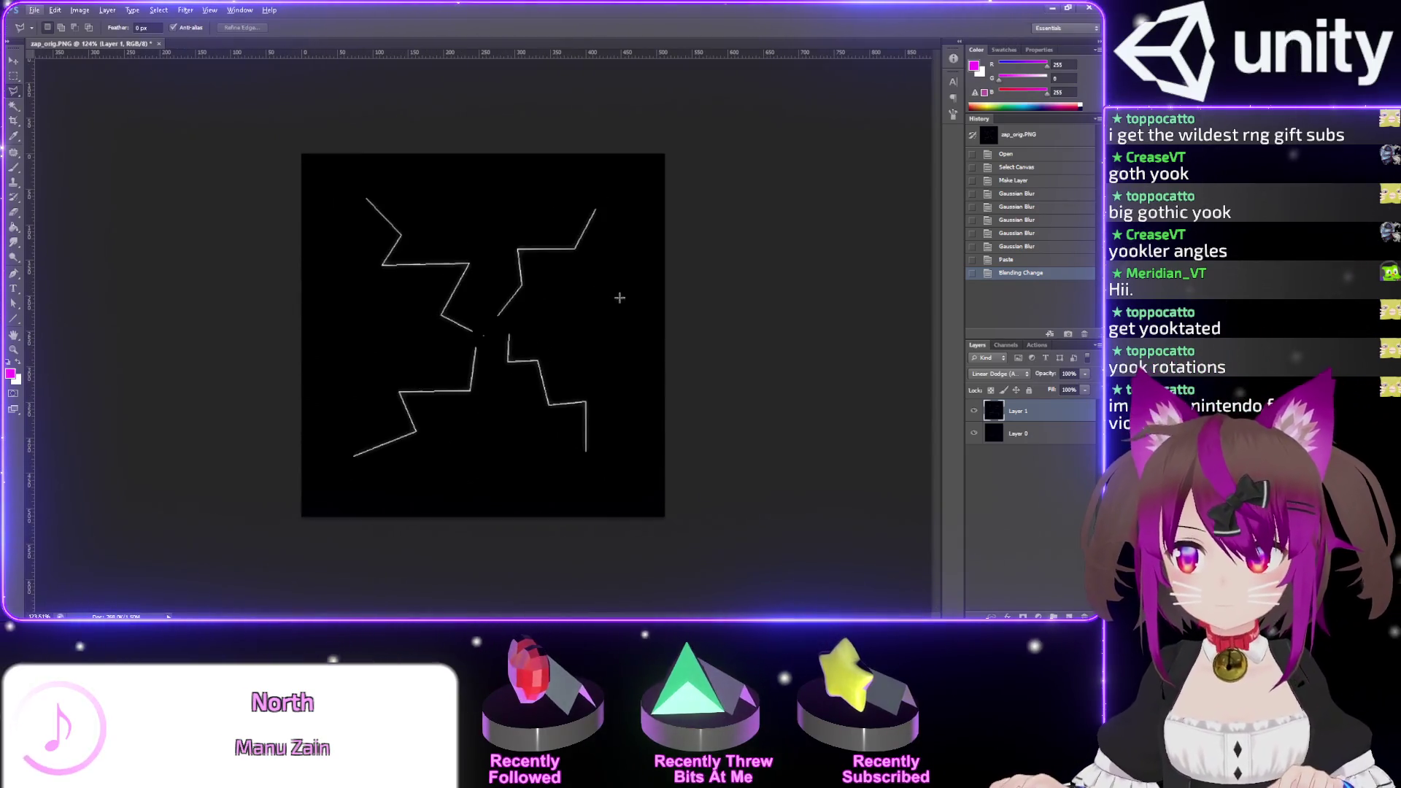
- Merge the pasted layer with Layer 0 and blur the merged lines again
shift+click(1025, 431)
right_click(1025, 432)
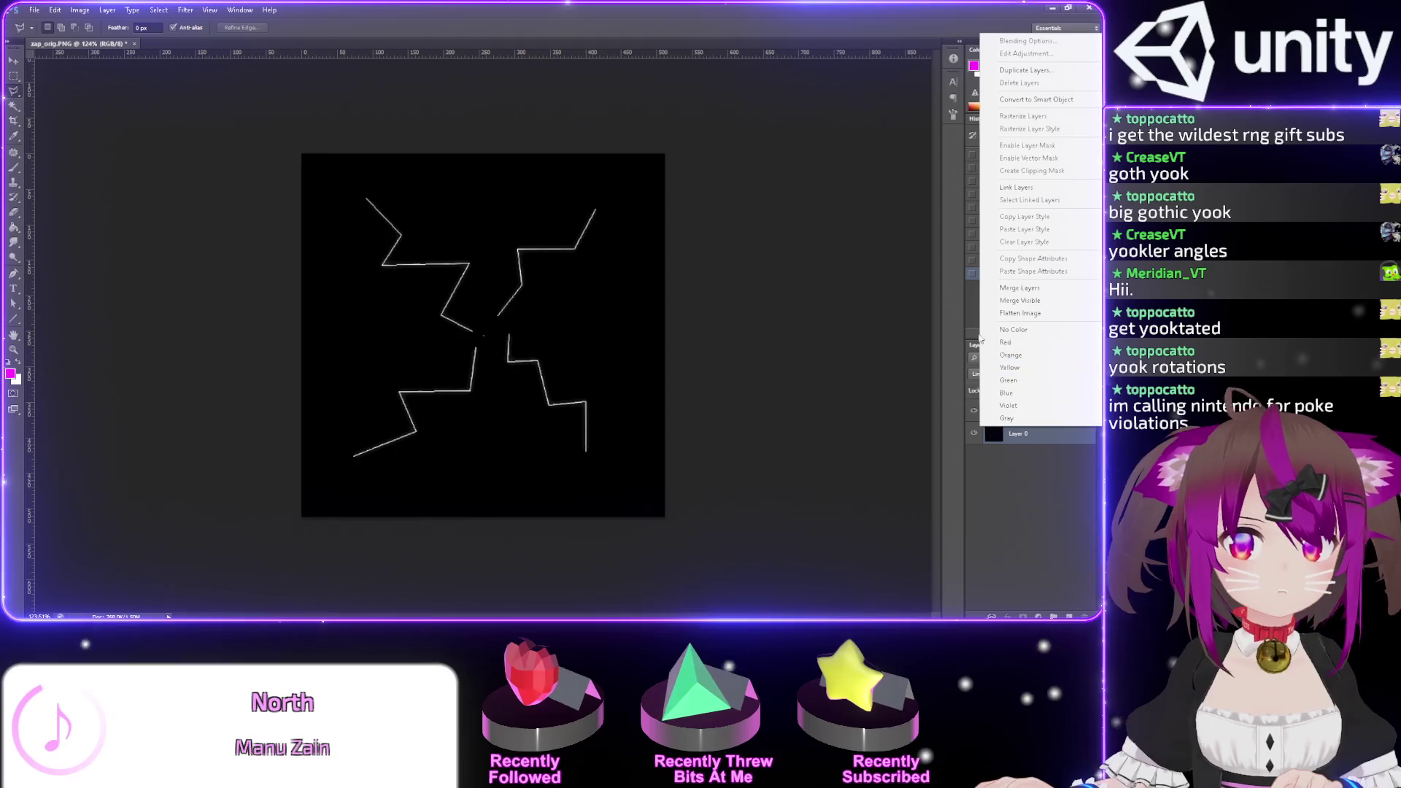
click(1005, 292)
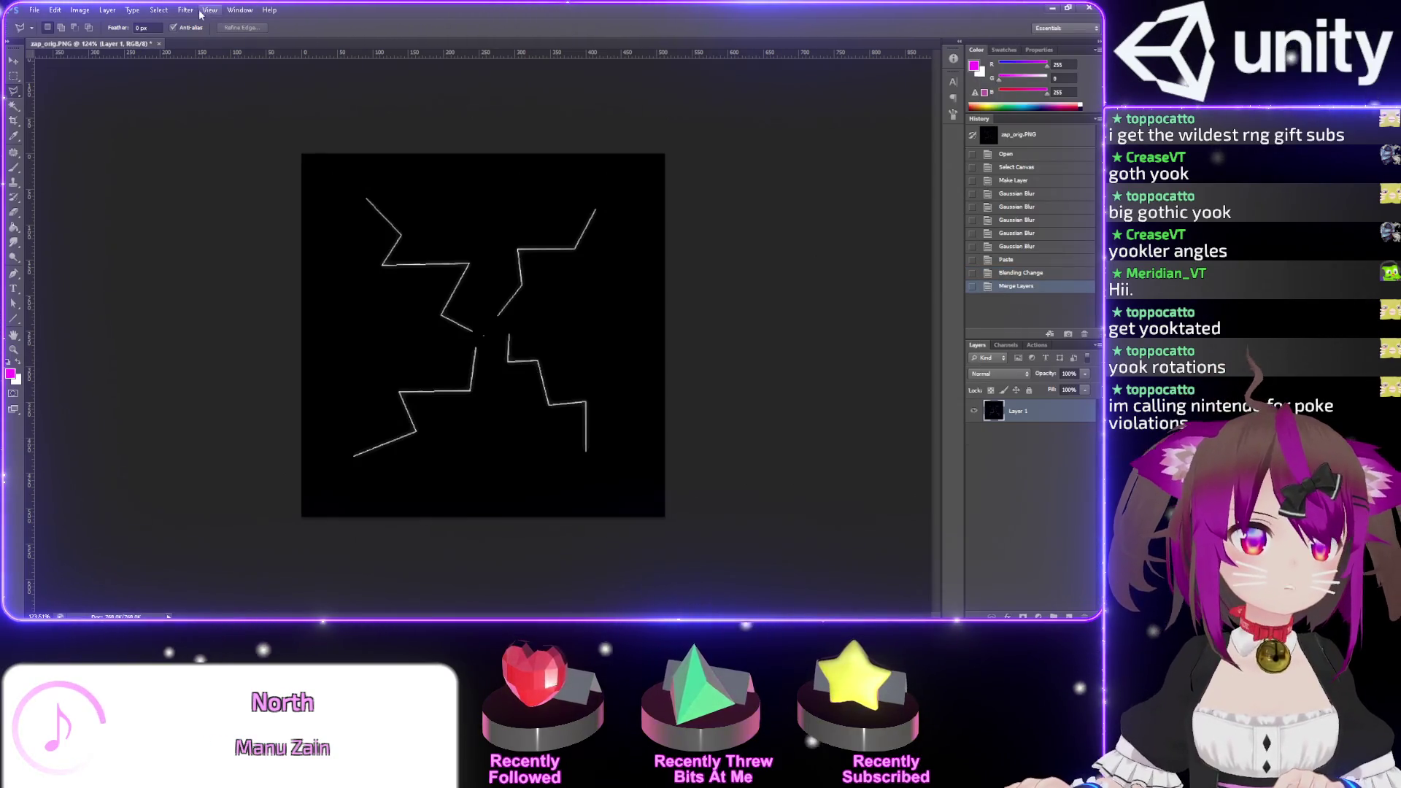
key(ctrl+r)
key(ctrl+r)
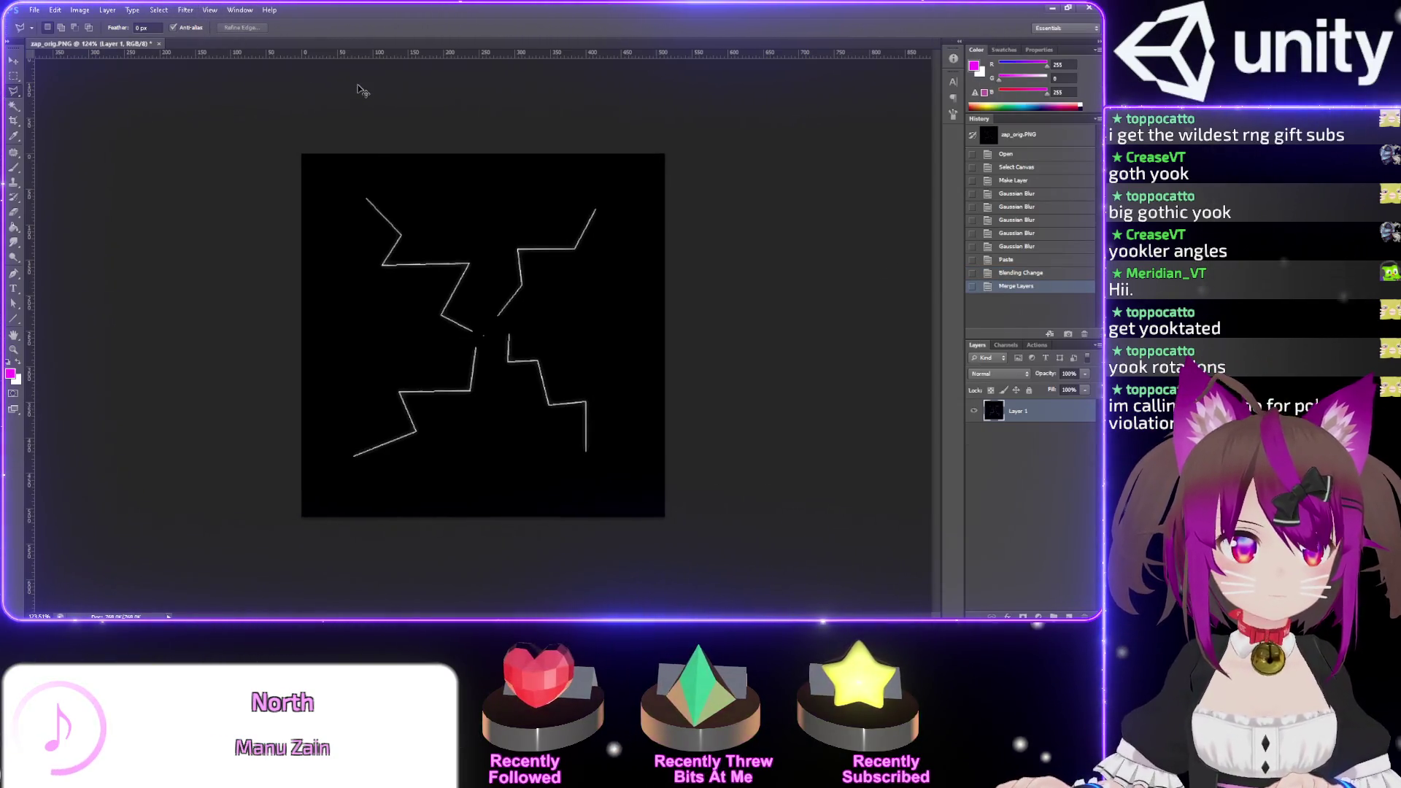
key(ctrl+f)
key(ctrl+f)
key(ctrl+f)
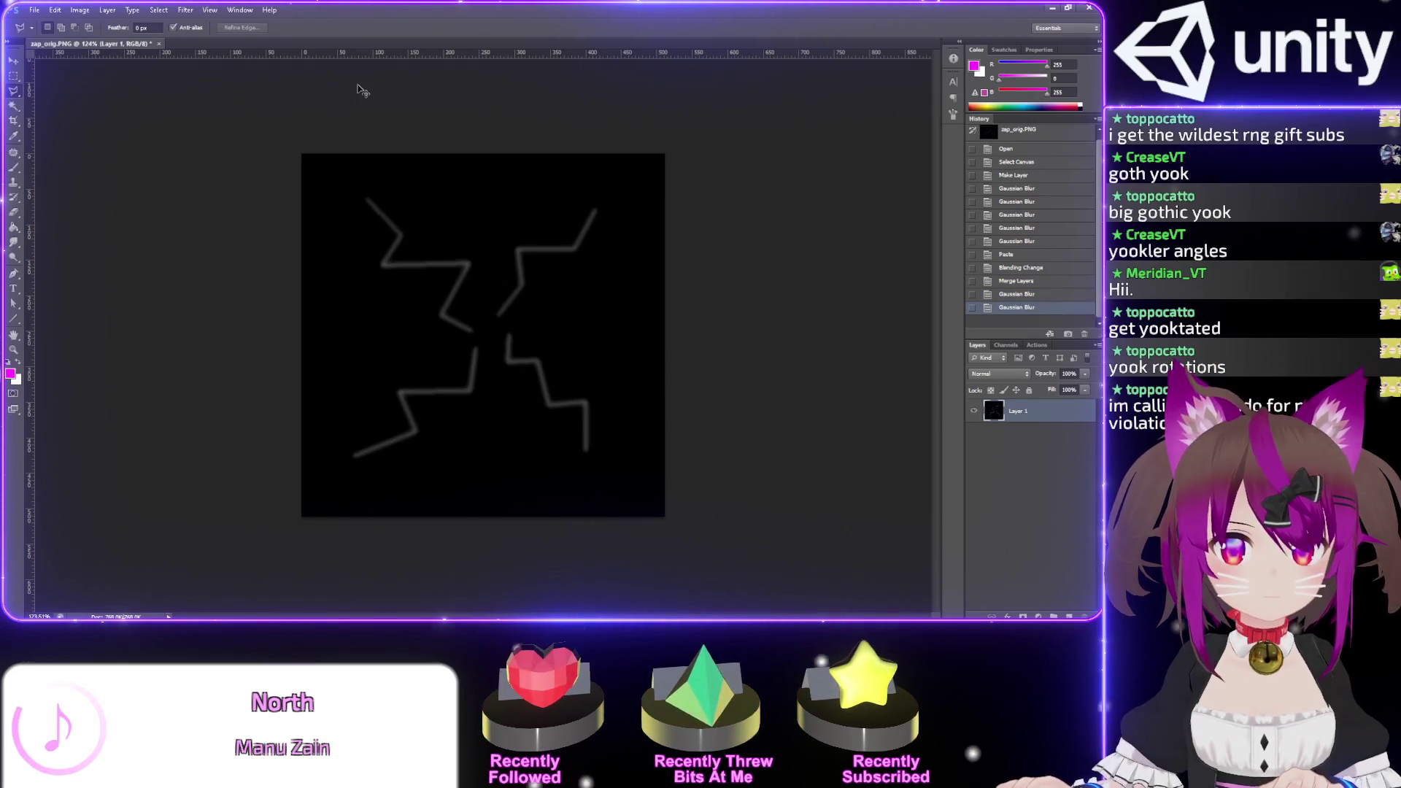
- Paste another sharp copy as Layer 2 in Linear Dodge (Add), merge, and blur again
key(ctrl+v)
click(1005, 365)
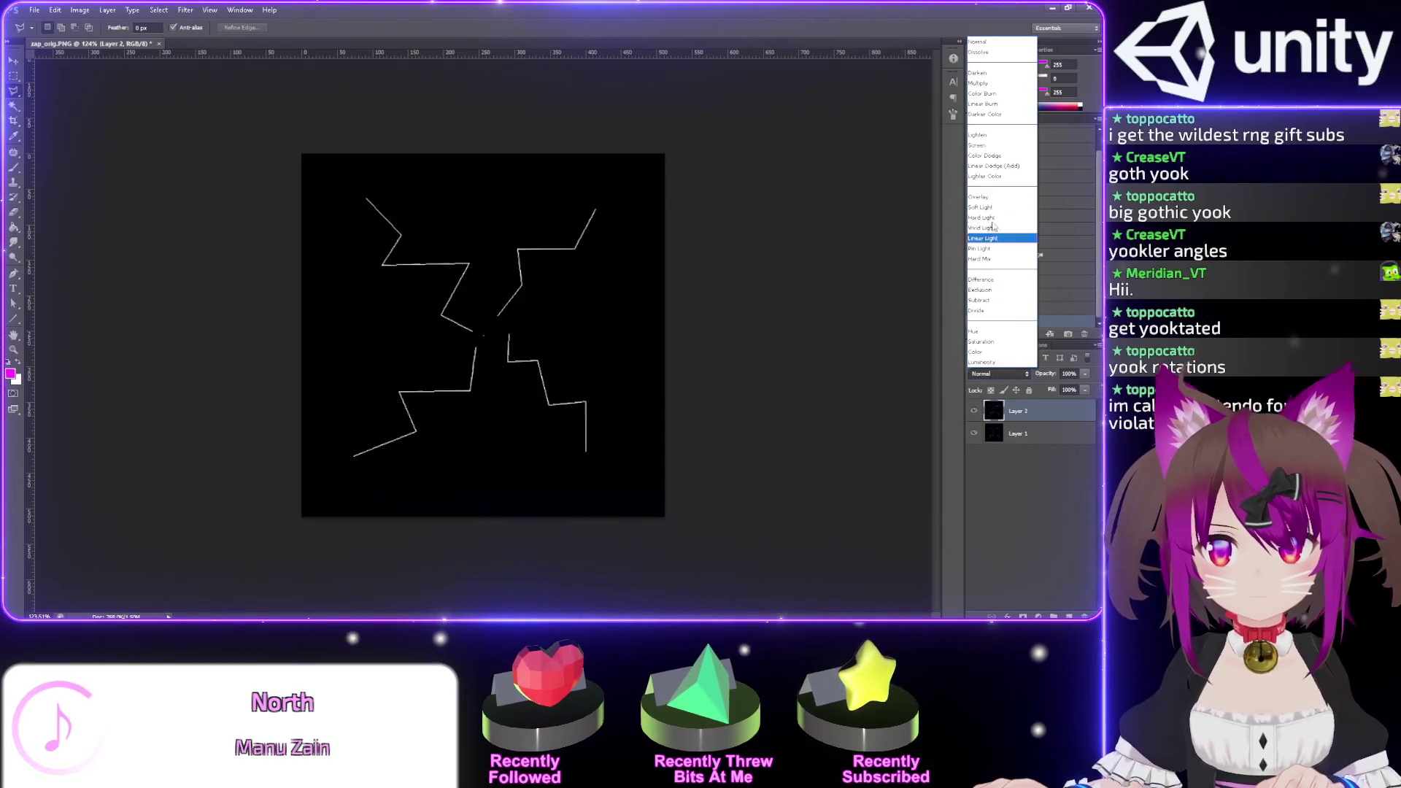
click(992, 206)
right_click(1029, 437)
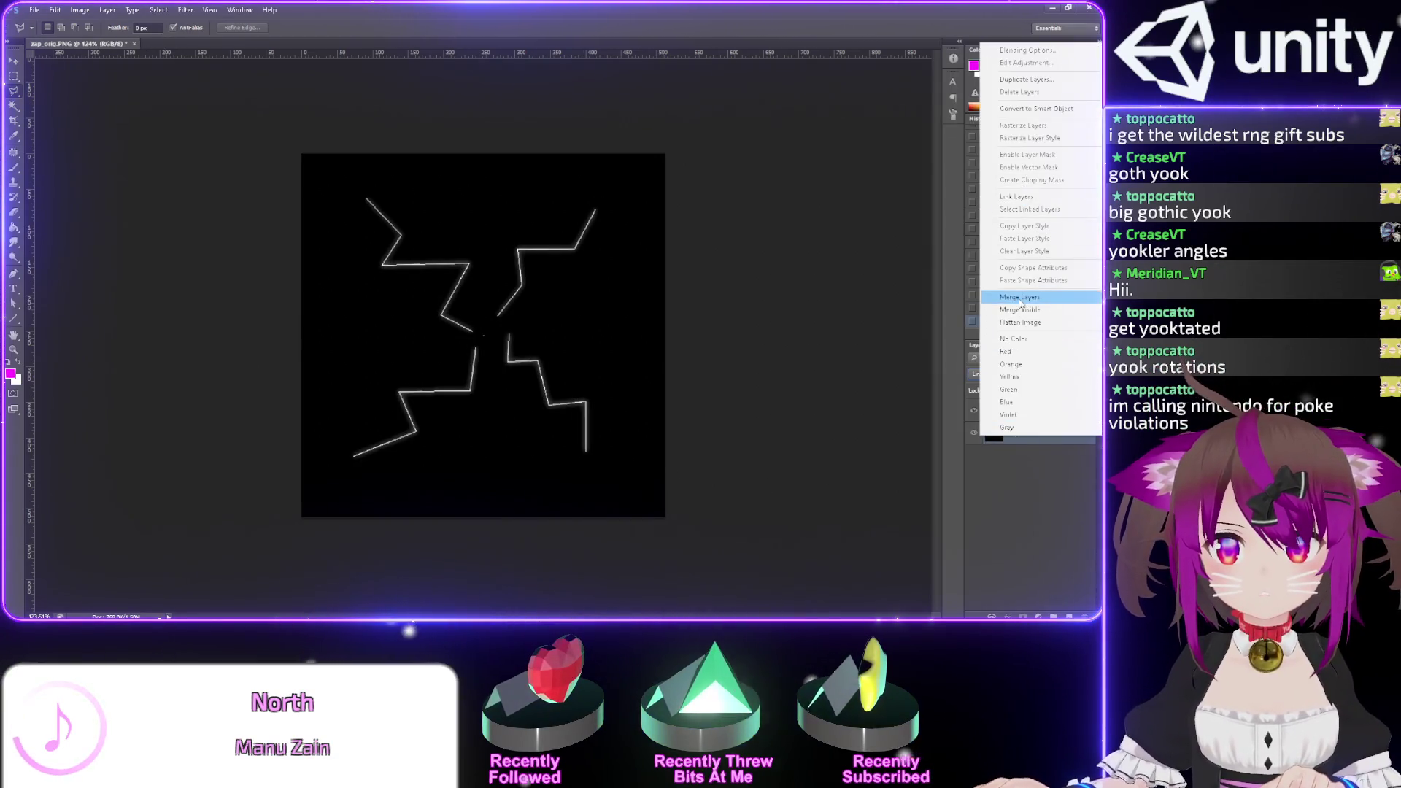
click(1021, 298)
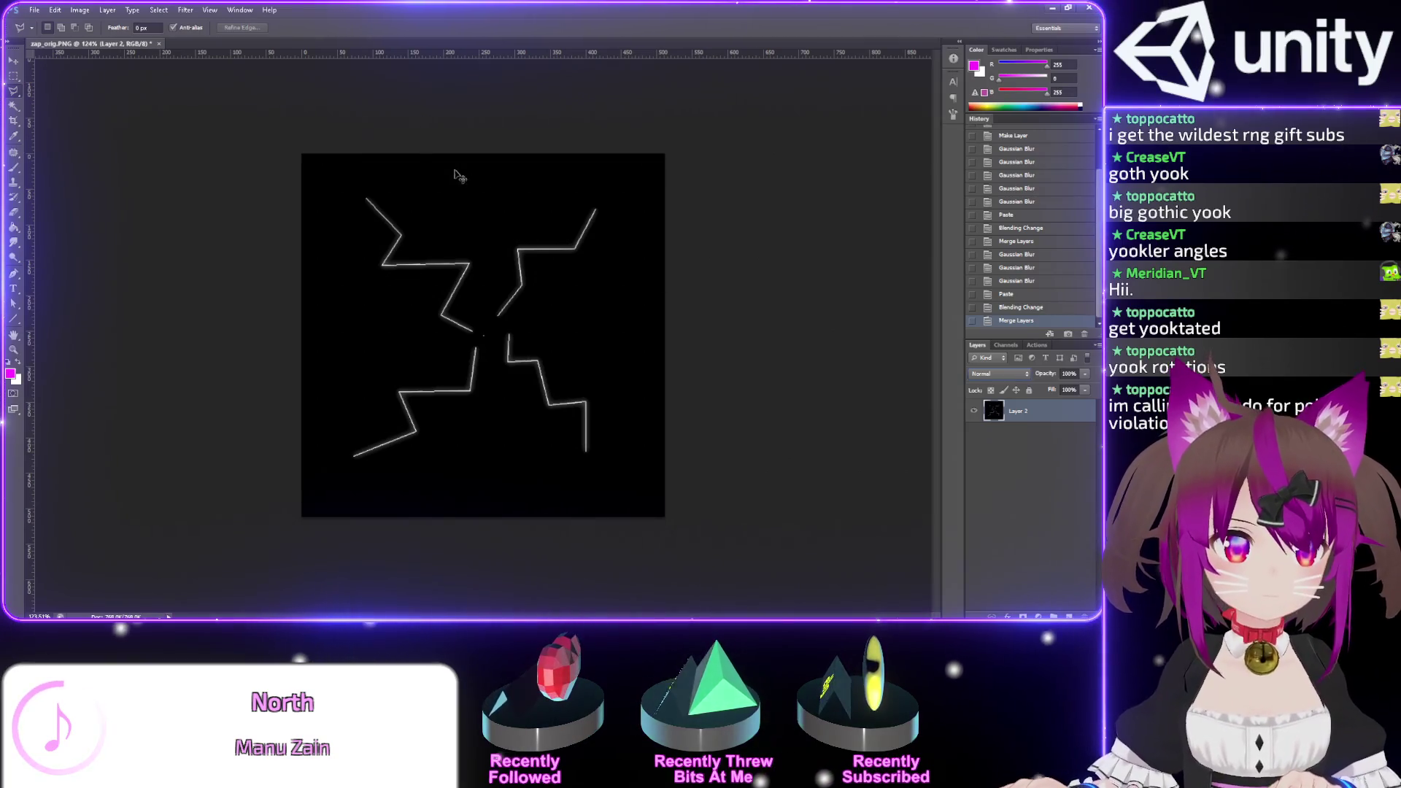
key(ctrl+f)
key(ctrl+f)
key(ctrl+f)
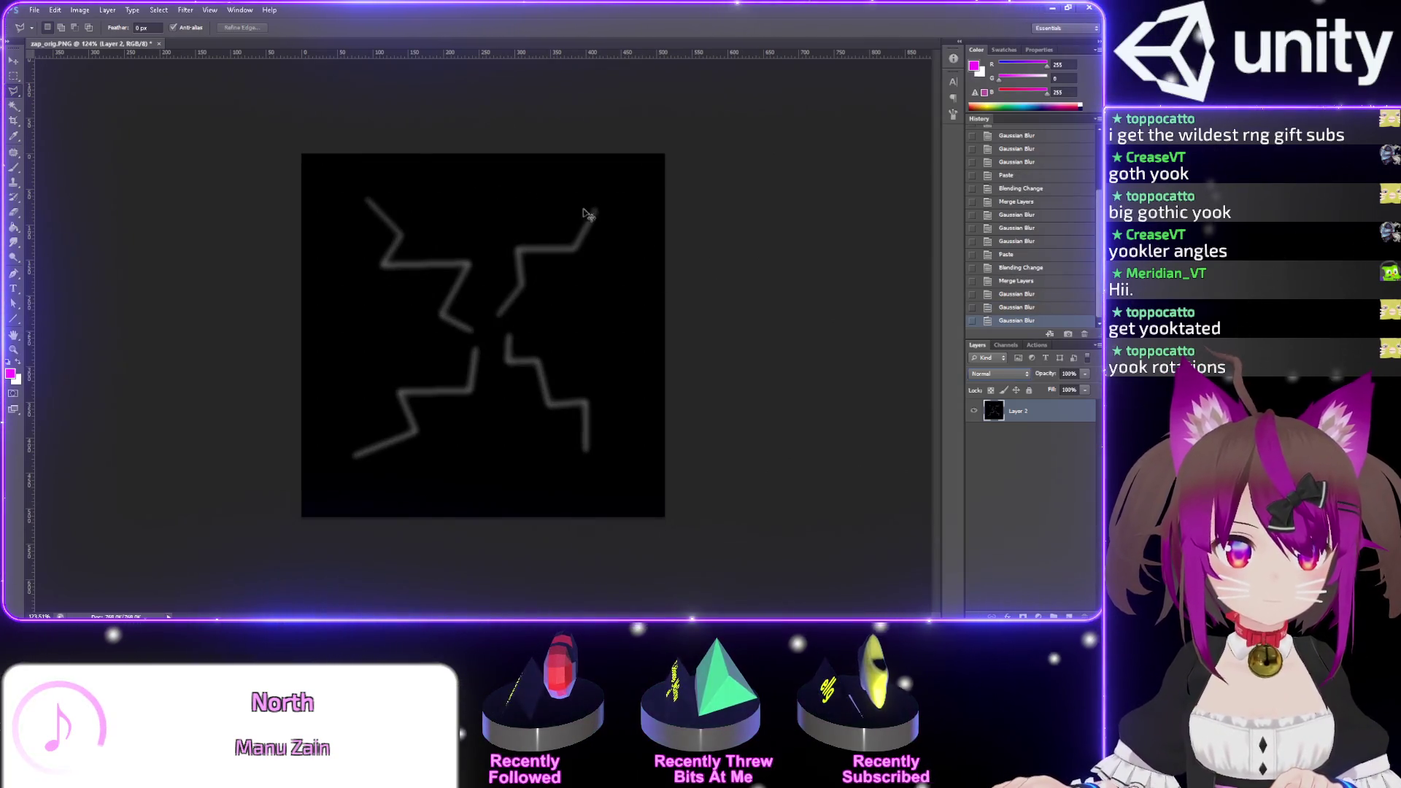
- Paste a final sharp copy as Layer 3 blended Linear Dodge (Add) on top
key(ctrl+v)
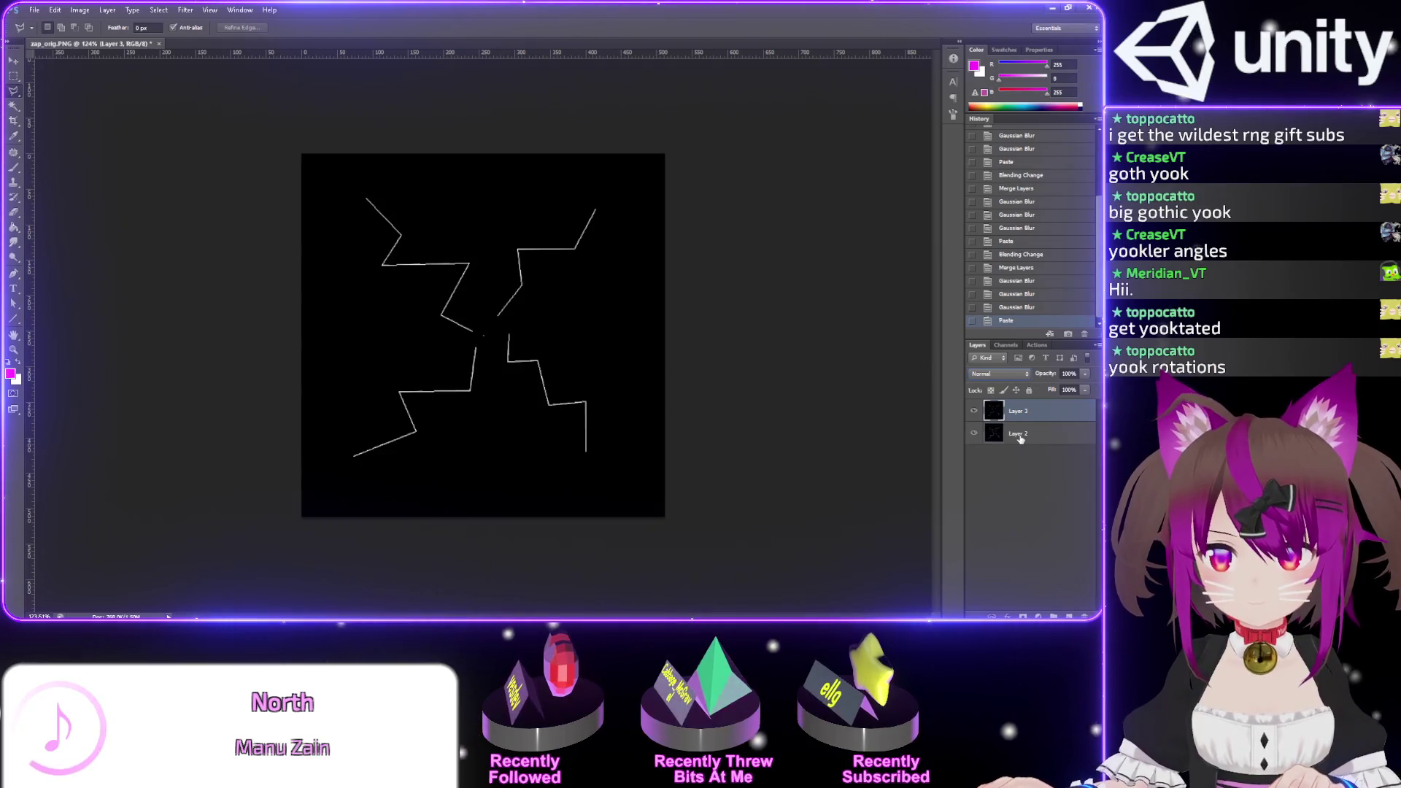
shift+click(1020, 436)
right_click(1021, 435)
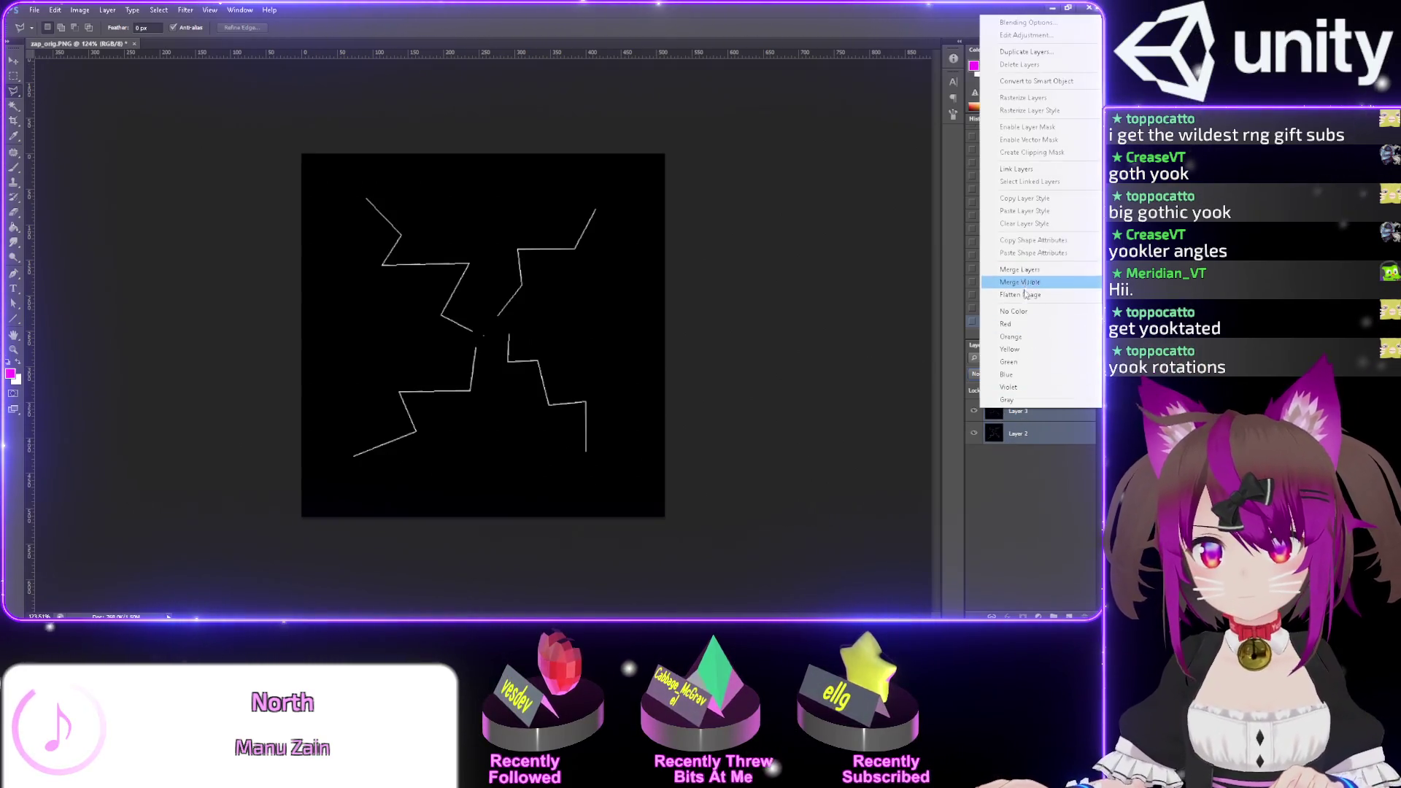
key(Escape)
click(1019, 411)
click(998, 373)
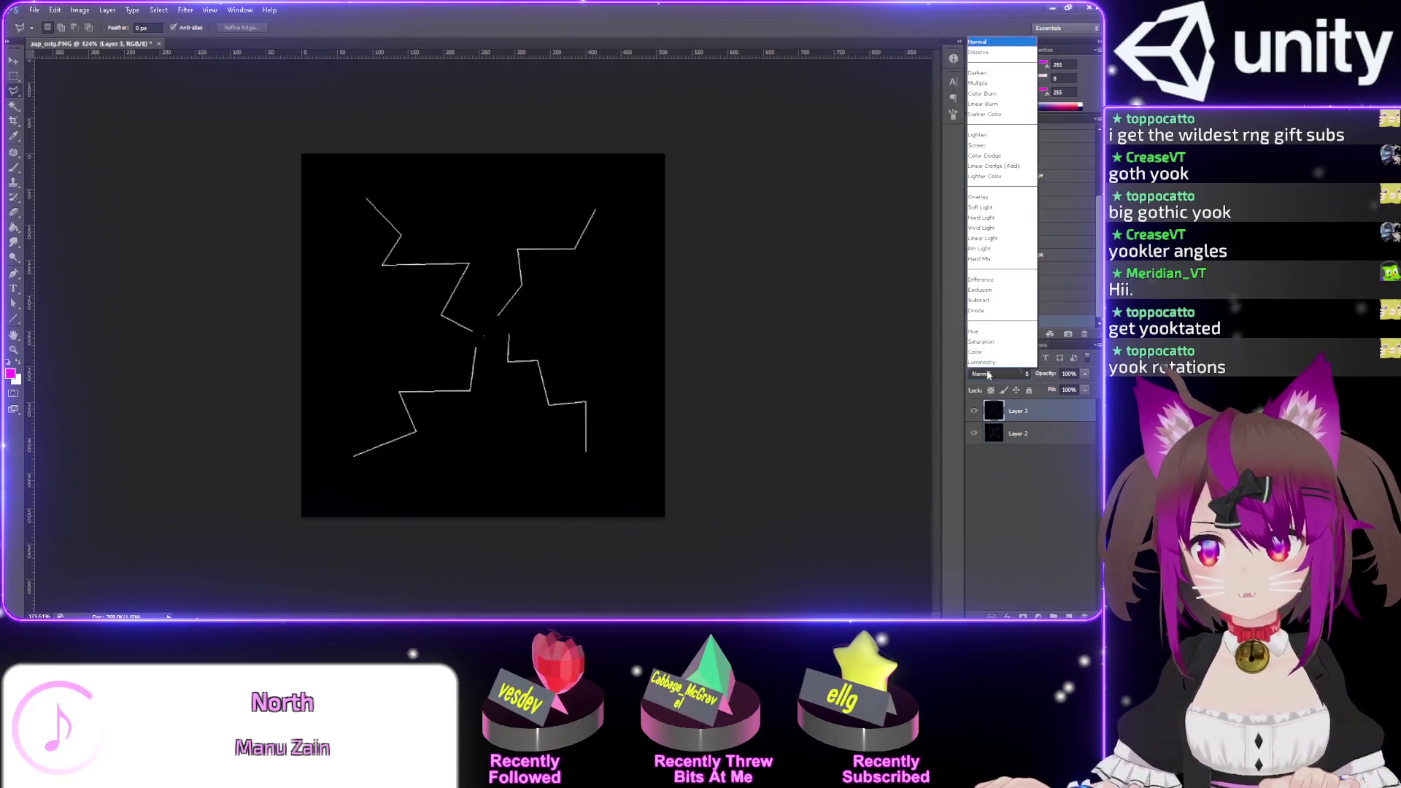
click(1014, 166)
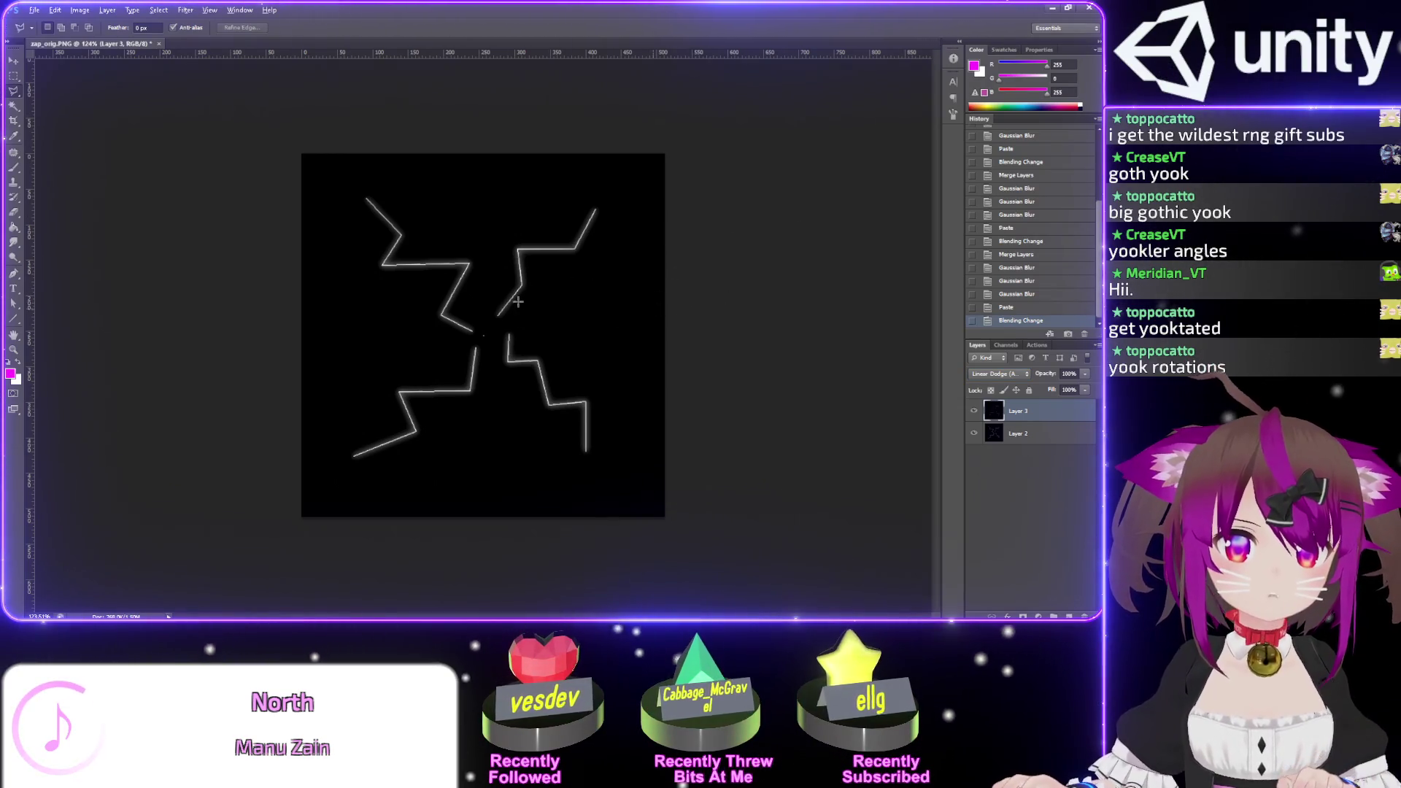
scroll(518, 302, up, 5)
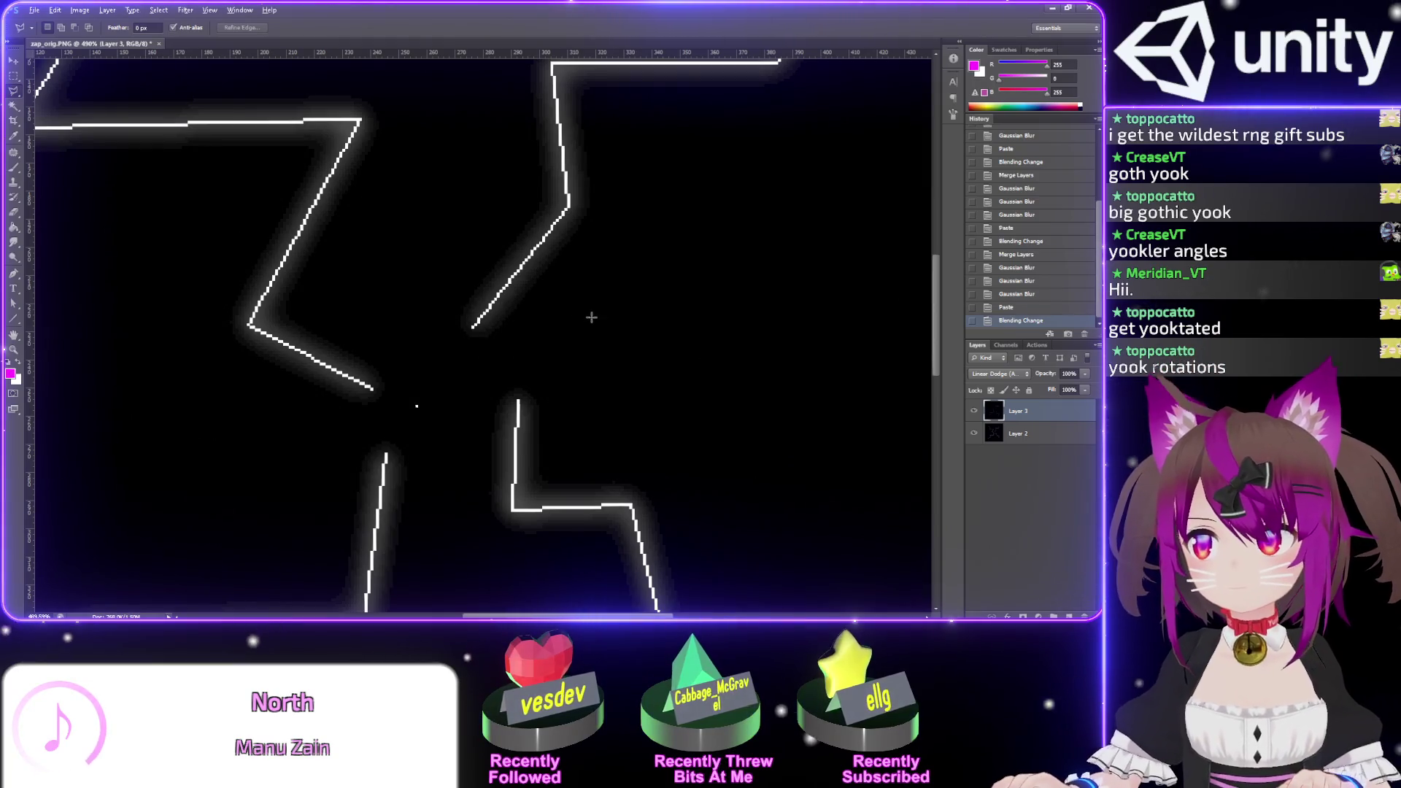
scroll(475, 329, down, 5)
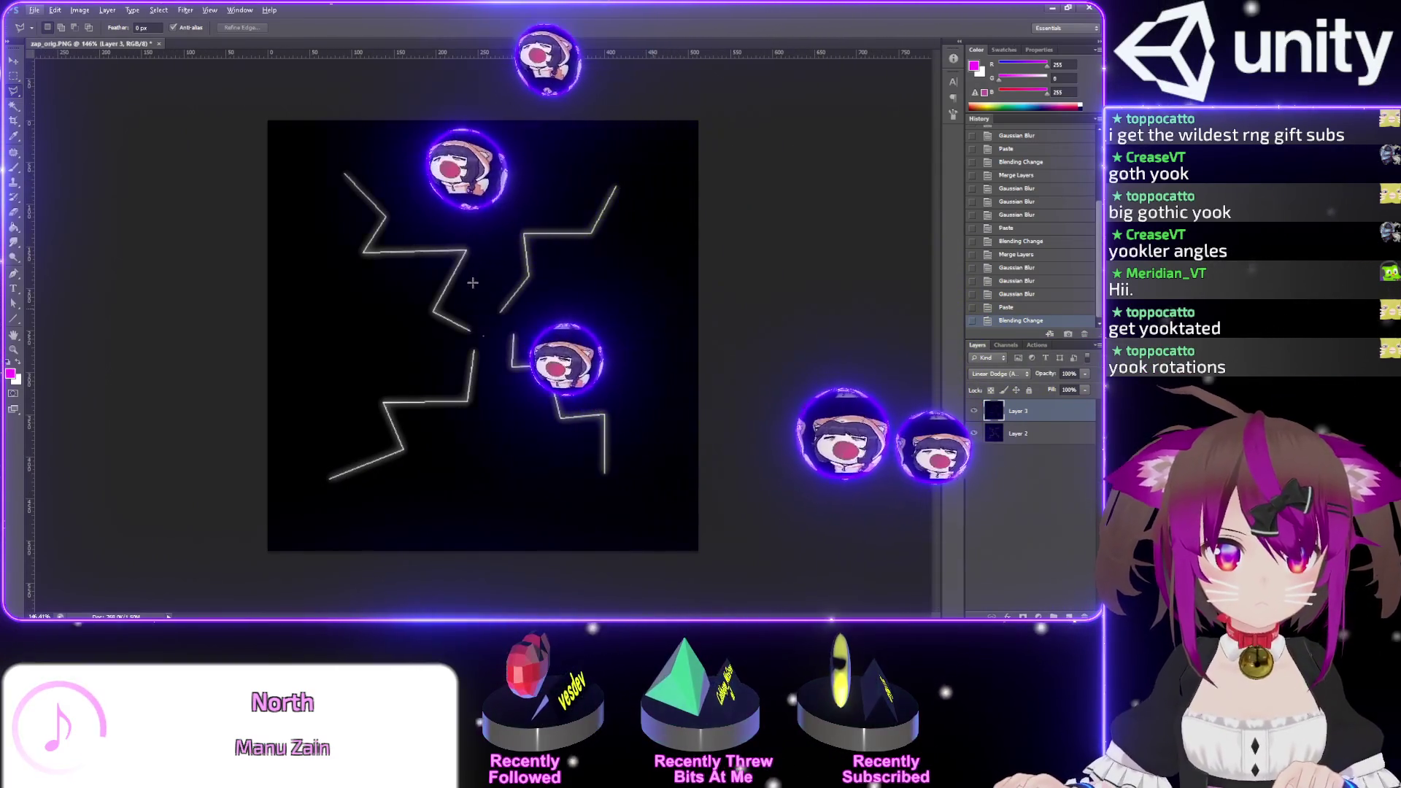
click(82, 12)
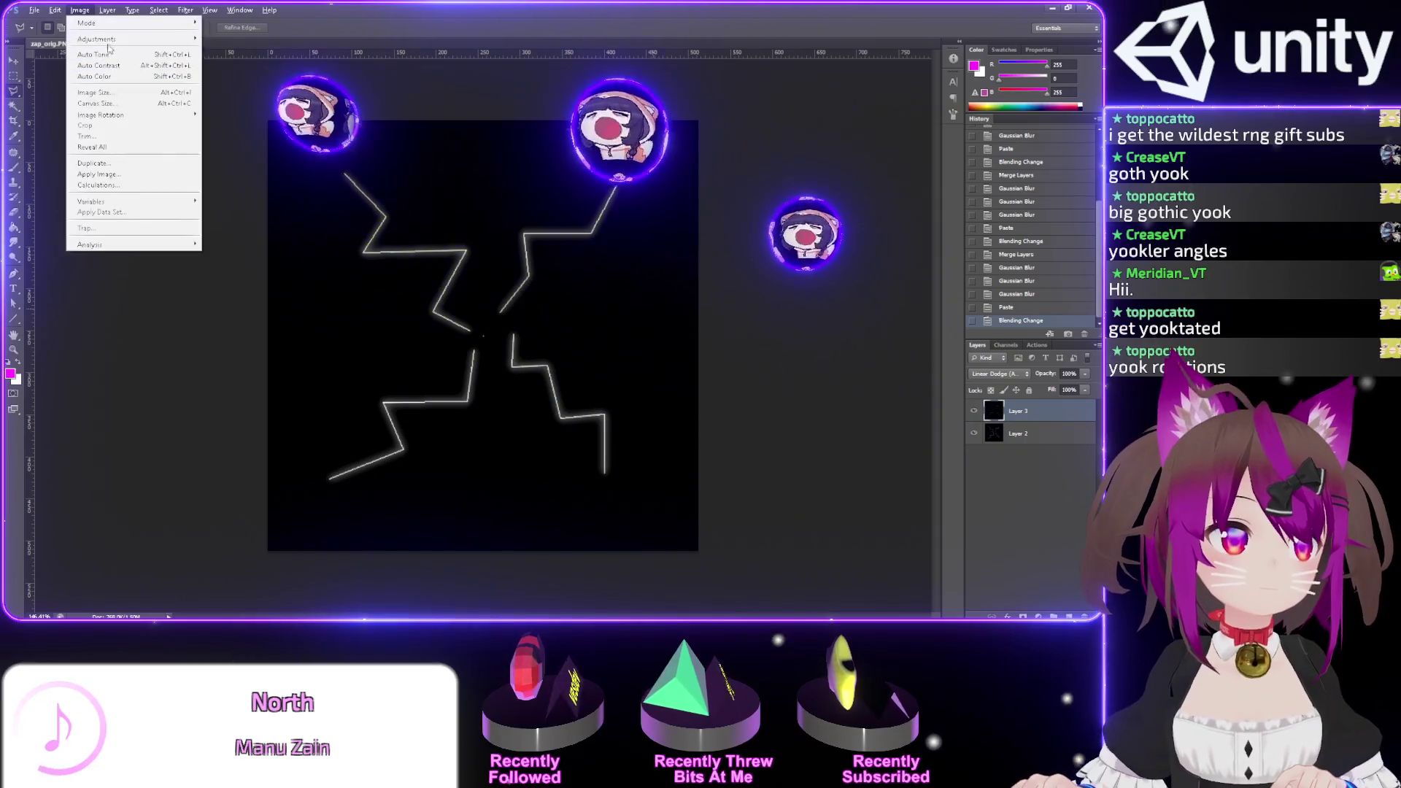
- Brighten the glow with a steep Curves adjustment and merge Layer 3 down into Layer 2
mouse_move(124, 39)
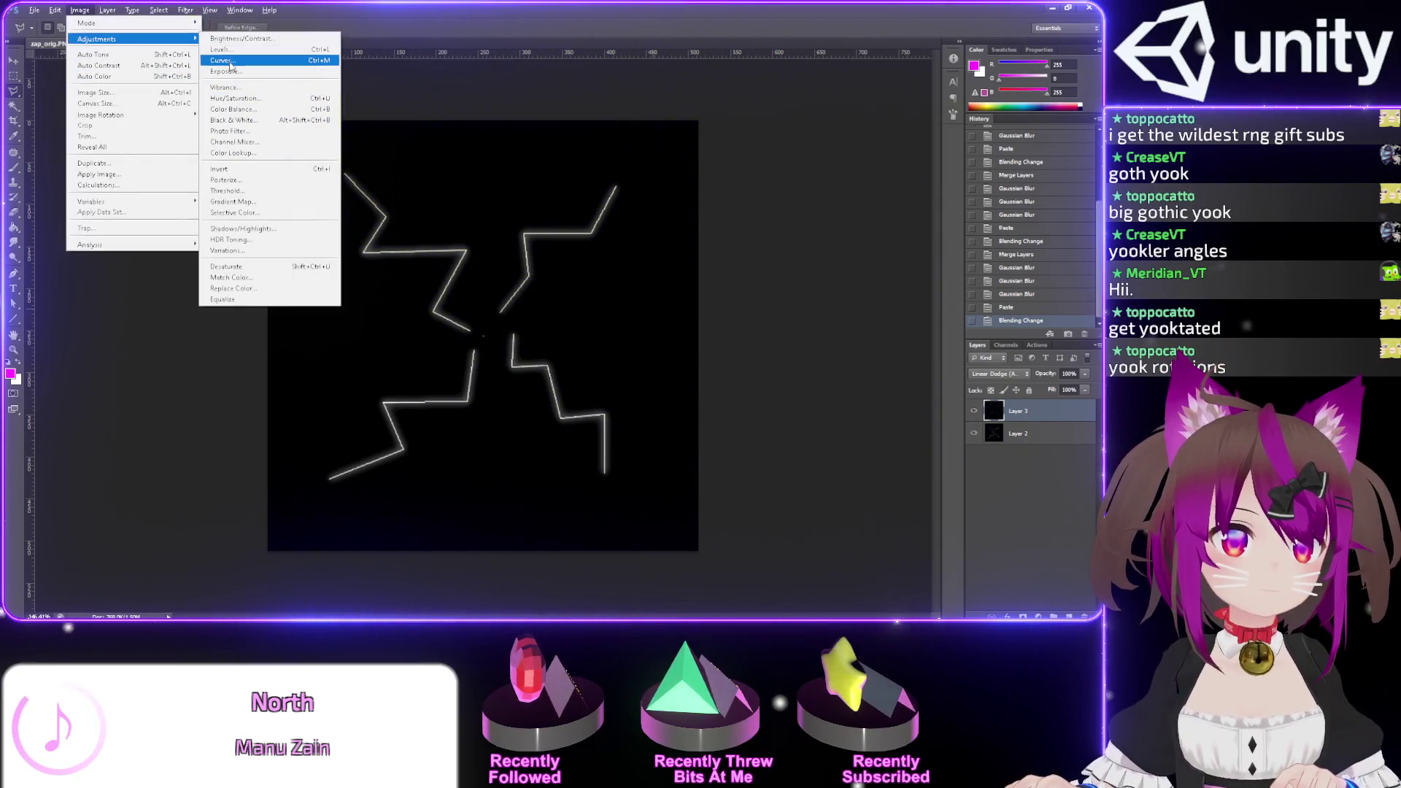
click(221, 60)
mouse_move(932, 290)
mouse_down()
mouse_move(794, 291)
mouse_move(811, 292)
mouse_up()
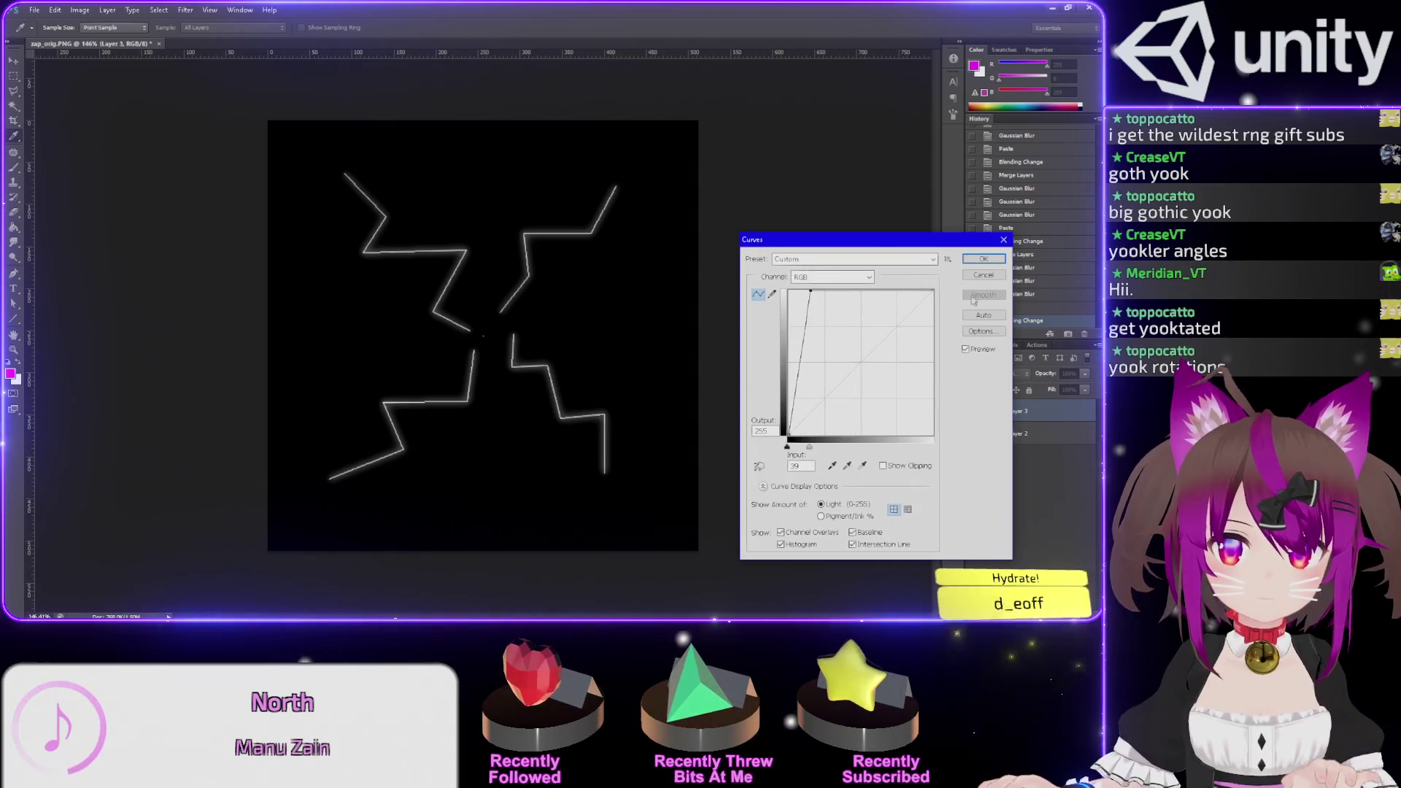
click(983, 259)
right_click(1033, 412)
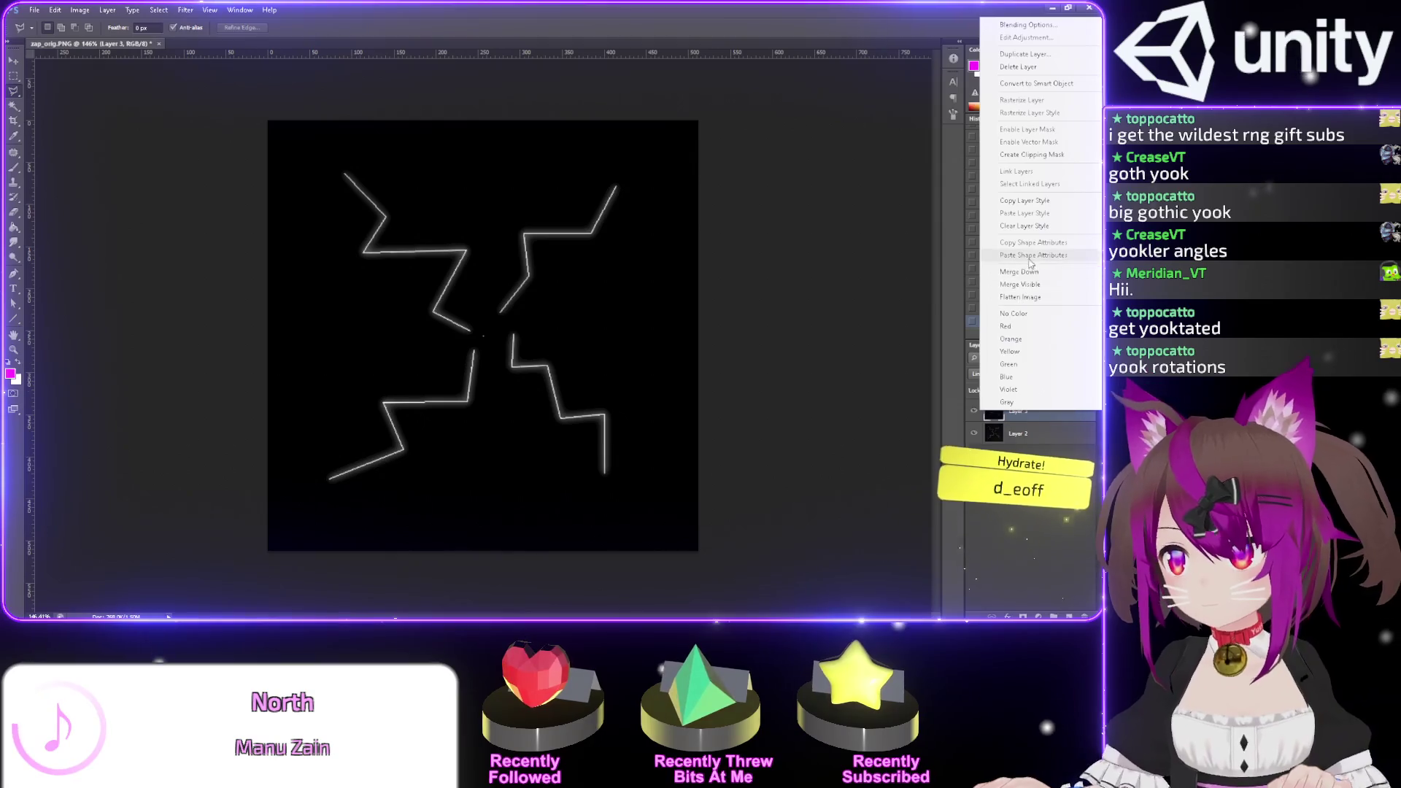
click(1020, 272)
- Try a second, steeper Curves adjustment, cancel it, and return to Unity
click(80, 9)
mouse_move(101, 39)
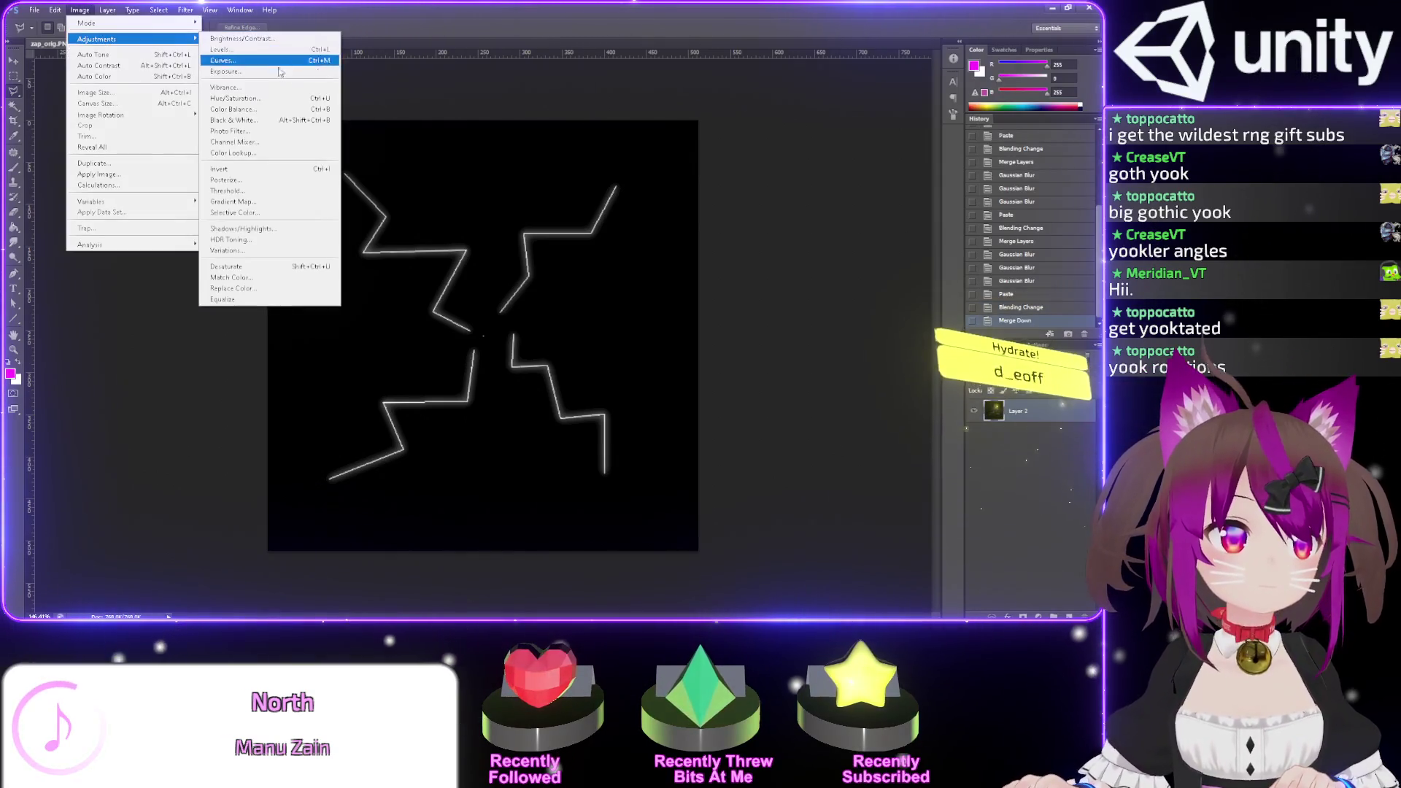
click(233, 60)
mouse_move(932, 292)
mouse_down()
mouse_move(813, 292)
mouse_move(825, 265)
mouse_move(933, 259)
mouse_up()
click(986, 275)
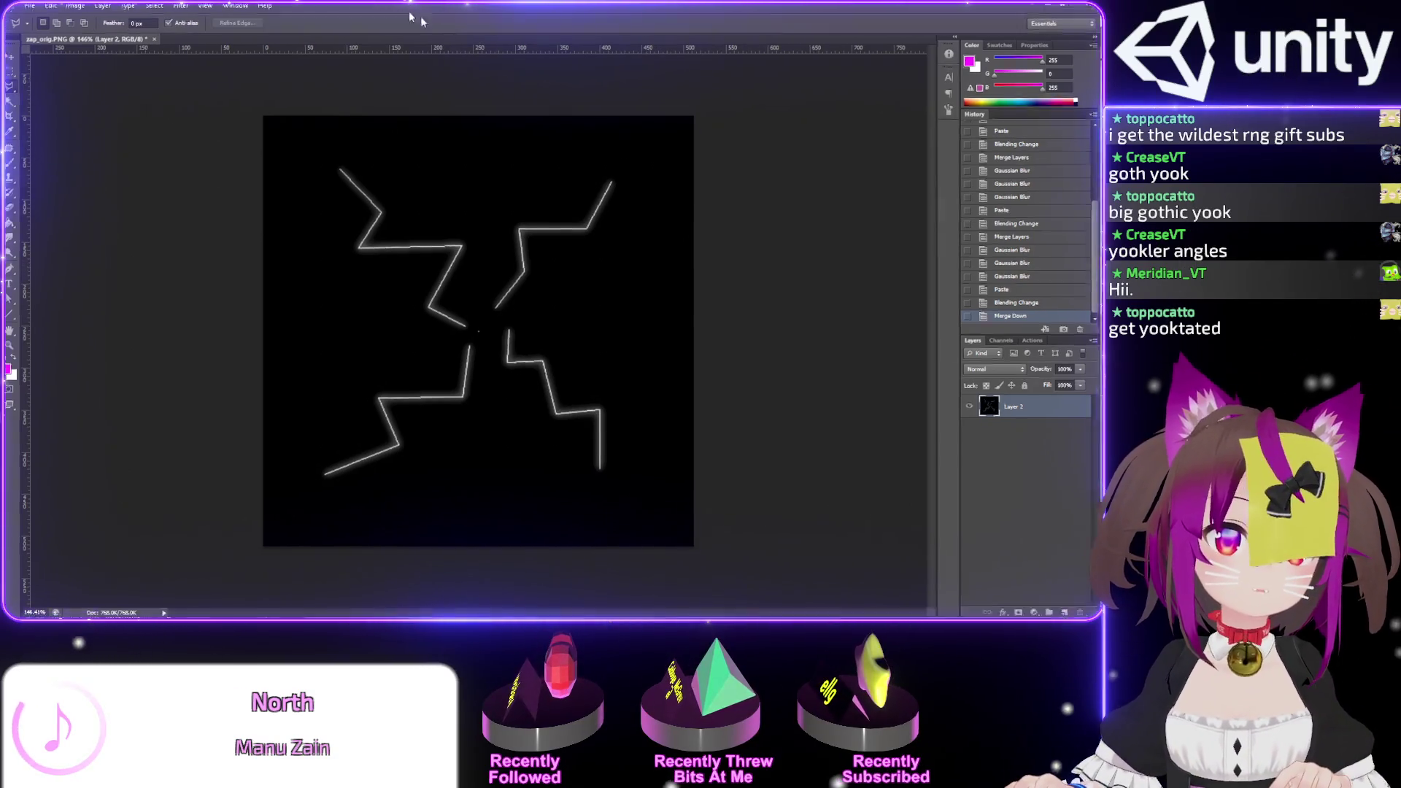
key(alt+Tab)
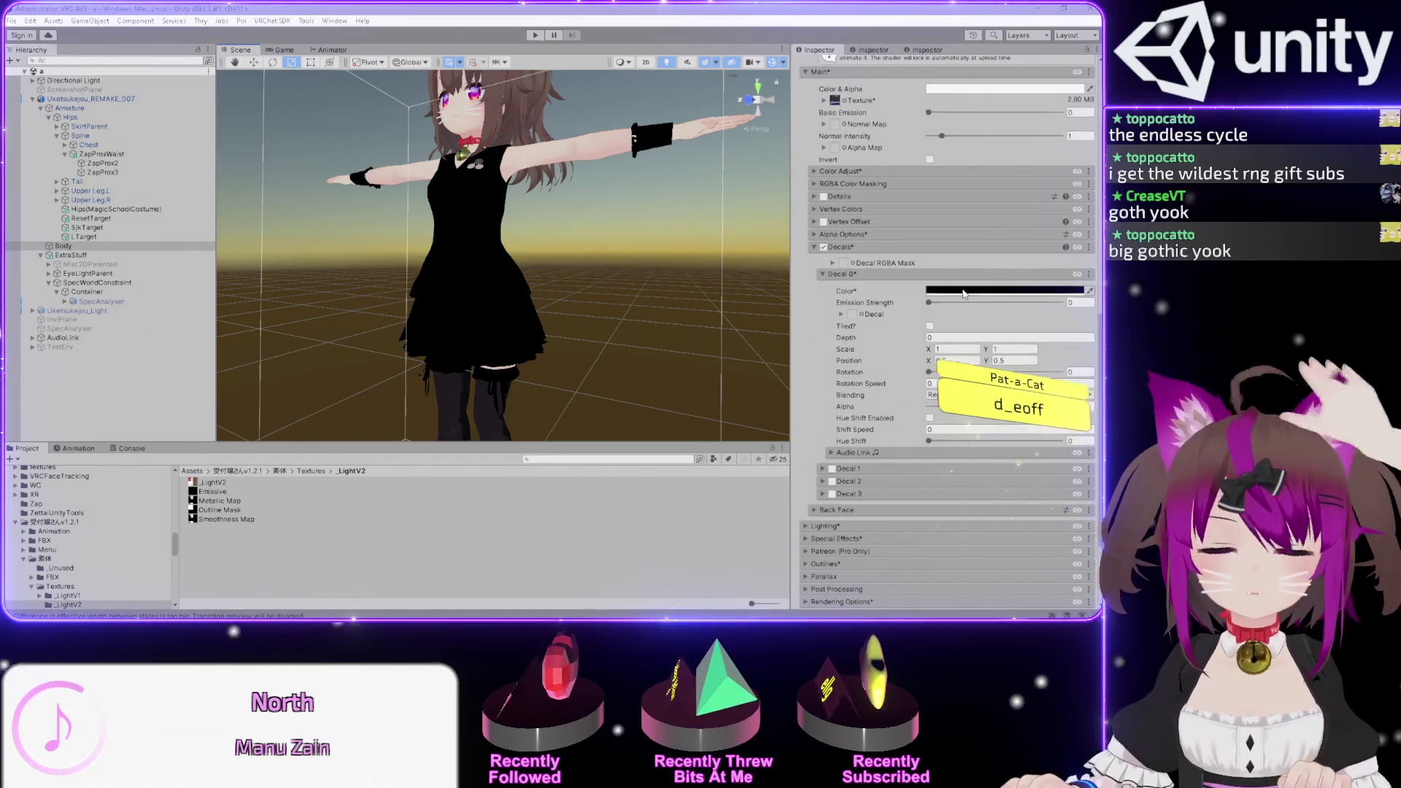
- Set the Decal 0 colour to white and assign zap_orig from the Zap folder as its texture
click(963, 291)
click(999, 349)
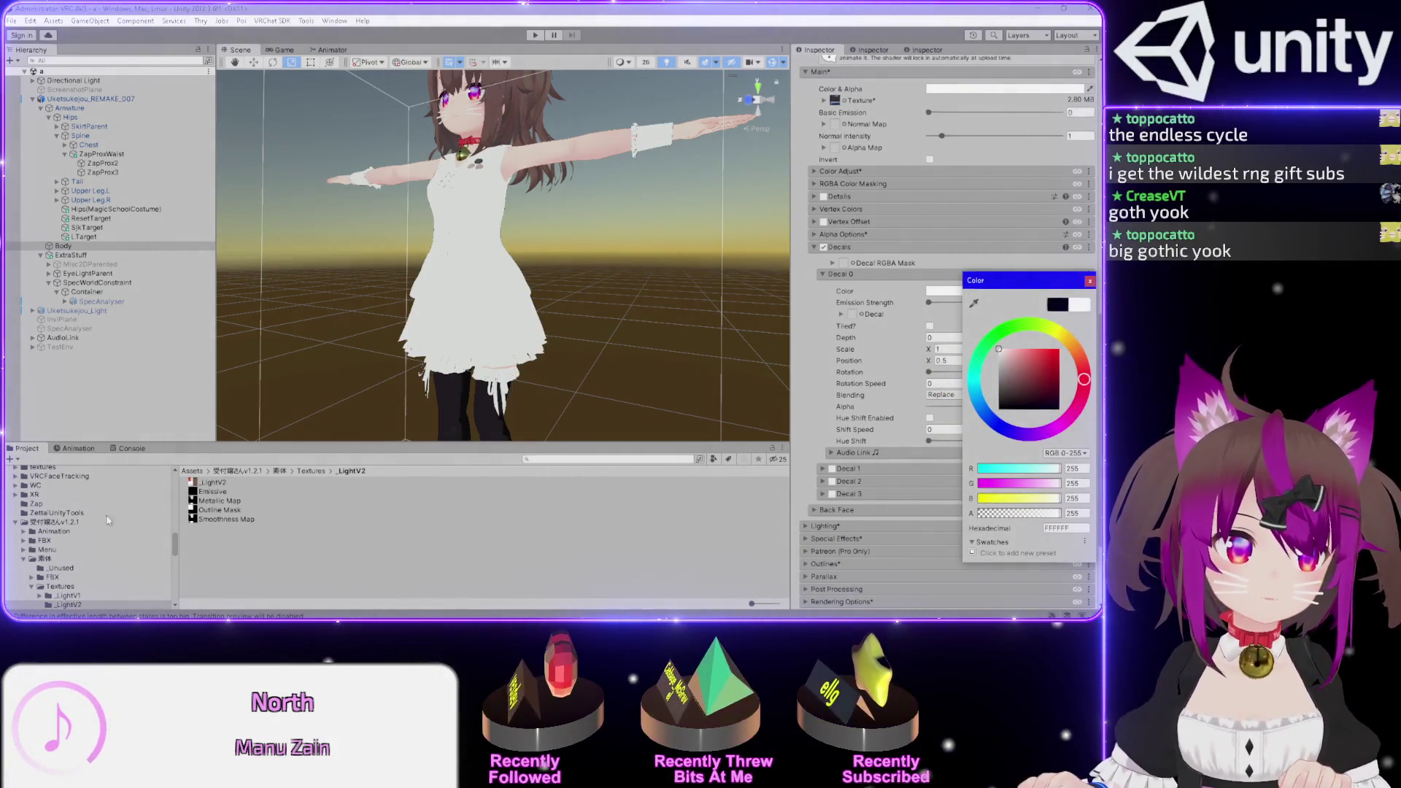
click(35, 504)
drag(209, 491, 852, 319)
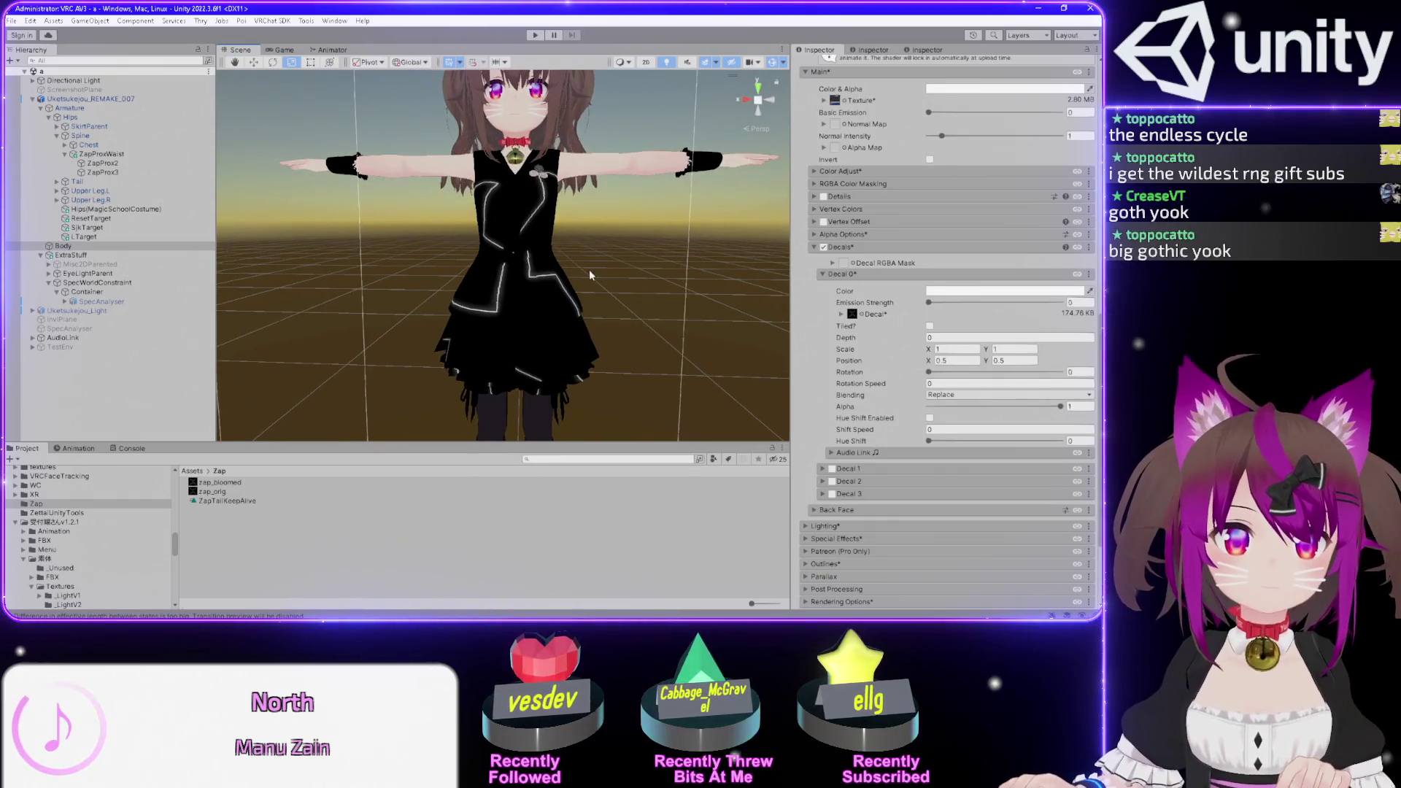
- Set Decal 0 emission strength to 1 and view zap_orig's import settings
scroll(589, 269, up, 3)
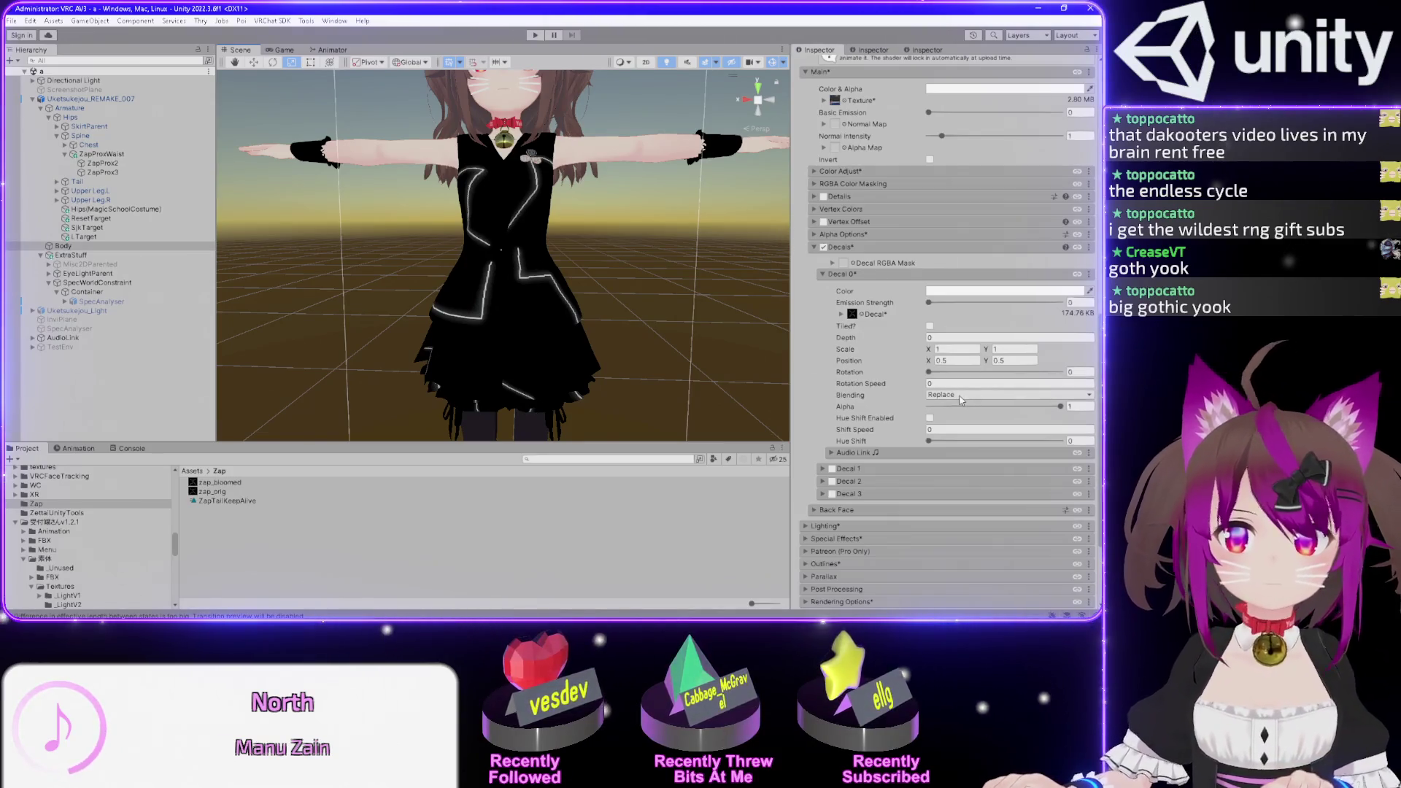
mouse_move(929, 302)
mouse_down()
mouse_move(1055, 301)
mouse_move(813, 311)
mouse_up()
click(1081, 302)
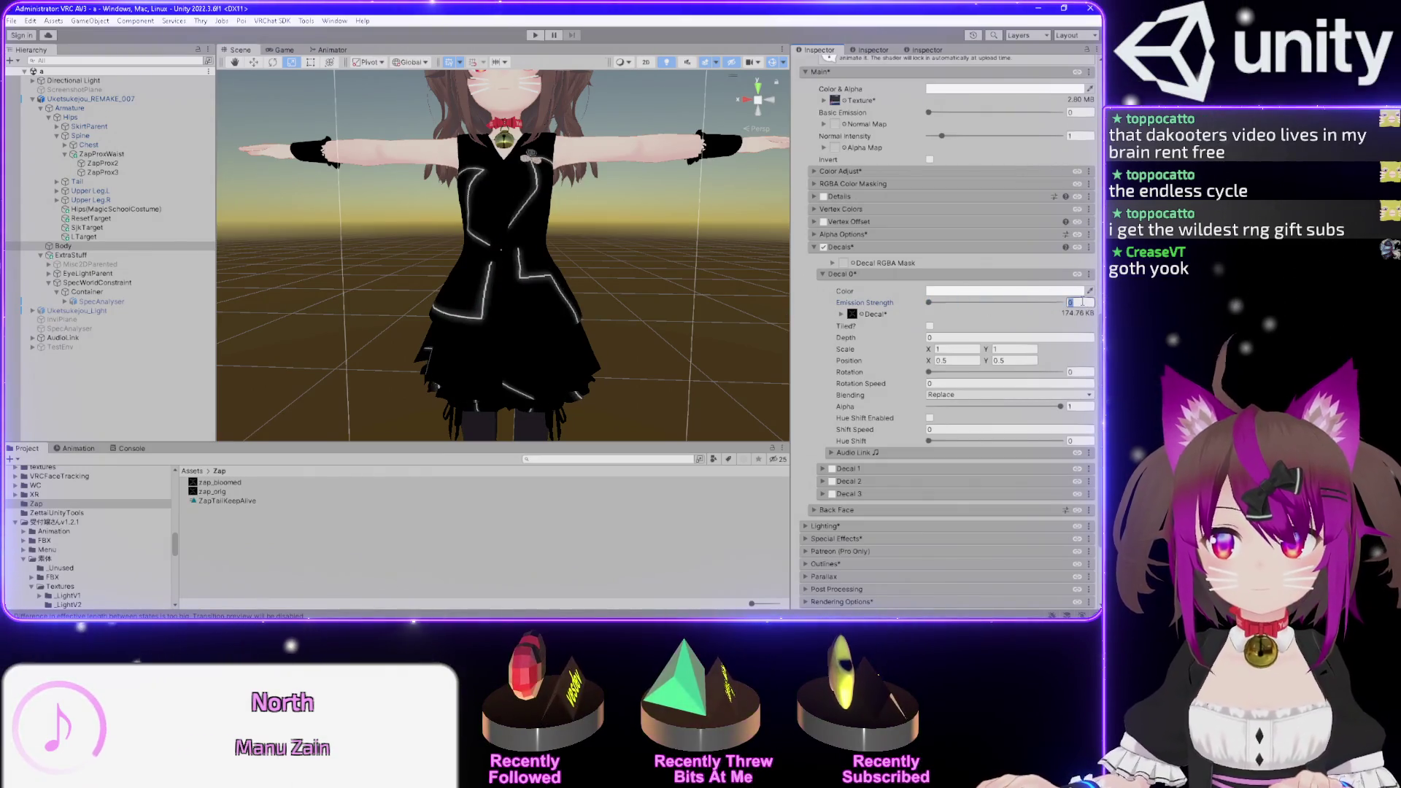
text(1)
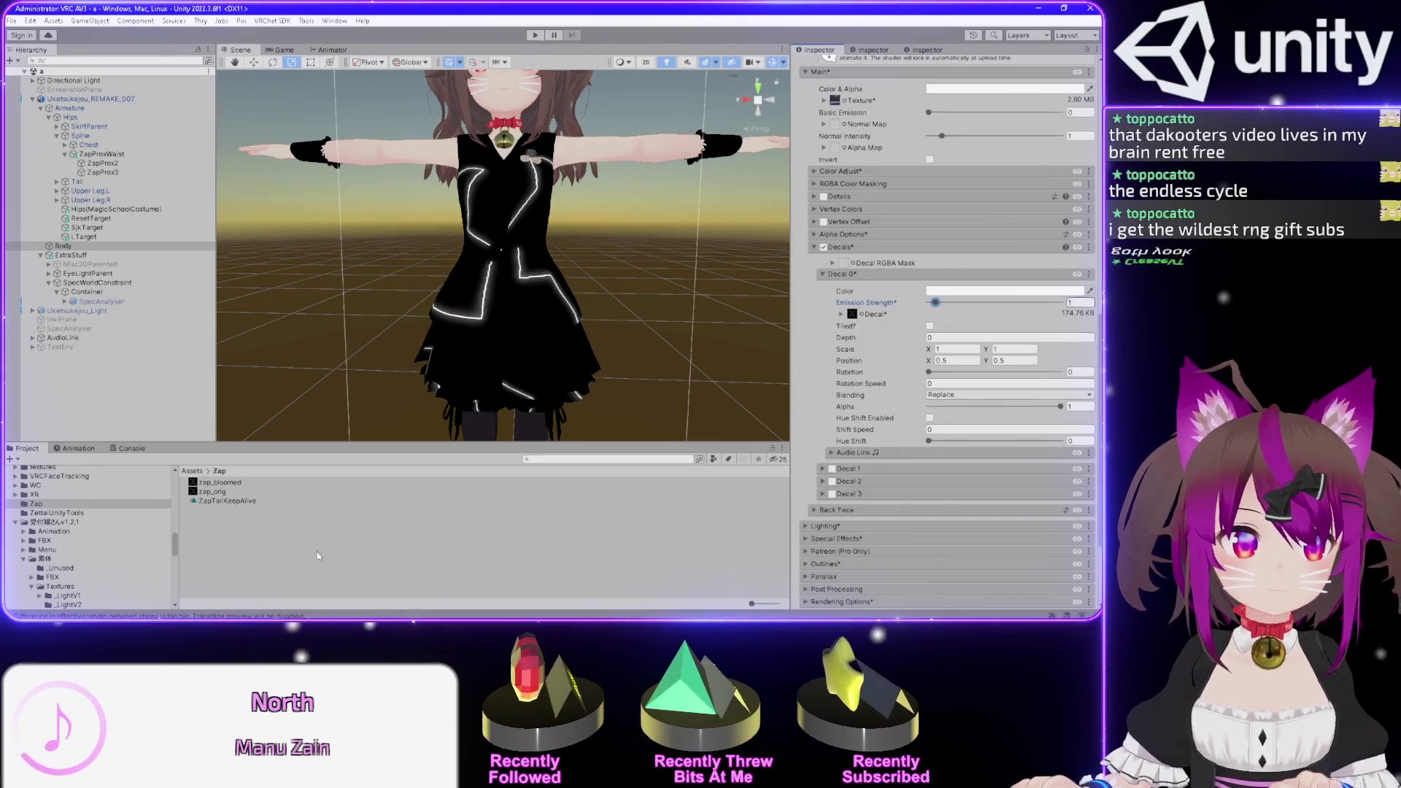
click(220, 492)
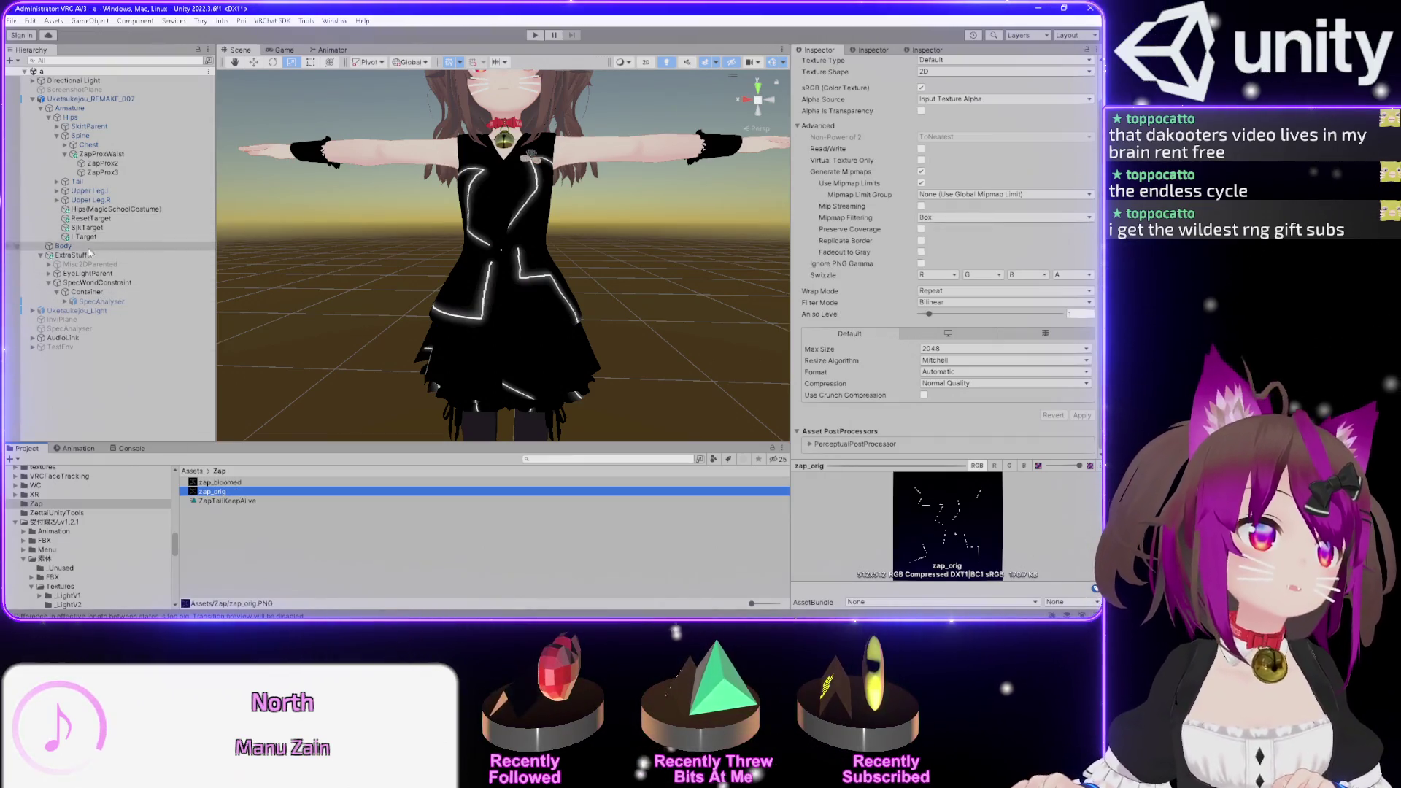
- Select the Body mesh, scroll to Decal 0, and test rotating the lightning across the dress
click(63, 246)
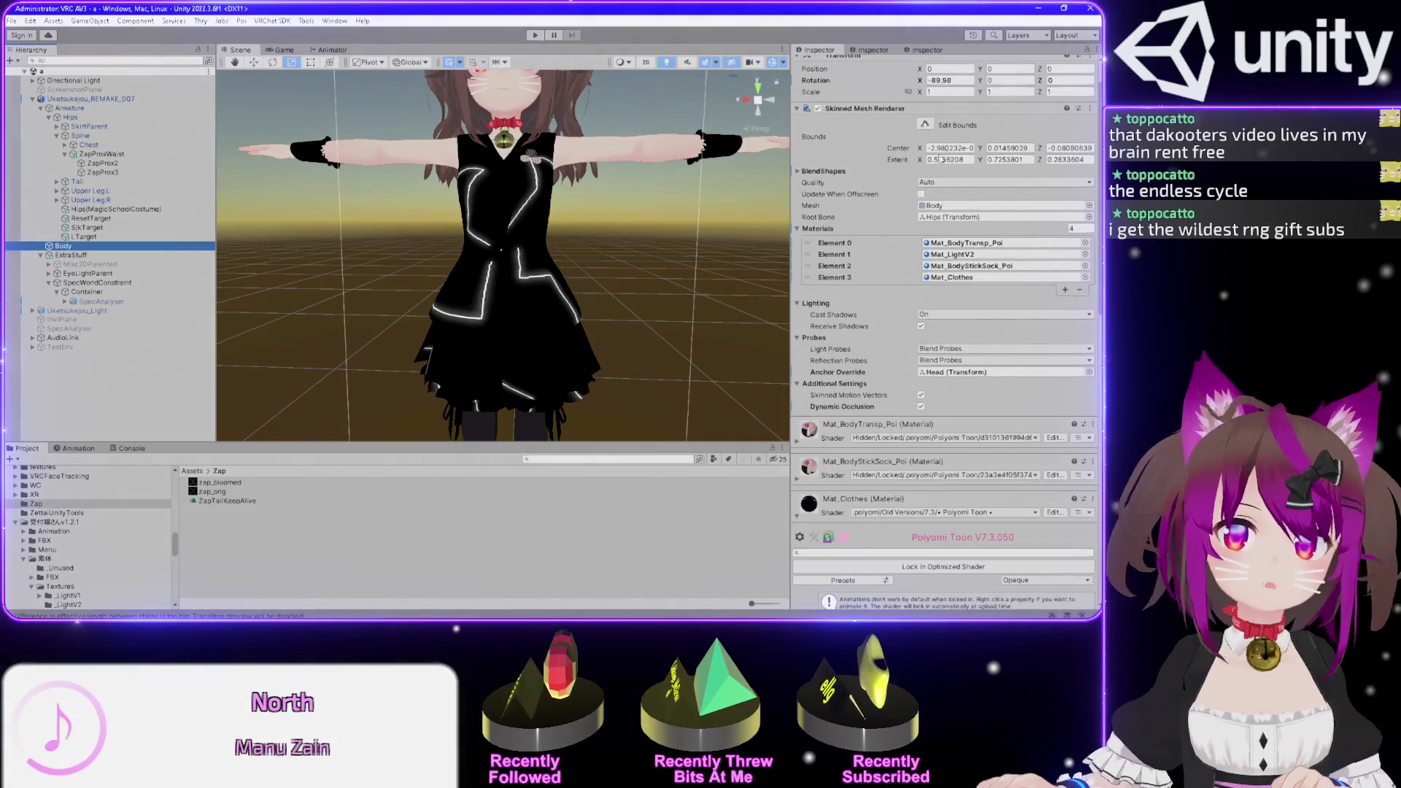
click(1060, 50)
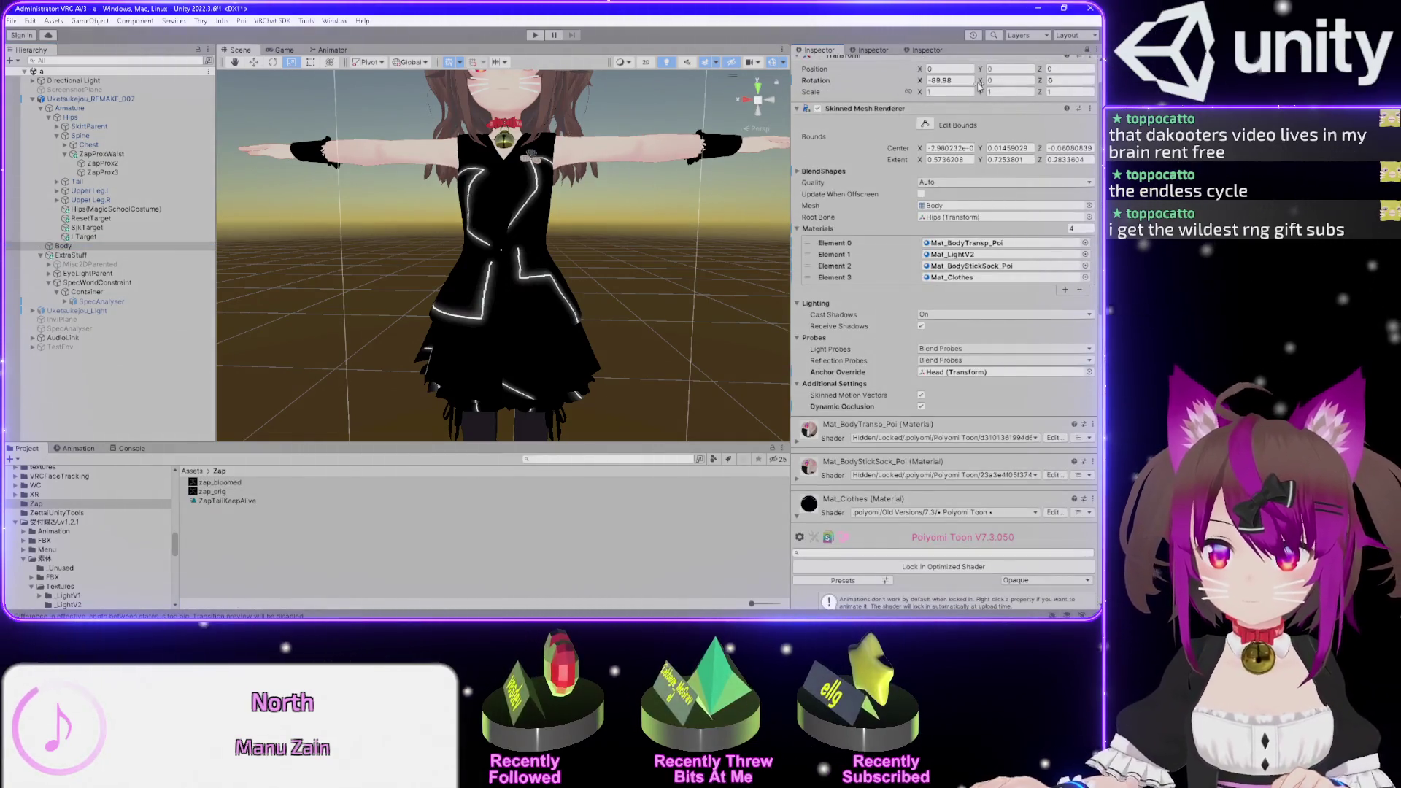
scroll(838, 298, down, 1)
scroll(838, 299, down, 10)
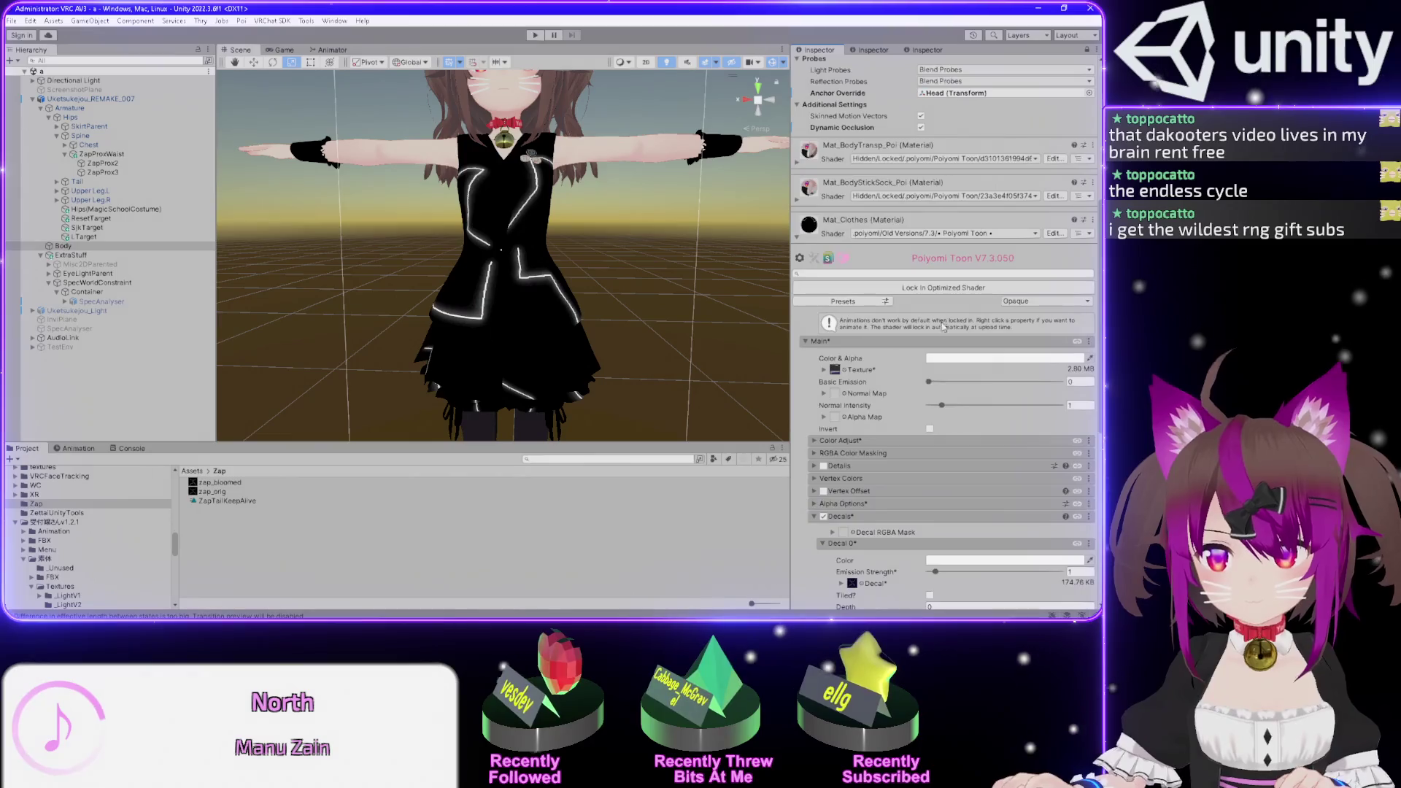
scroll(892, 357, down, 3)
mouse_move(930, 332)
mouse_down()
mouse_move(1026, 333)
mouse_move(909, 324)
mouse_up()
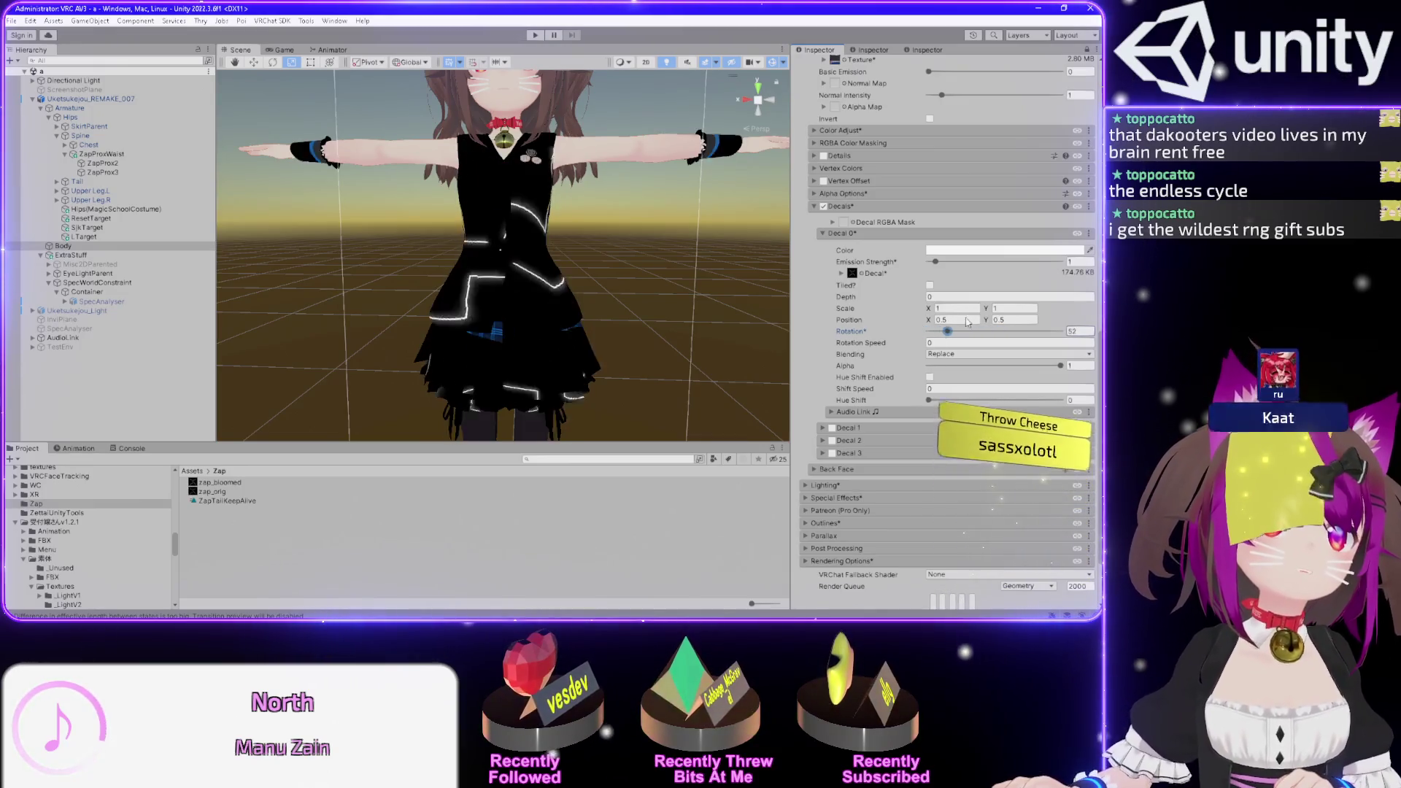
click(952, 356)
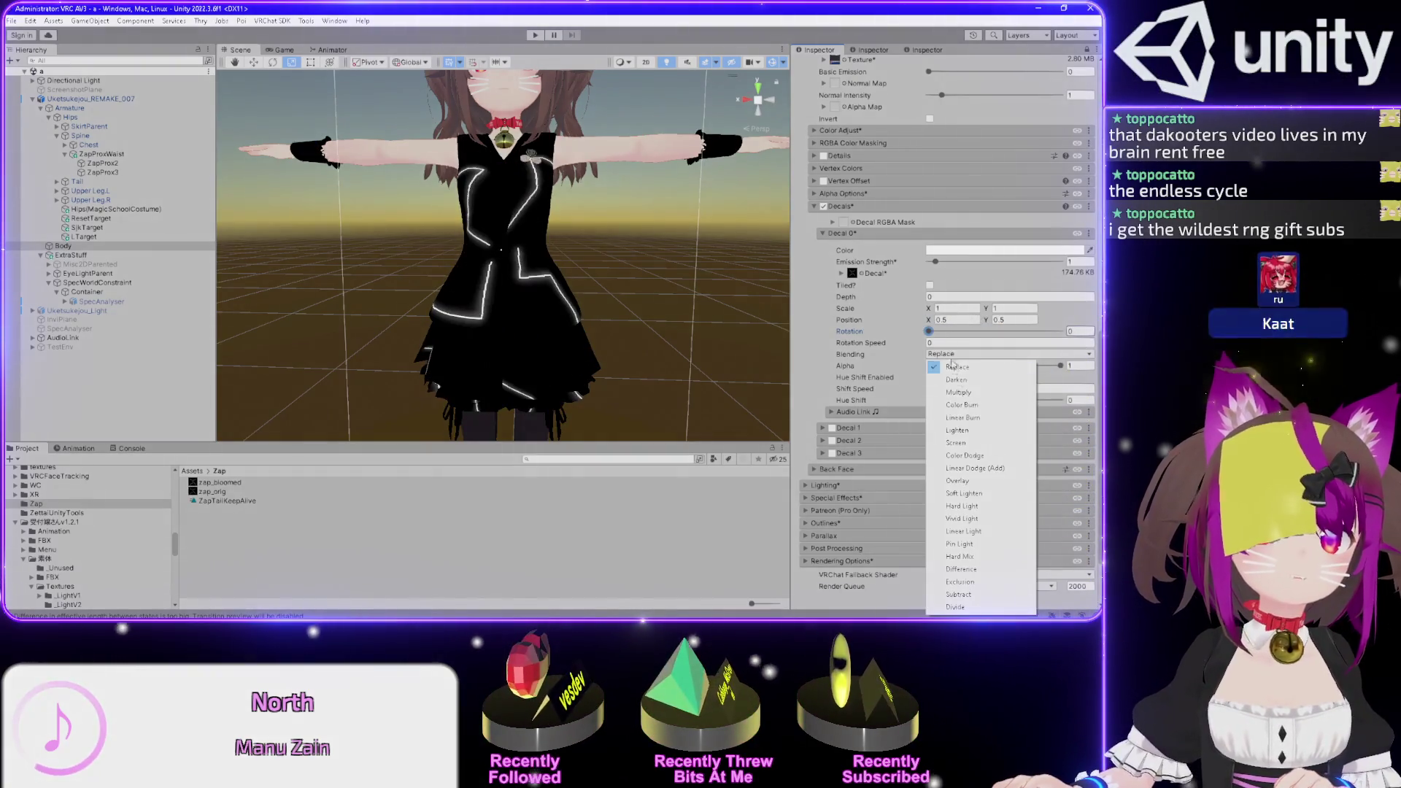
- Set Decal 0 blending to Linear Dodge (Add) and try rotations, leaving rotation at 0
click(981, 473)
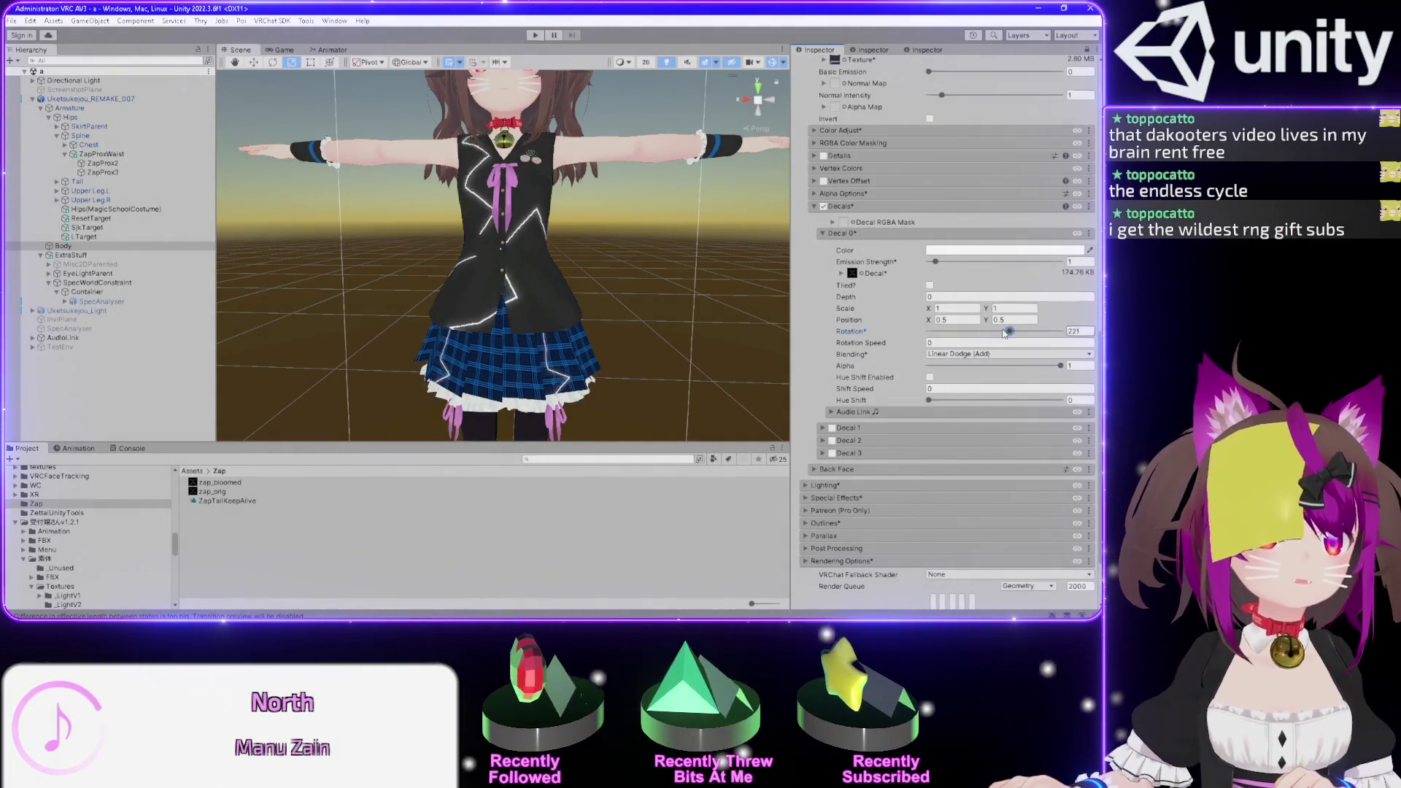
mouse_move(950, 333)
mouse_down()
mouse_move(984, 327)
mouse_move(932, 324)
mouse_up()
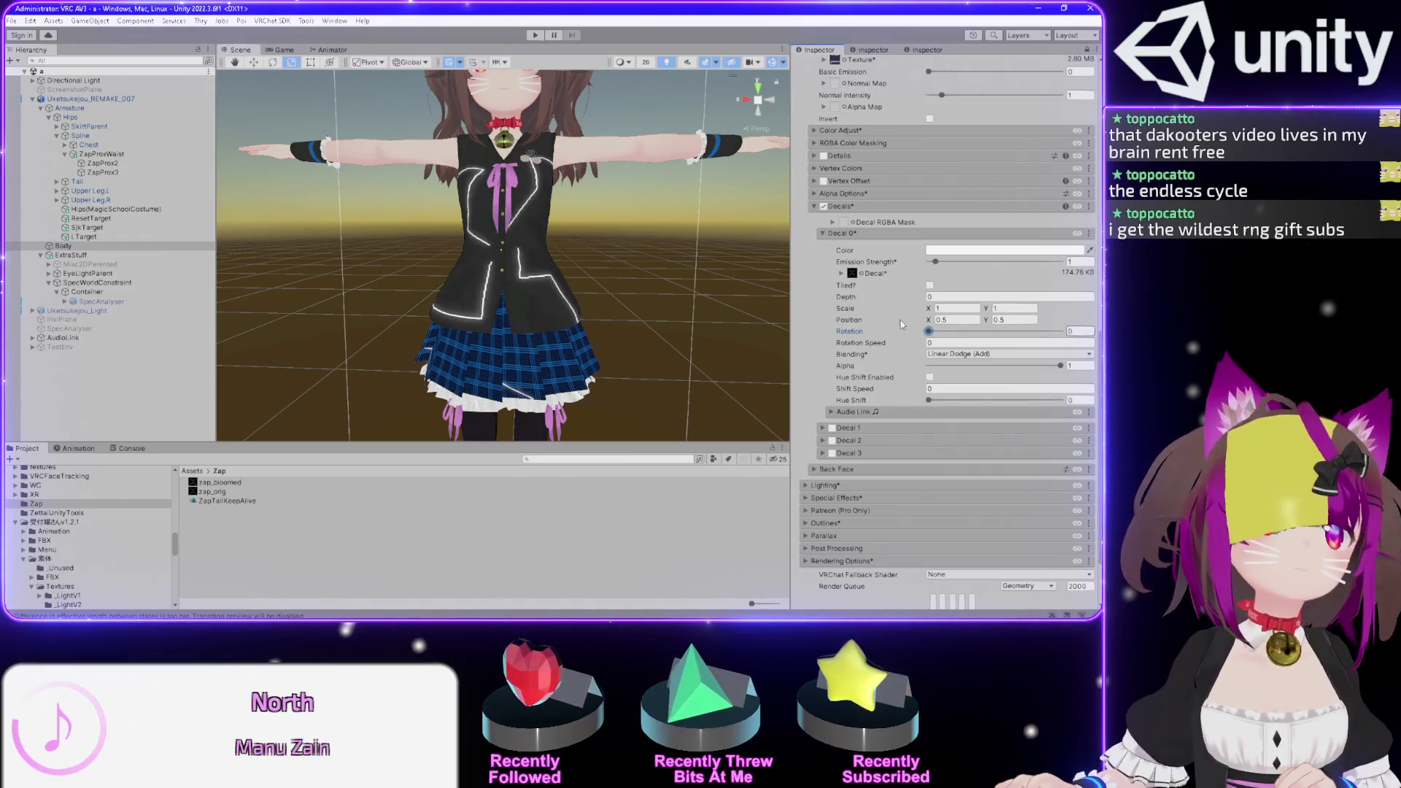
mouse_move(927, 331)
mouse_down()
mouse_move(953, 332)
mouse_move(906, 337)
mouse_up()
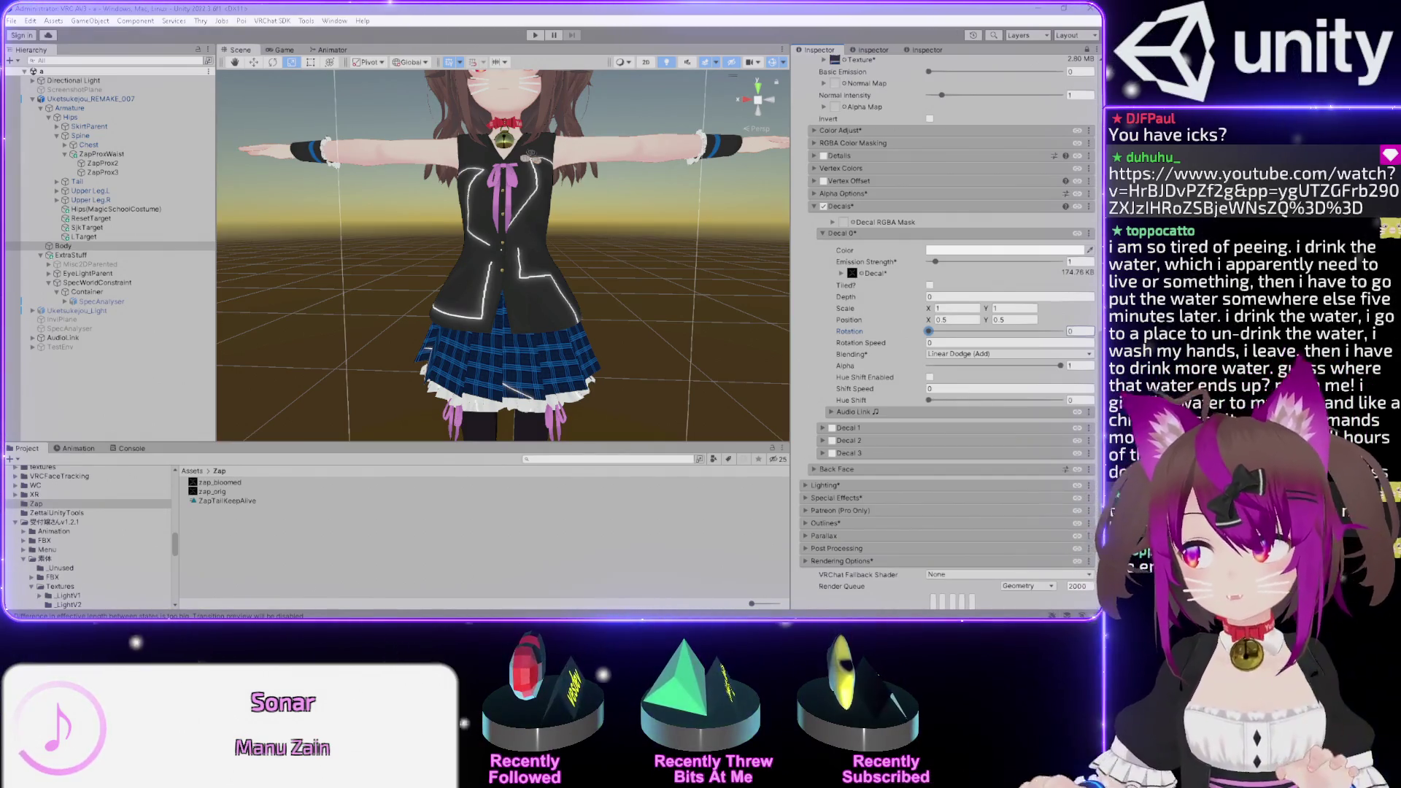
- Try stretching the decal horizontally, revert it, and orbit to view the avatar's side
click(929, 333)
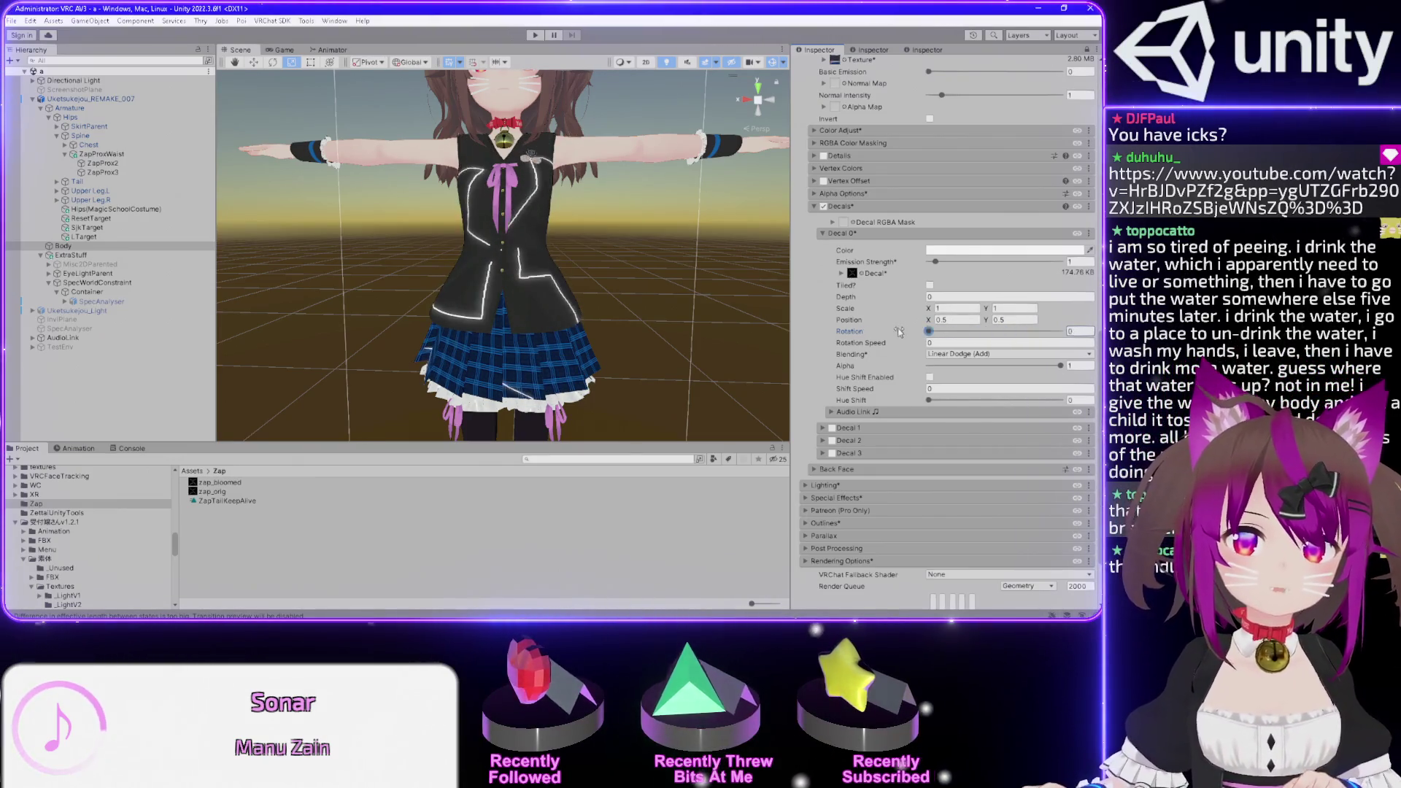
drag(934, 309, 810, 315)
key(Escape)
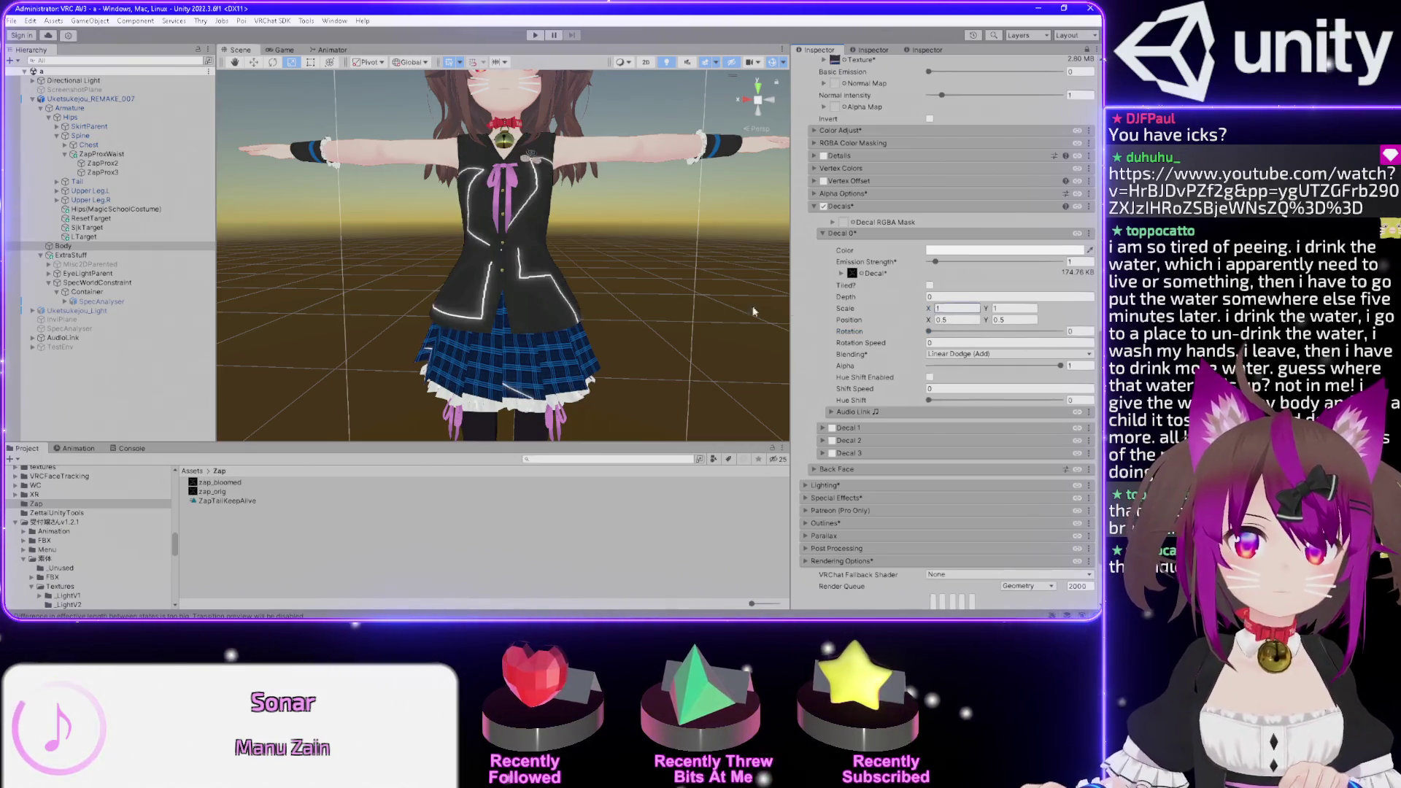
scroll(572, 219, up, 2)
mouse_move(571, 219)
mouse_down()
mouse_move(474, 240)
mouse_move(704, 269)
mouse_move(599, 260)
mouse_move(635, 212)
mouse_up()
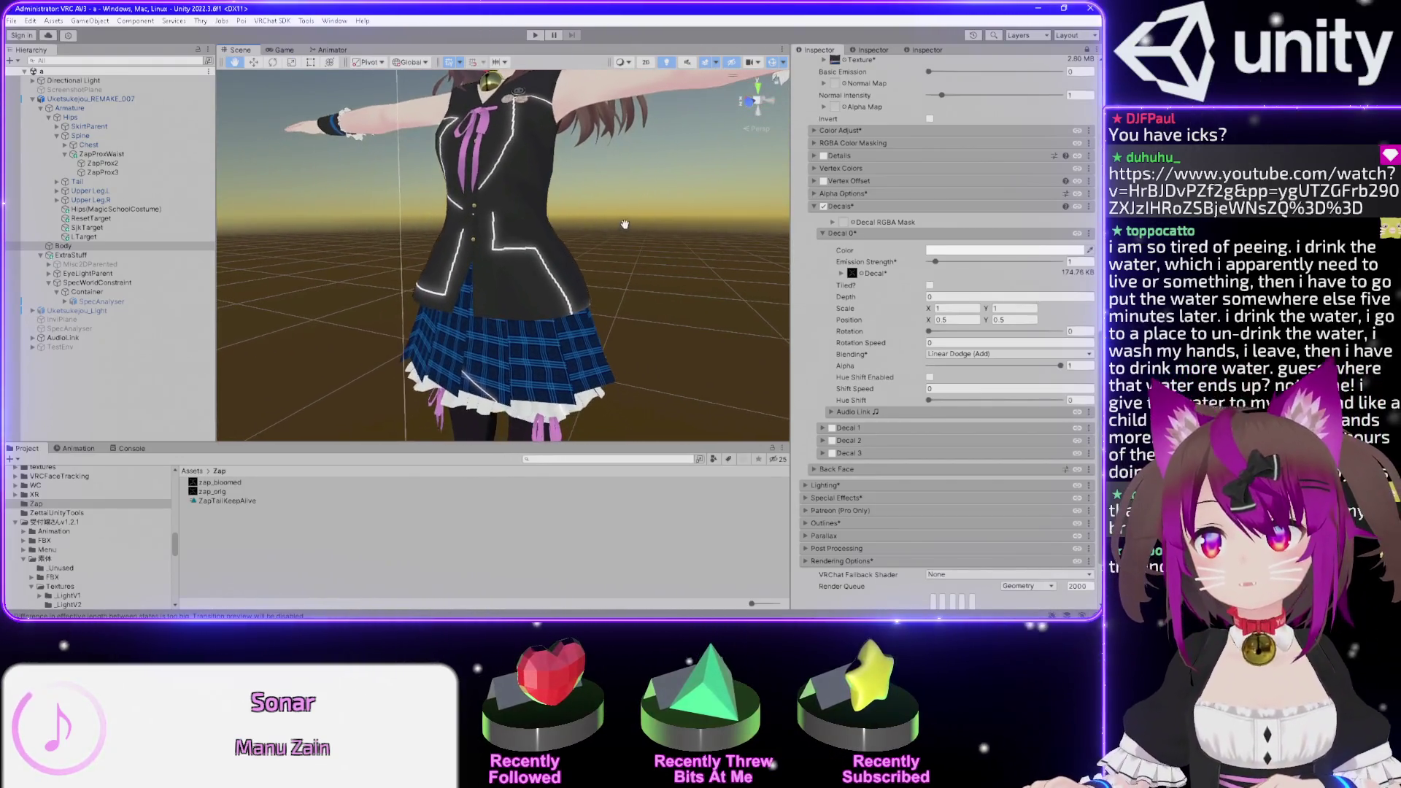
- Change the decal colour from yellow to light cyan and boost its emission glow
click(941, 251)
click(1036, 297)
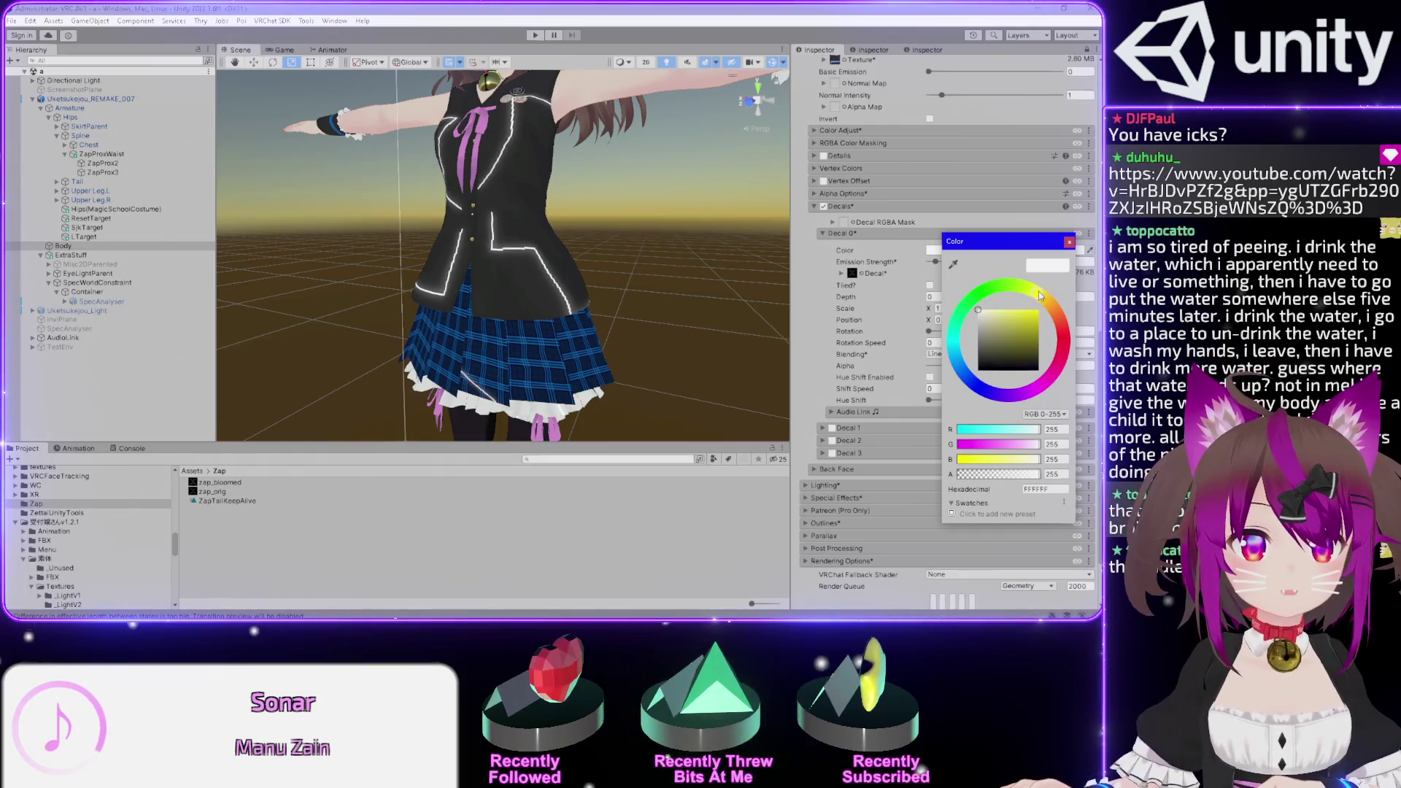
drag(994, 340, 1093, 267)
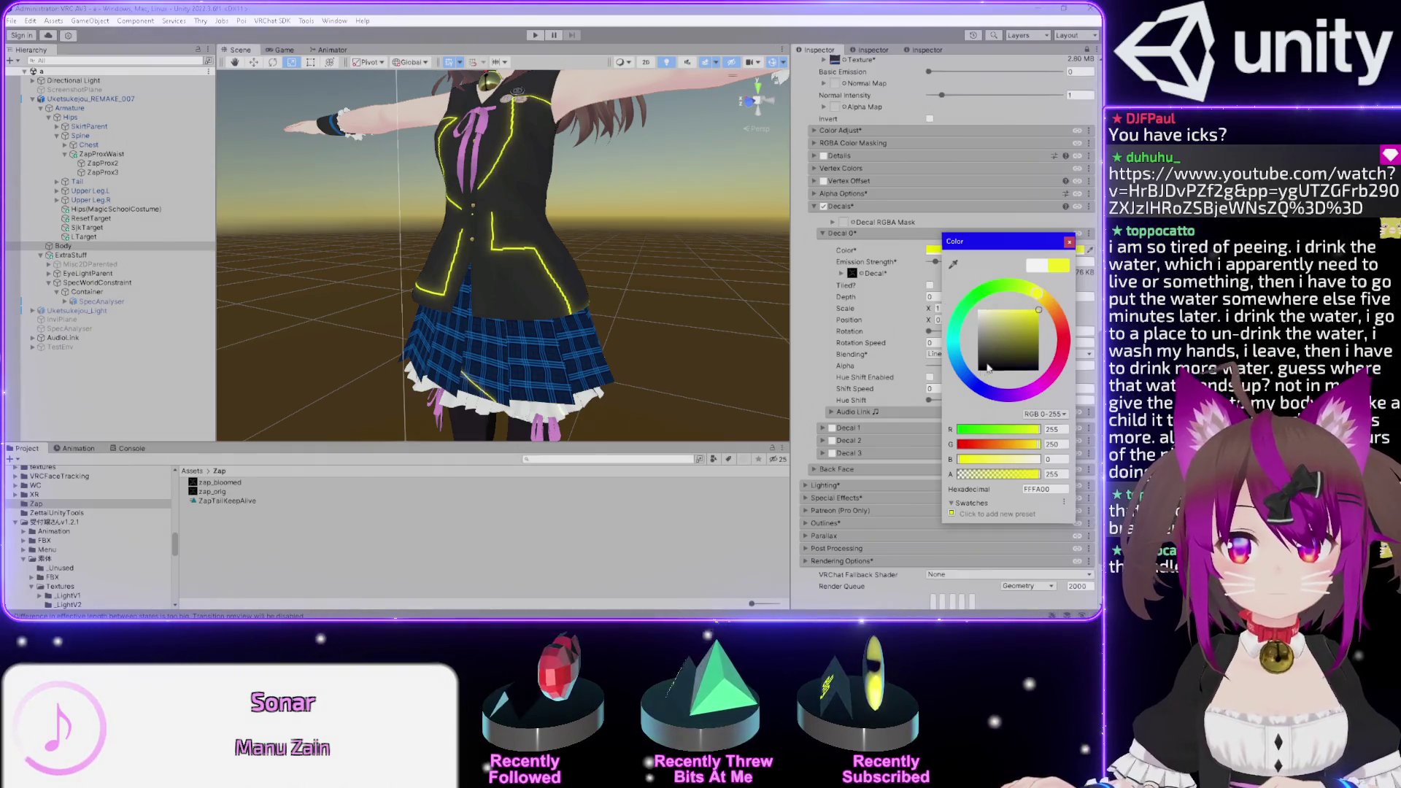
drag(952, 337, 955, 345)
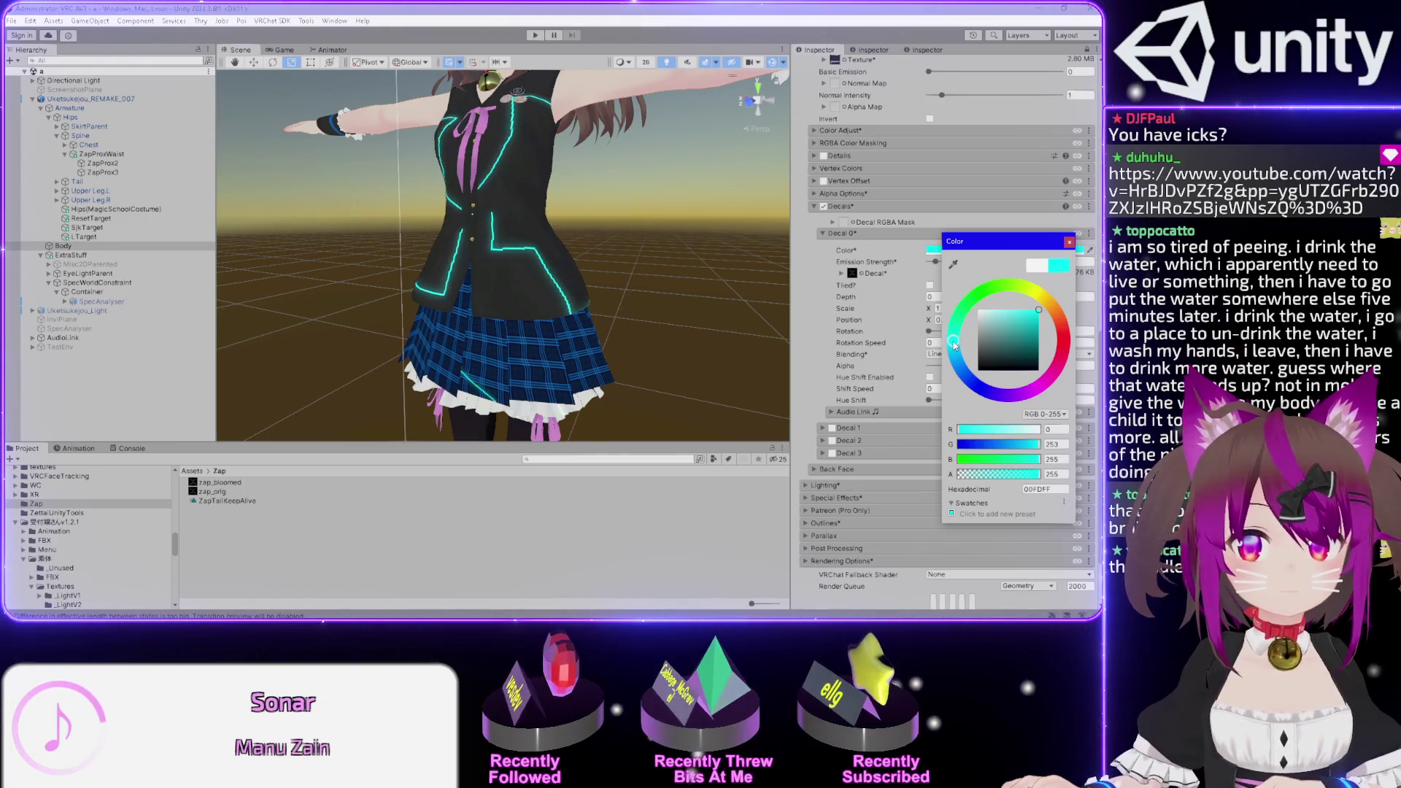
drag(1022, 319, 1012, 307)
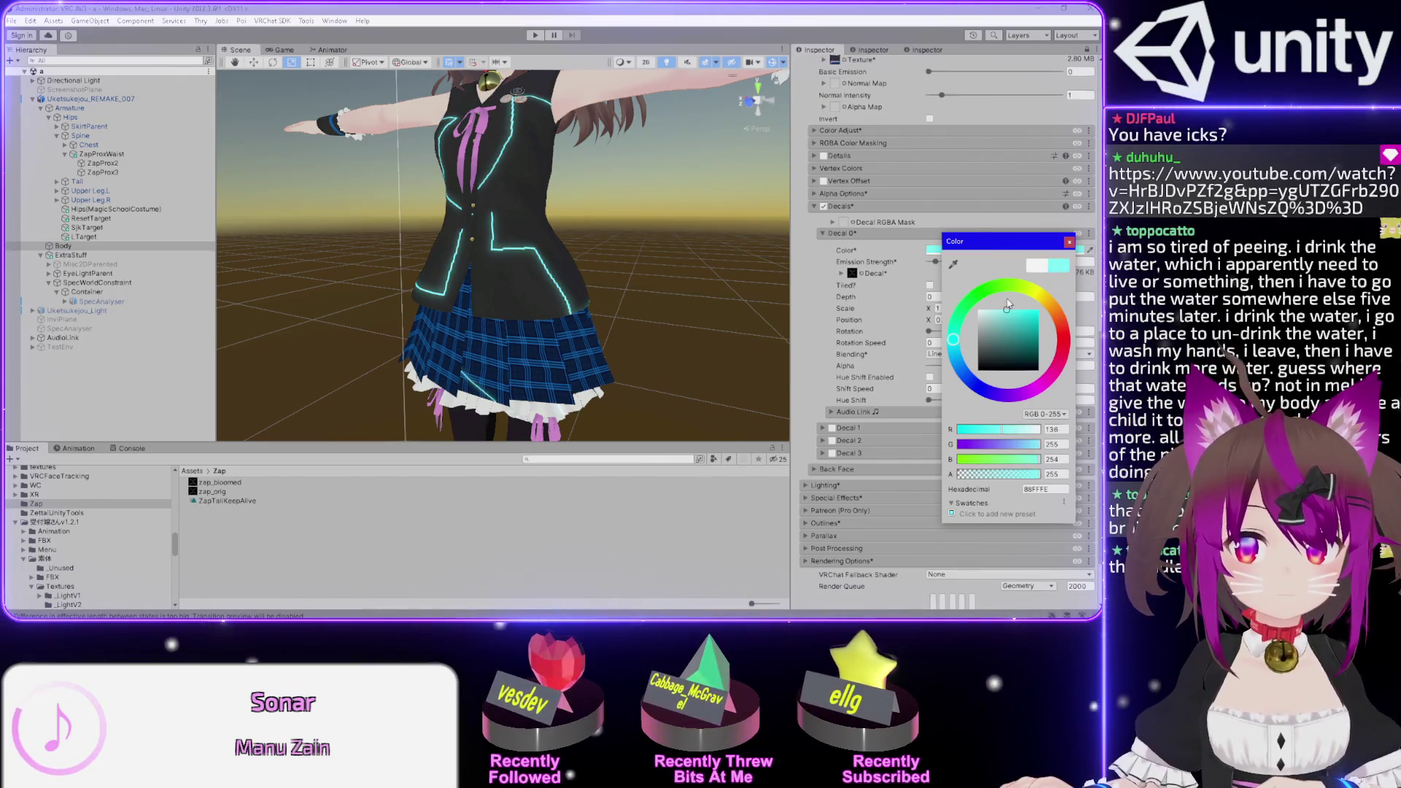
click(940, 267)
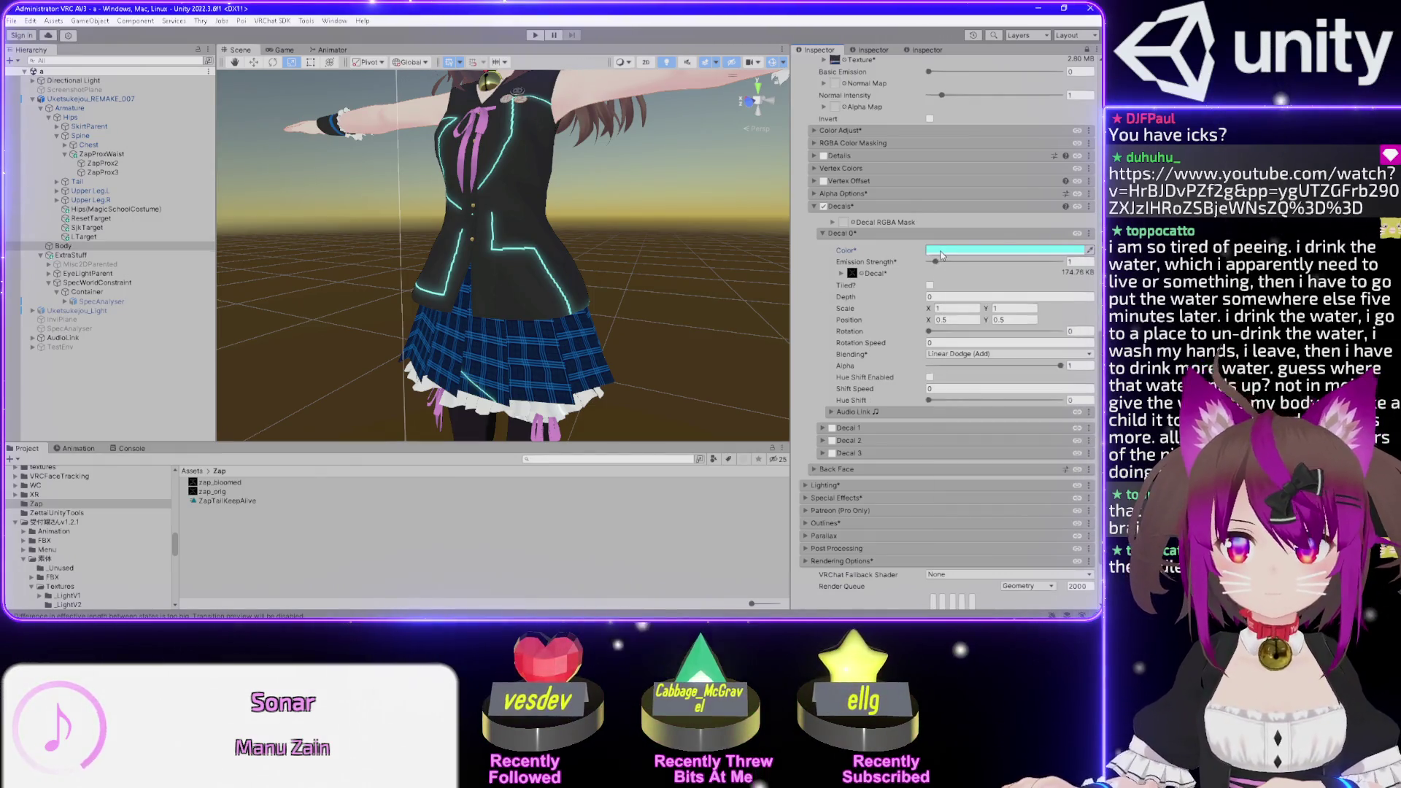
mouse_move(936, 264)
mouse_down()
mouse_move(1057, 263)
mouse_move(953, 263)
mouse_up()
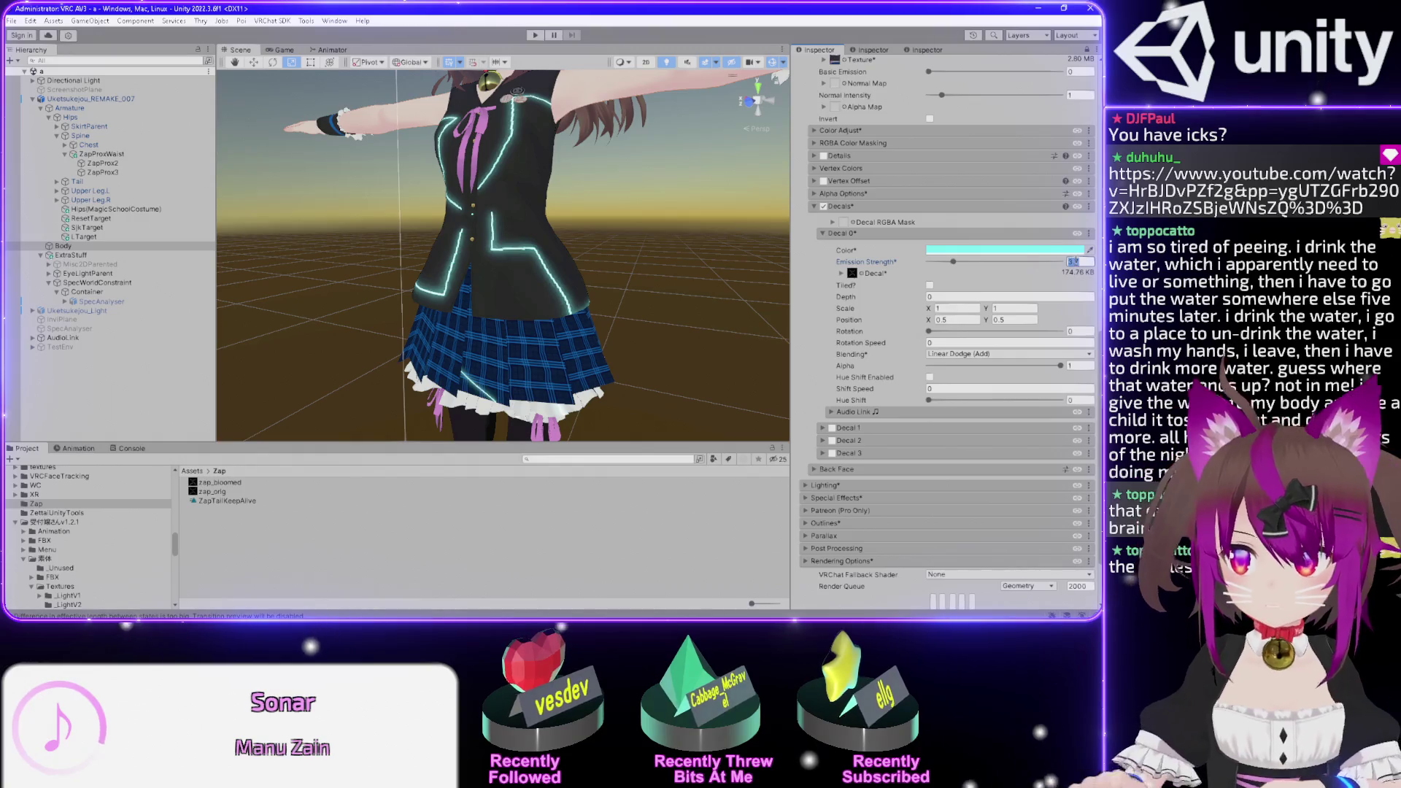
- Deepen the decal to a richer cyan and settle emission strength around 10.6
click(1058, 250)
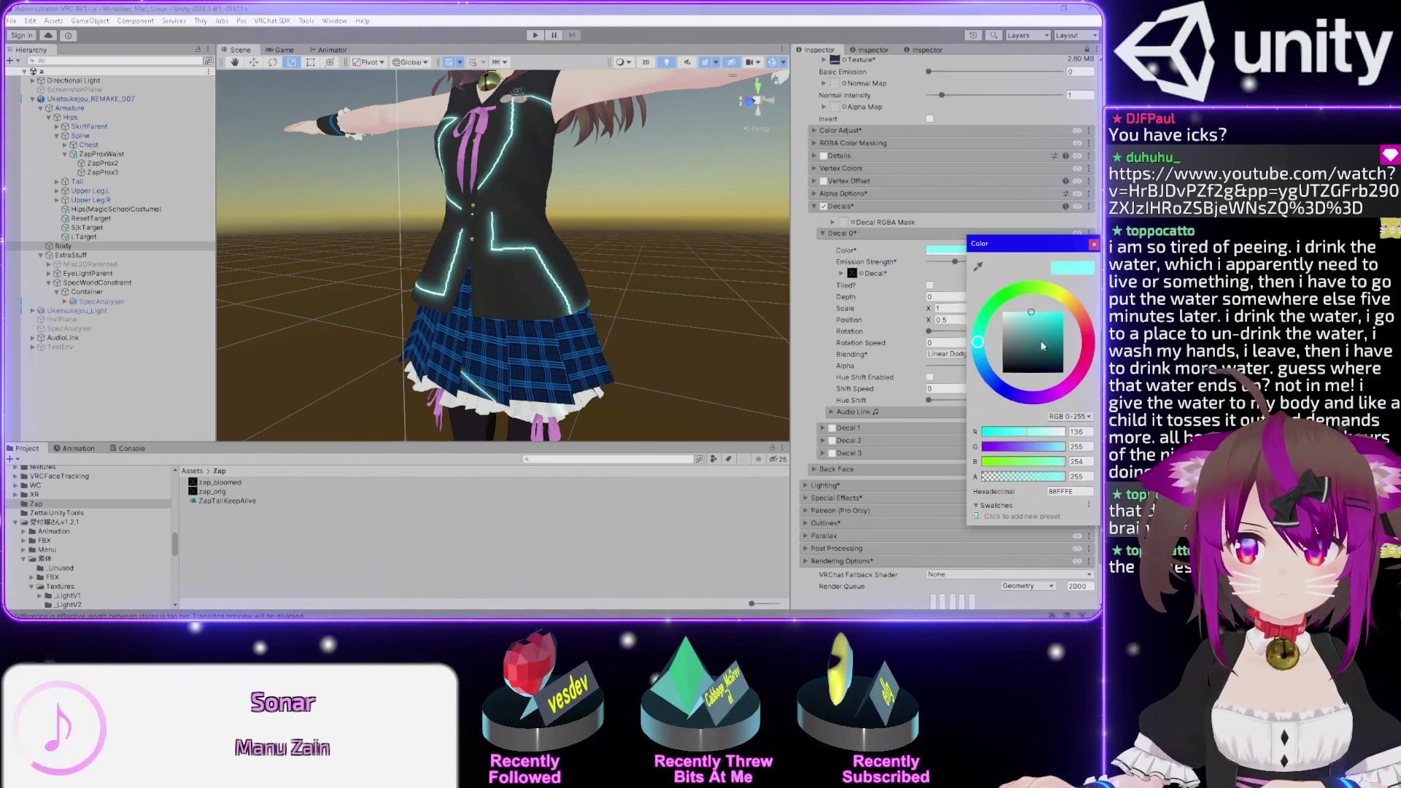
drag(1032, 341, 1031, 357)
mouse_move(1031, 365)
mouse_down()
mouse_move(1073, 311)
mouse_move(979, 350)
mouse_move(979, 377)
mouse_up()
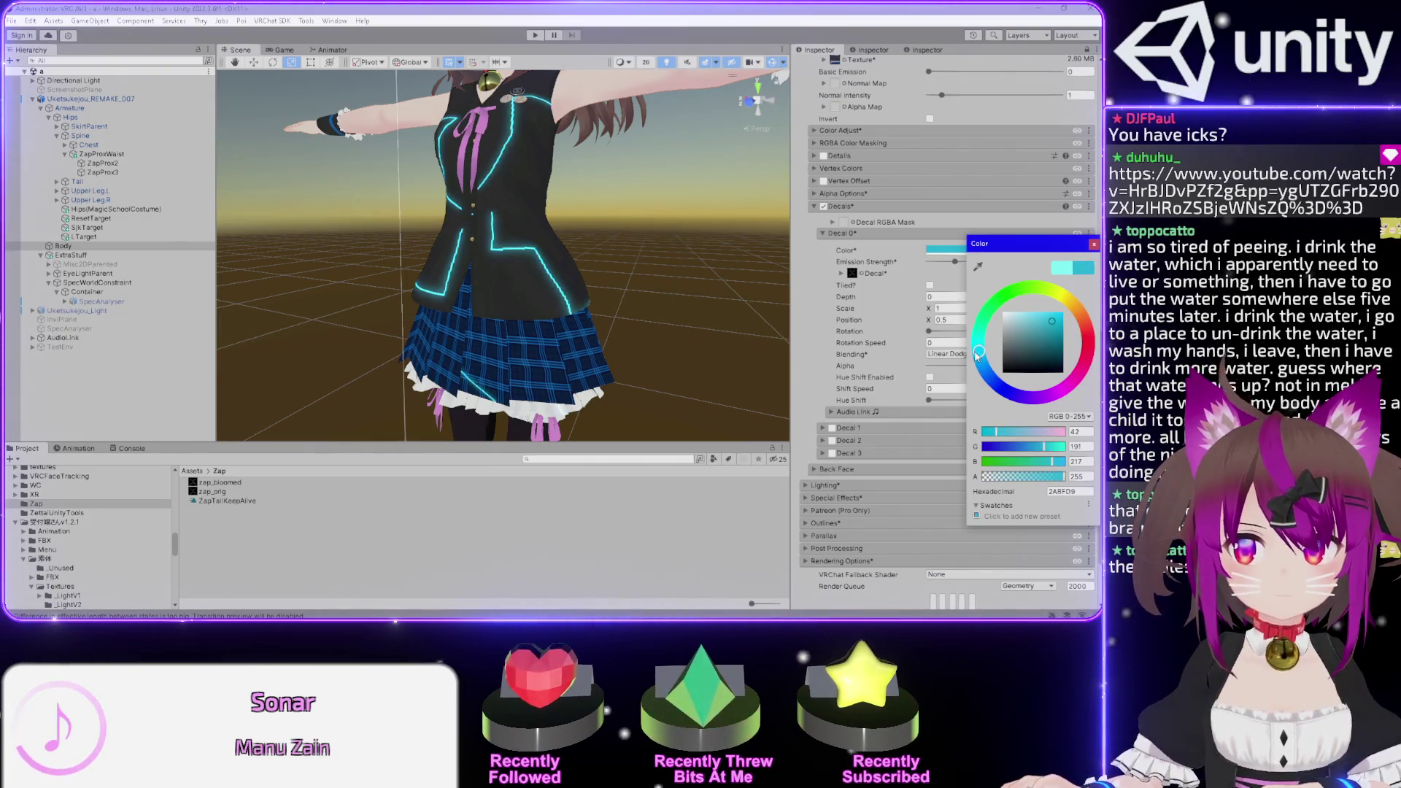
click(1090, 246)
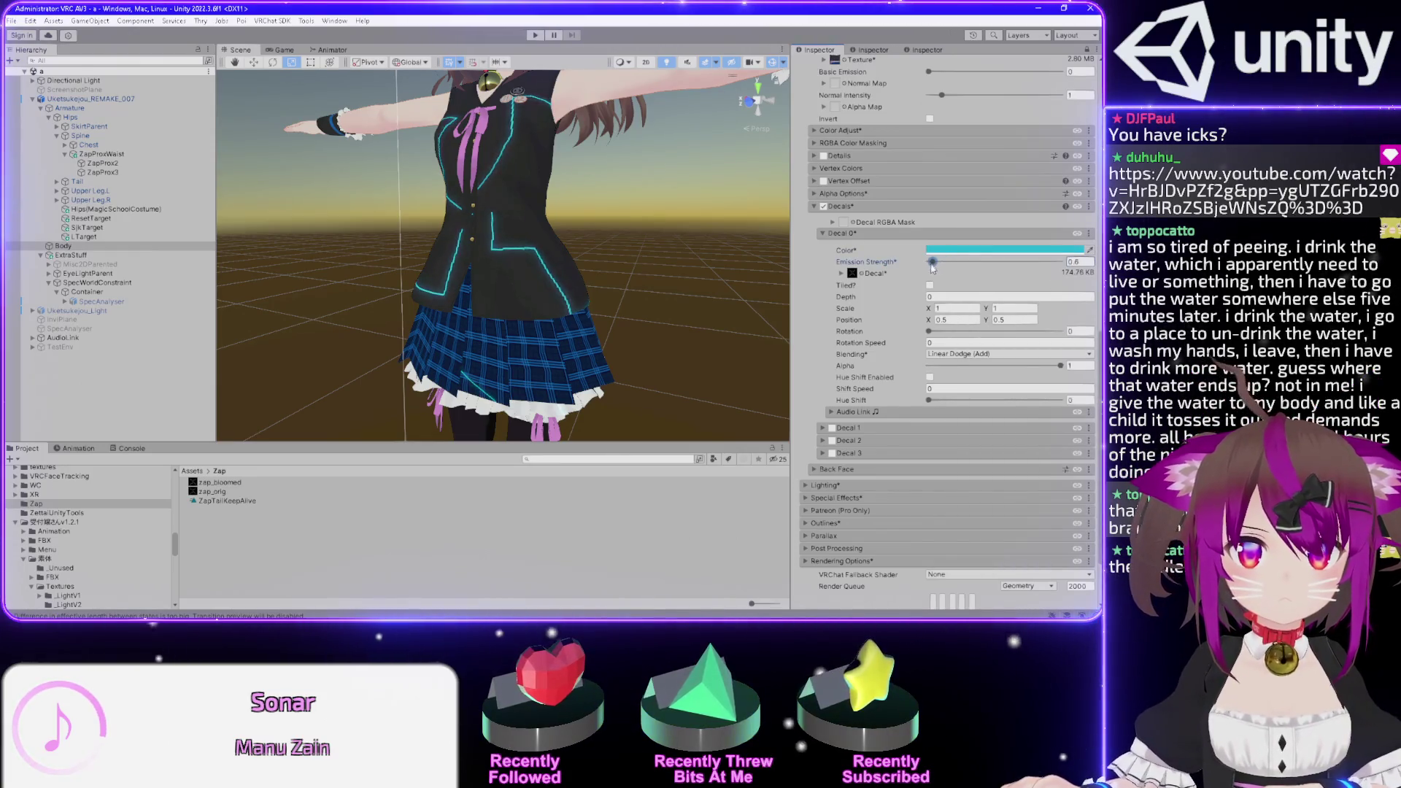
drag(936, 268, 1060, 262)
scroll(514, 283, up, 5)
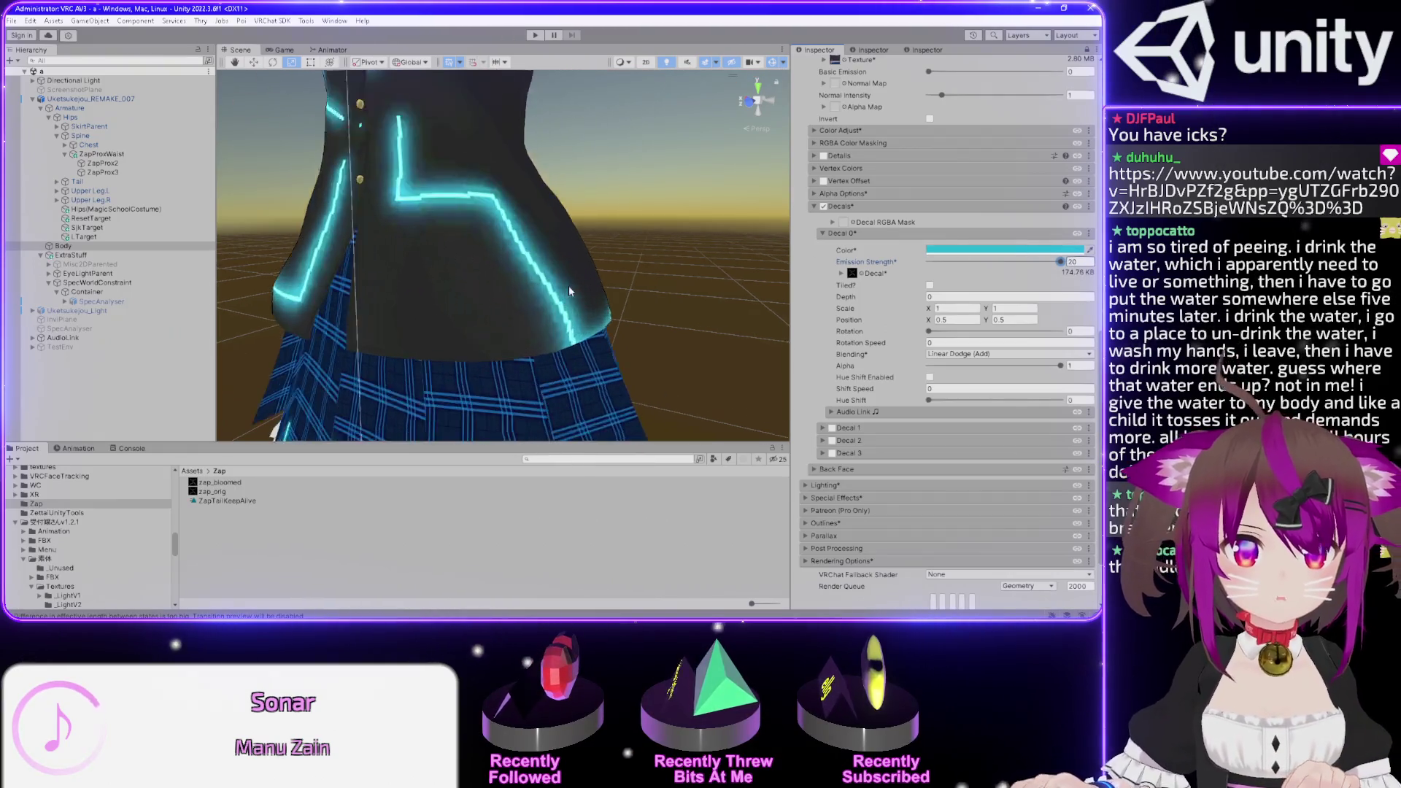
scroll(499, 231, down, 3)
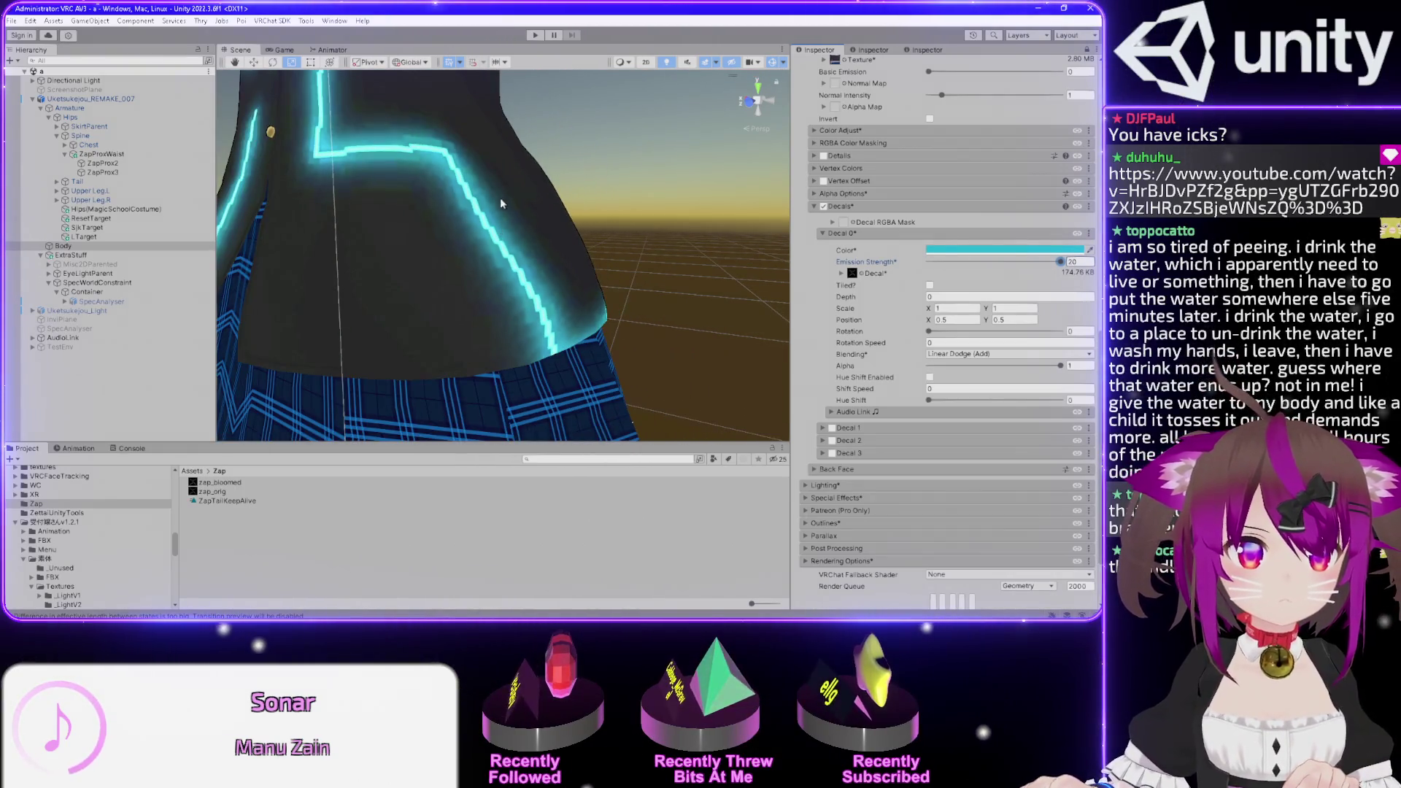
mouse_move(1058, 263)
mouse_down()
mouse_move(945, 263)
mouse_move(1017, 265)
mouse_up()
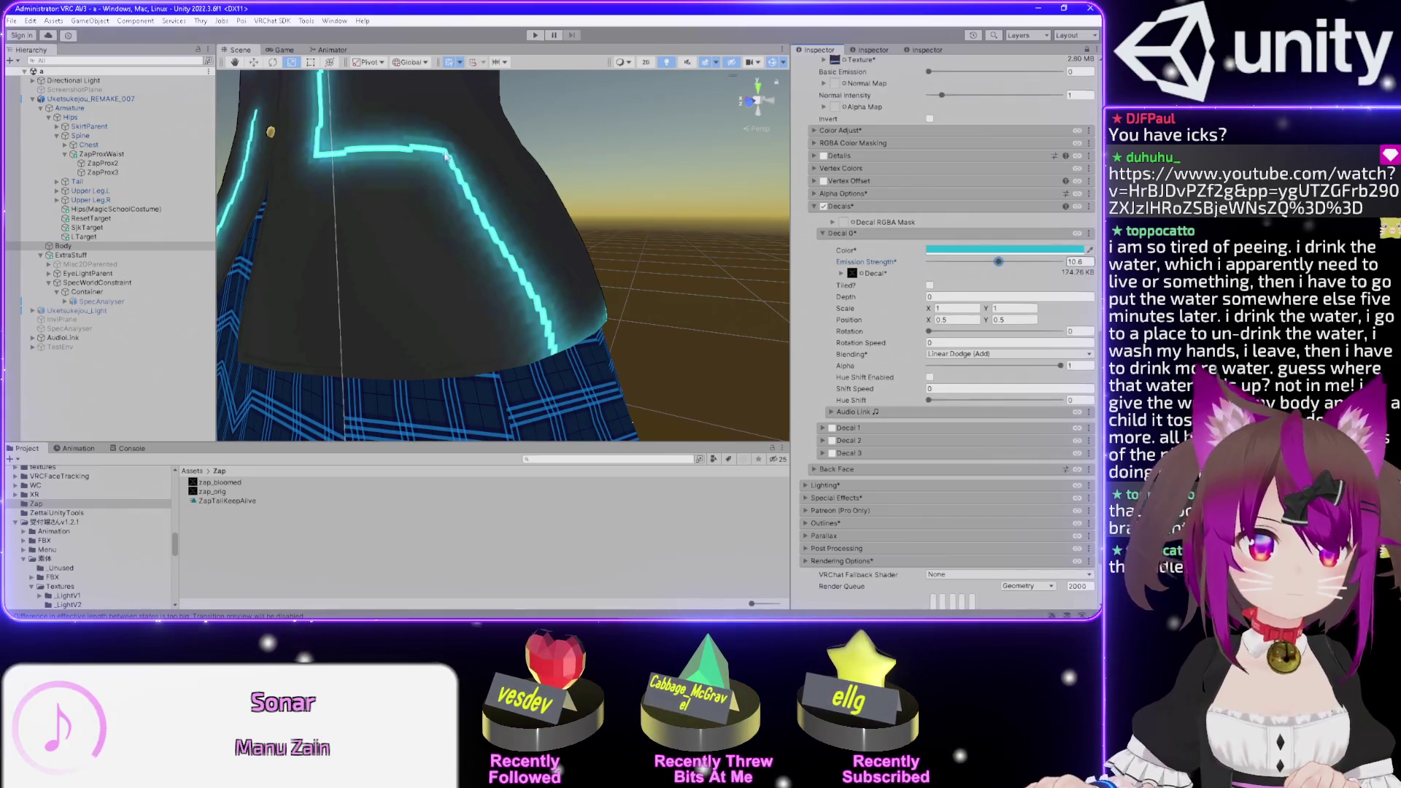
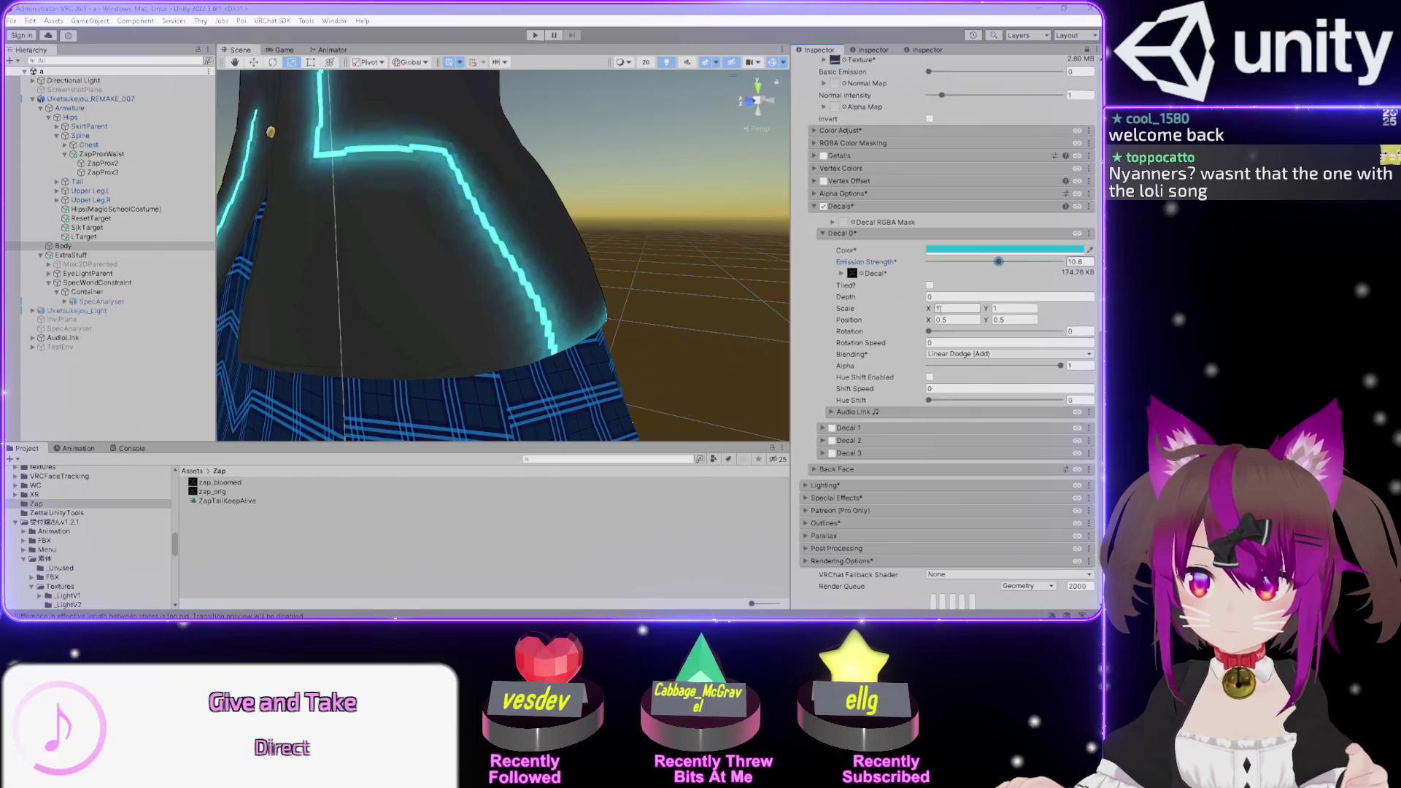
- Orbit the Scene view to face the jacket's lightning and select the zap_bloomed texture
mouse_move(613, 240)
mouse_down()
mouse_move(623, 213)
mouse_move(647, 237)
mouse_up()
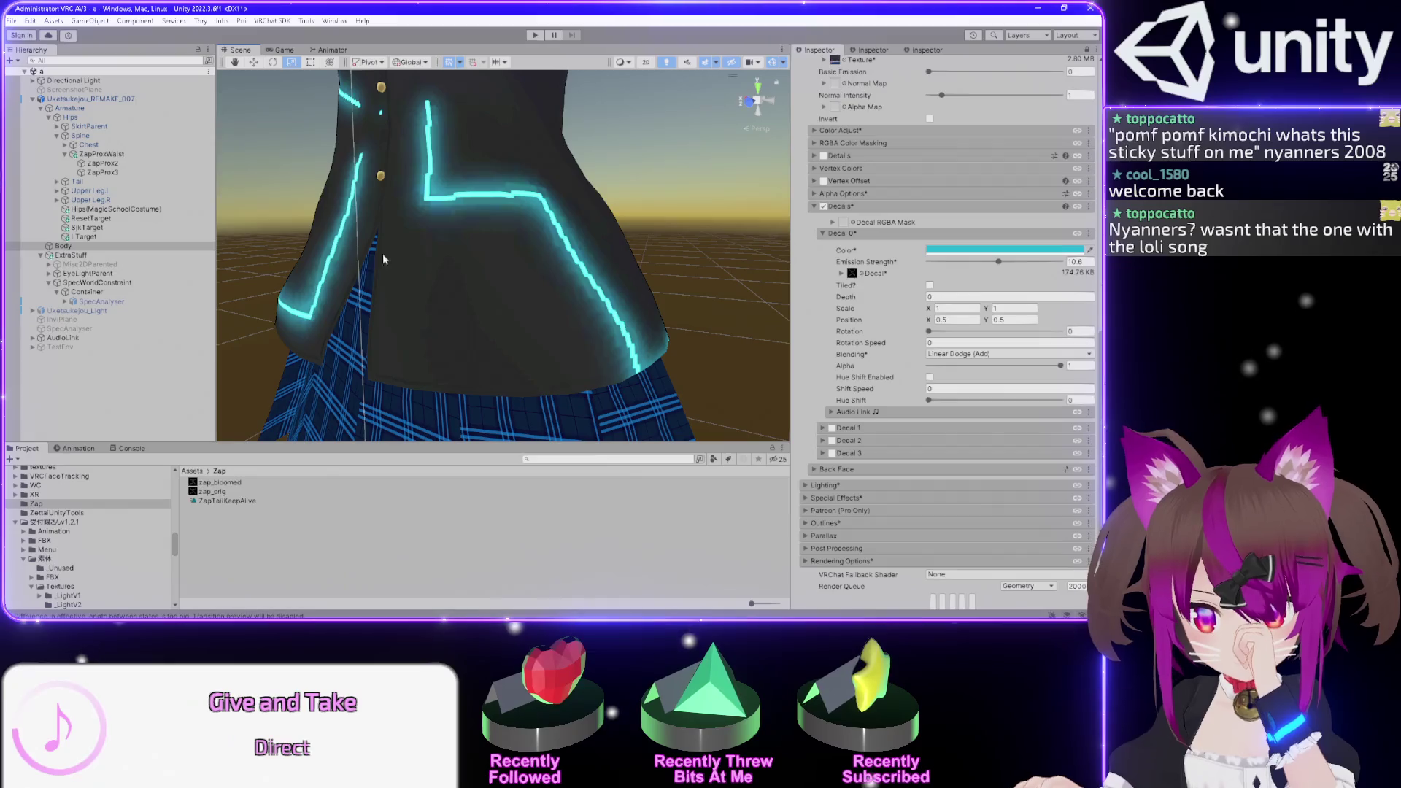
click(237, 483)
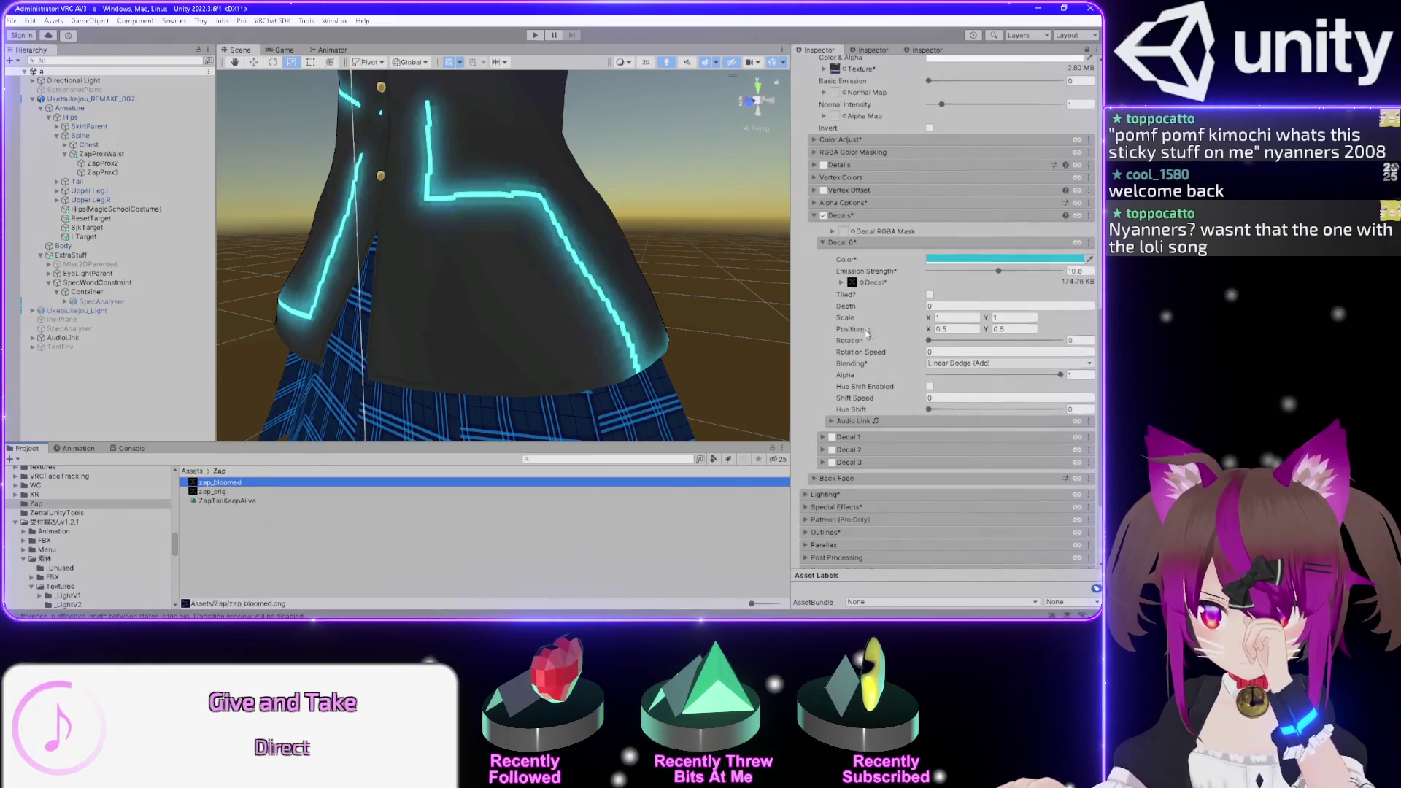
- Switch zap_bloomed's Filter Mode to Point (no filter) and zoom toward the lightning line
click(874, 49)
drag(606, 219, 681, 253)
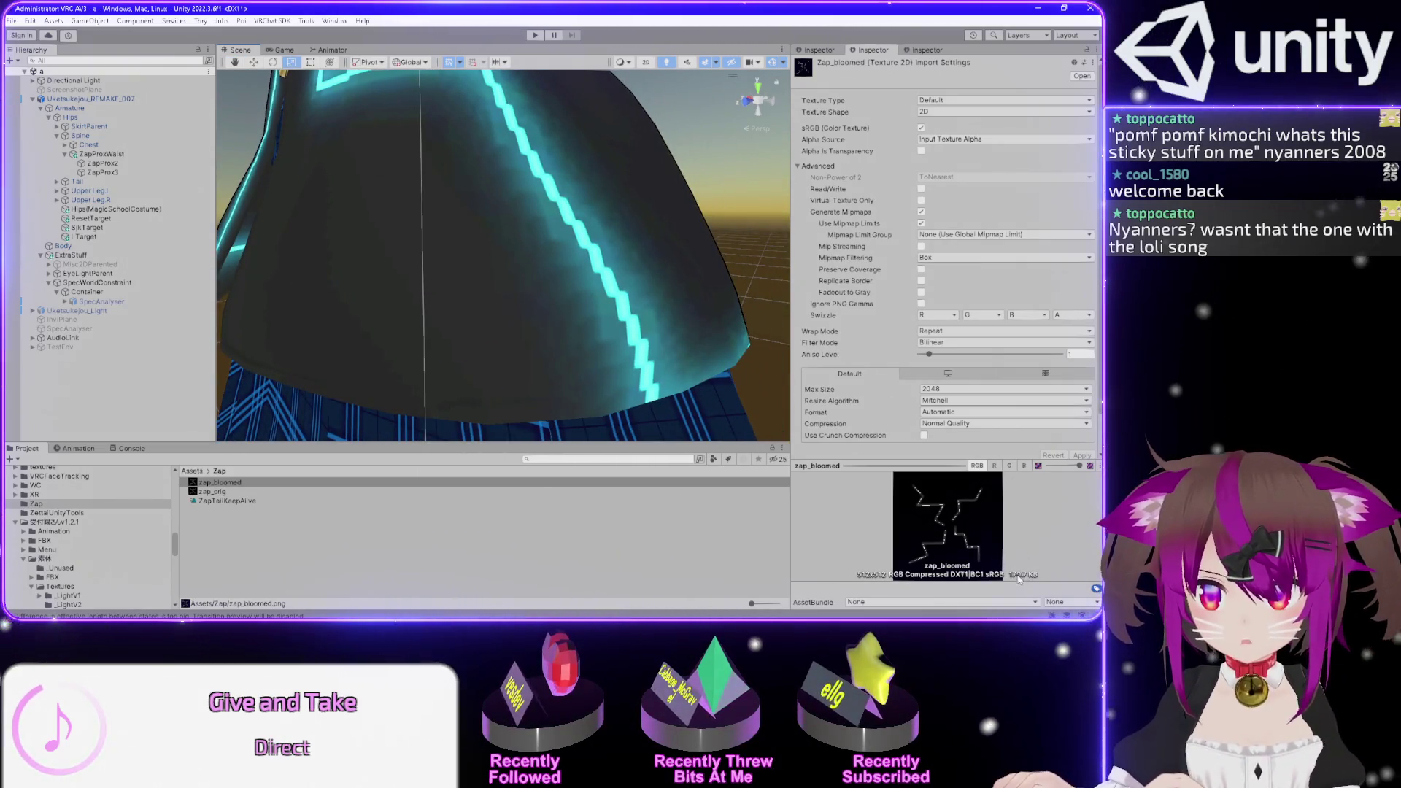
click(932, 343)
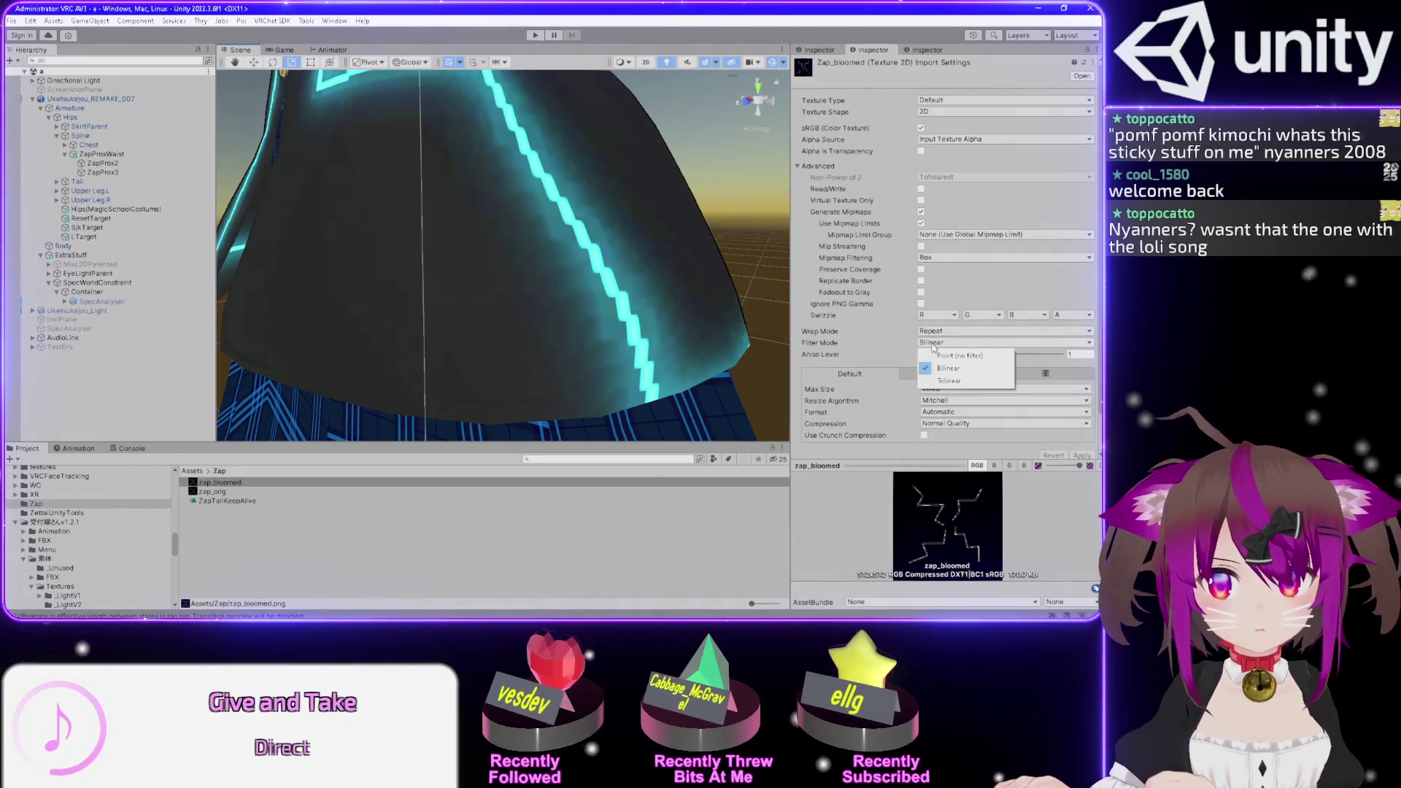
click(958, 356)
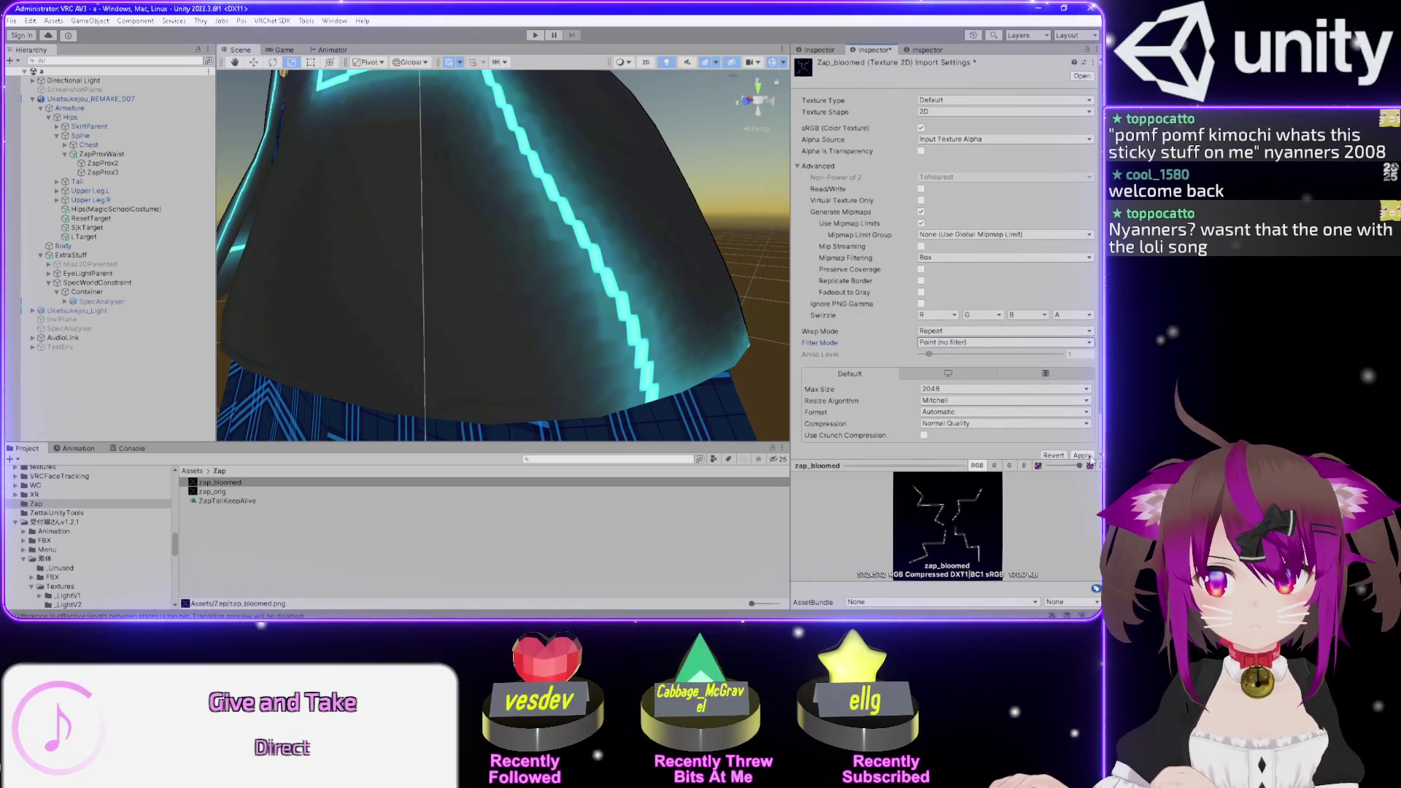
scroll(604, 284, down, 5)
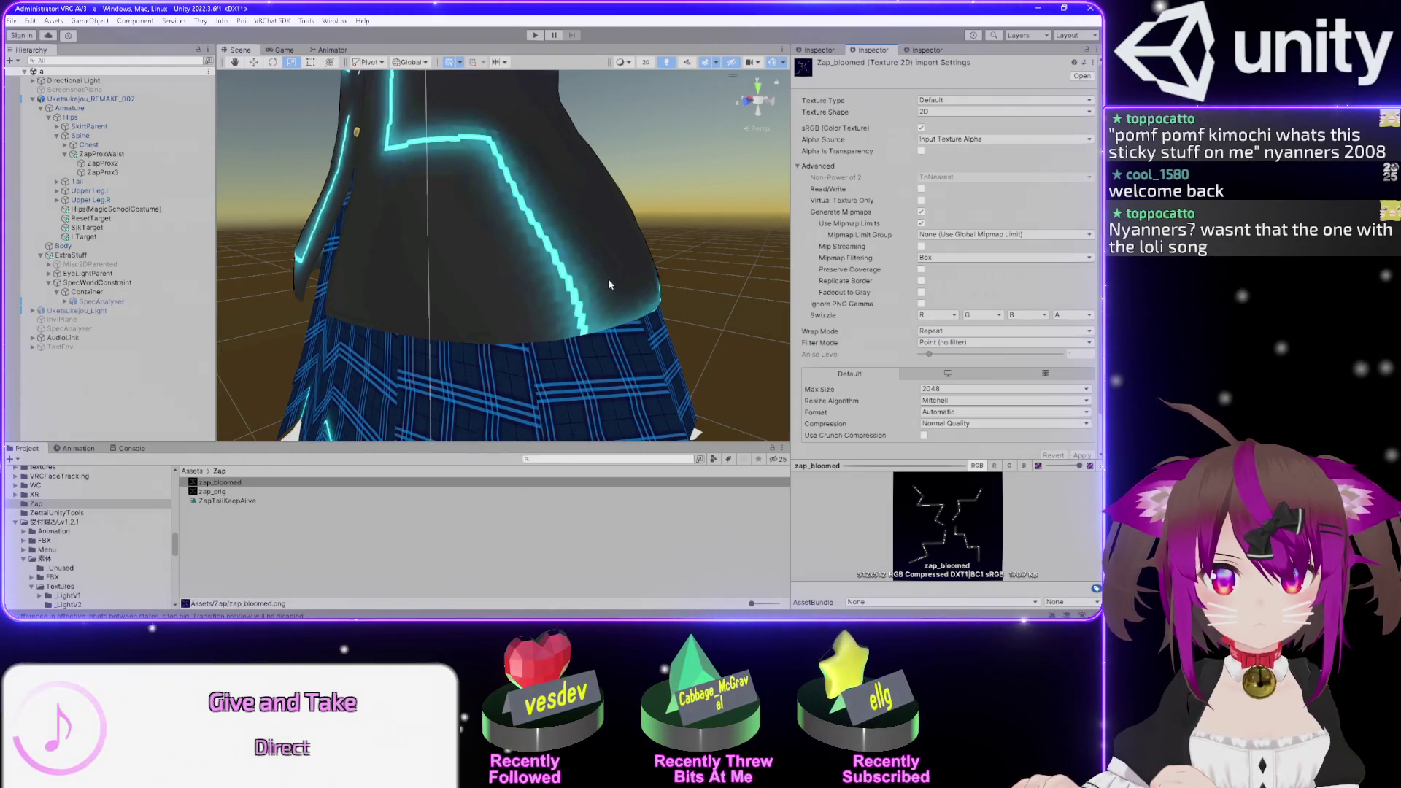
- Set zap_orig to Point (no filter) filtering, apply it, and inspect the glowing line
click(251, 492)
click(956, 343)
click(962, 356)
click(1084, 457)
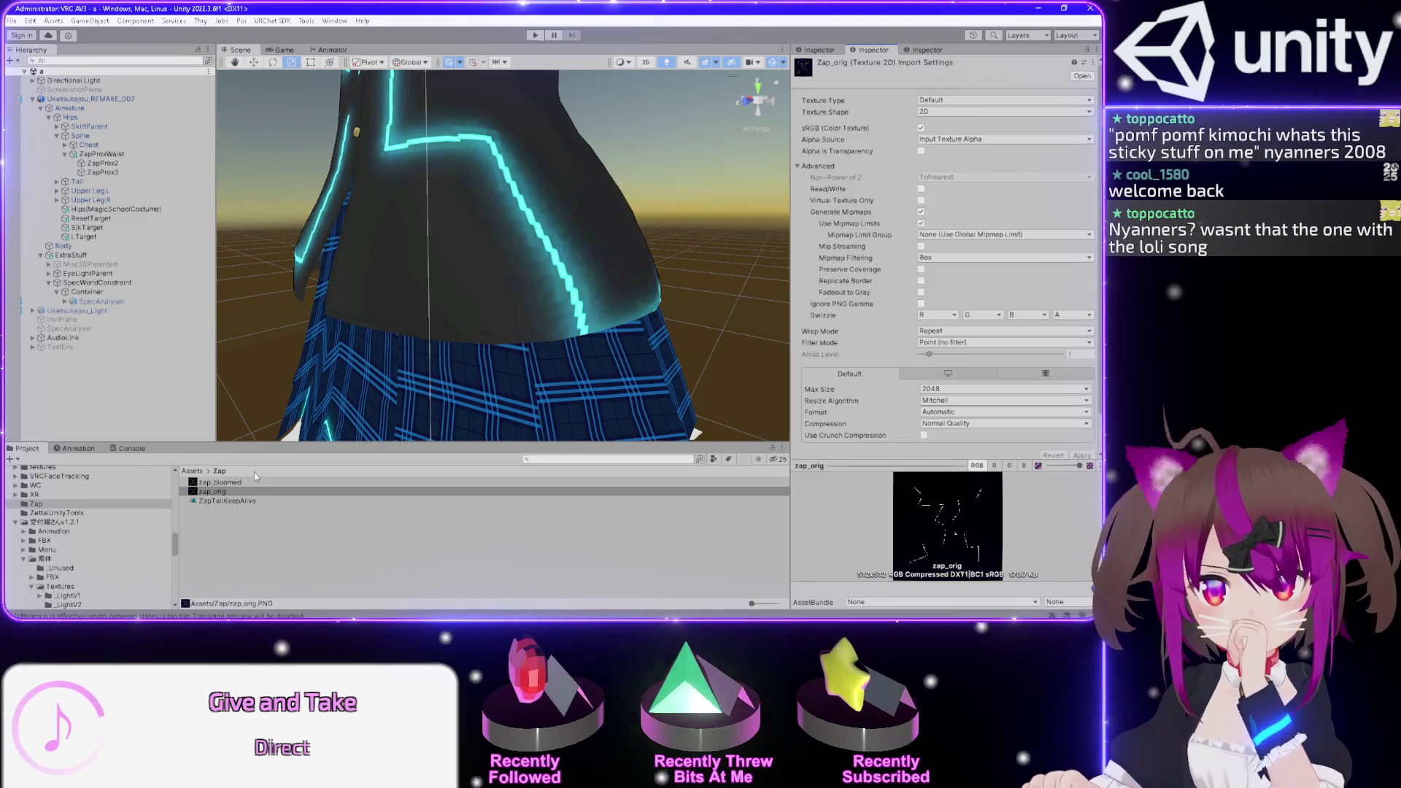
click(255, 491)
scroll(621, 292, up, 10)
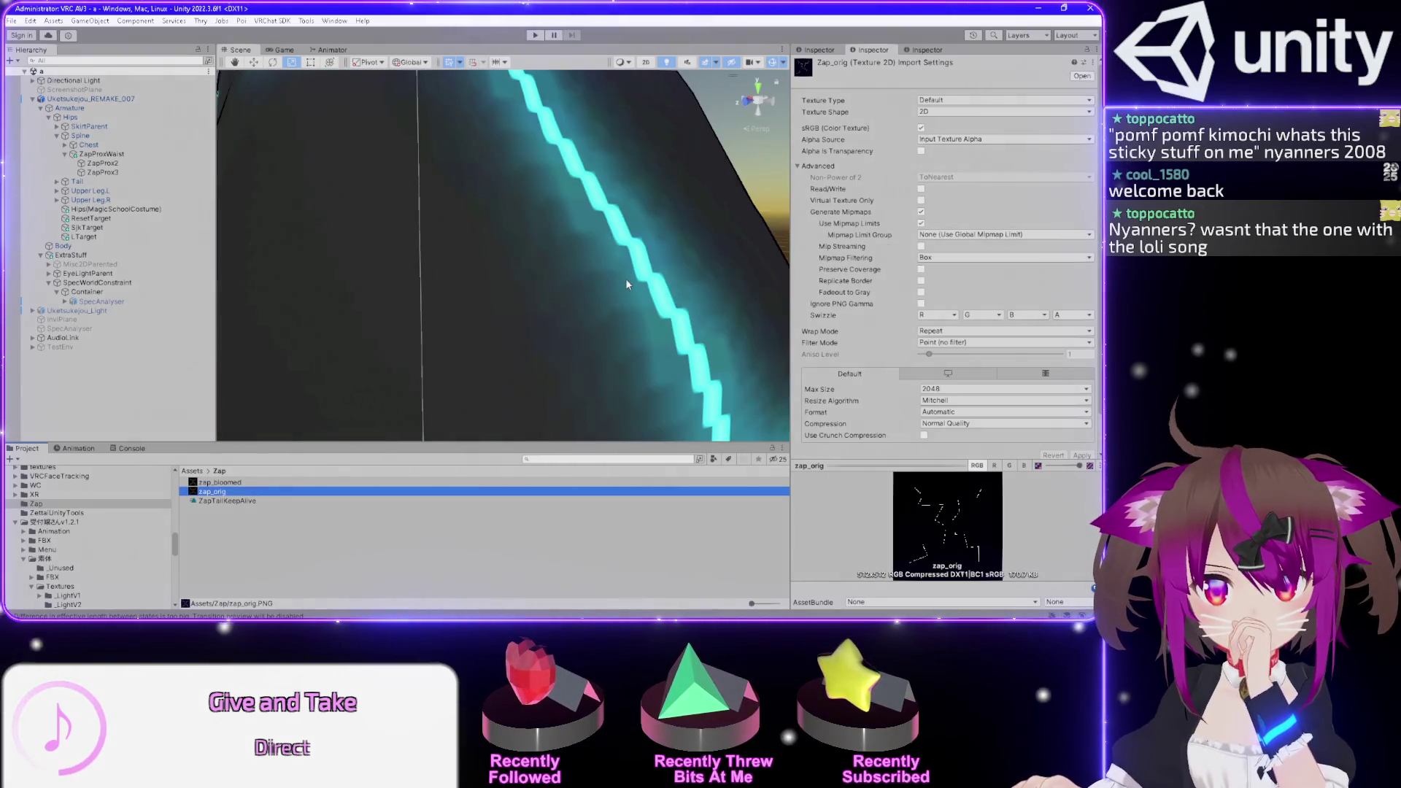
drag(625, 278, 601, 265)
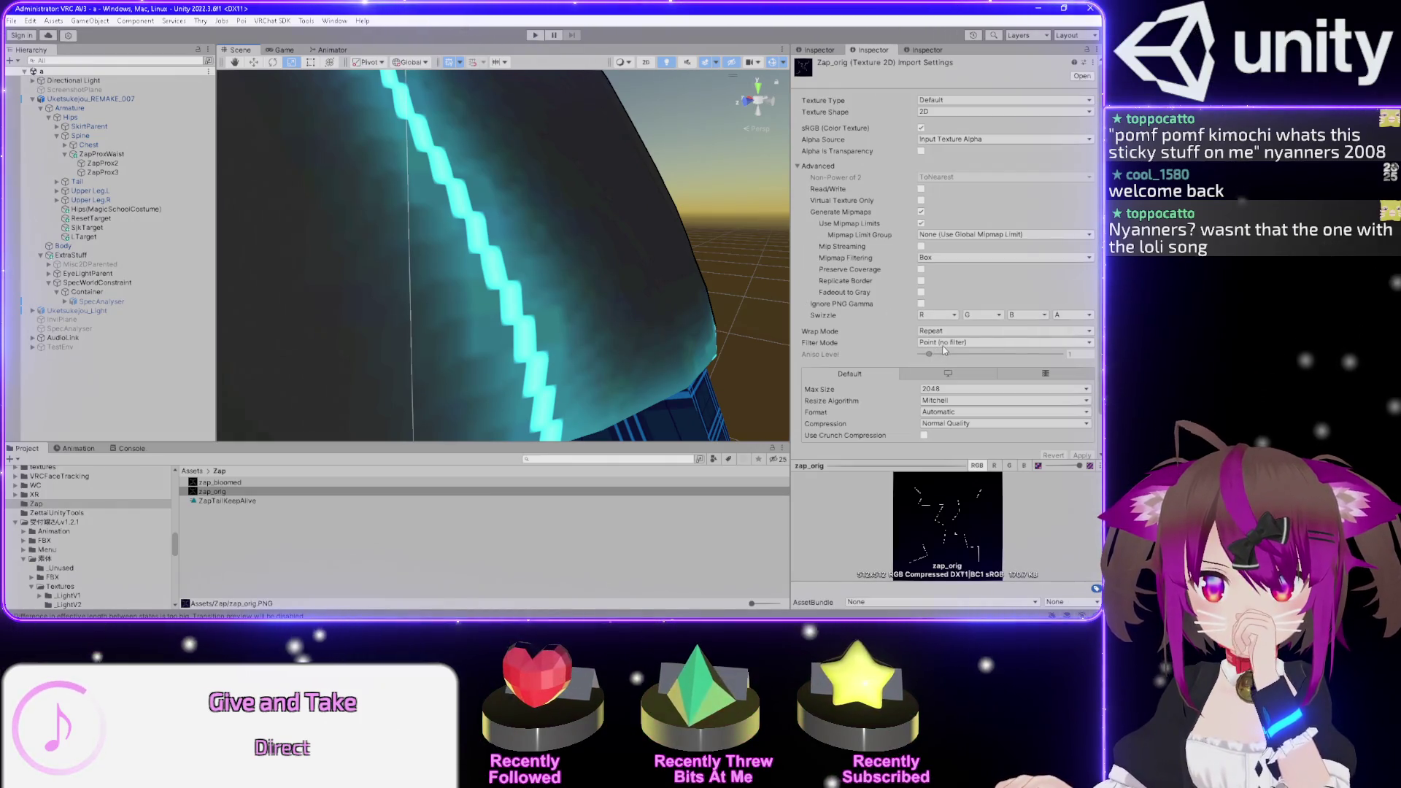
- Return zap_orig to Bilinear filtering, save the import changes, and select both lightning textures
click(943, 342)
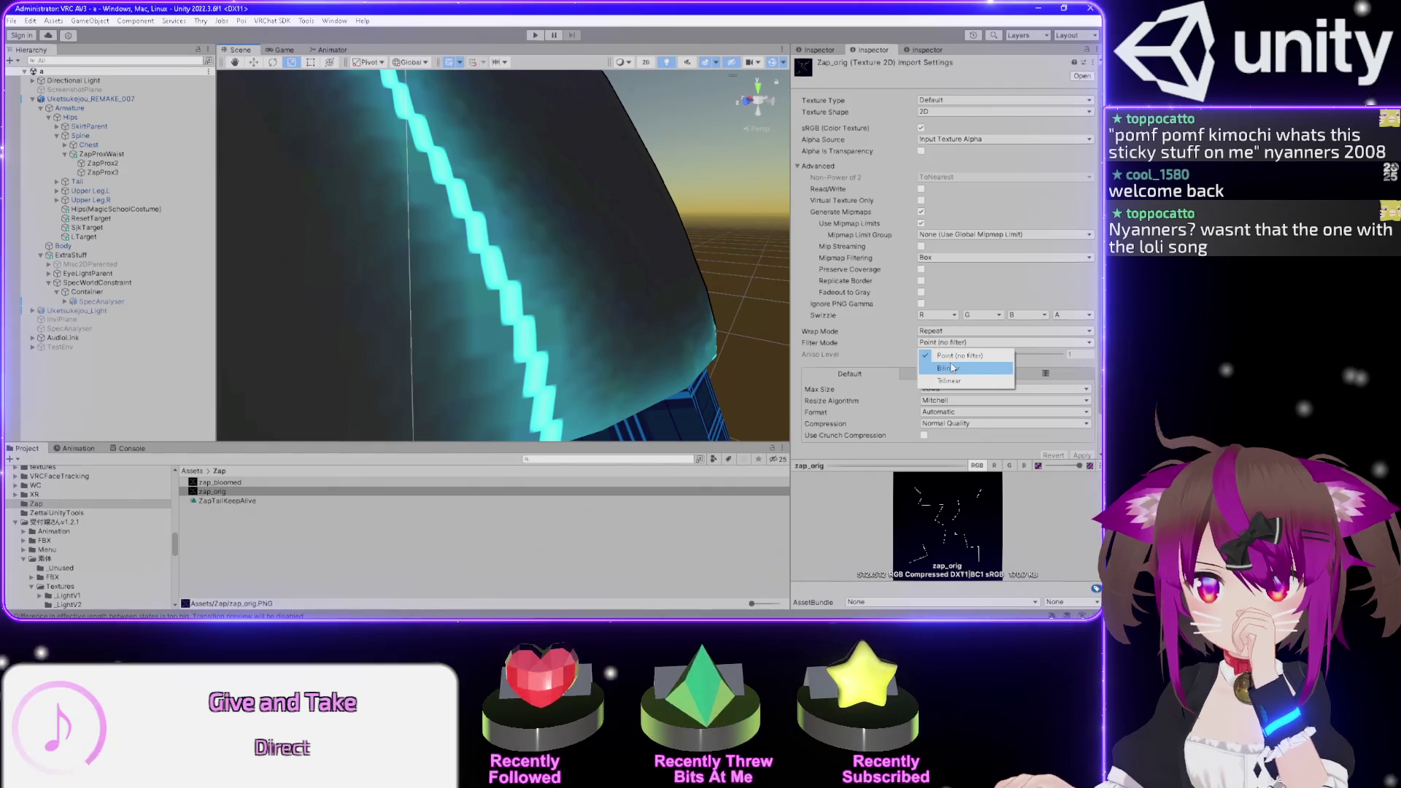
click(945, 368)
click(354, 483)
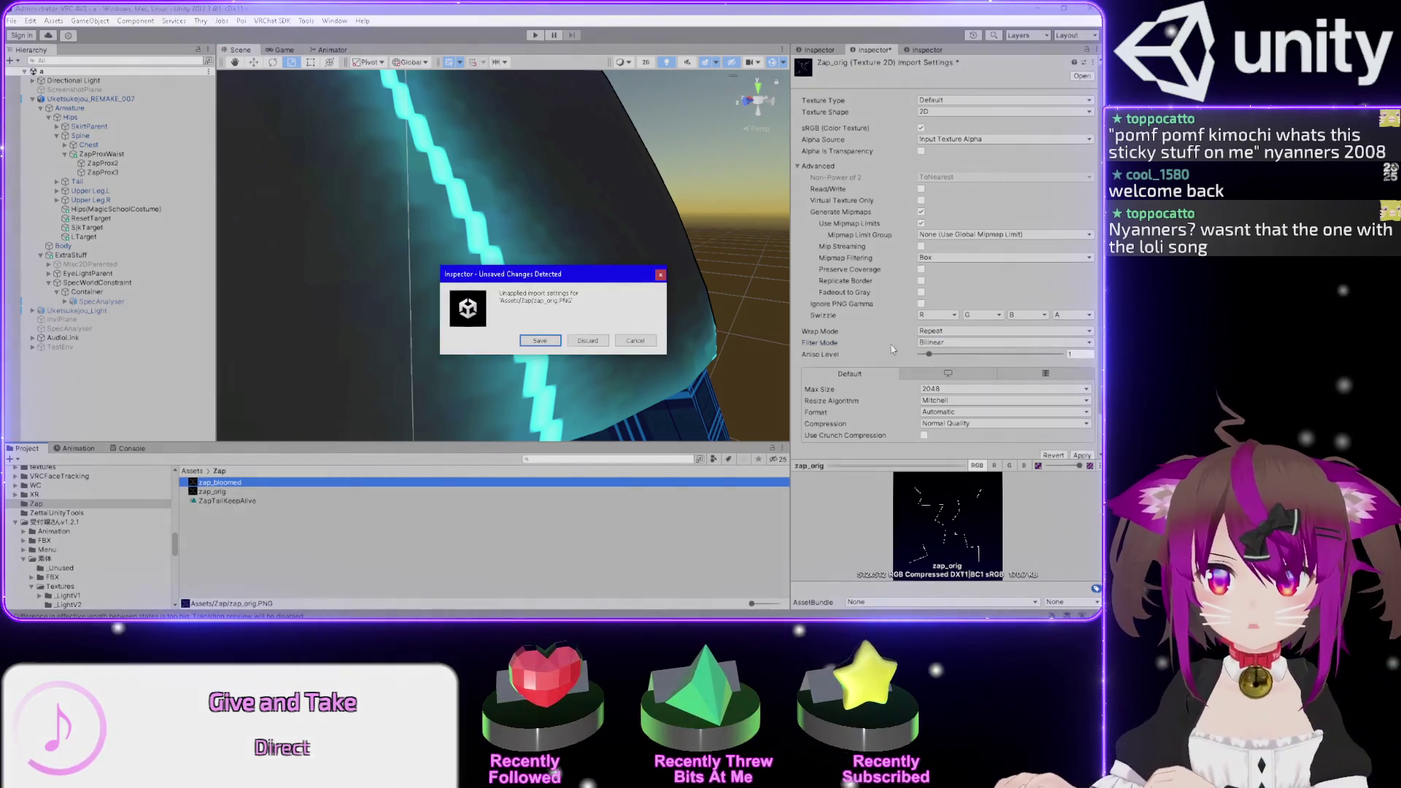
click(539, 342)
ctrl+click(261, 496)
click(1004, 342)
click(949, 365)
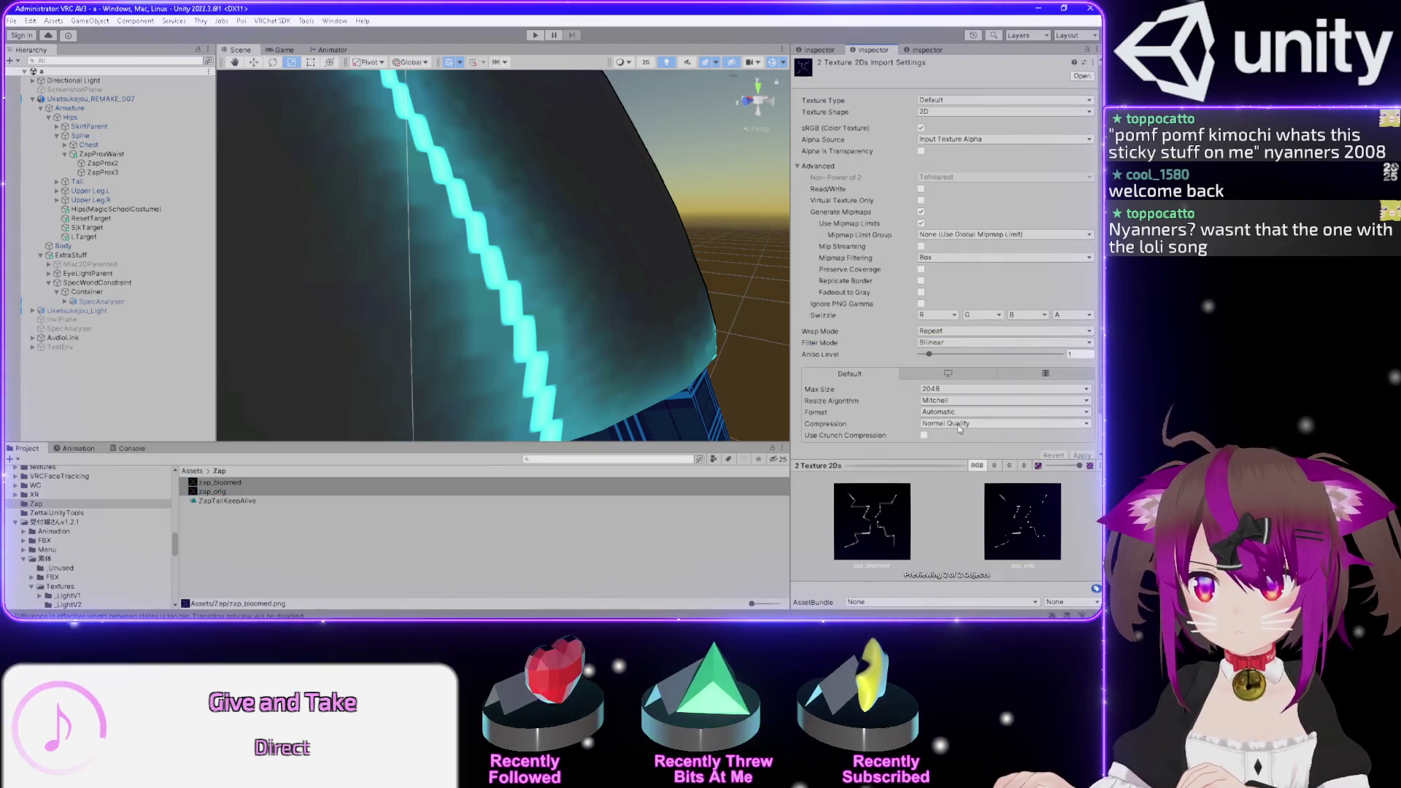
- Apply Compression None to both lightning textures
click(959, 424)
click(958, 437)
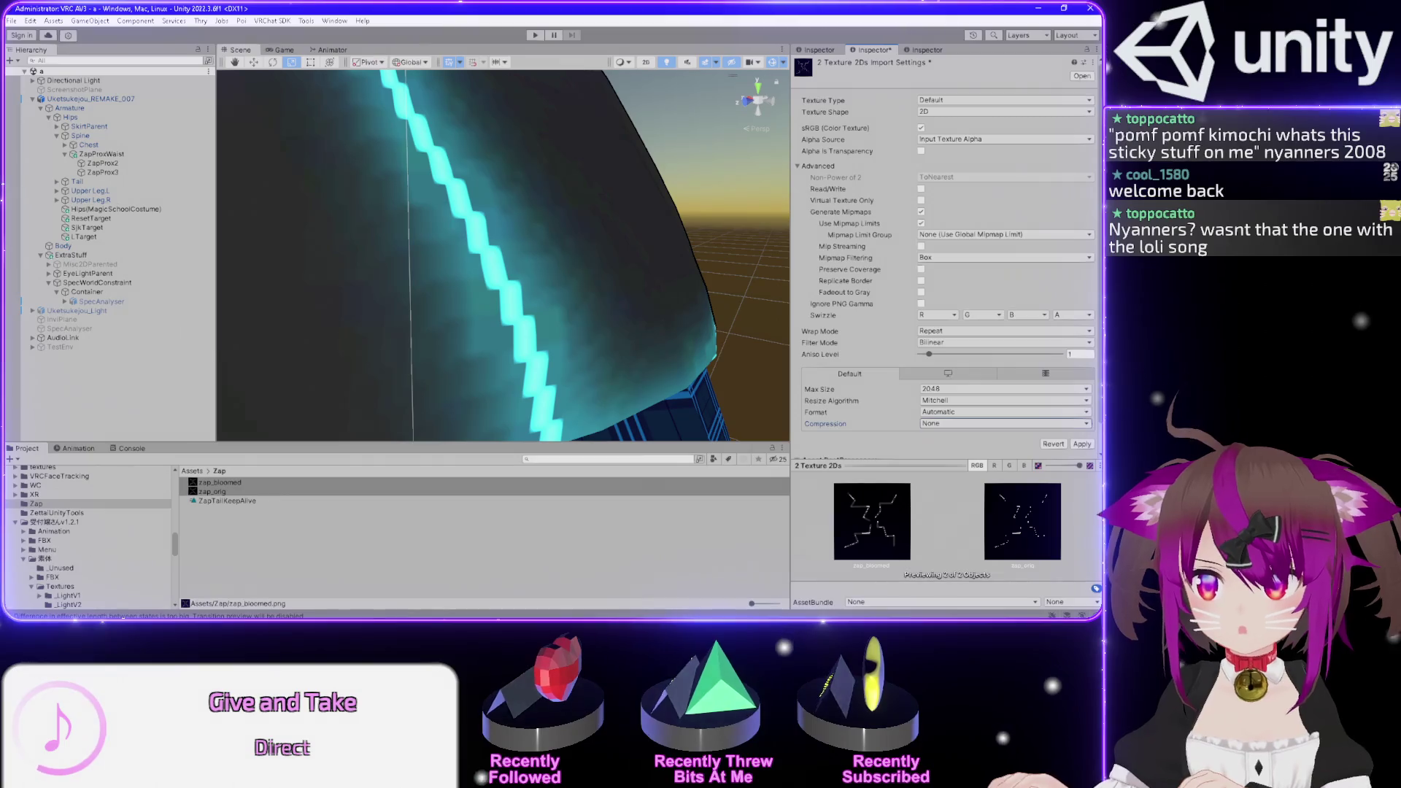
click(1082, 443)
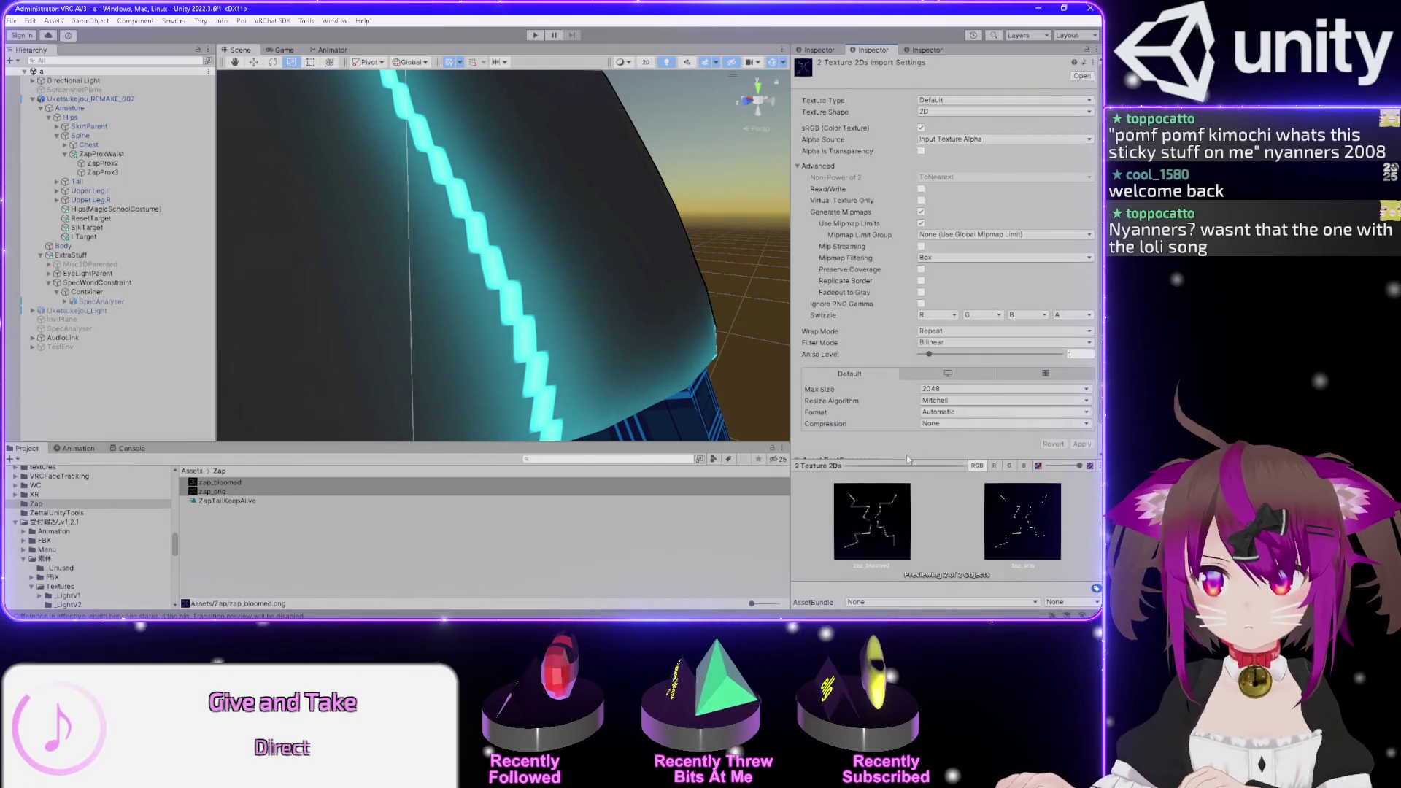
click(279, 493)
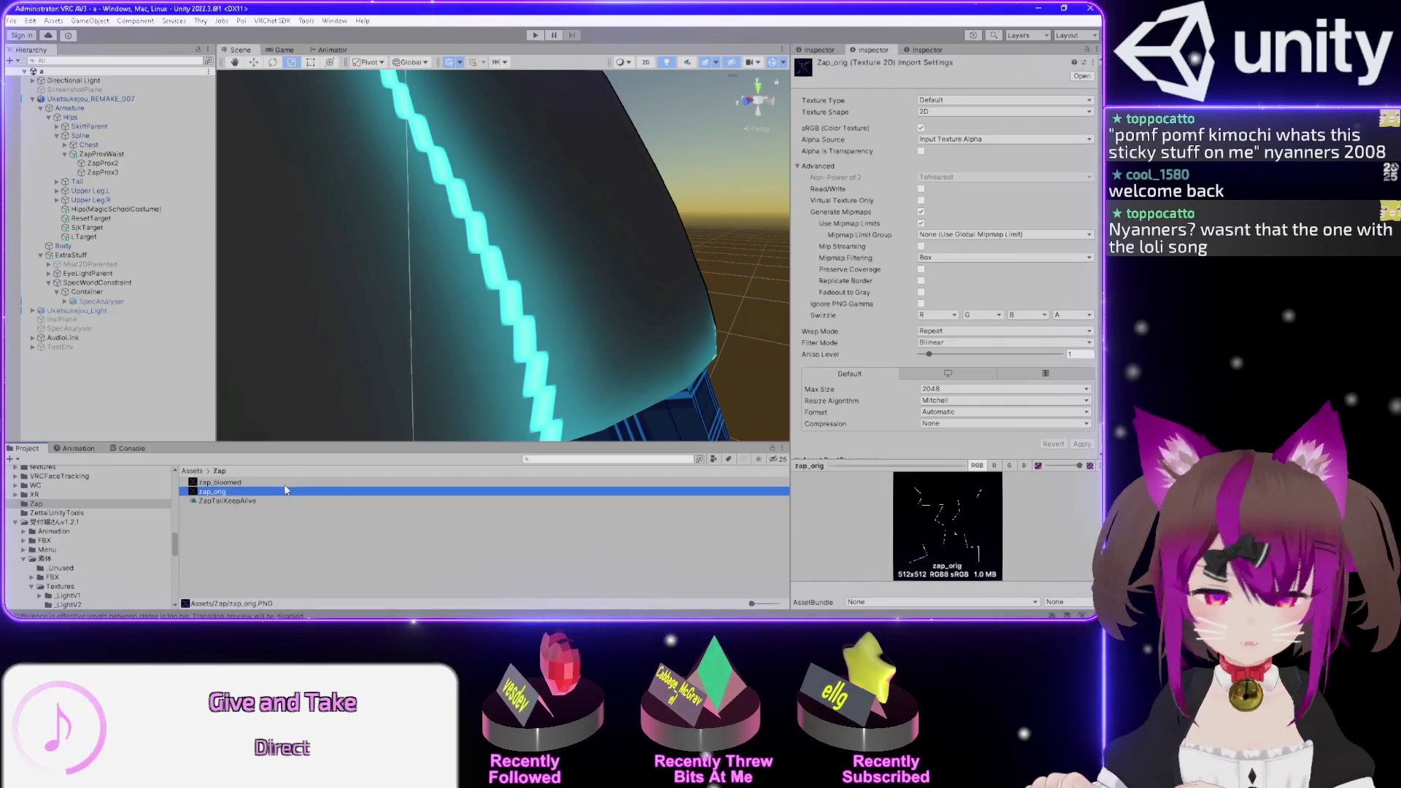
key(shift+Up)
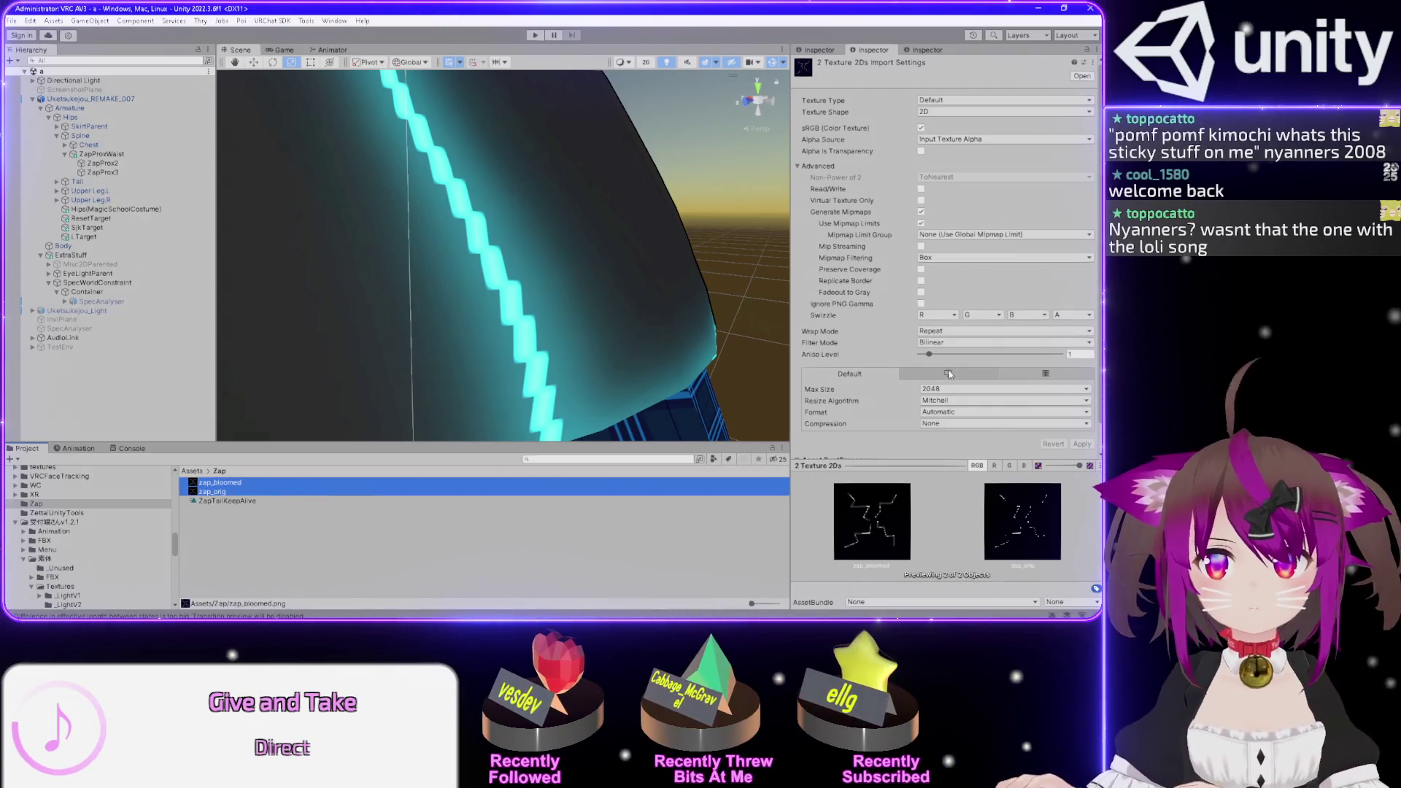
scroll(860, 346, down, 2)
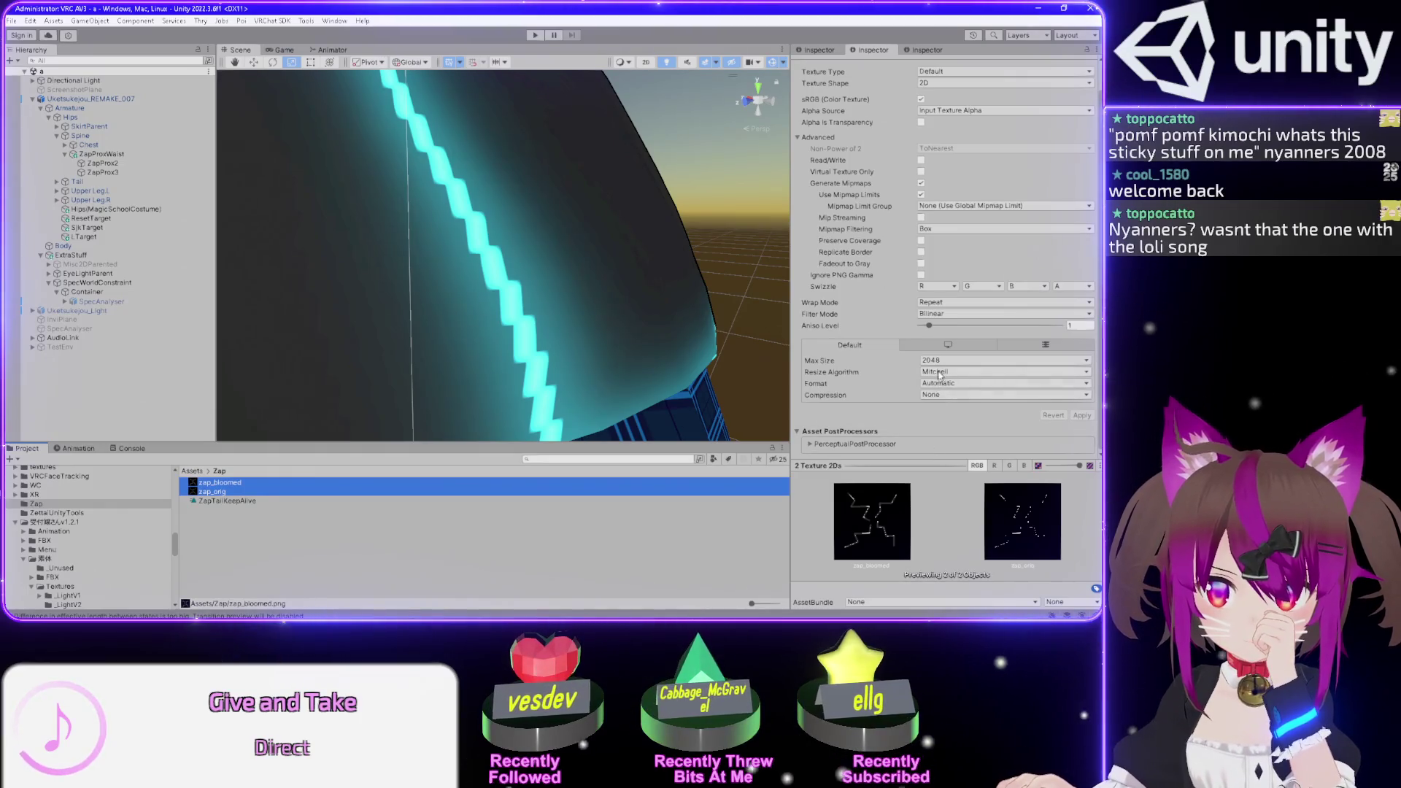
- Apply Low Quality compression, then reselect both textures
click(939, 395)
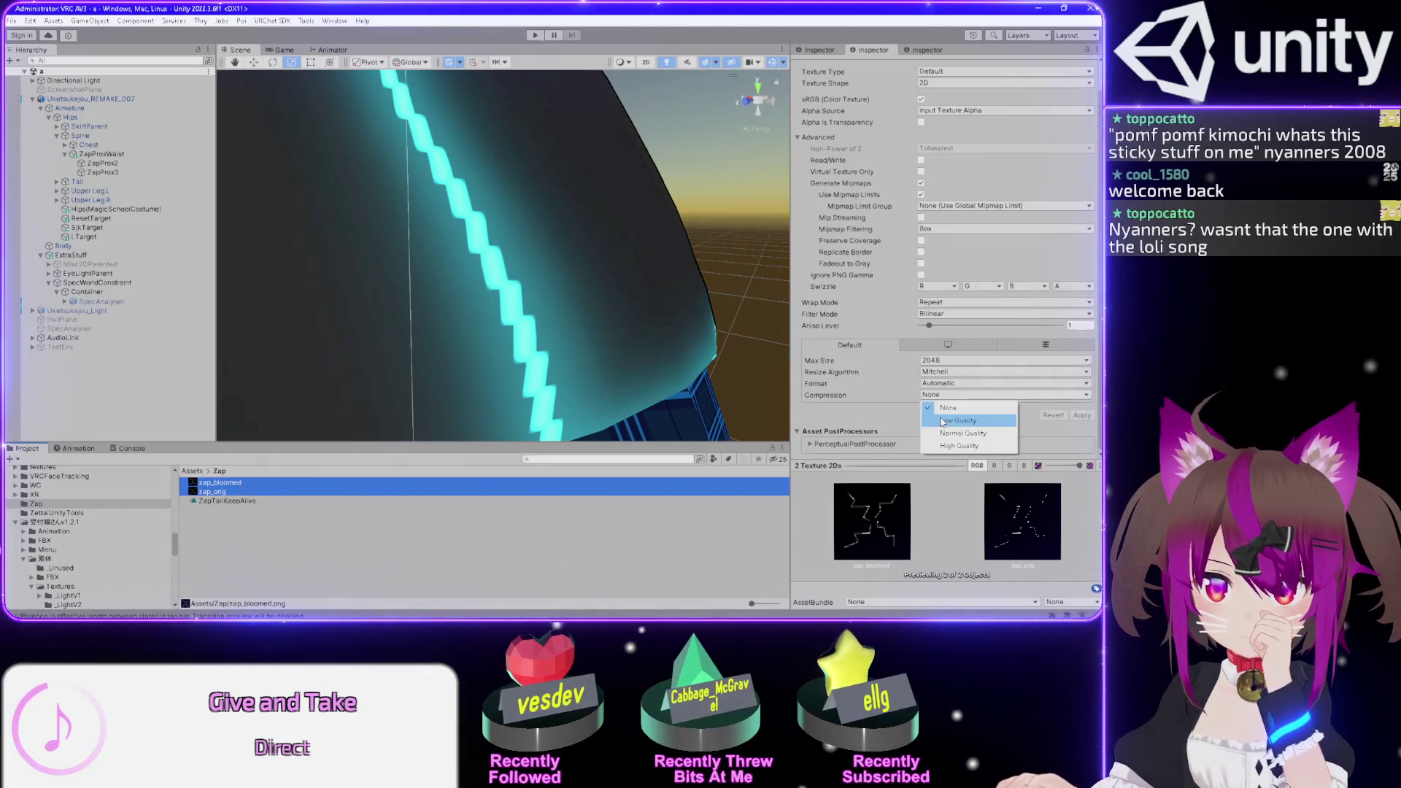
click(943, 422)
click(1082, 427)
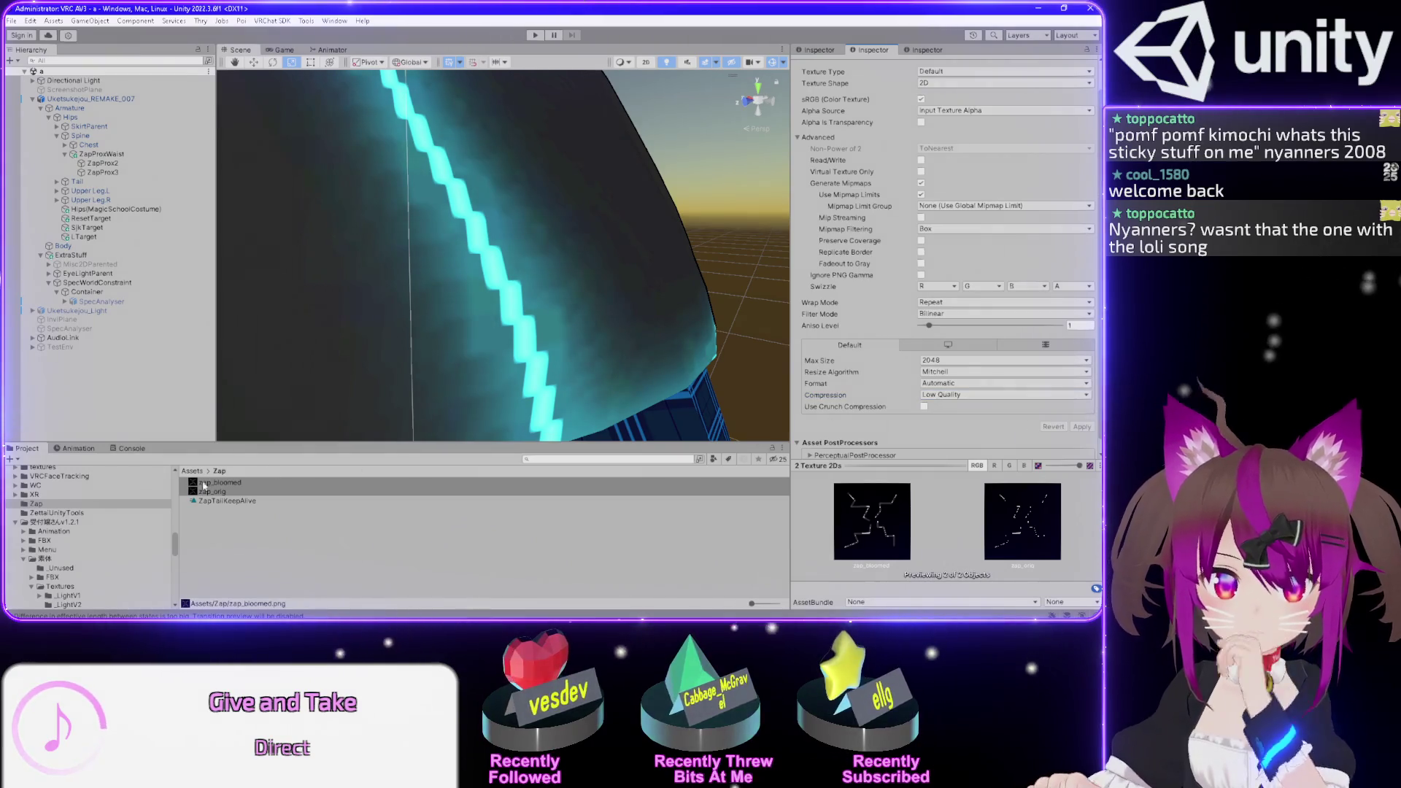
click(227, 494)
shift+click(219, 482)
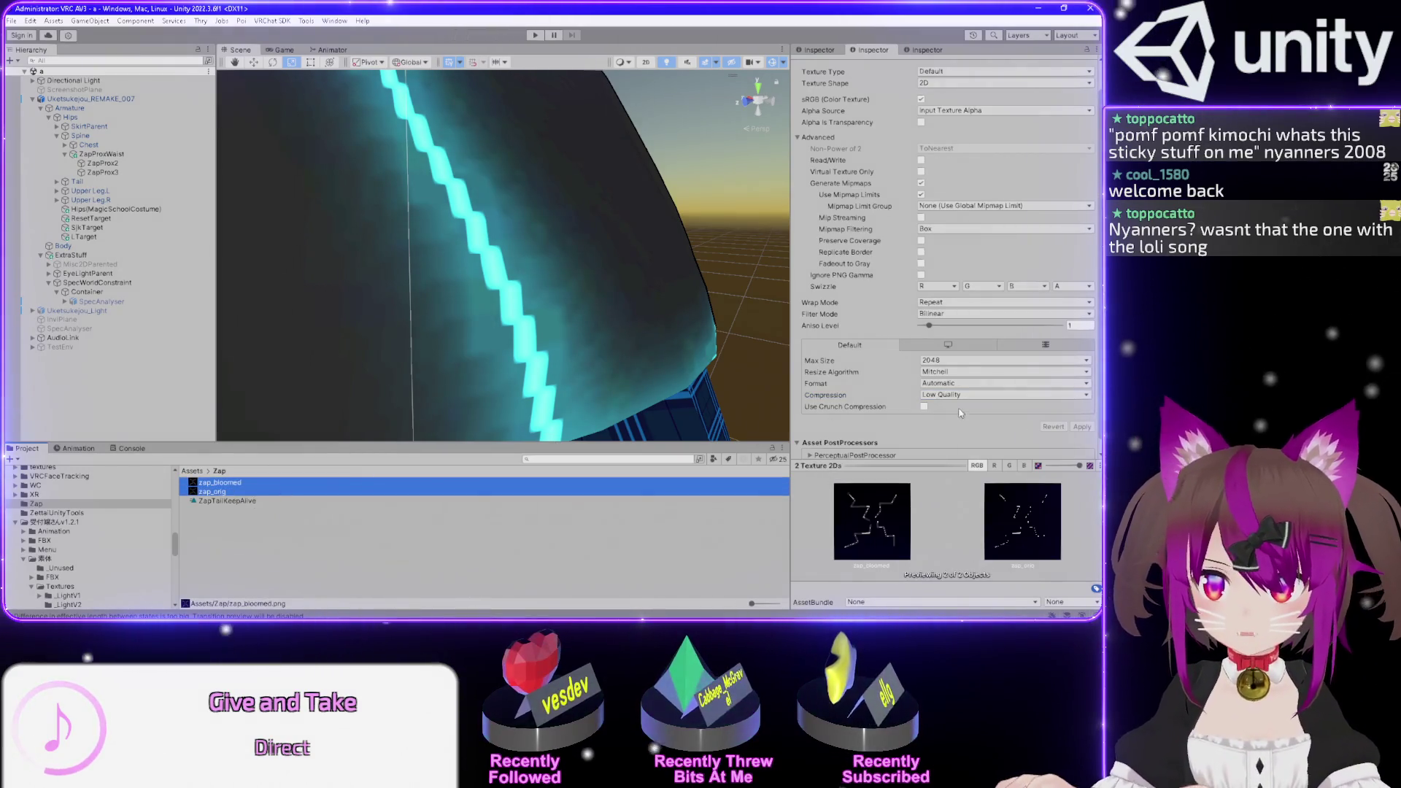
- Change compression to Normal Quality, then to High Quality
click(948, 394)
click(957, 434)
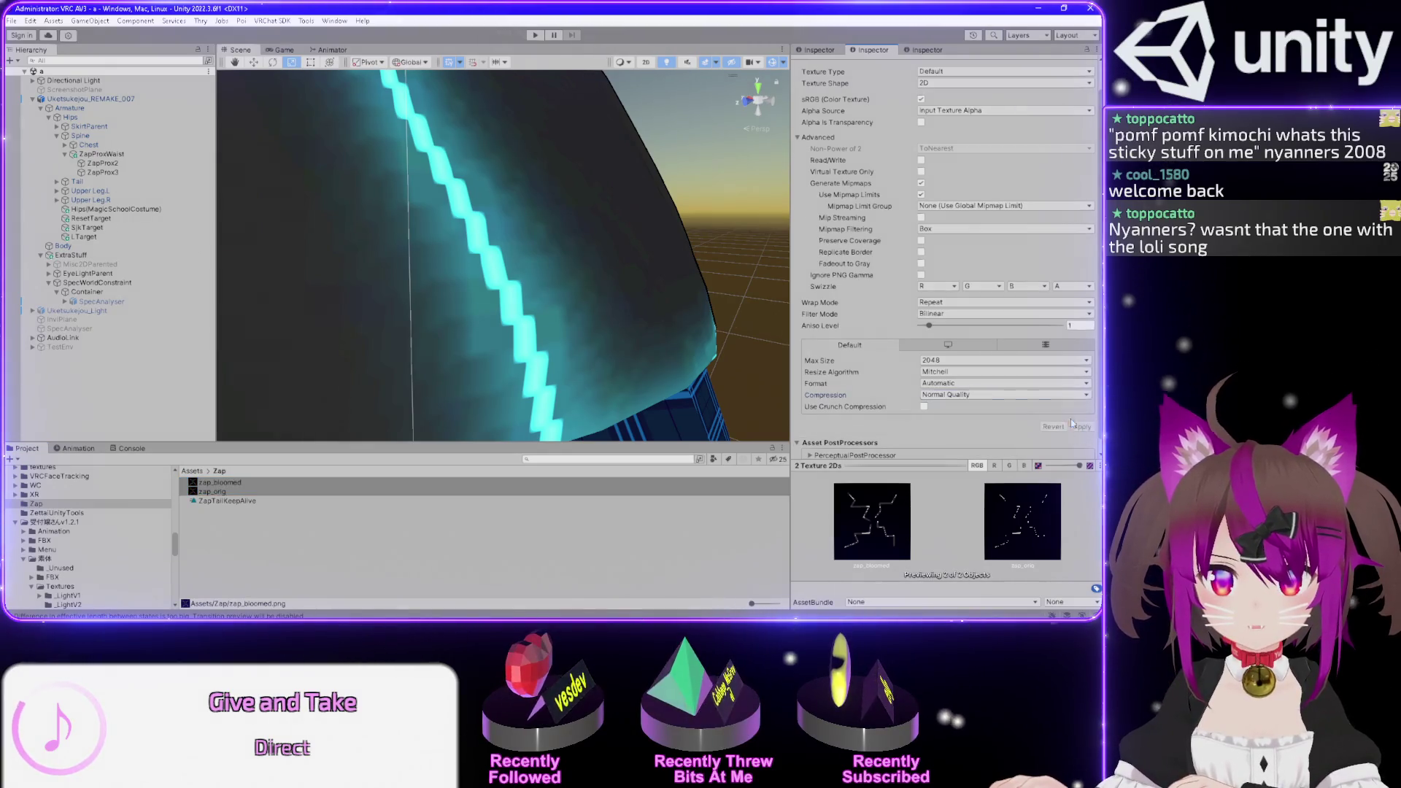
click(1004, 395)
click(949, 445)
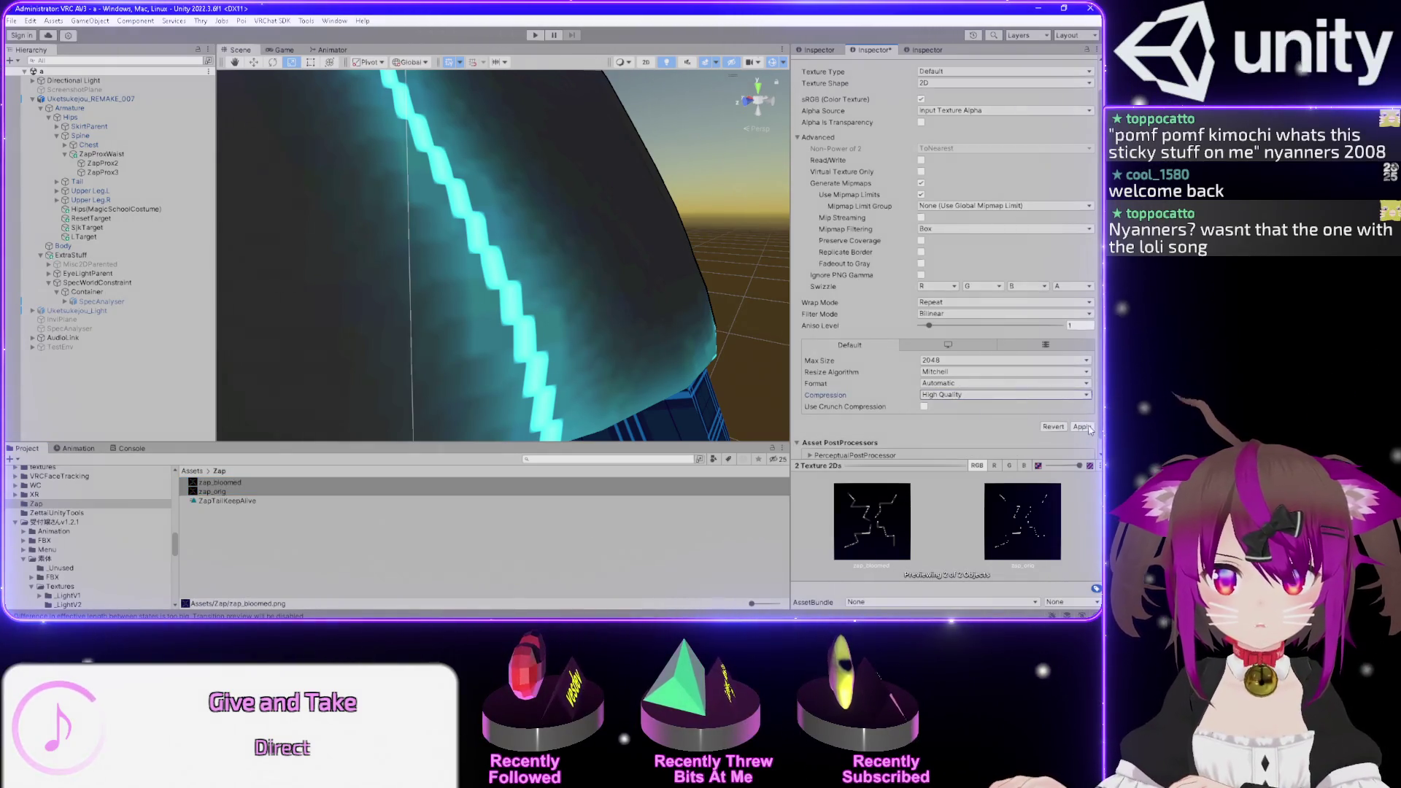
- Compare each texture, then set both textures' format to R 8
click(257, 492)
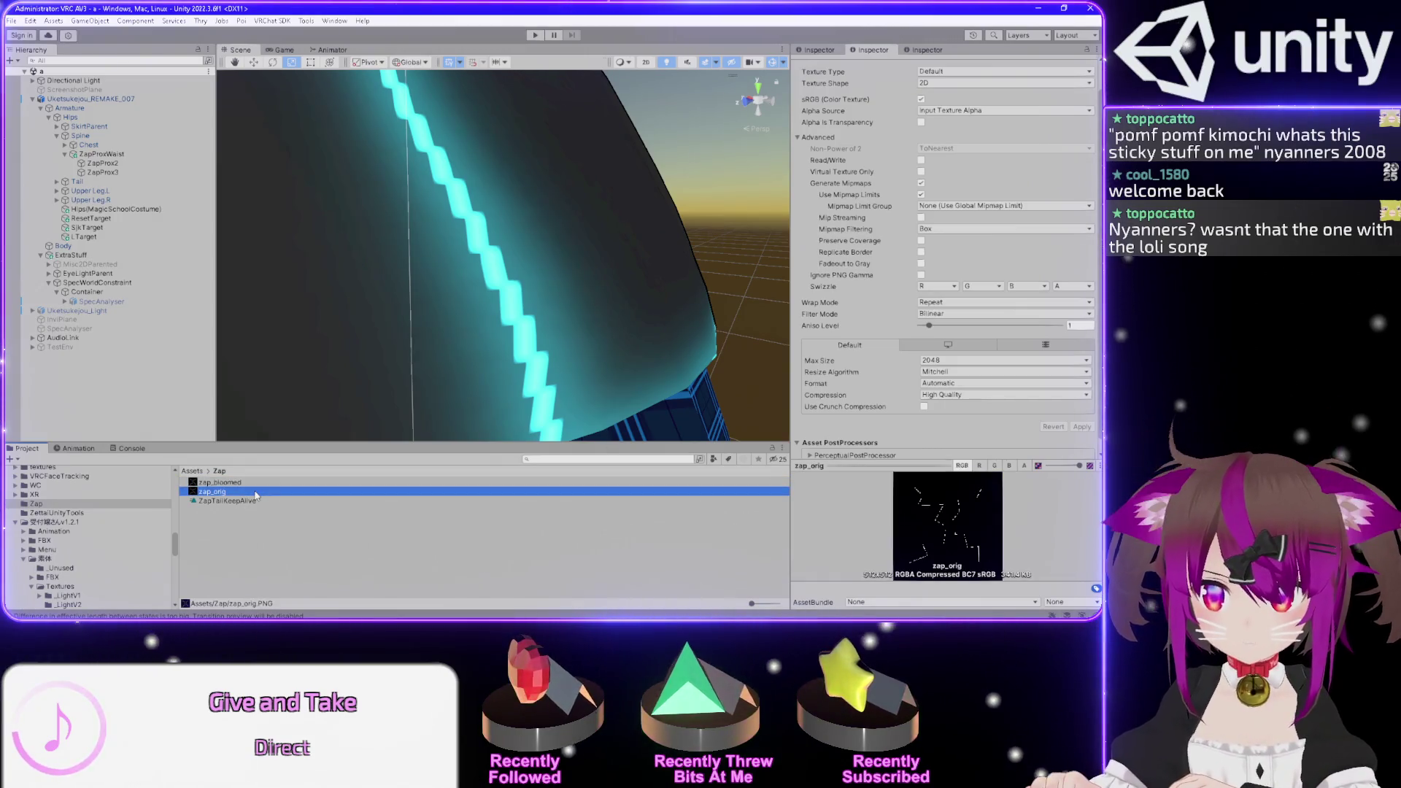
key(Up)
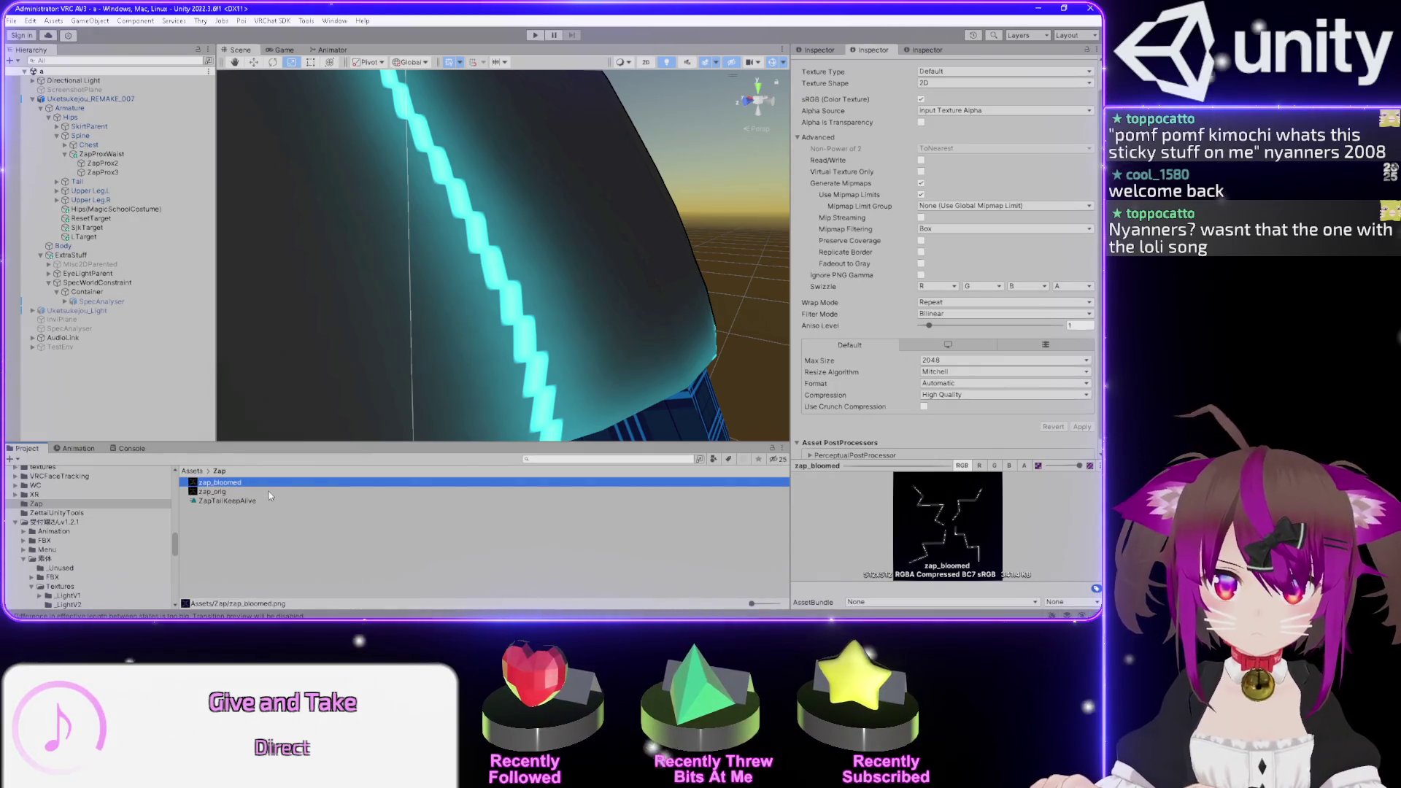
shift+click(273, 494)
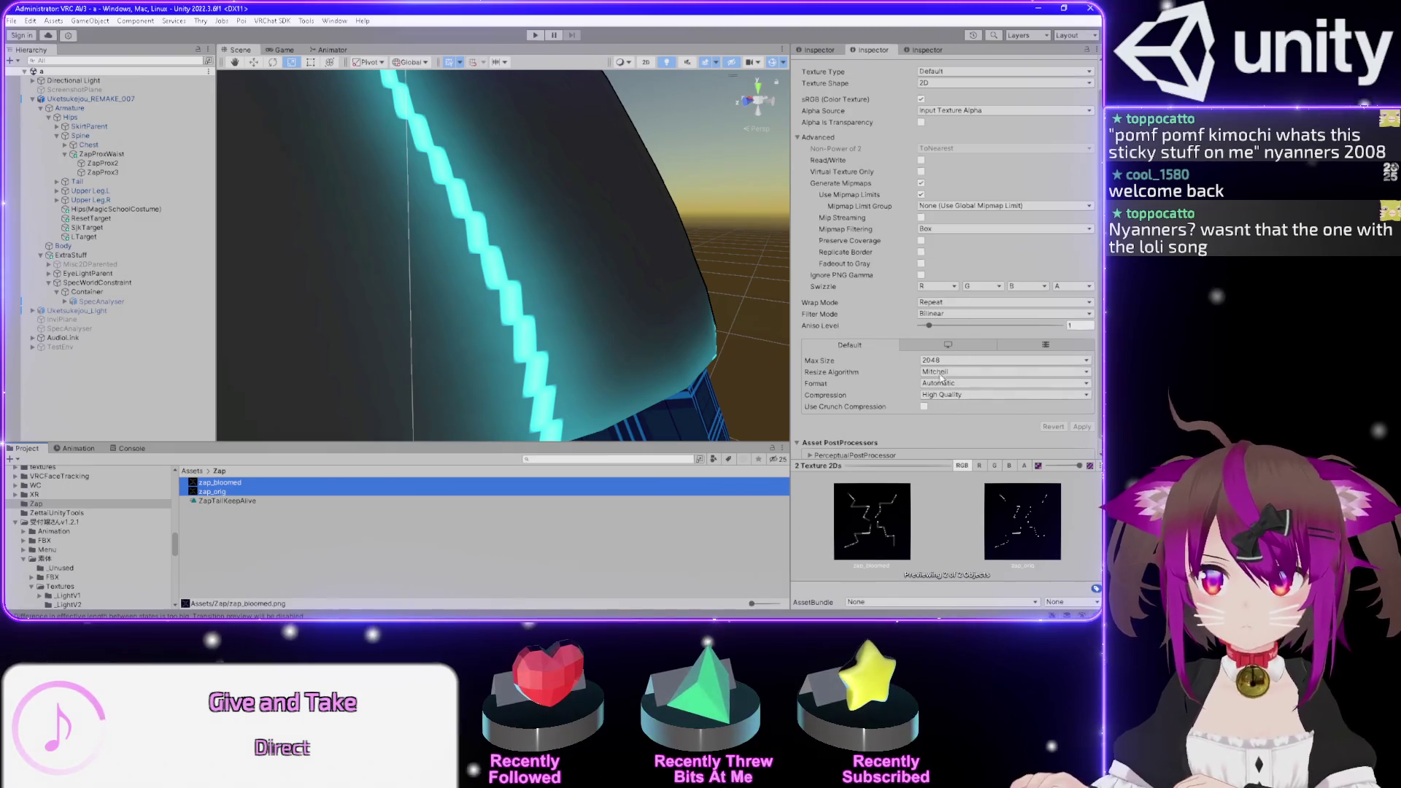
click(941, 385)
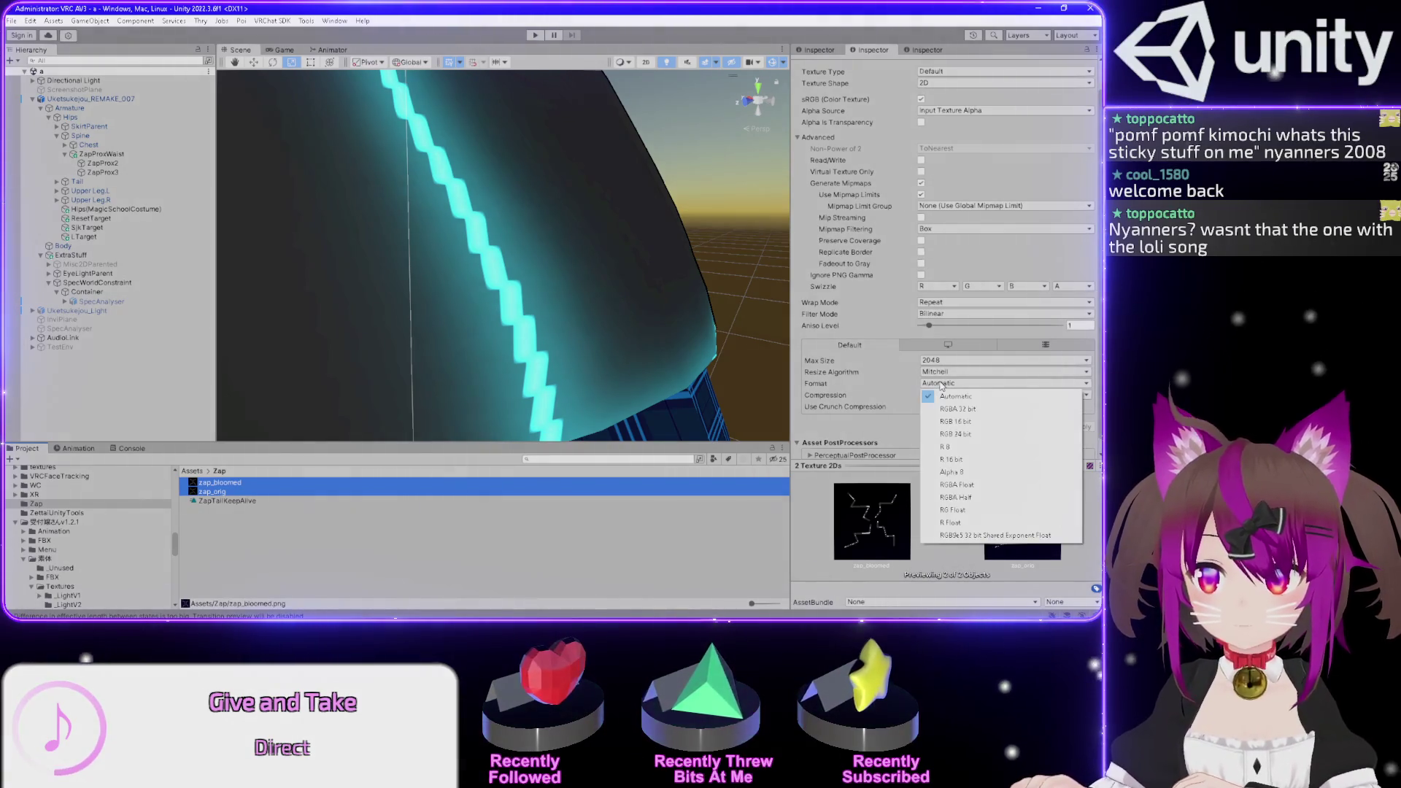
click(965, 447)
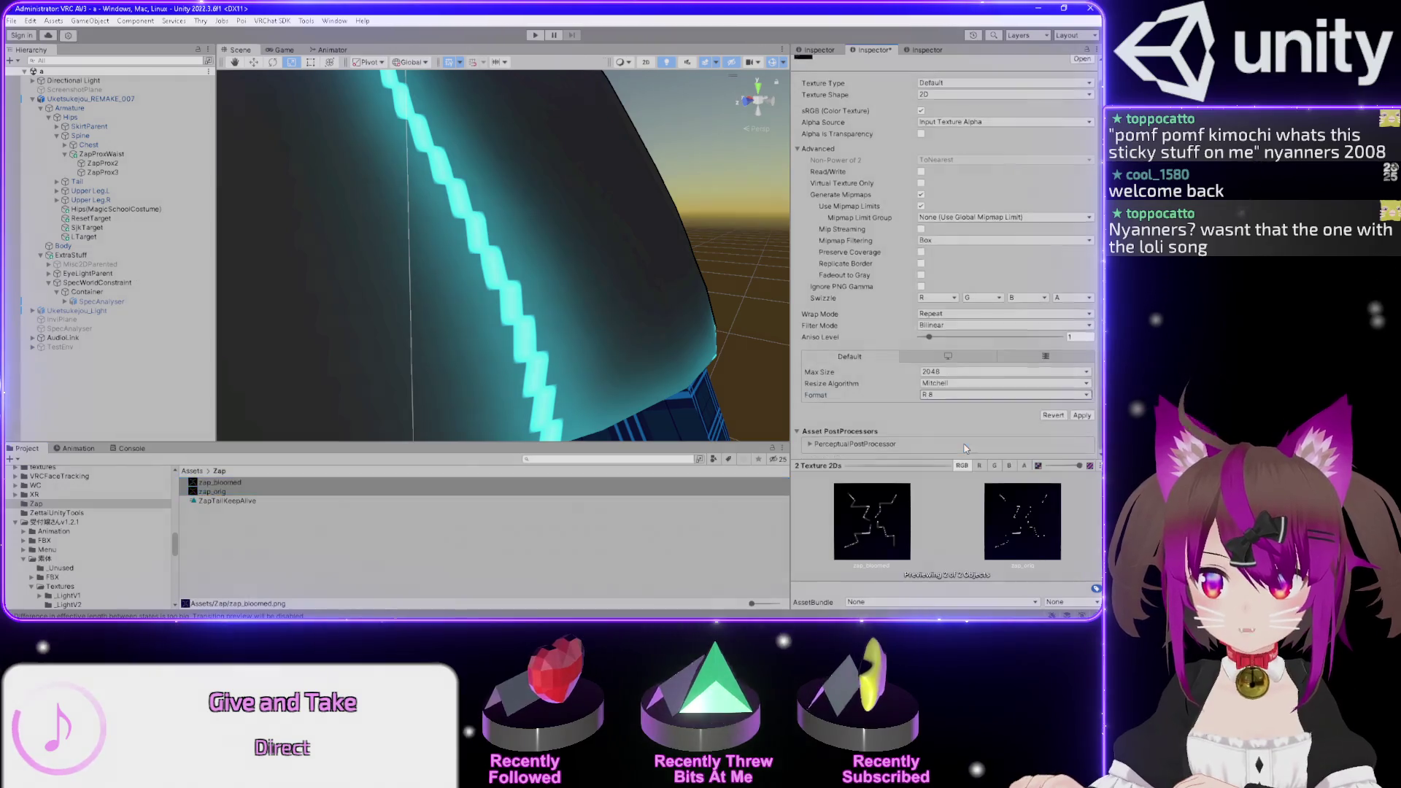
- Apply R 8, then switch both zap textures to Automatic format and reapply
click(1083, 417)
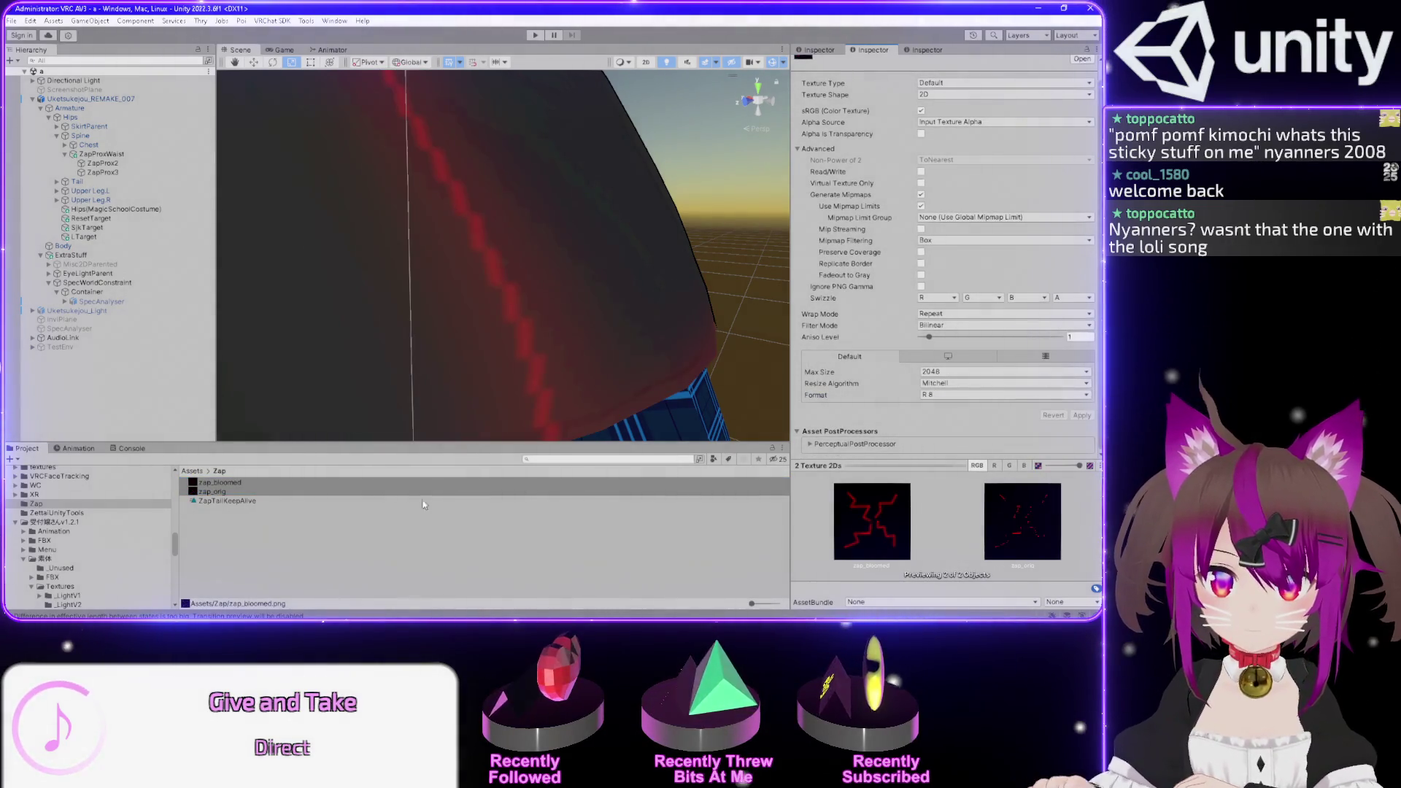
click(380, 483)
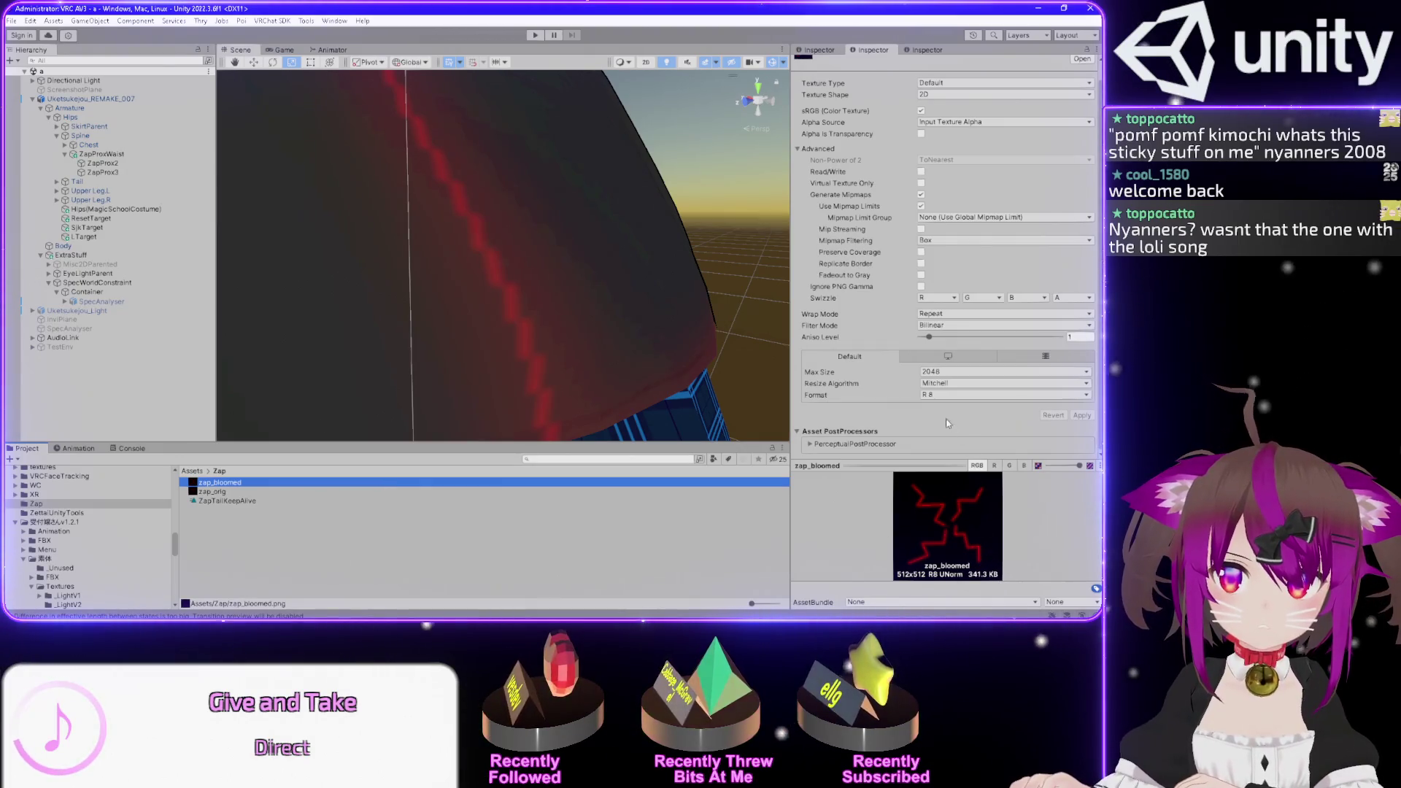
key(shift+Down)
click(935, 396)
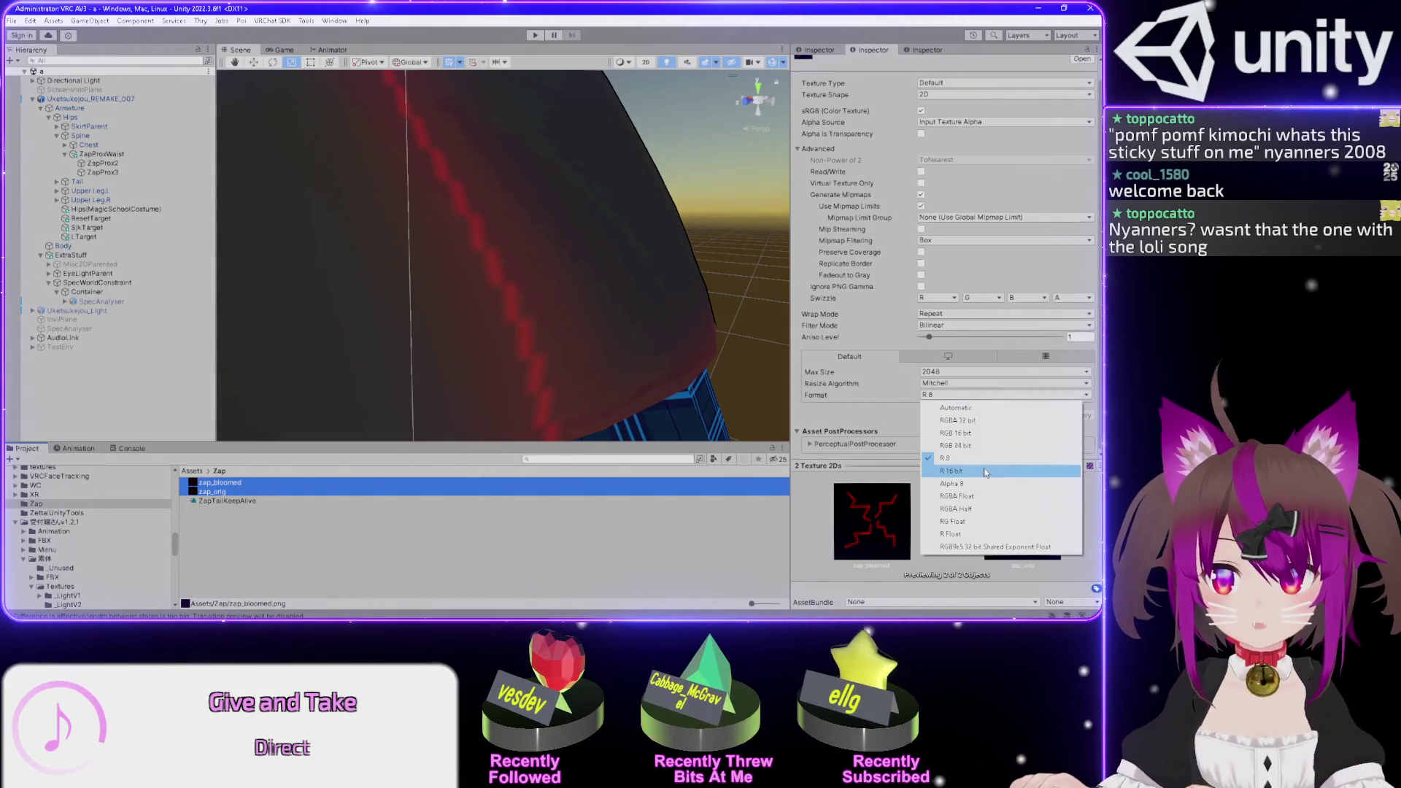
click(979, 413)
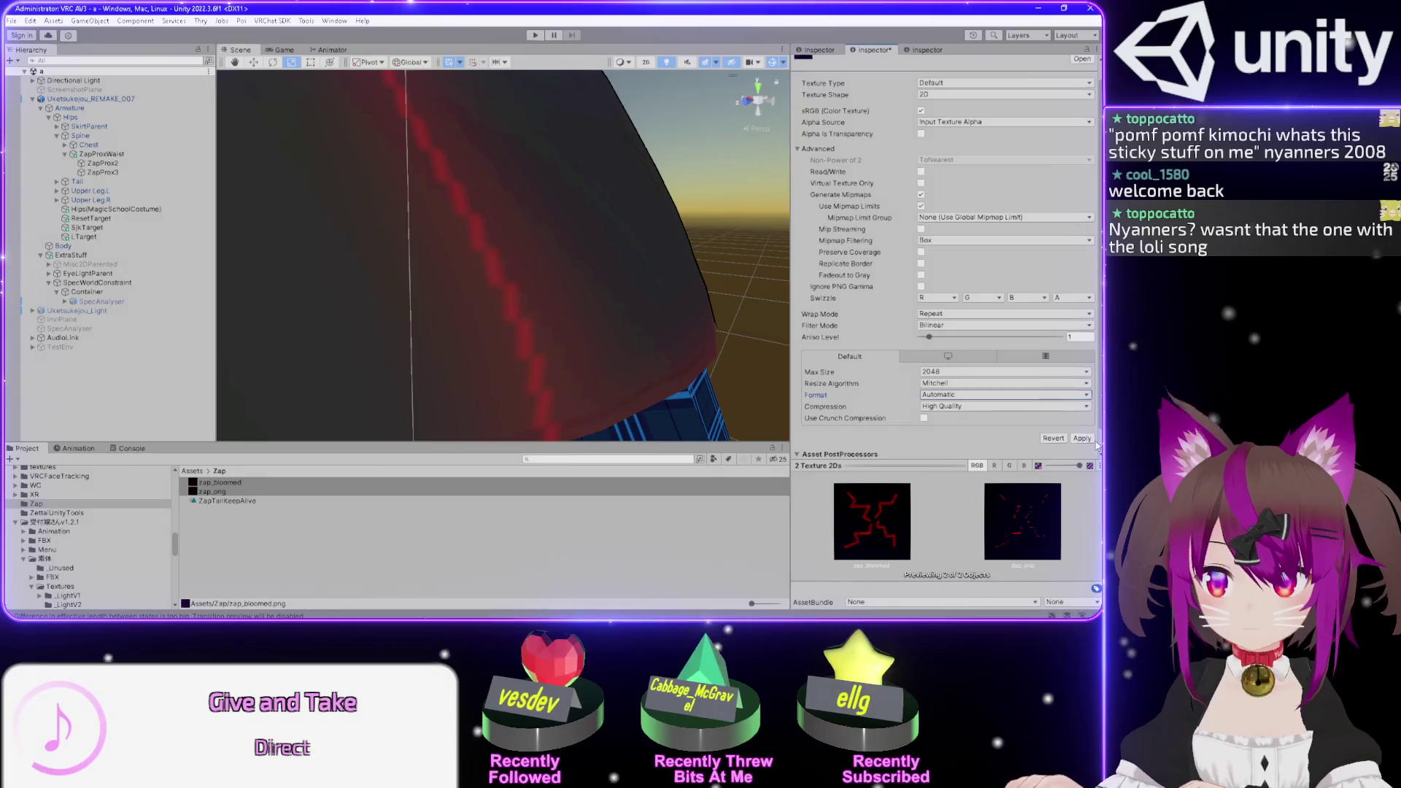
click(1084, 438)
scroll(673, 312, down, 5)
drag(673, 312, 577, 227)
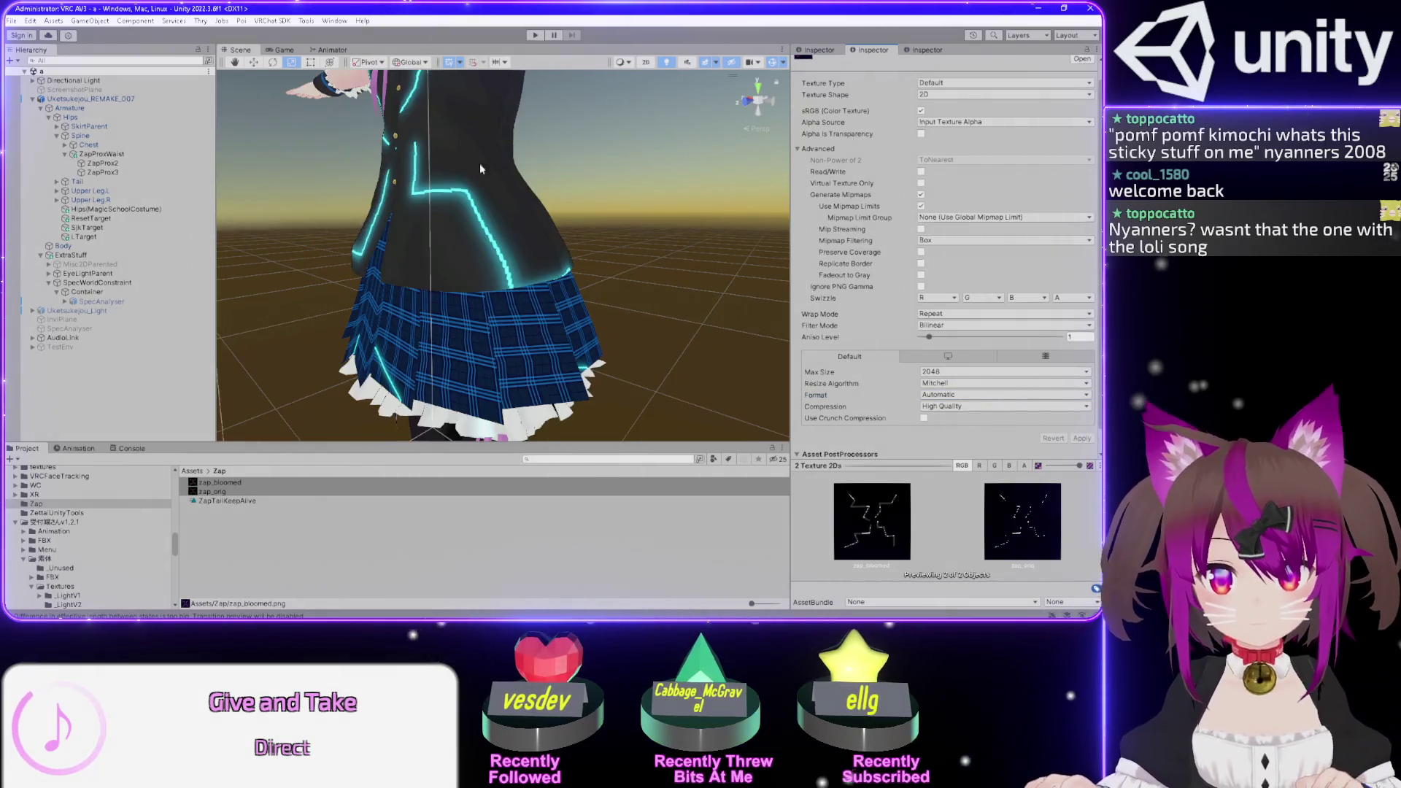
scroll(392, 255, up, 10)
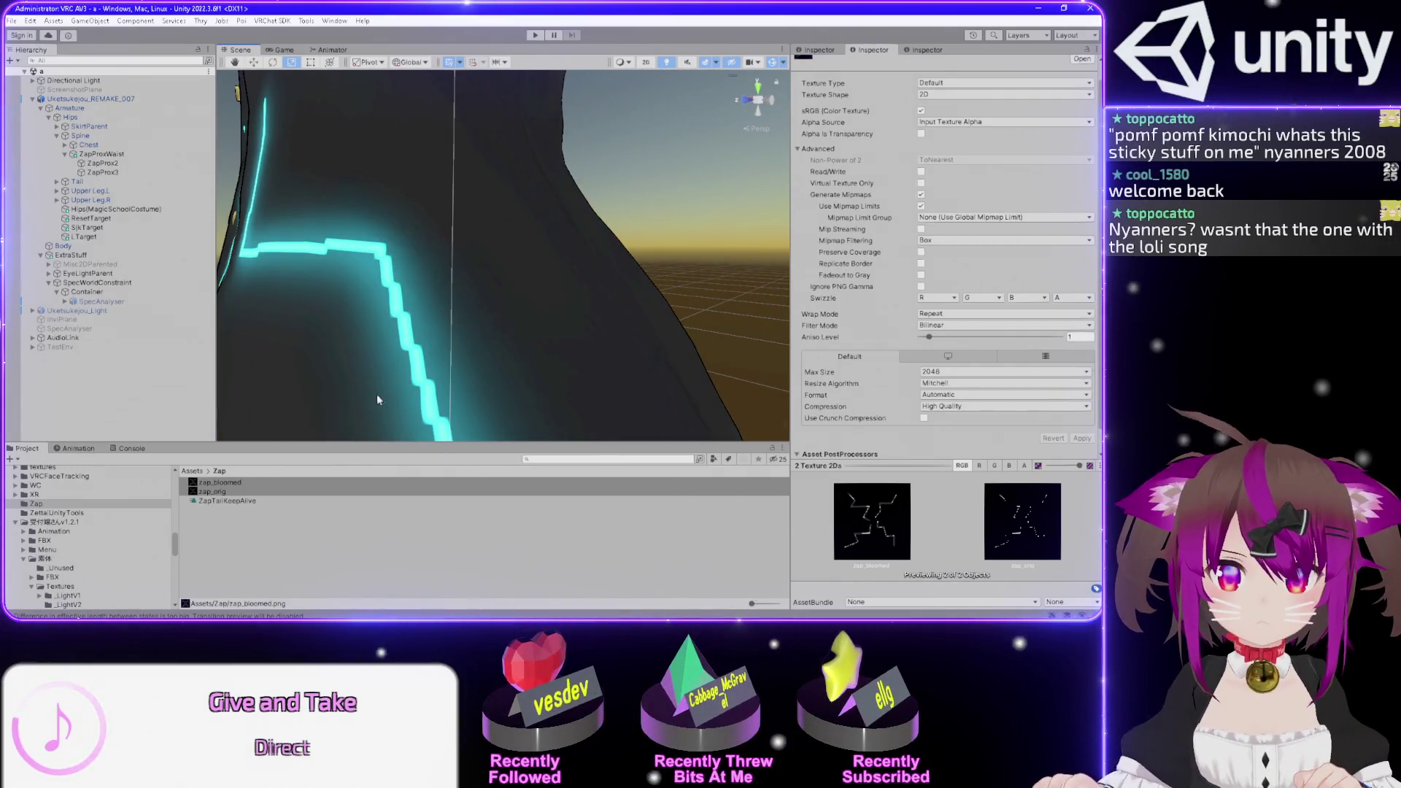
- Try Normal Quality compression on the glowing line, then return to High Quality
click(960, 406)
click(956, 441)
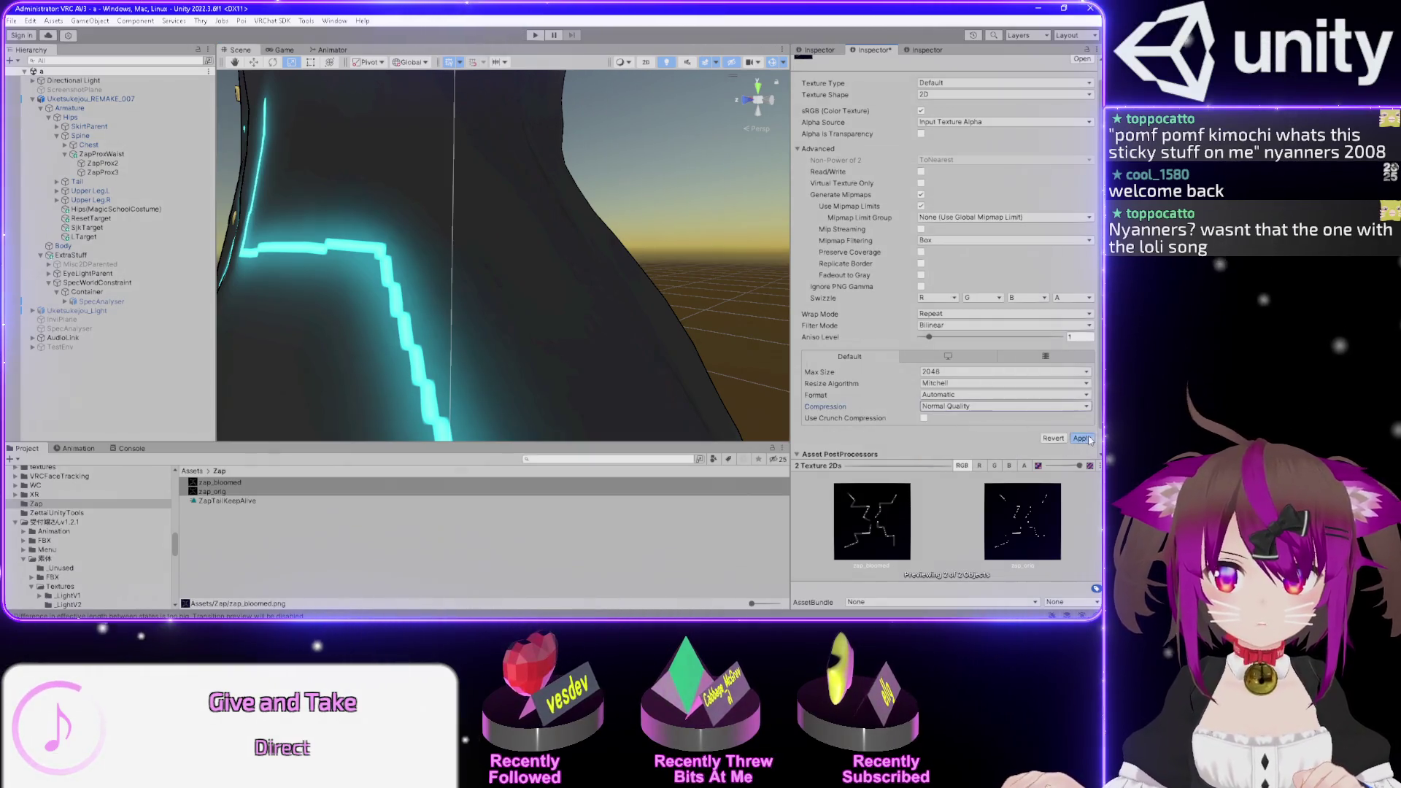
drag(447, 317, 490, 282)
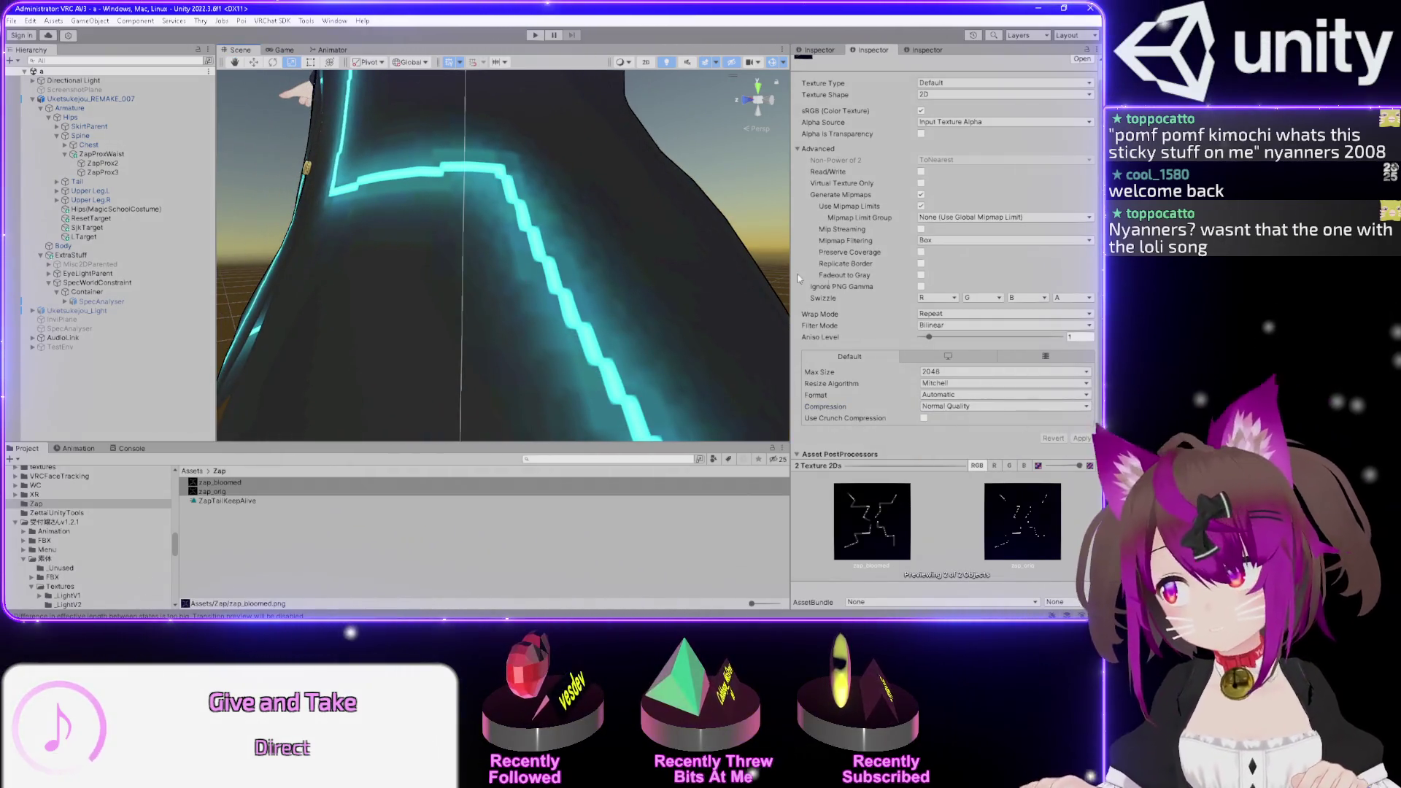
click(947, 409)
click(949, 457)
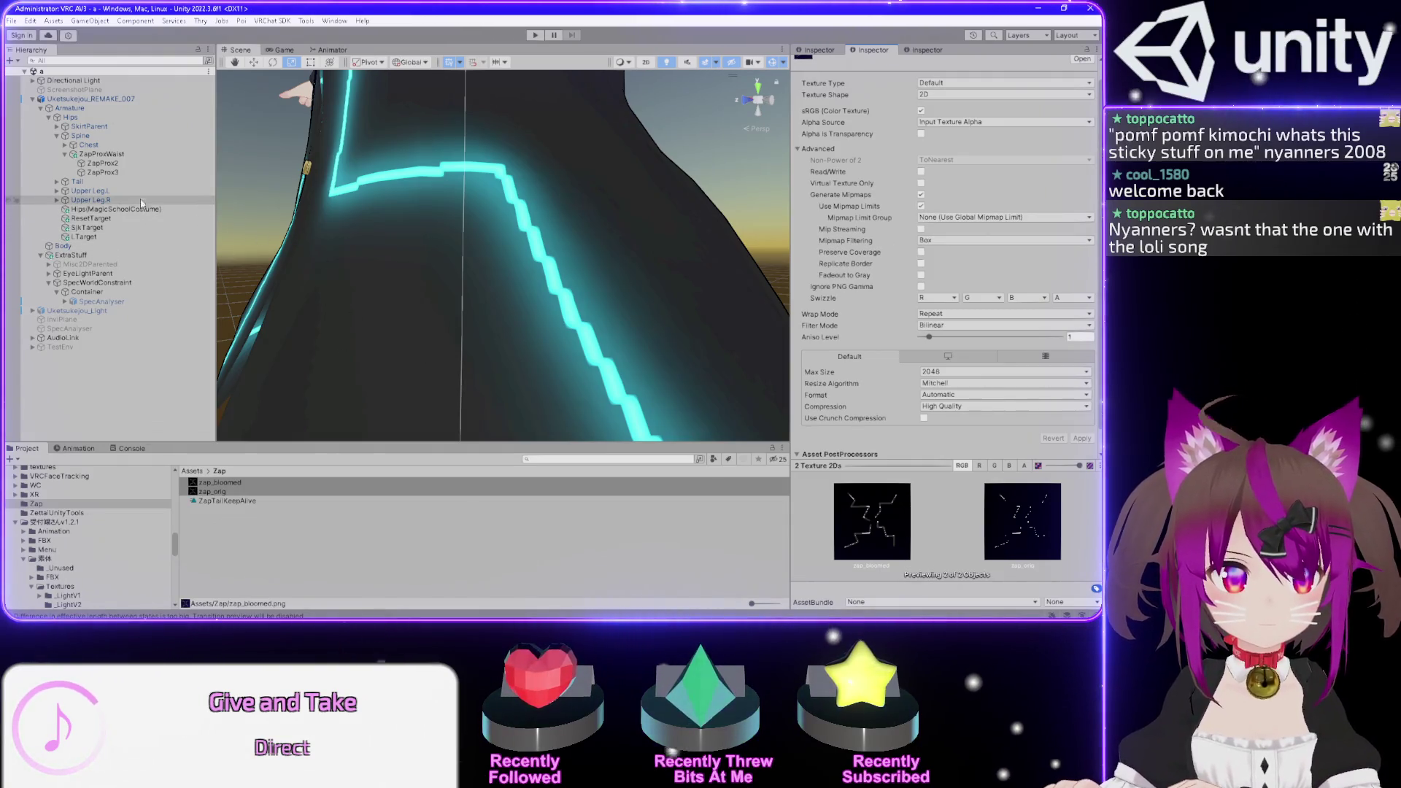
click(117, 246)
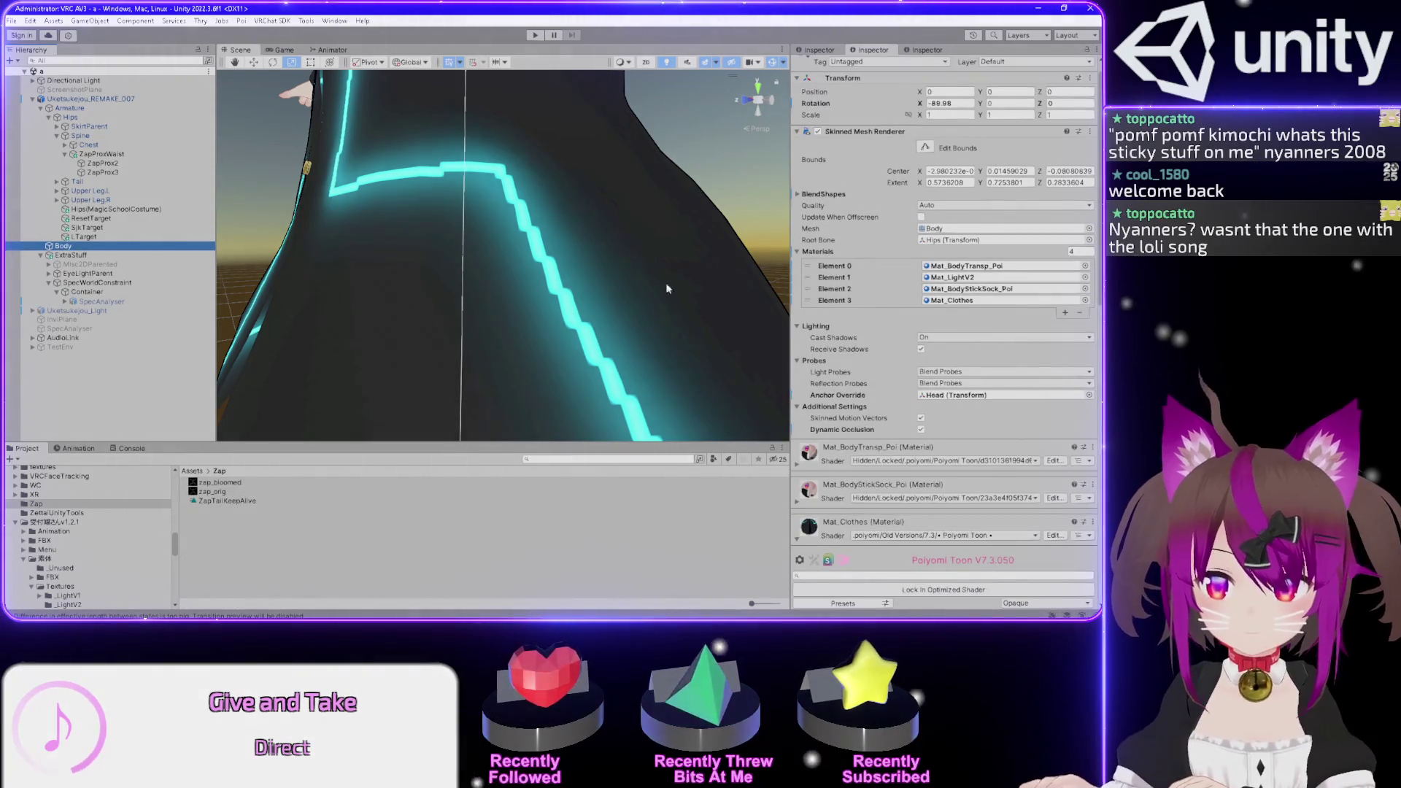
- Check ZapProx3, ZapProx2 and ExtraStuff, then reselect Body and scroll to Decal 0
scroll(809, 410, down, 10)
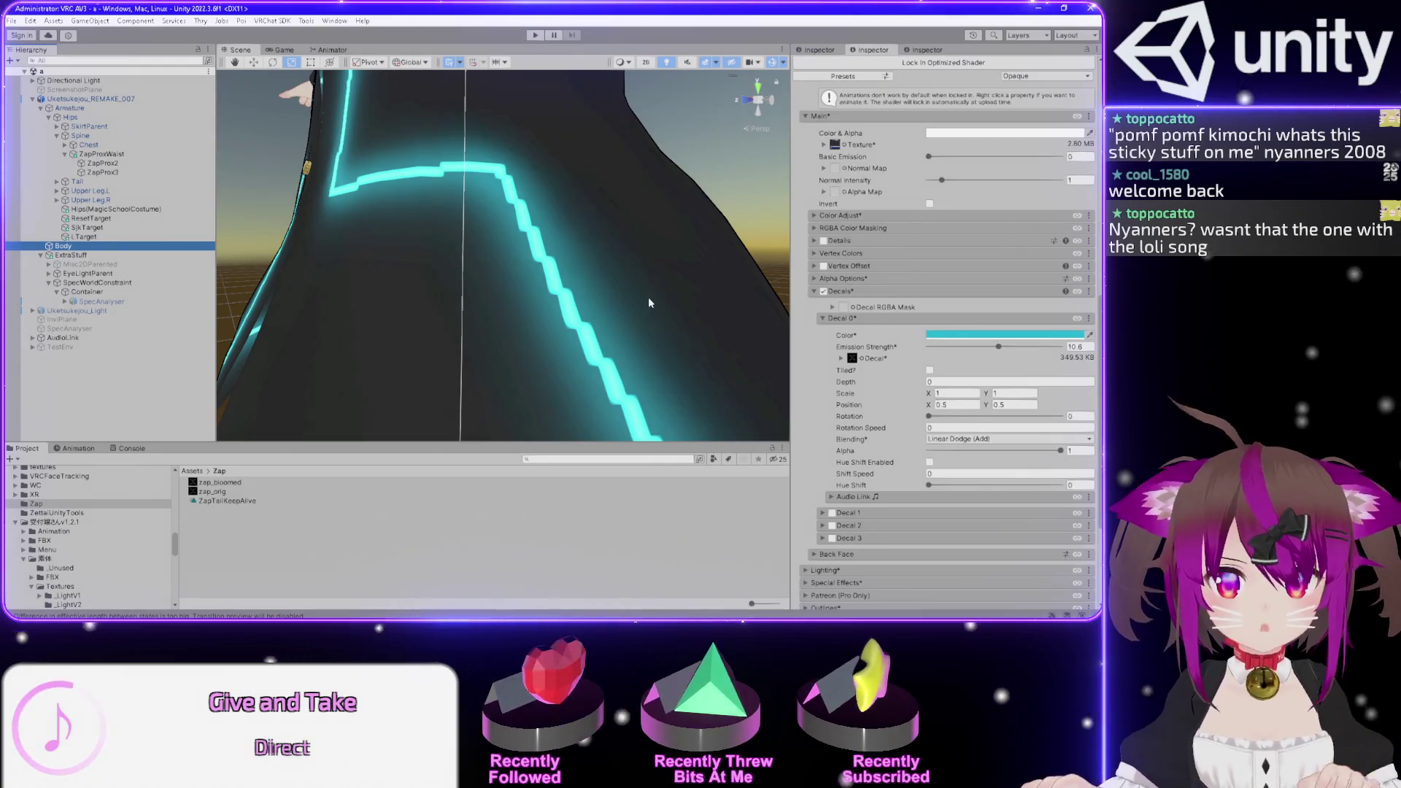
scroll(515, 267, down, 5)
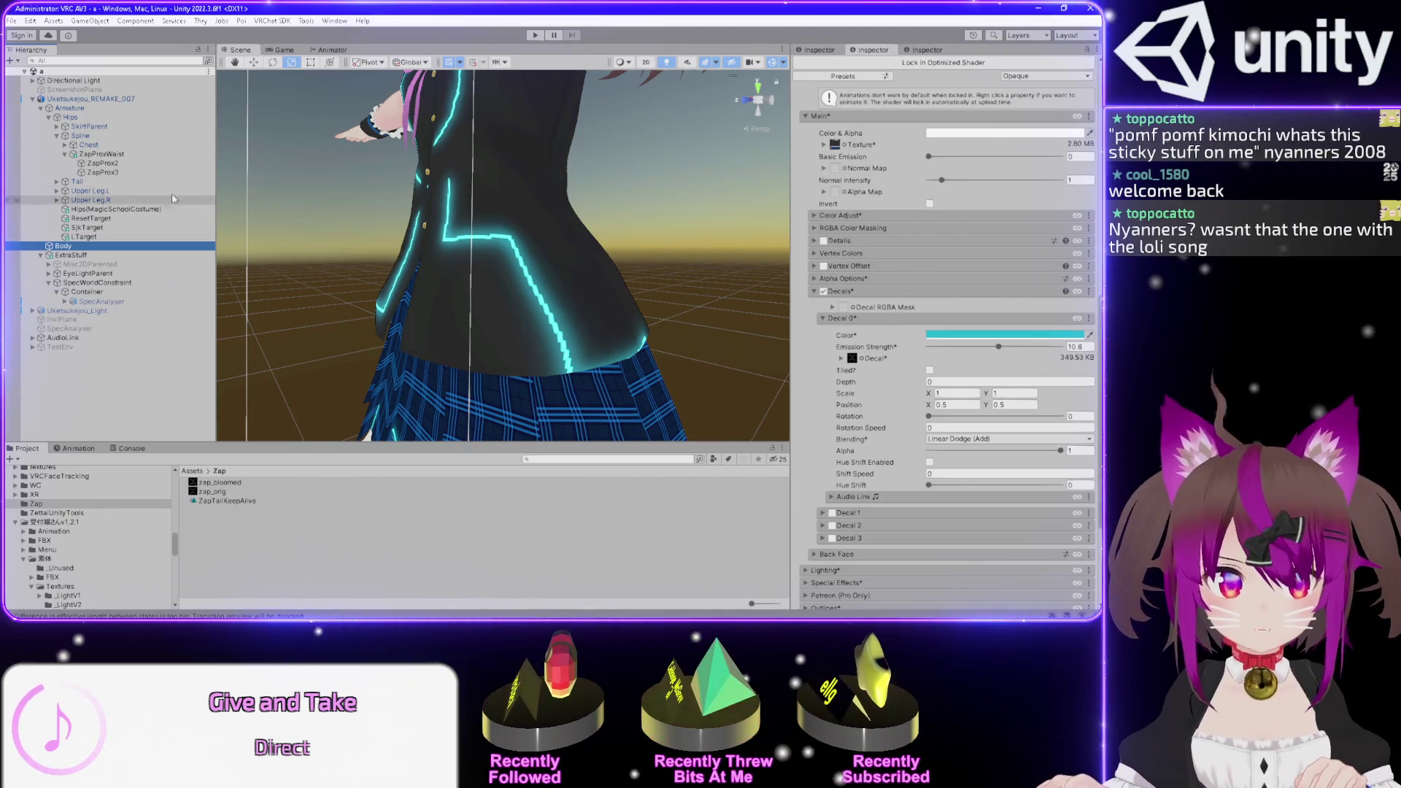
click(117, 172)
click(119, 164)
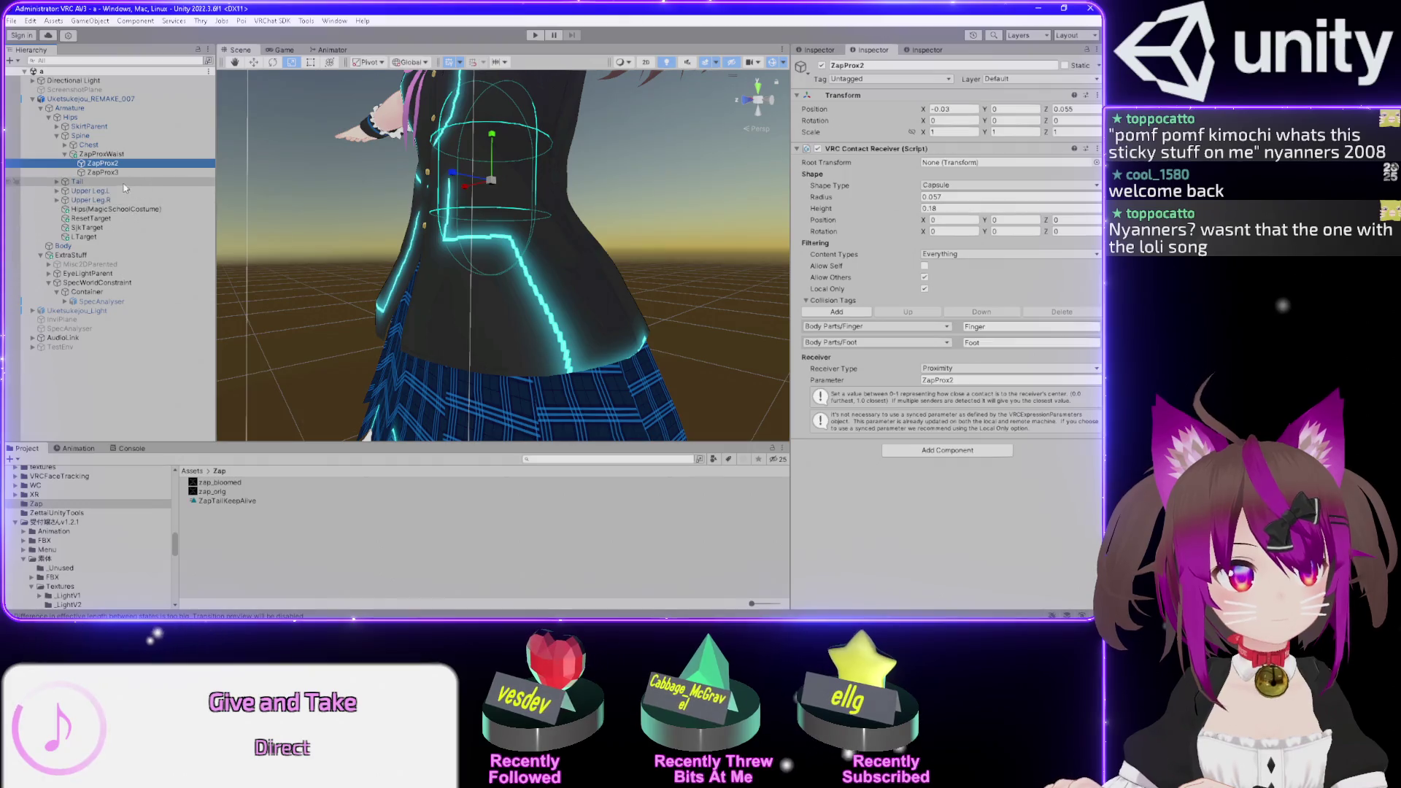
click(69, 256)
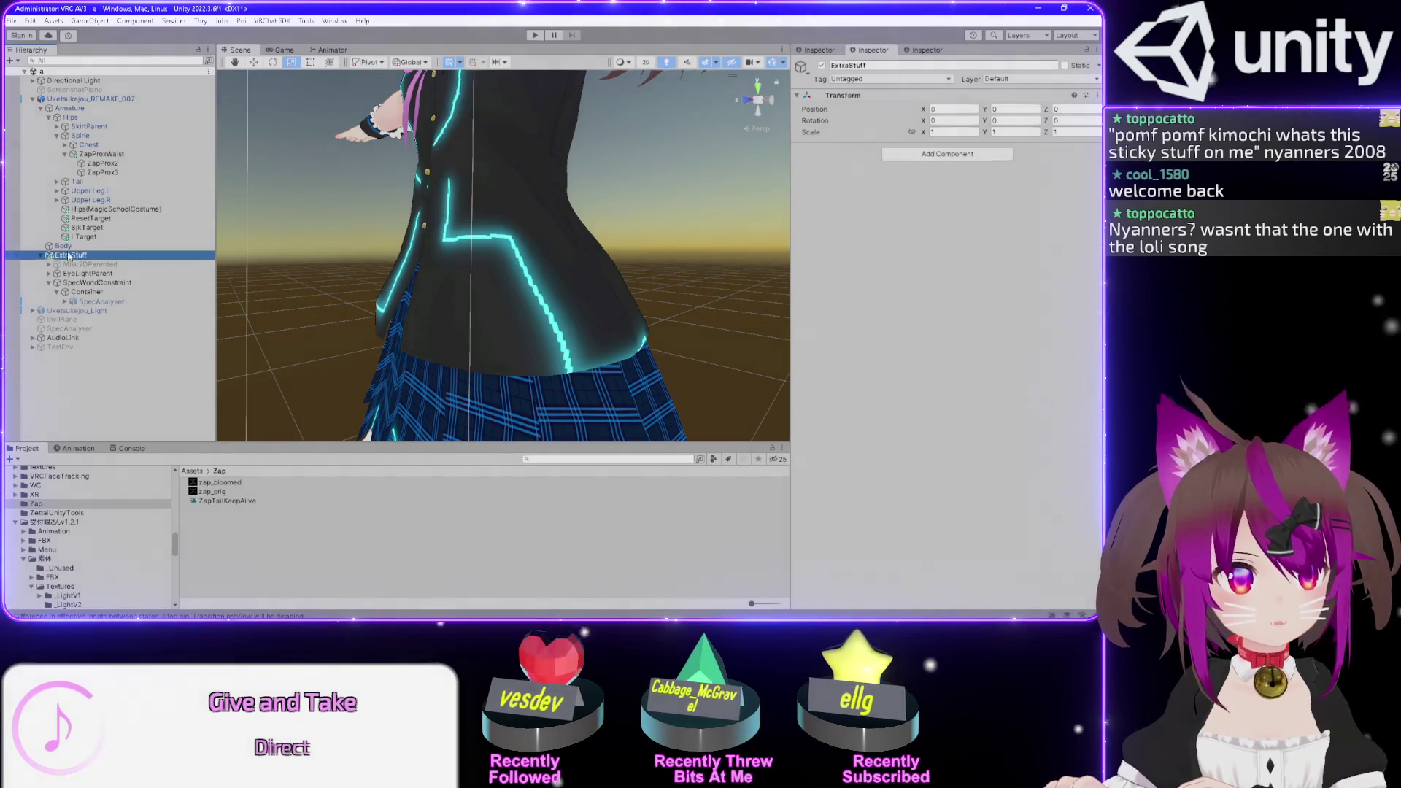
click(39, 255)
click(63, 246)
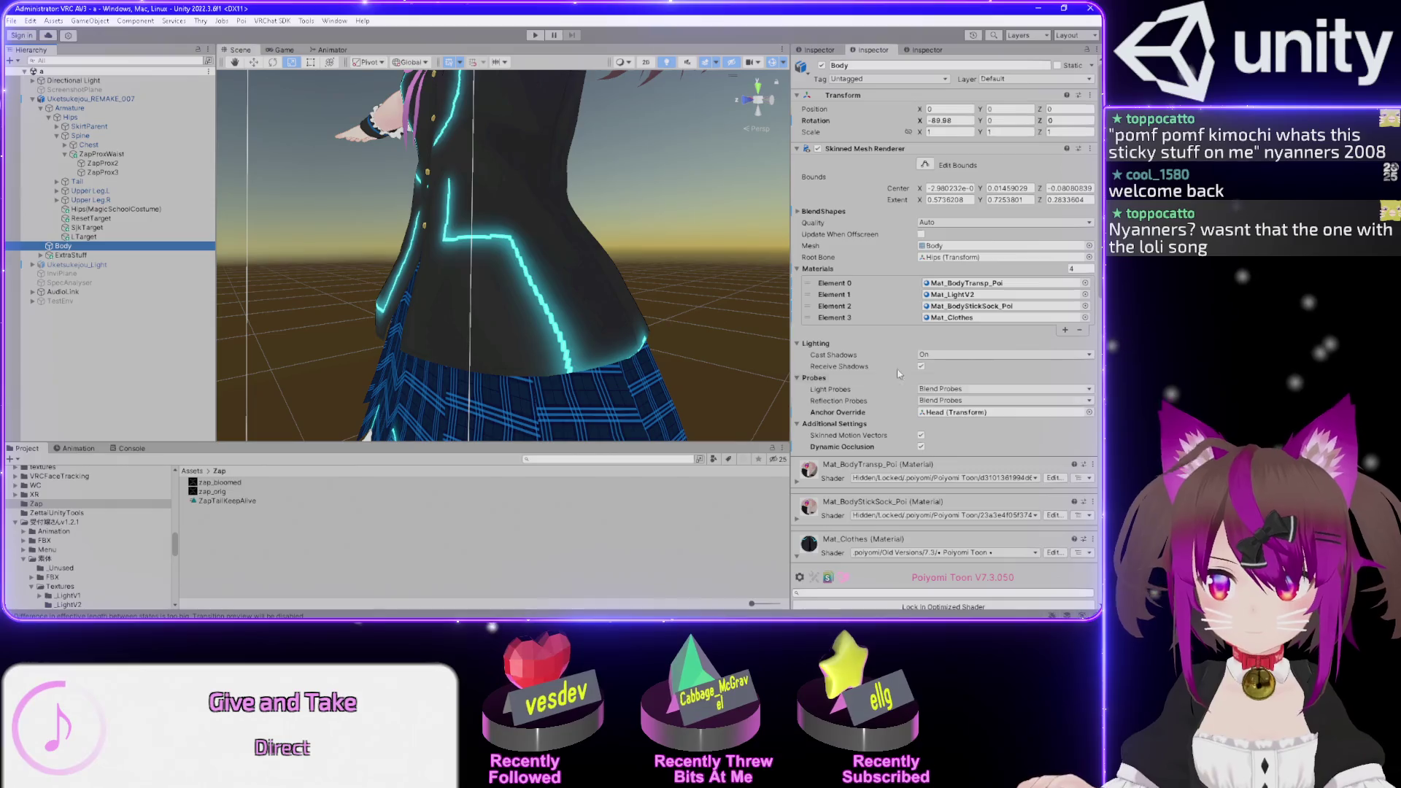
scroll(825, 471, down, 5)
scroll(825, 471, down, 8)
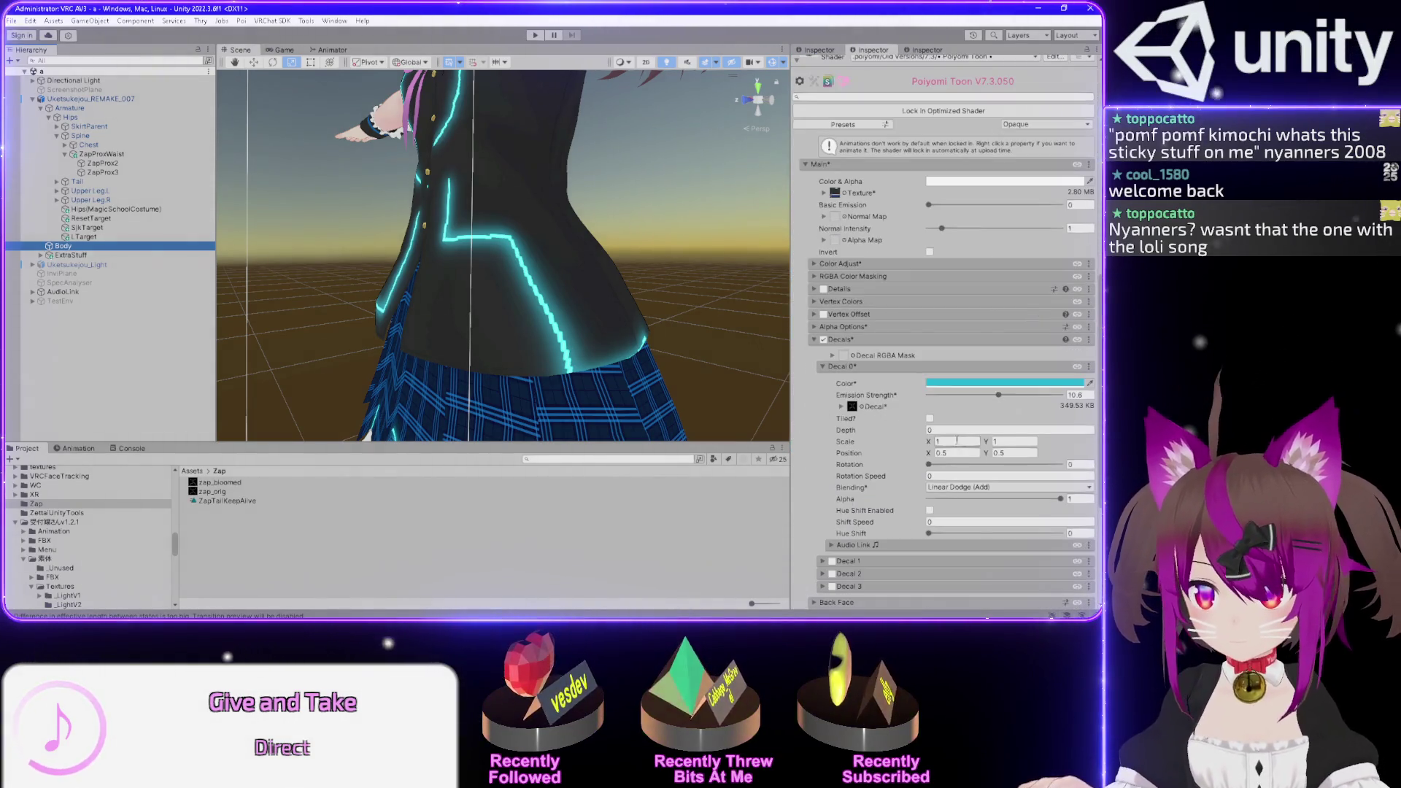
- Set Decal 0's Scale X and Y to 0.2
double_click(955, 441)
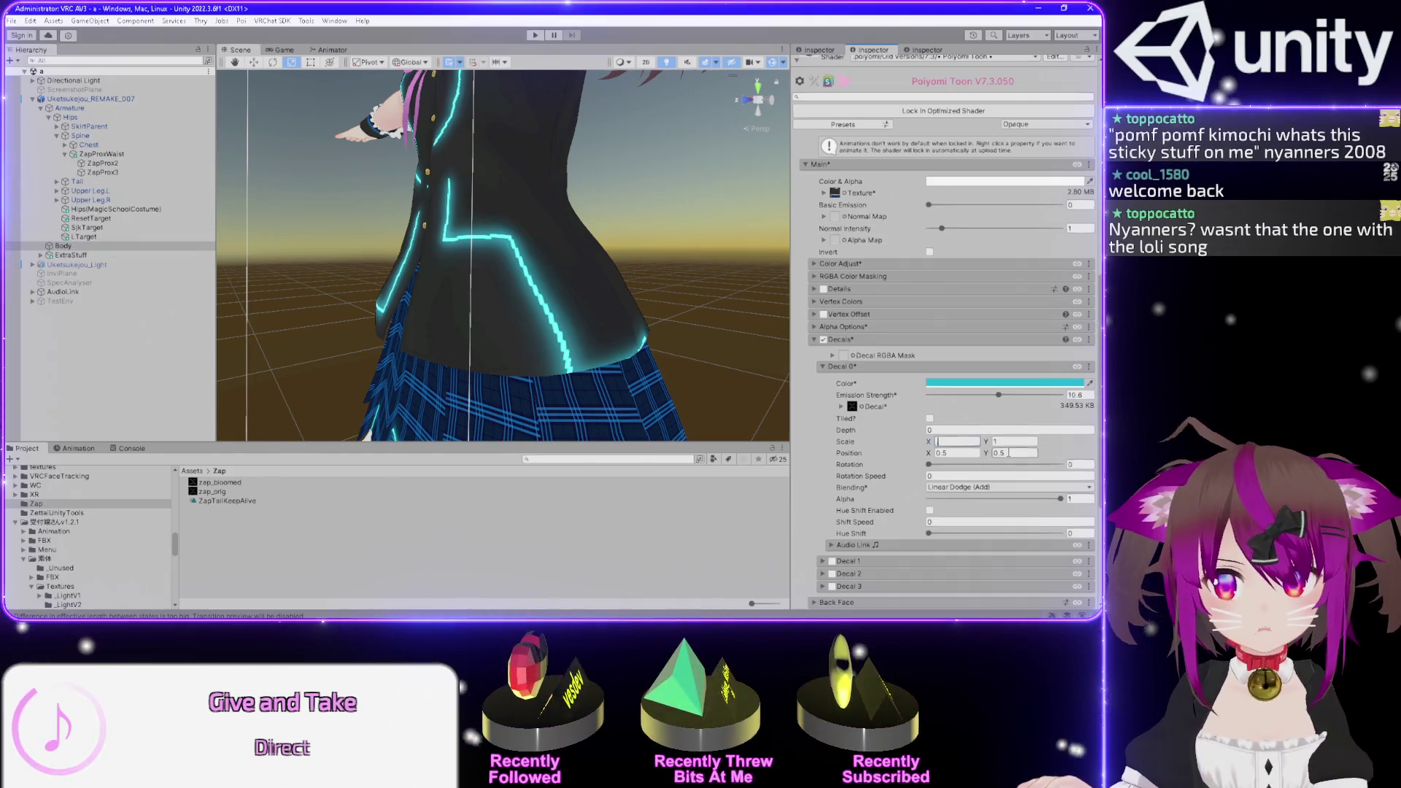
text(2)
click(1011, 442)
text(0.2)
key(Return)
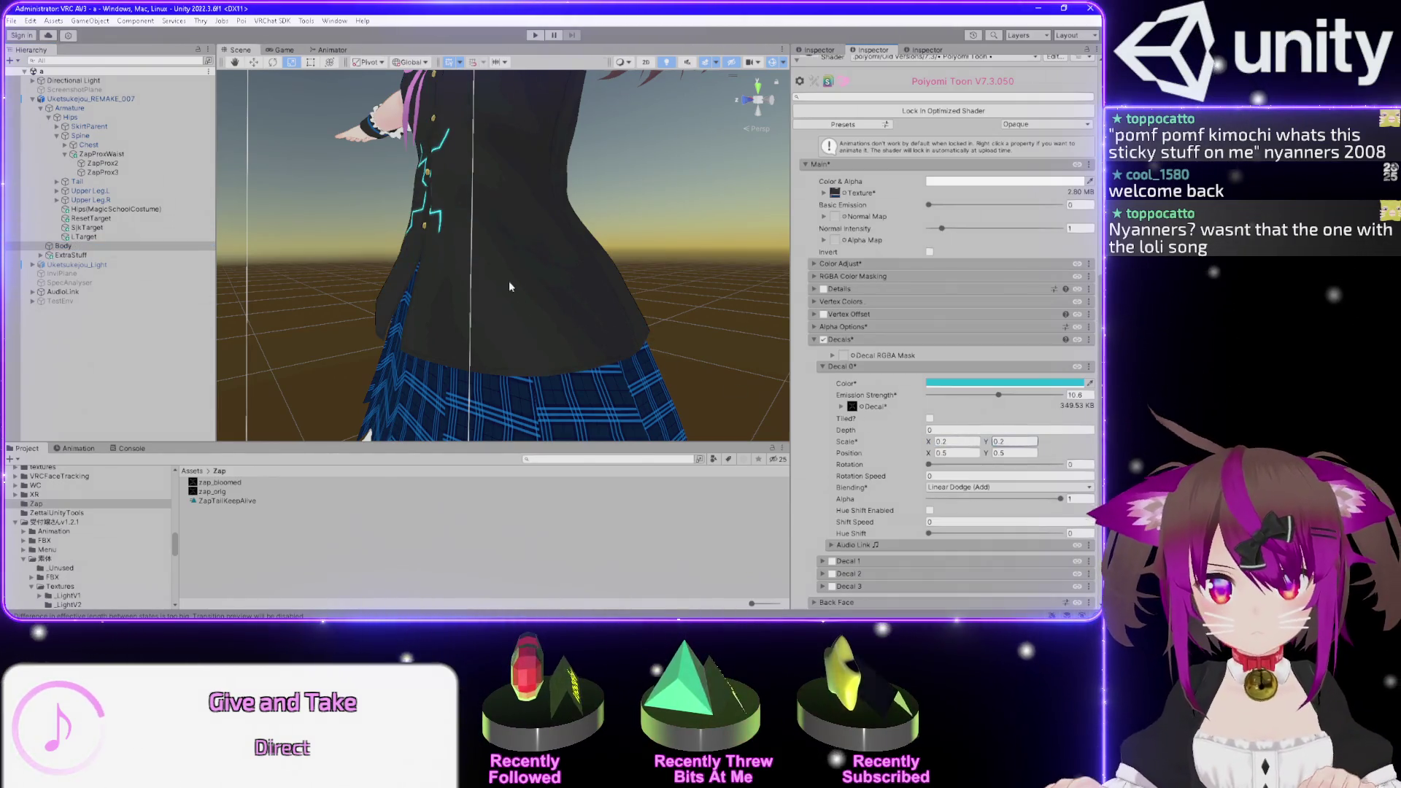
- Slide the decal sideways to Position X 0.72, checking it from several angles
drag(695, 284, 777, 289)
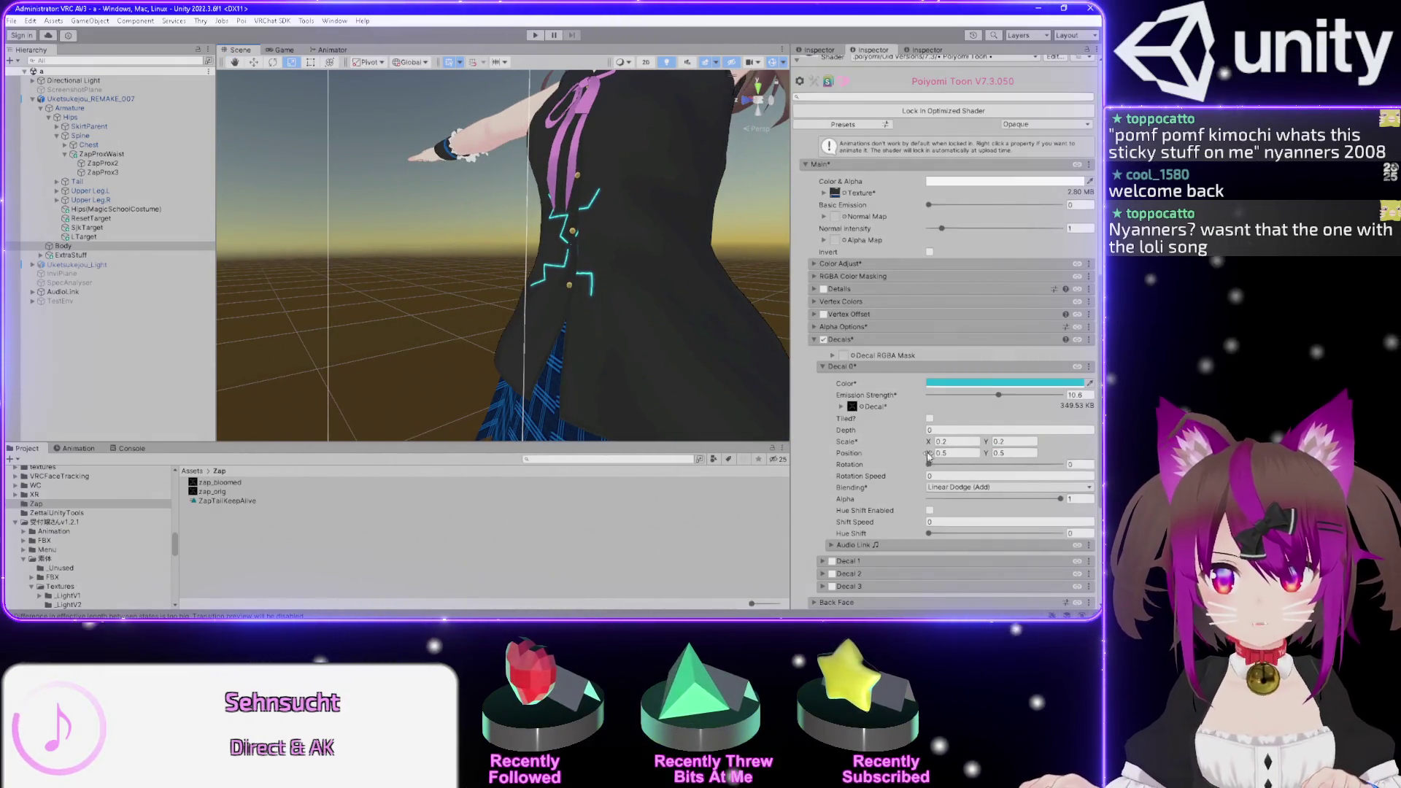
drag(930, 454, 940, 456)
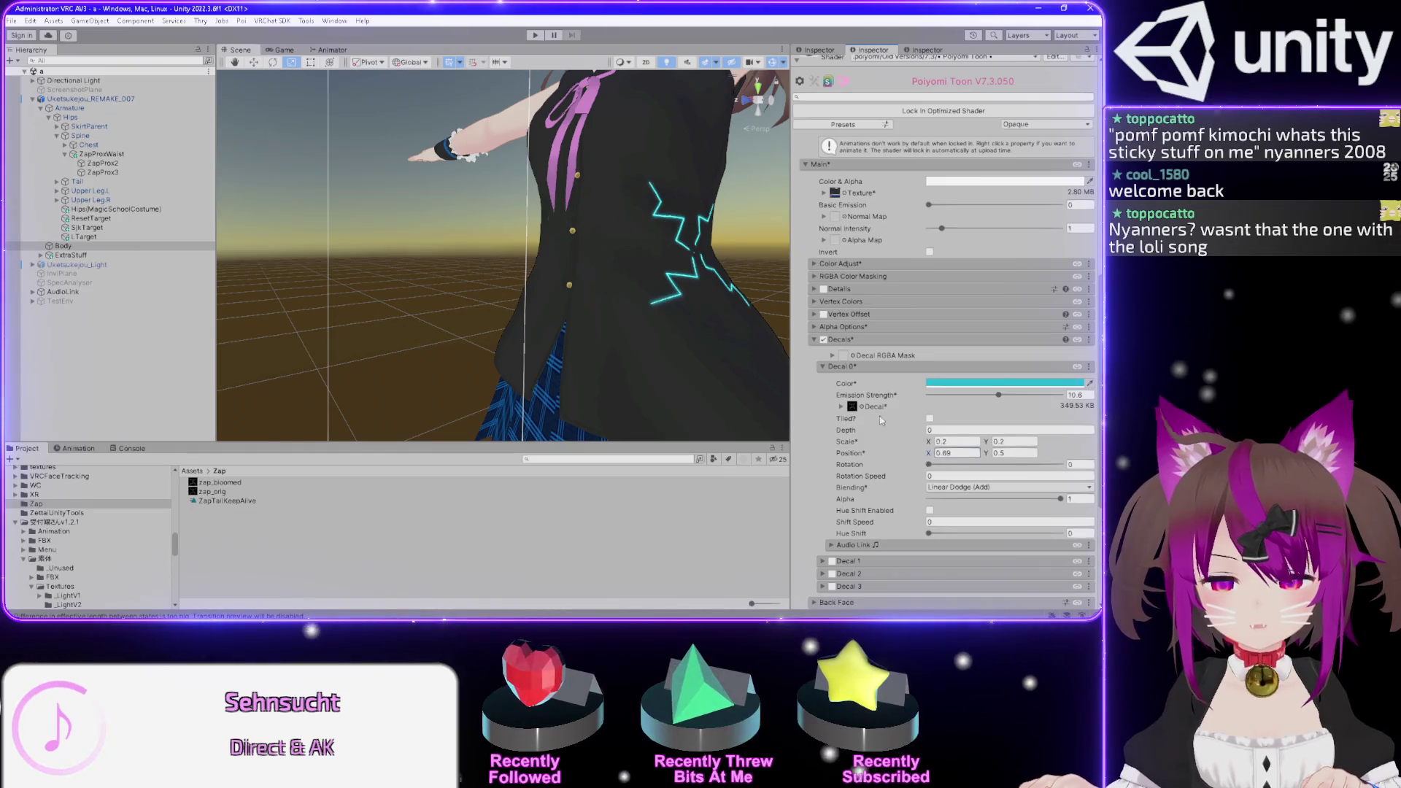
mouse_move(577, 361)
mouse_down()
mouse_move(608, 366)
mouse_move(604, 339)
mouse_move(563, 310)
mouse_move(448, 289)
mouse_move(628, 315)
mouse_move(679, 306)
mouse_move(621, 310)
mouse_move(581, 88)
mouse_move(573, 206)
mouse_move(597, 145)
mouse_move(616, 136)
mouse_move(522, 280)
mouse_move(697, 267)
mouse_move(679, 271)
mouse_up()
scroll(628, 316, down, 3)
scroll(700, 306, up, 3)
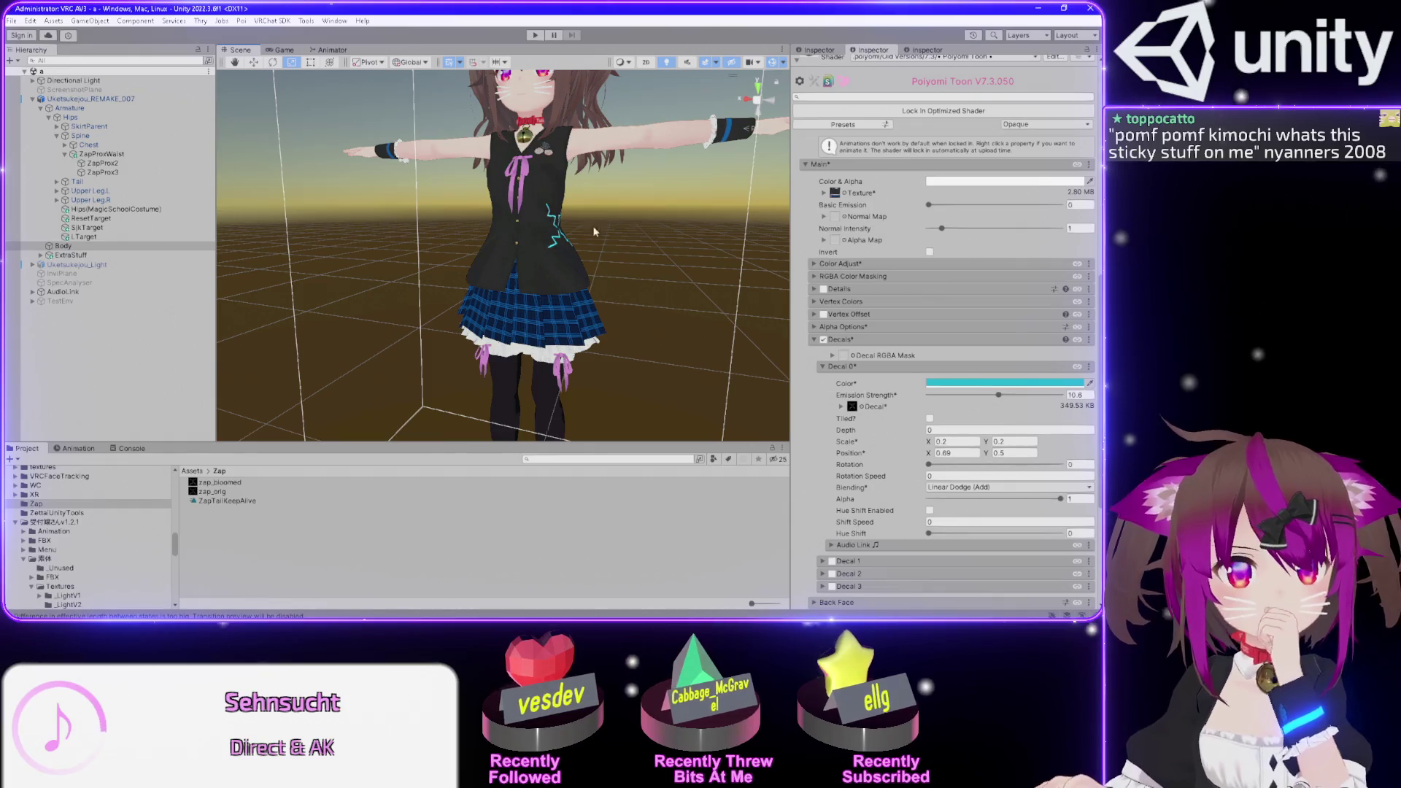
mouse_move(611, 227)
mouse_down()
mouse_move(472, 234)
mouse_move(510, 209)
mouse_move(520, 221)
mouse_up()
scroll(460, 243, up, 3)
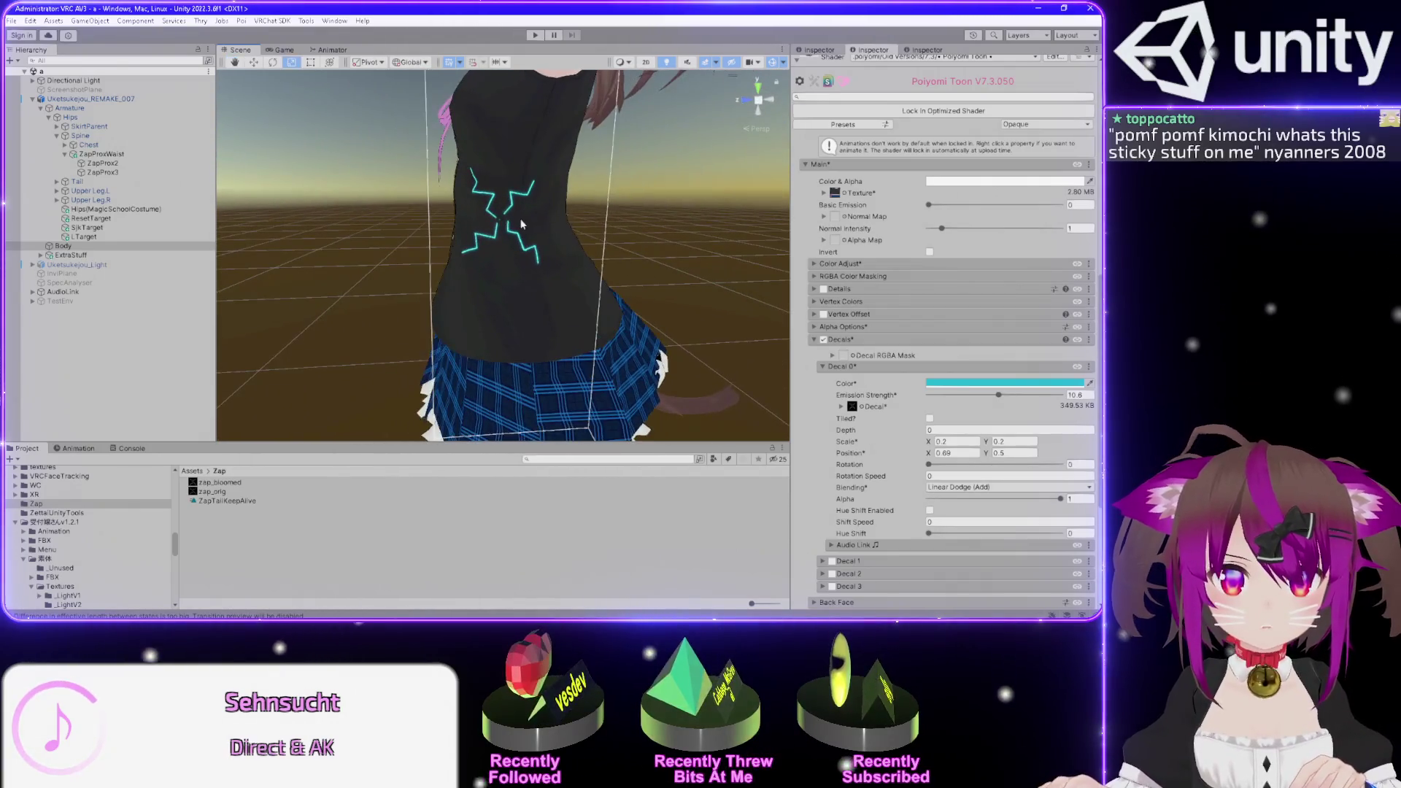
scroll(522, 225, up, 2)
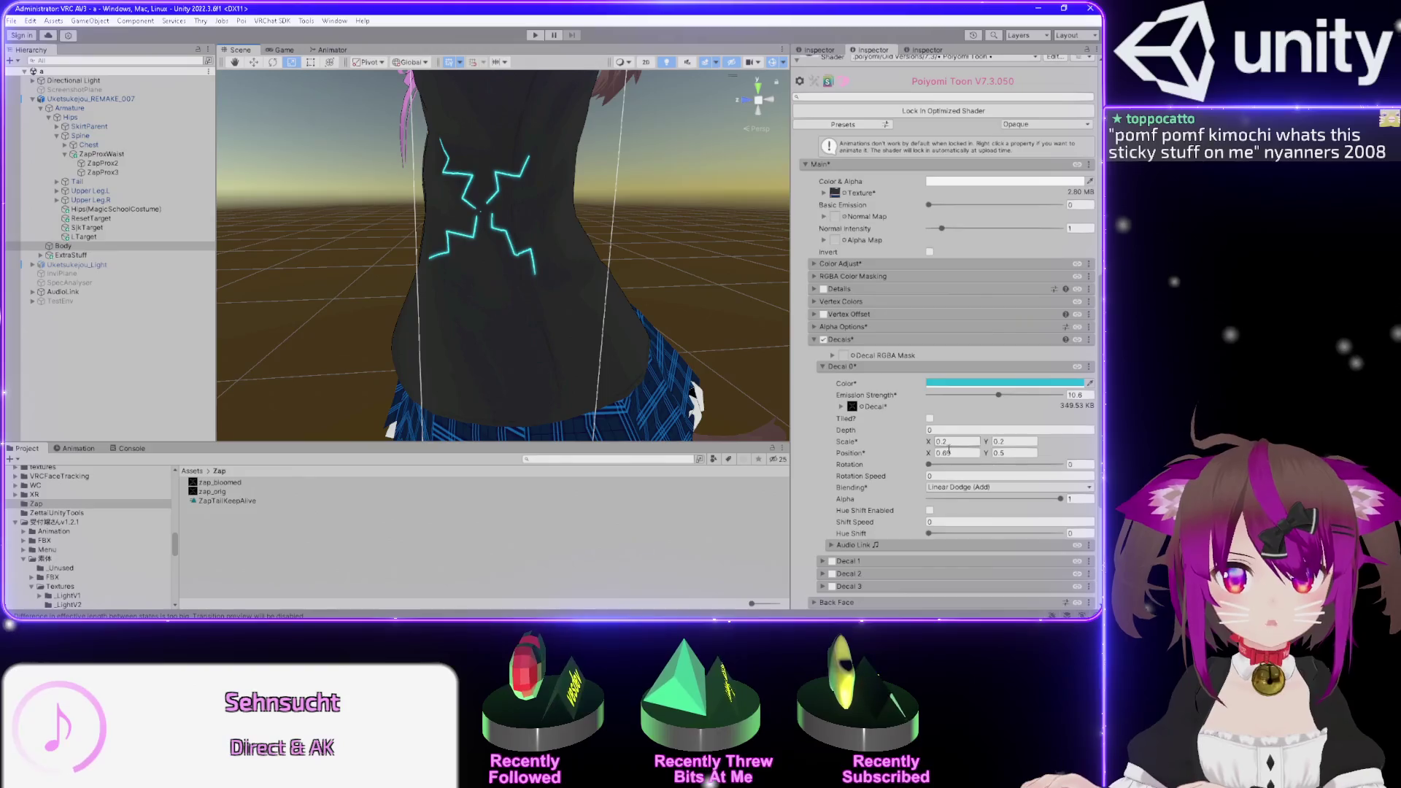
text(7)
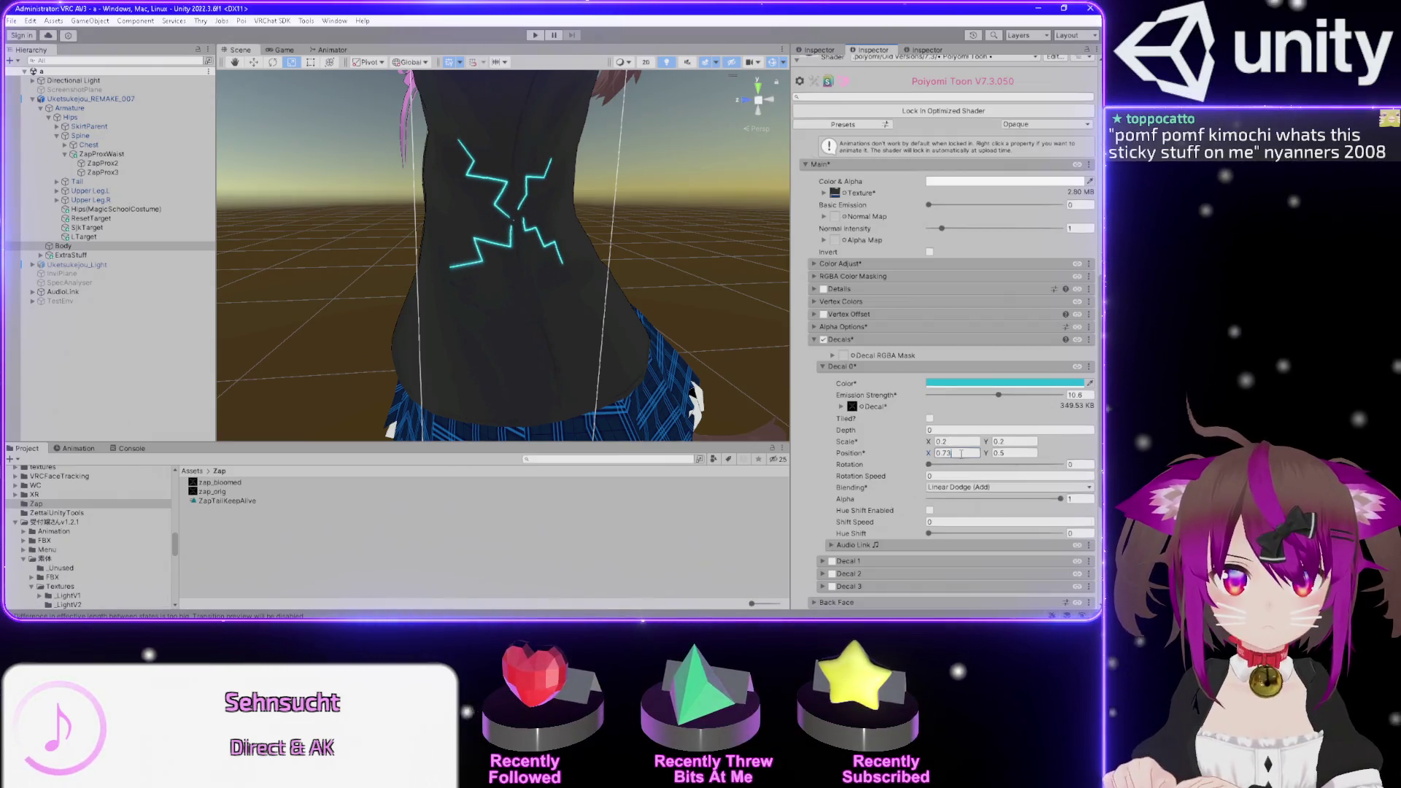
text(2)
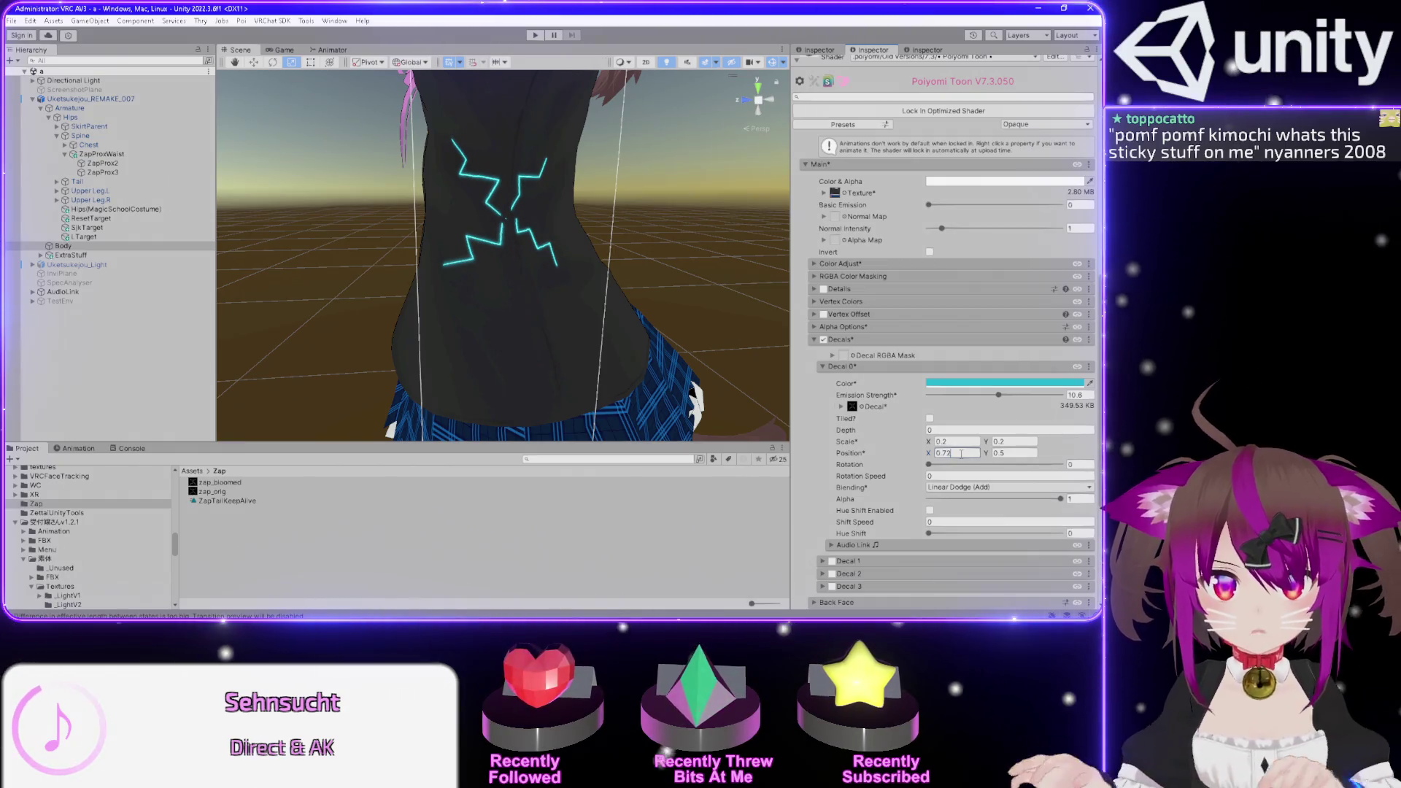
mouse_move(562, 322)
mouse_down()
mouse_move(733, 314)
mouse_move(472, 300)
mouse_move(785, 305)
mouse_move(653, 319)
mouse_move(693, 313)
mouse_move(552, 304)
mouse_move(641, 313)
mouse_move(554, 304)
mouse_move(603, 319)
mouse_up()
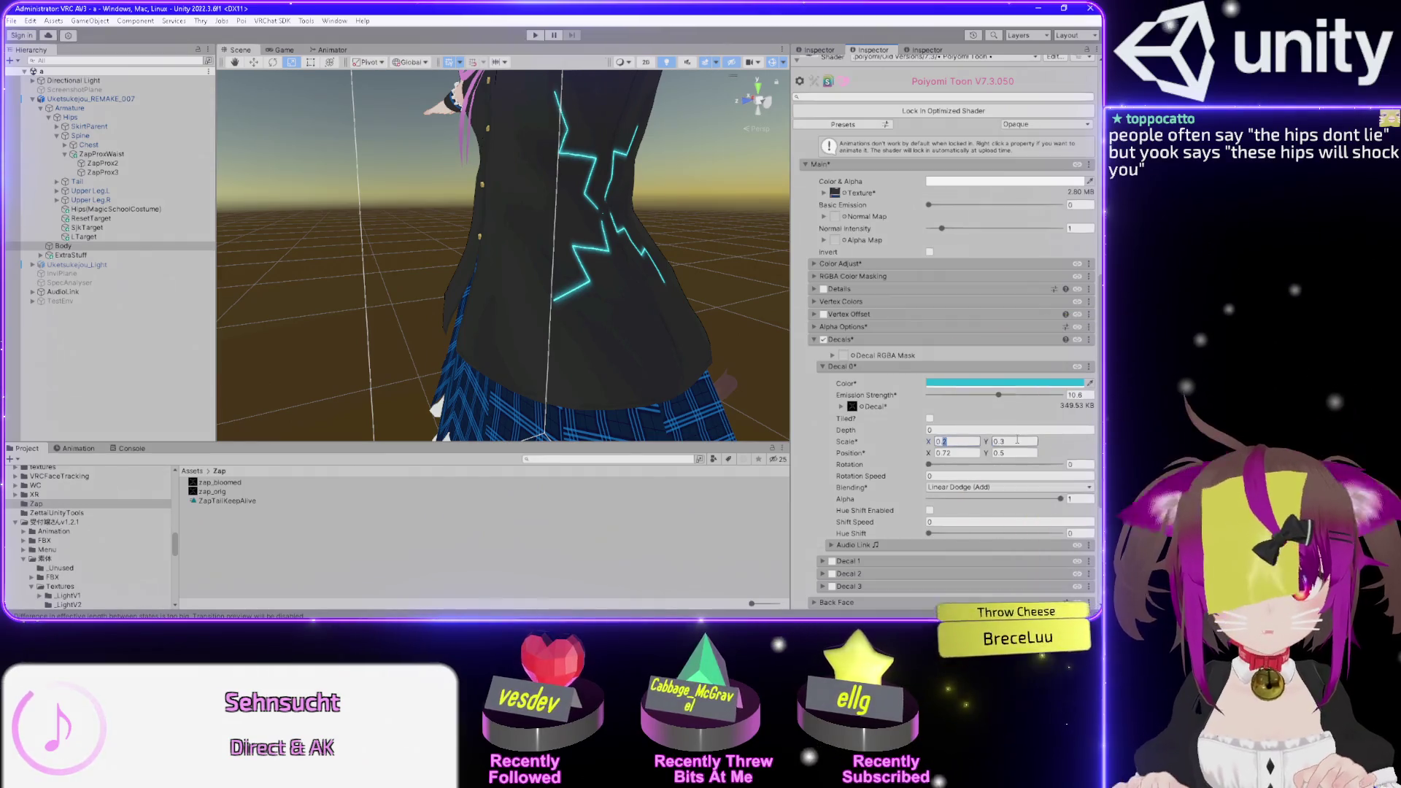
- Widen Decal 0's Scale X from 0.3 to 0.4, then 0.5
key(shift+Tab)
text(0.3)
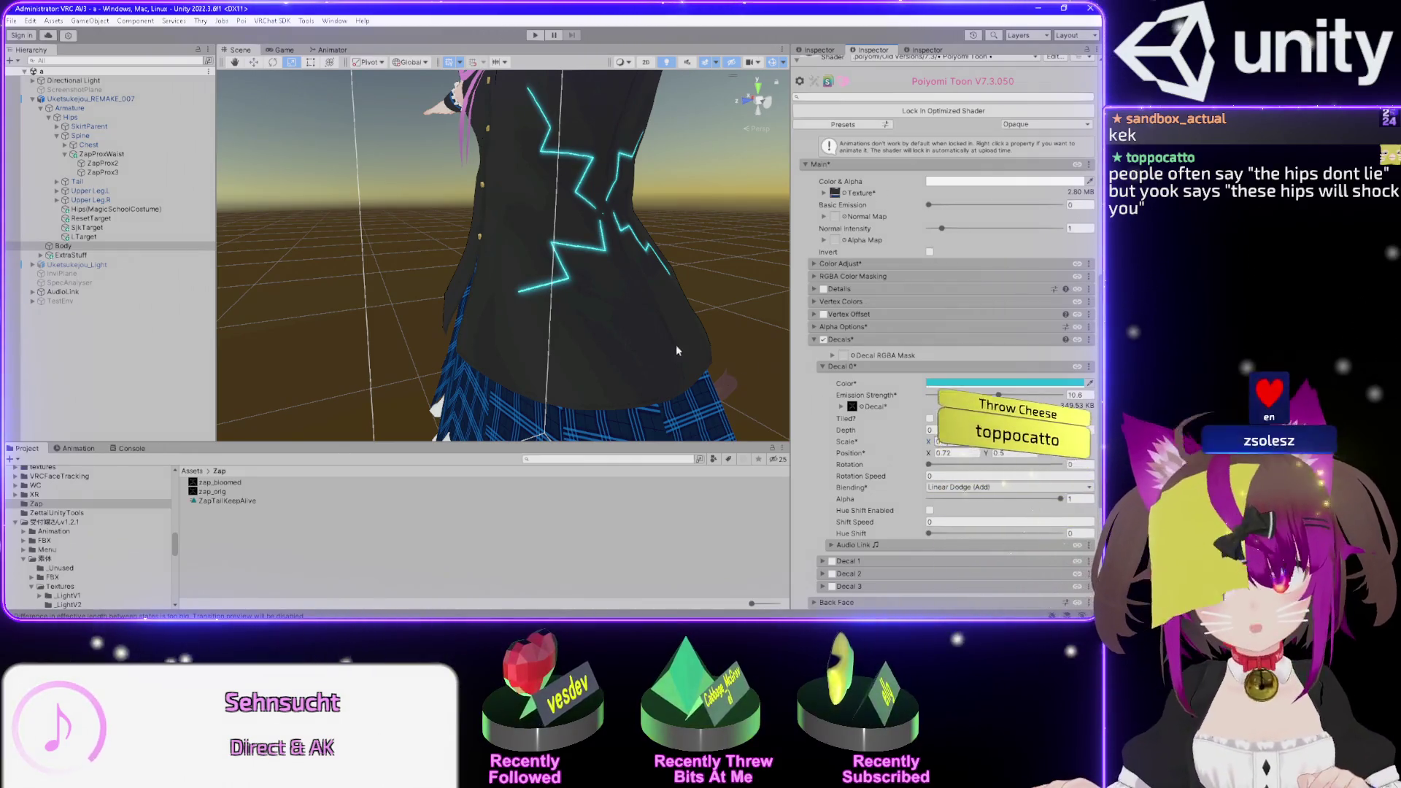
mouse_move(672, 332)
mouse_down()
mouse_move(775, 257)
mouse_move(556, 310)
mouse_up()
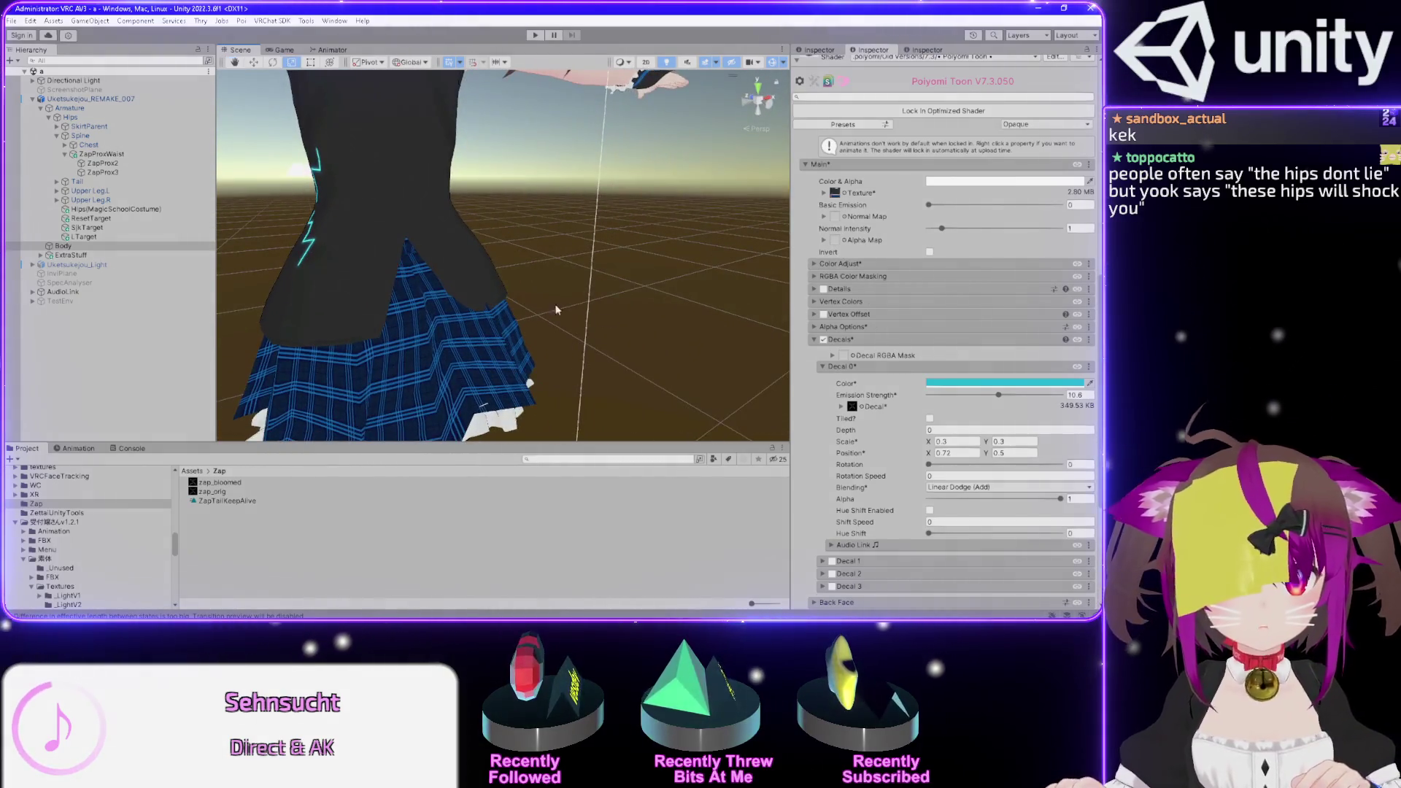
click(956, 442)
text(0.4)
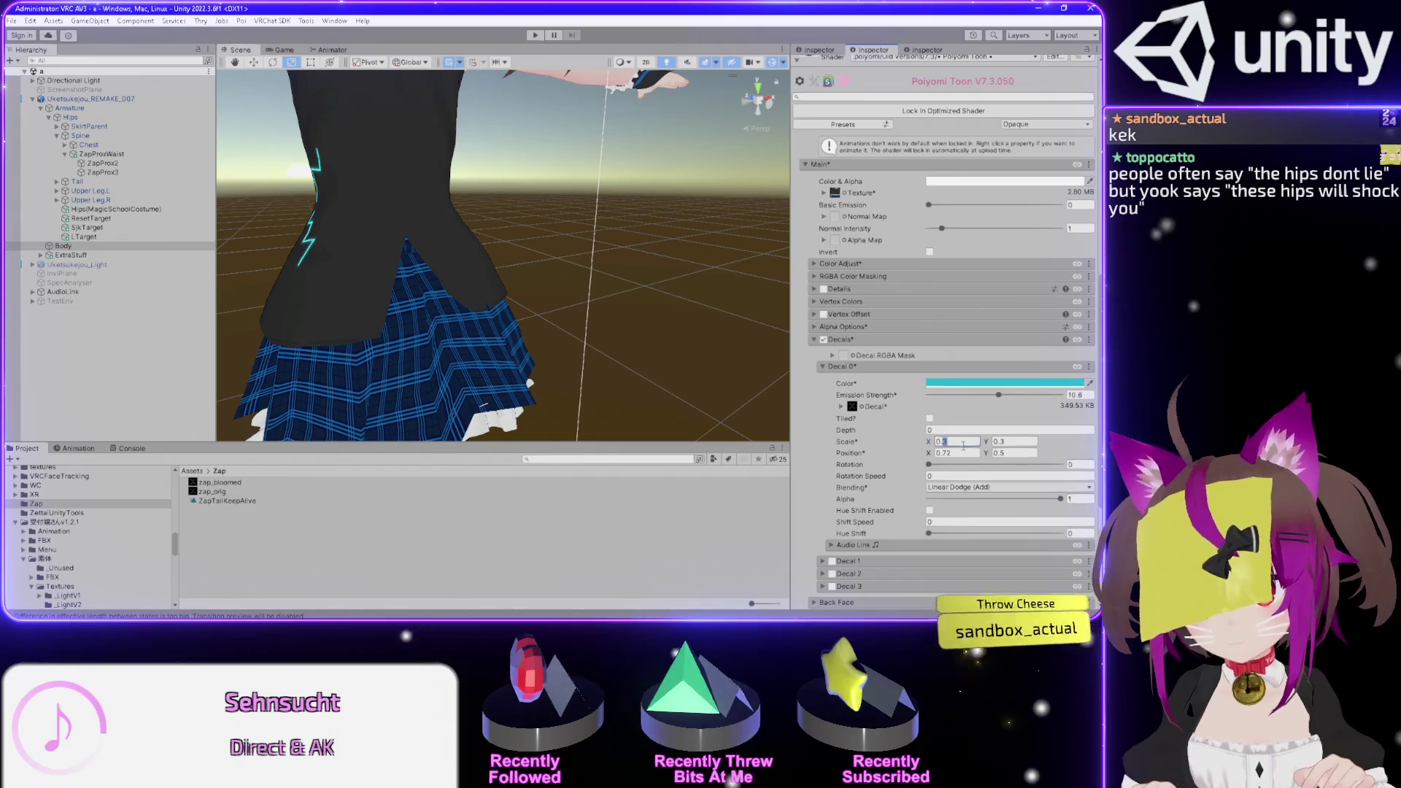
key(BackSpace)
text(5)
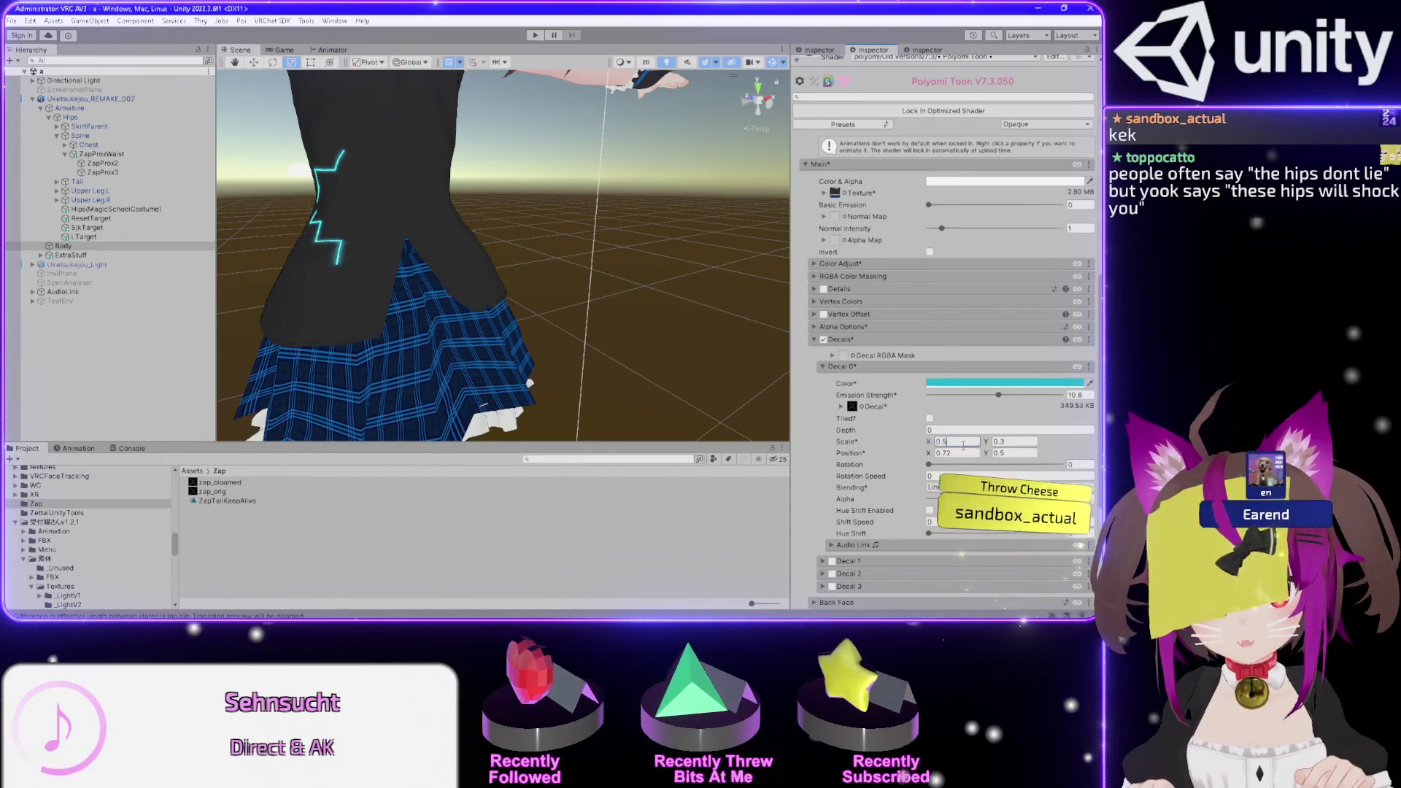
mouse_move(599, 240)
mouse_down()
mouse_move(801, 221)
mouse_move(861, 252)
mouse_move(1000, 424)
mouse_up()
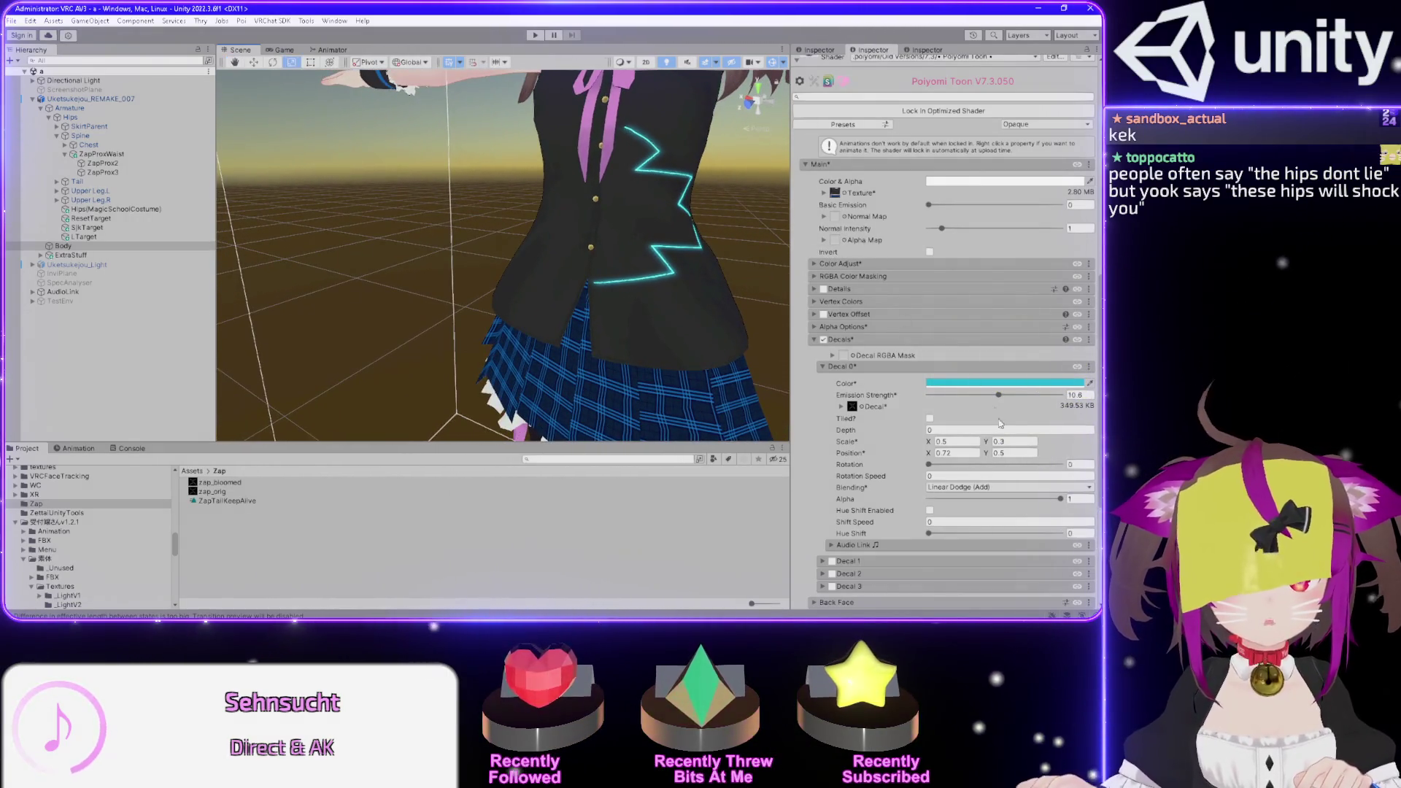
- Drag Decal 0's Rotation up toward 360 while viewing the jacket front and back
mouse_move(929, 465)
mouse_down()
mouse_move(989, 464)
mouse_move(985, 443)
mouse_move(1088, 445)
mouse_move(884, 444)
mouse_up()
drag(620, 238, 481, 232)
mouse_move(931, 467)
mouse_down()
mouse_move(1058, 464)
mouse_move(884, 467)
mouse_move(971, 467)
mouse_up()
mouse_move(621, 277)
mouse_down()
mouse_move(575, 280)
mouse_move(756, 379)
mouse_up()
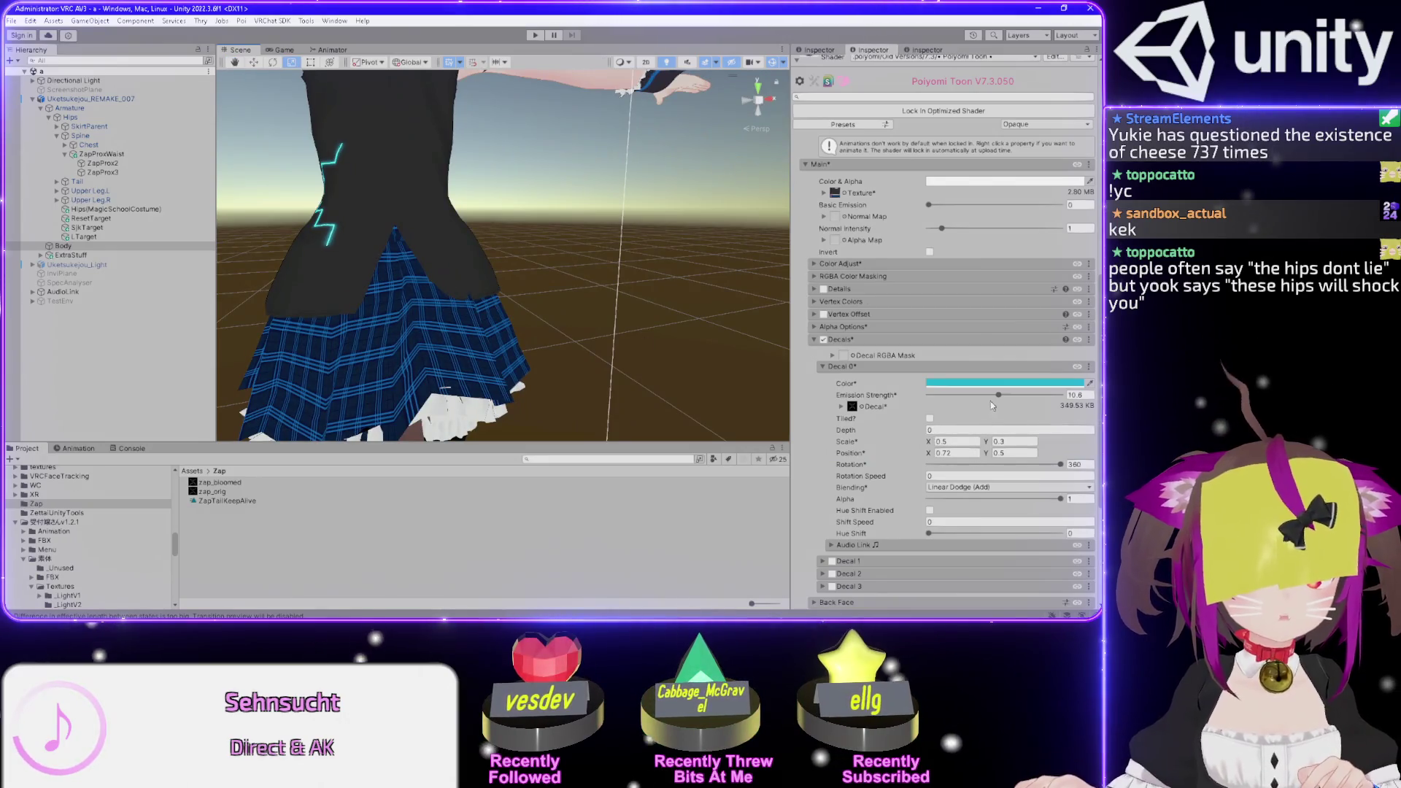
- Drag Decal 0's Rotation back to 0 and enter 2 for Rotation Speed
mouse_move(1061, 466)
mouse_down()
mouse_move(932, 465)
mouse_move(1064, 465)
mouse_up()
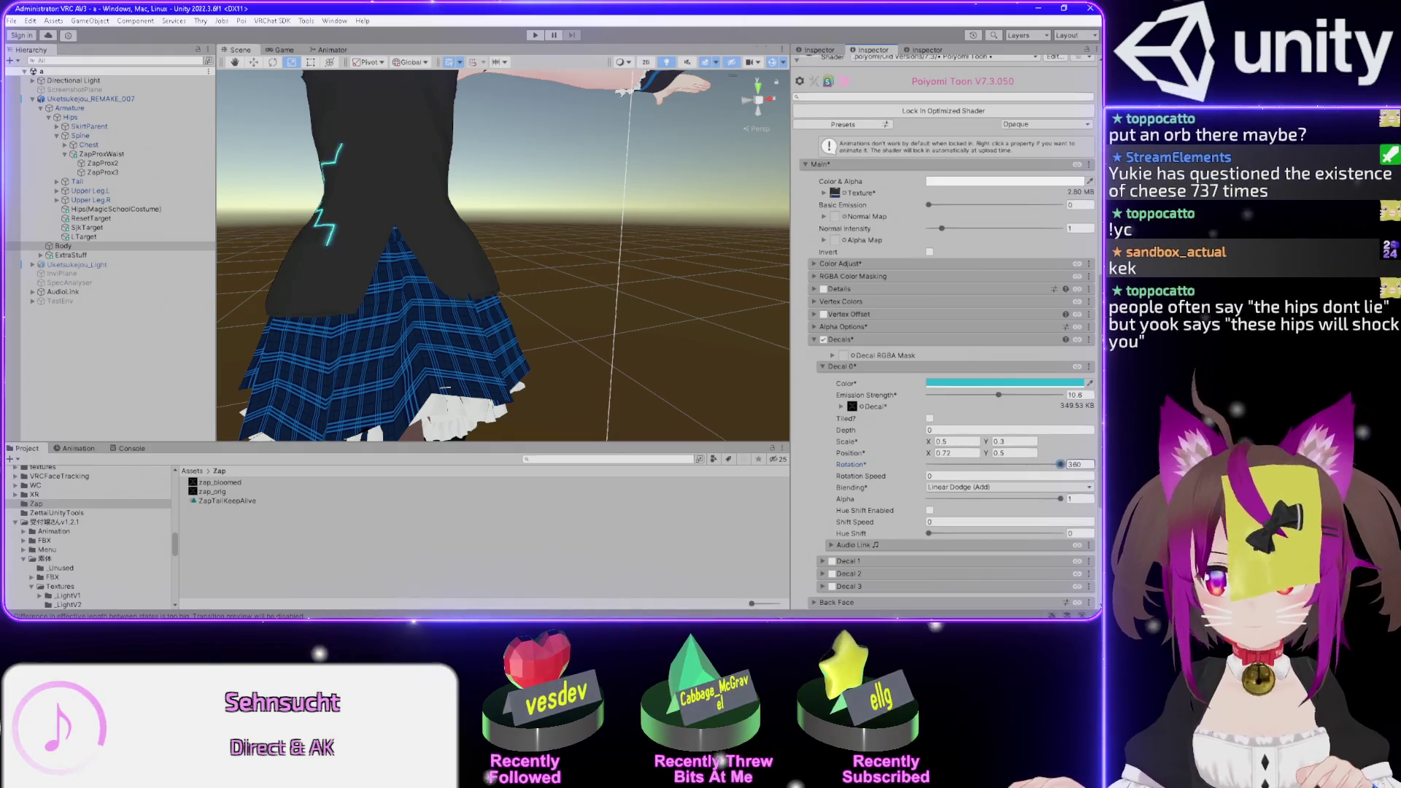
drag(431, 264, 660, 274)
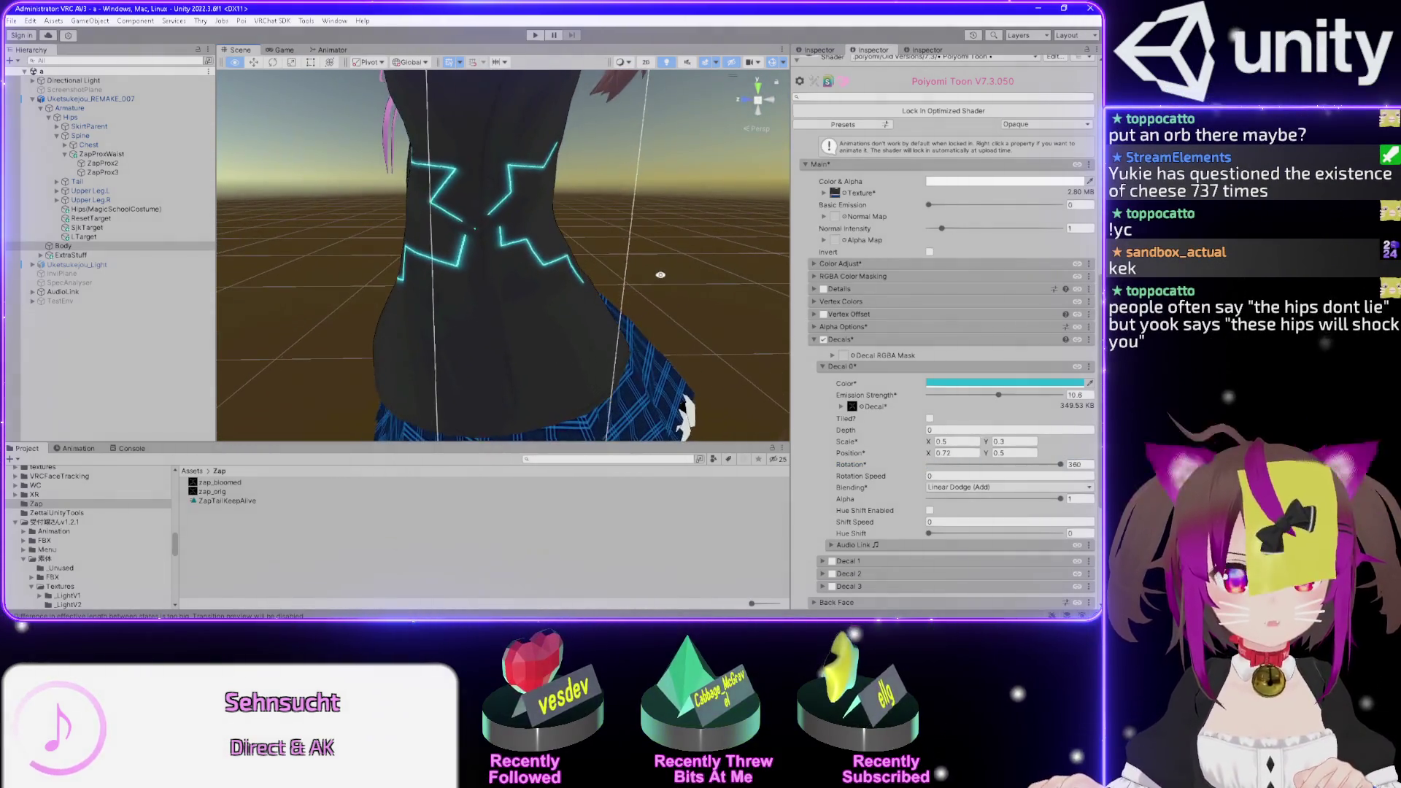
scroll(420, 189, up, 5)
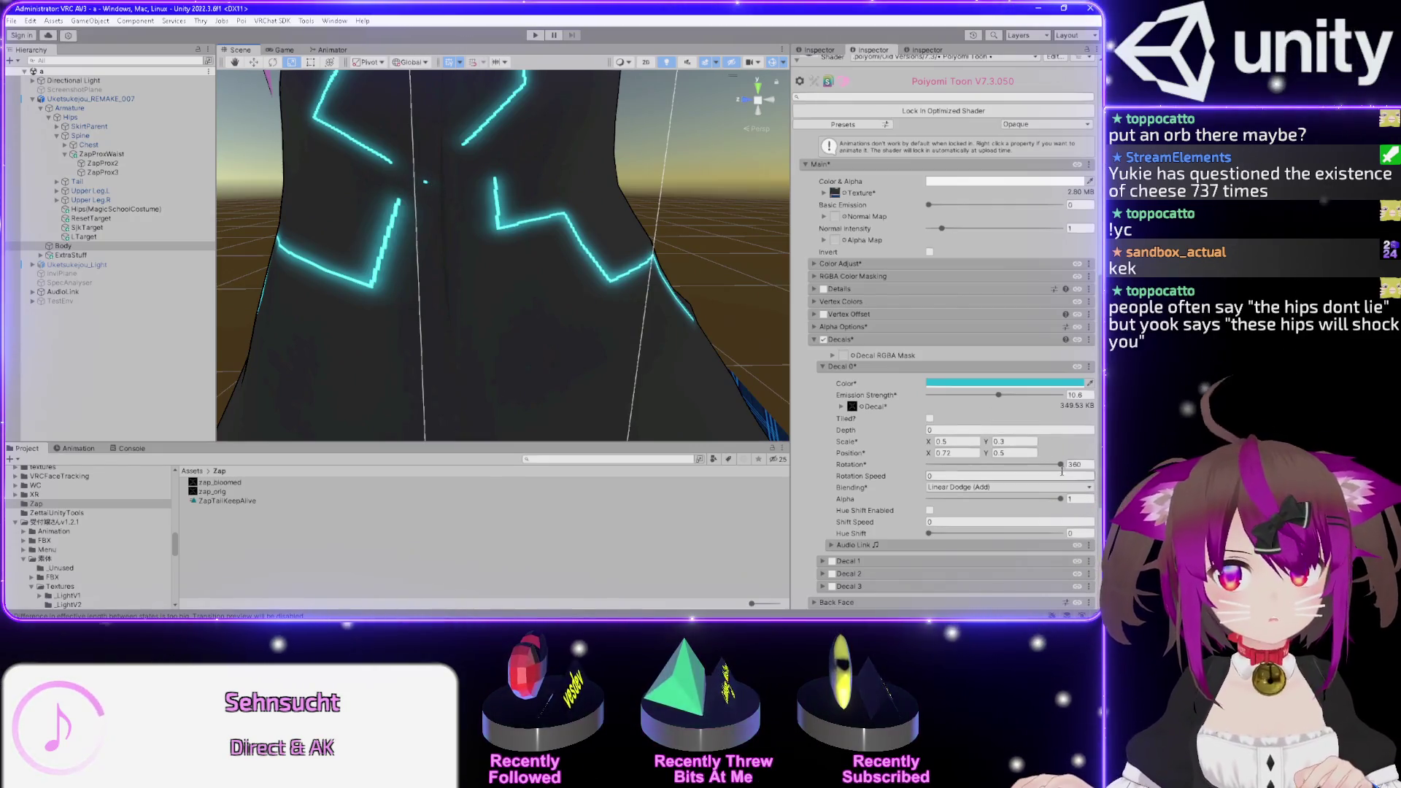
drag(1063, 465, 939, 465)
click(1051, 464)
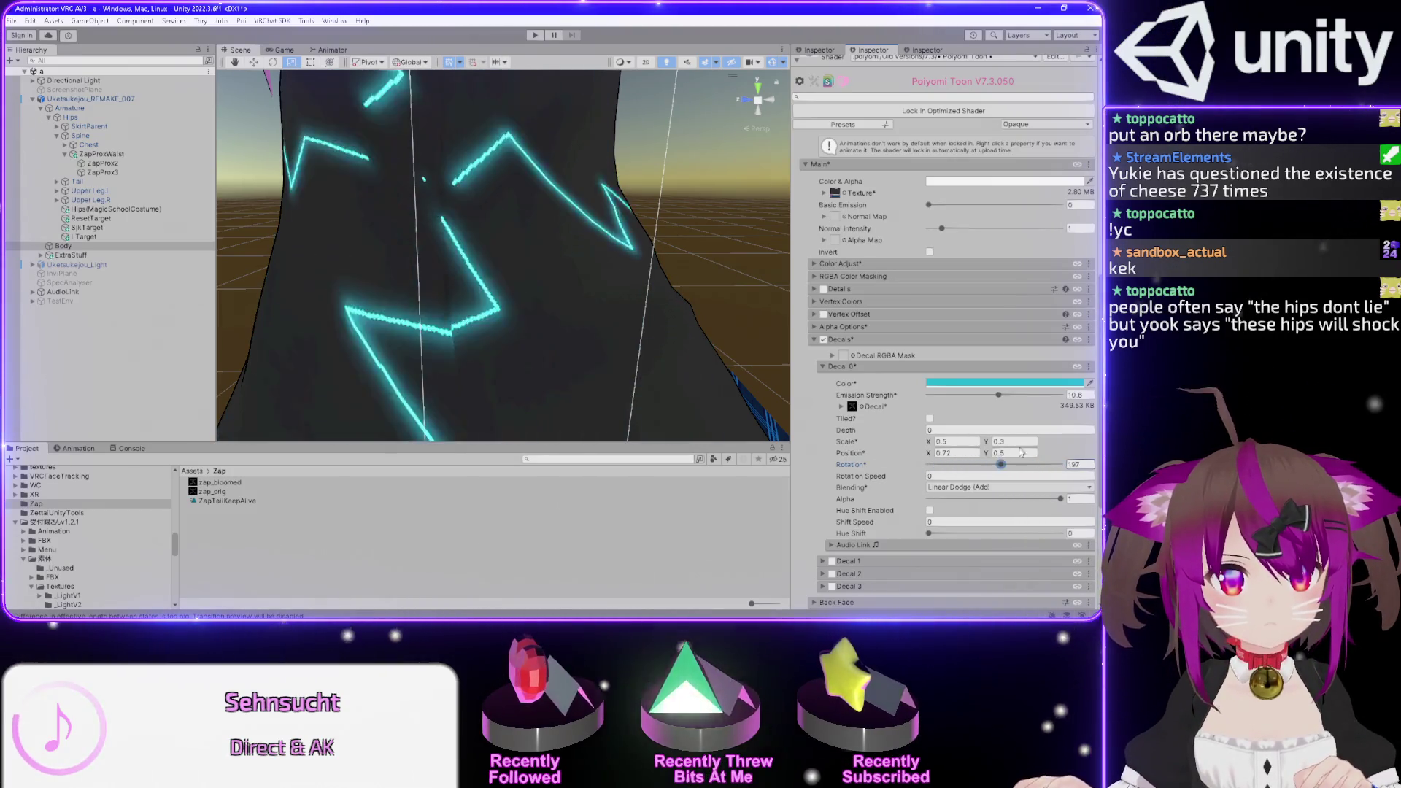
scroll(435, 184, up, 5)
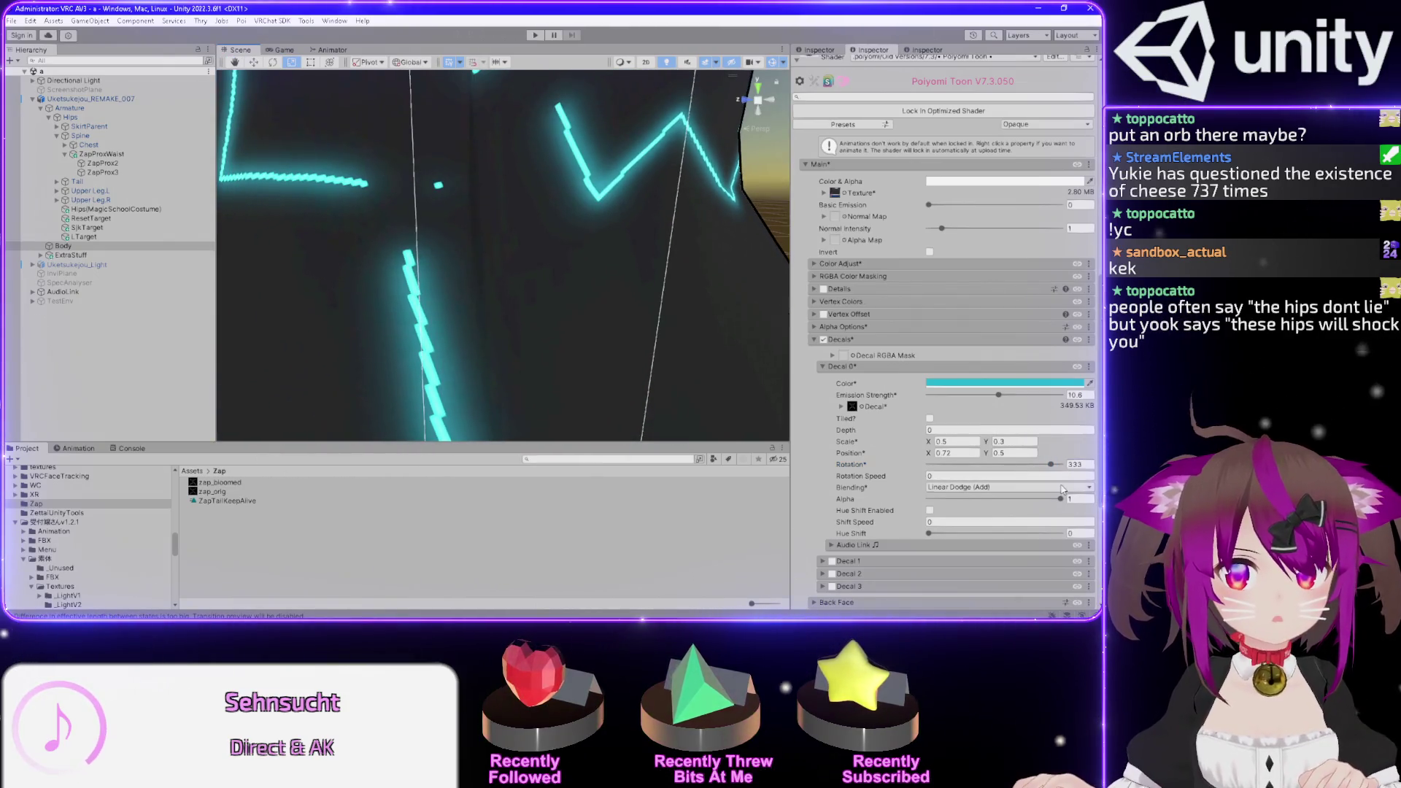
mouse_move(1052, 468)
mouse_down()
mouse_move(872, 473)
mouse_move(1061, 464)
mouse_move(912, 476)
mouse_up()
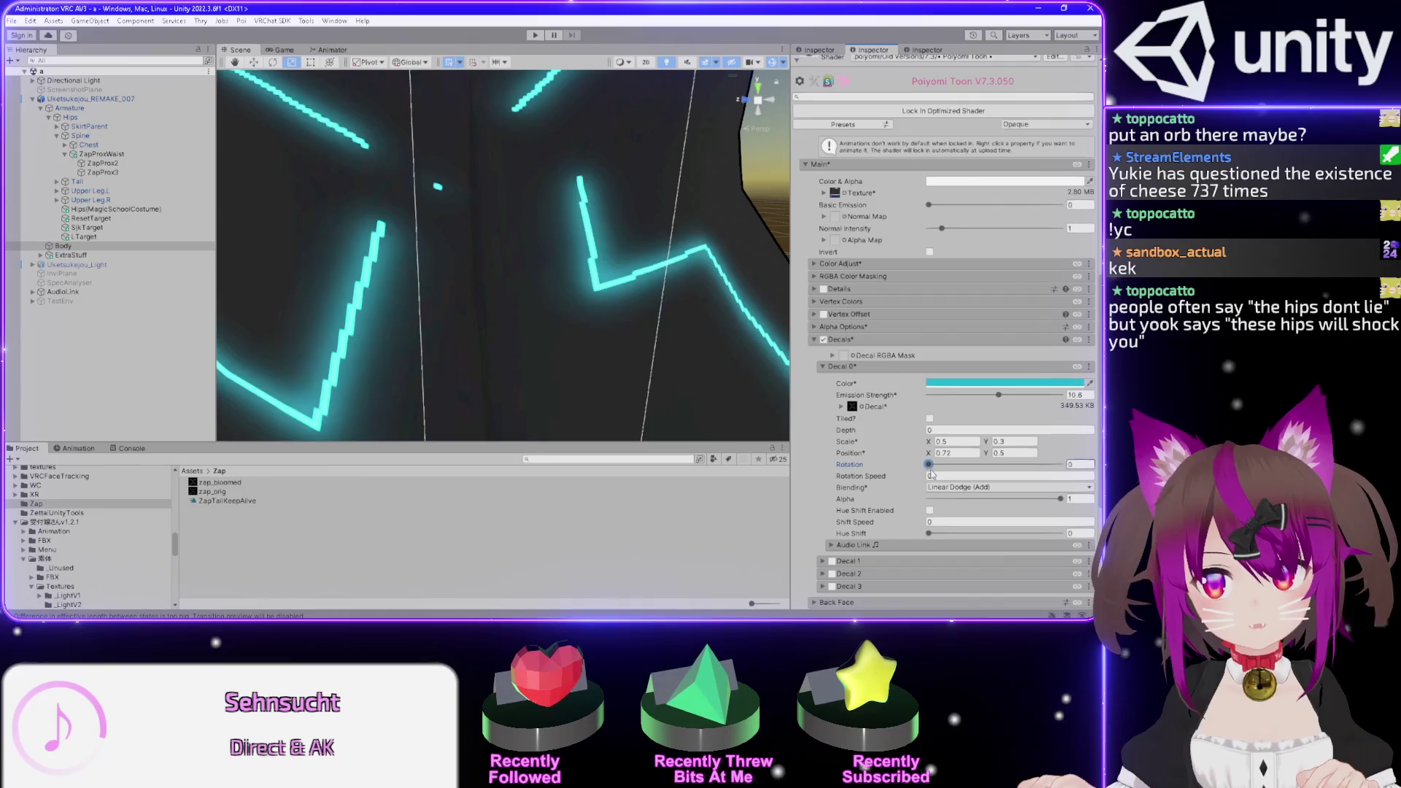
text(2)
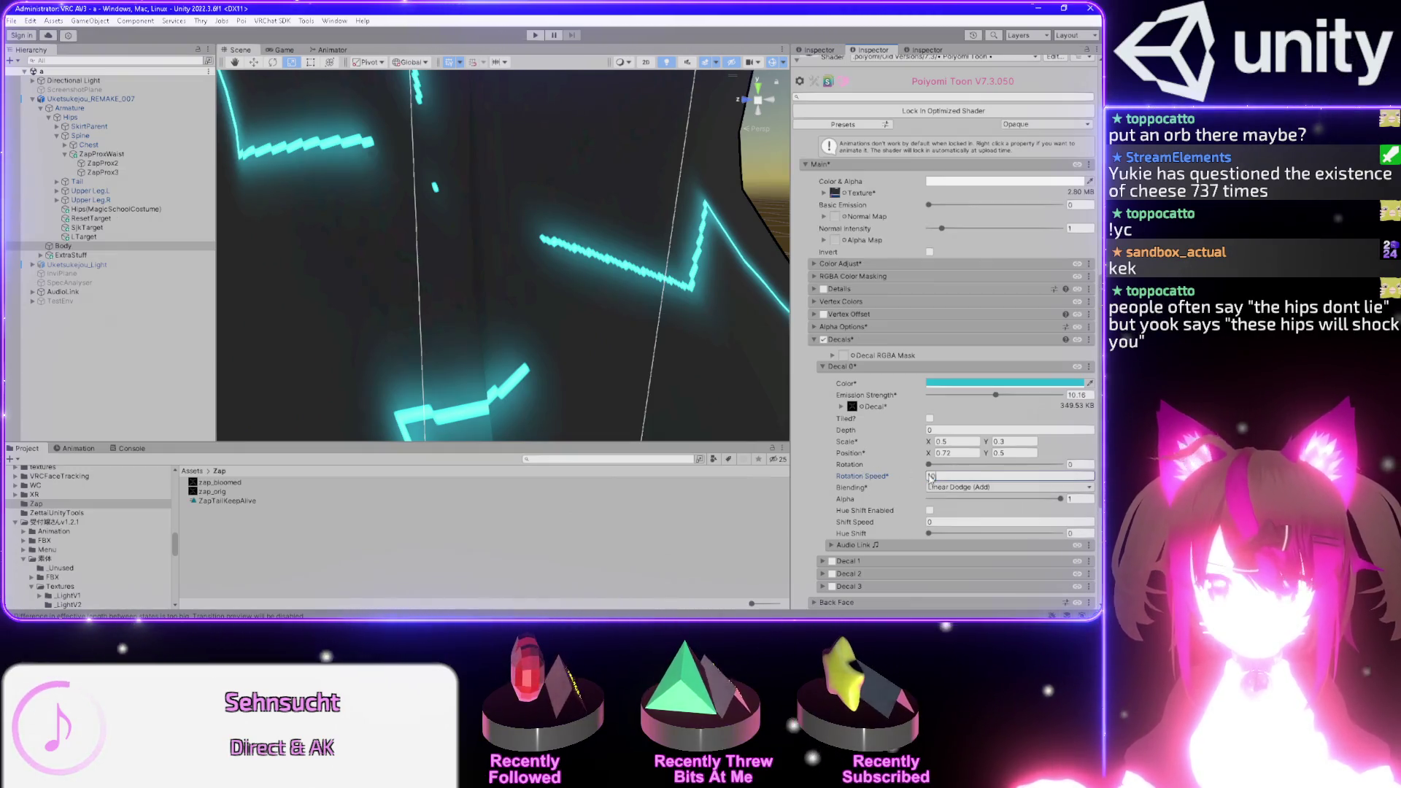
- Set Rotation Speed to 360, trying 180 along the way, and dim emission strength to about 6
text(360)
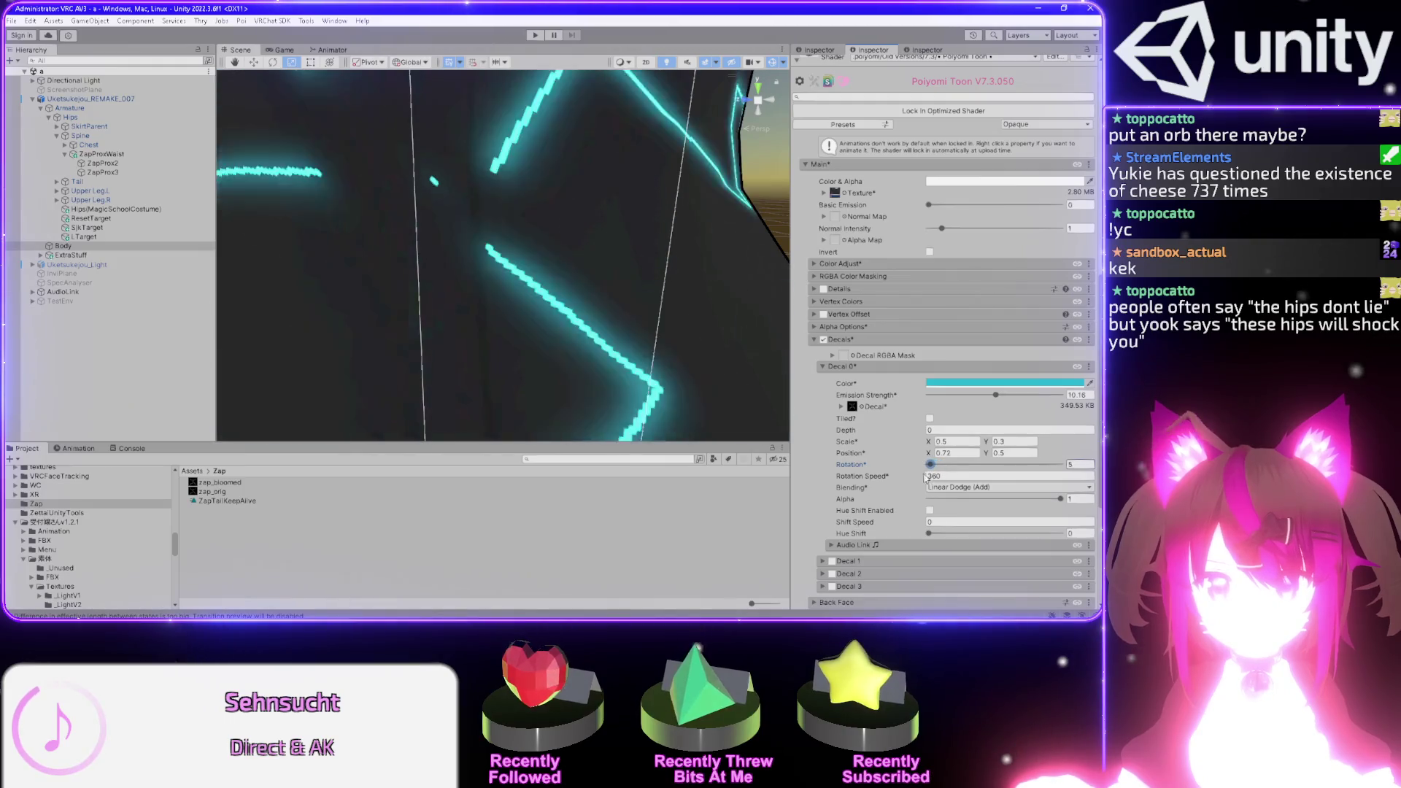
drag(995, 395, 991, 391)
scroll(511, 238, down, 5)
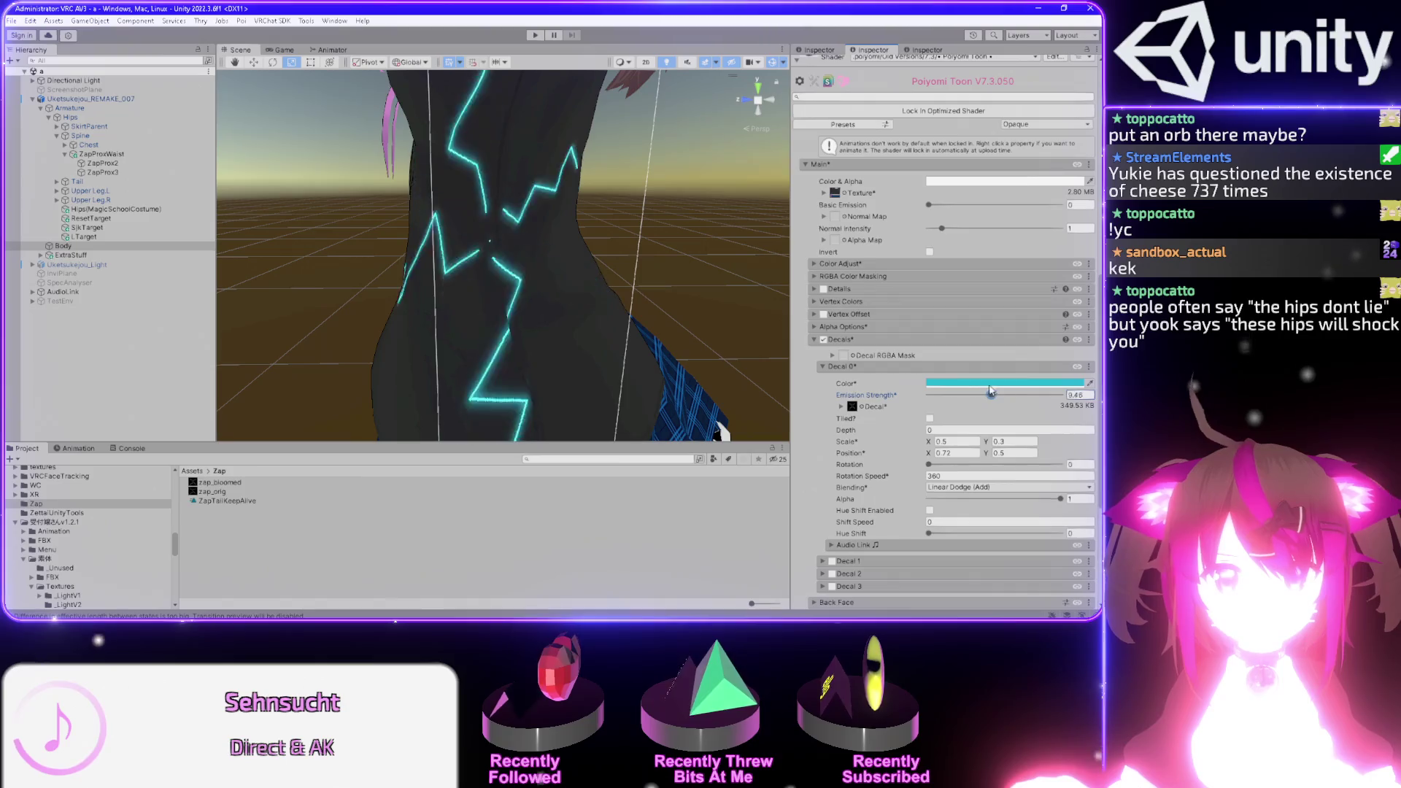
double_click(951, 476)
text(180)
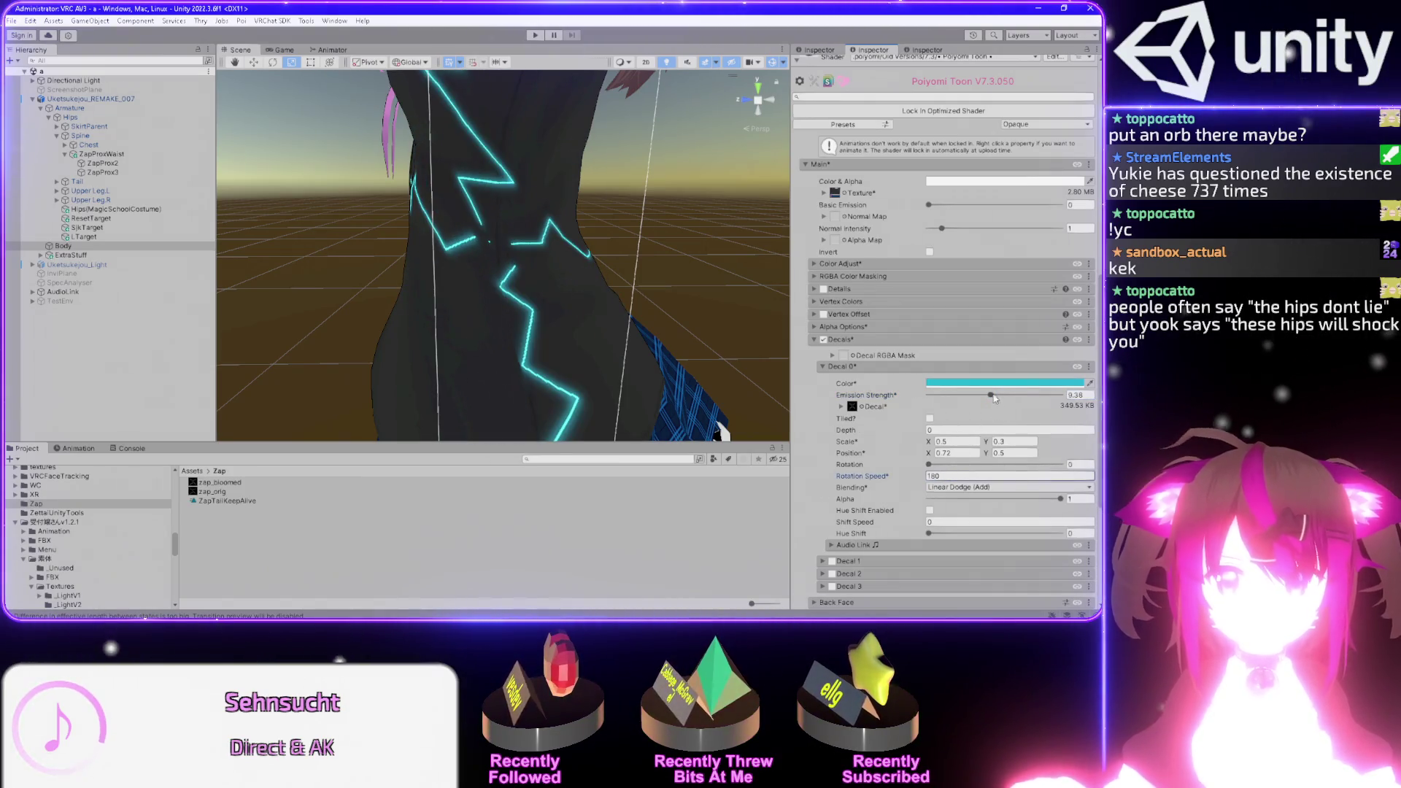
mouse_move(992, 396)
mouse_down()
mouse_move(972, 396)
mouse_move(982, 416)
mouse_move(945, 464)
mouse_up()
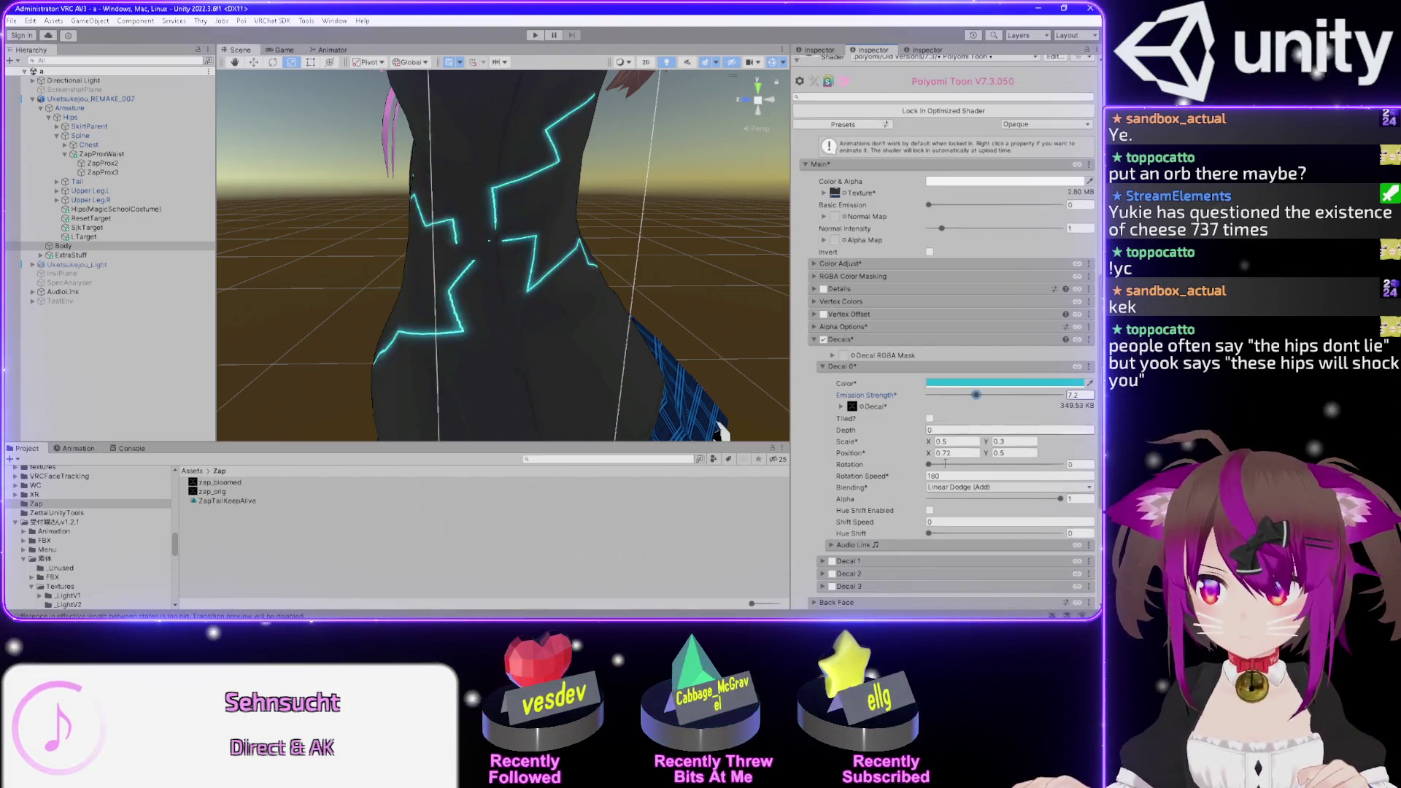
text(360)
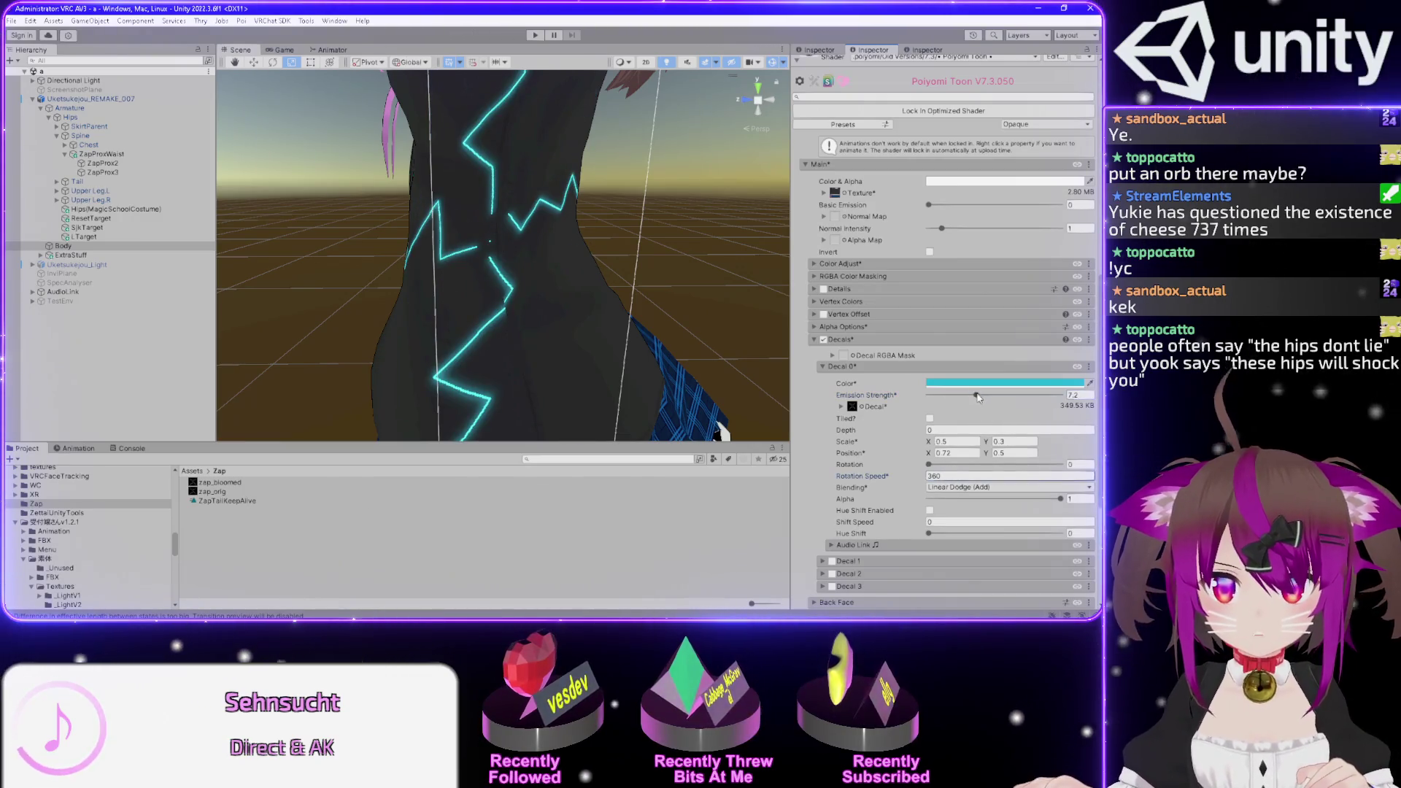
drag(977, 395, 972, 405)
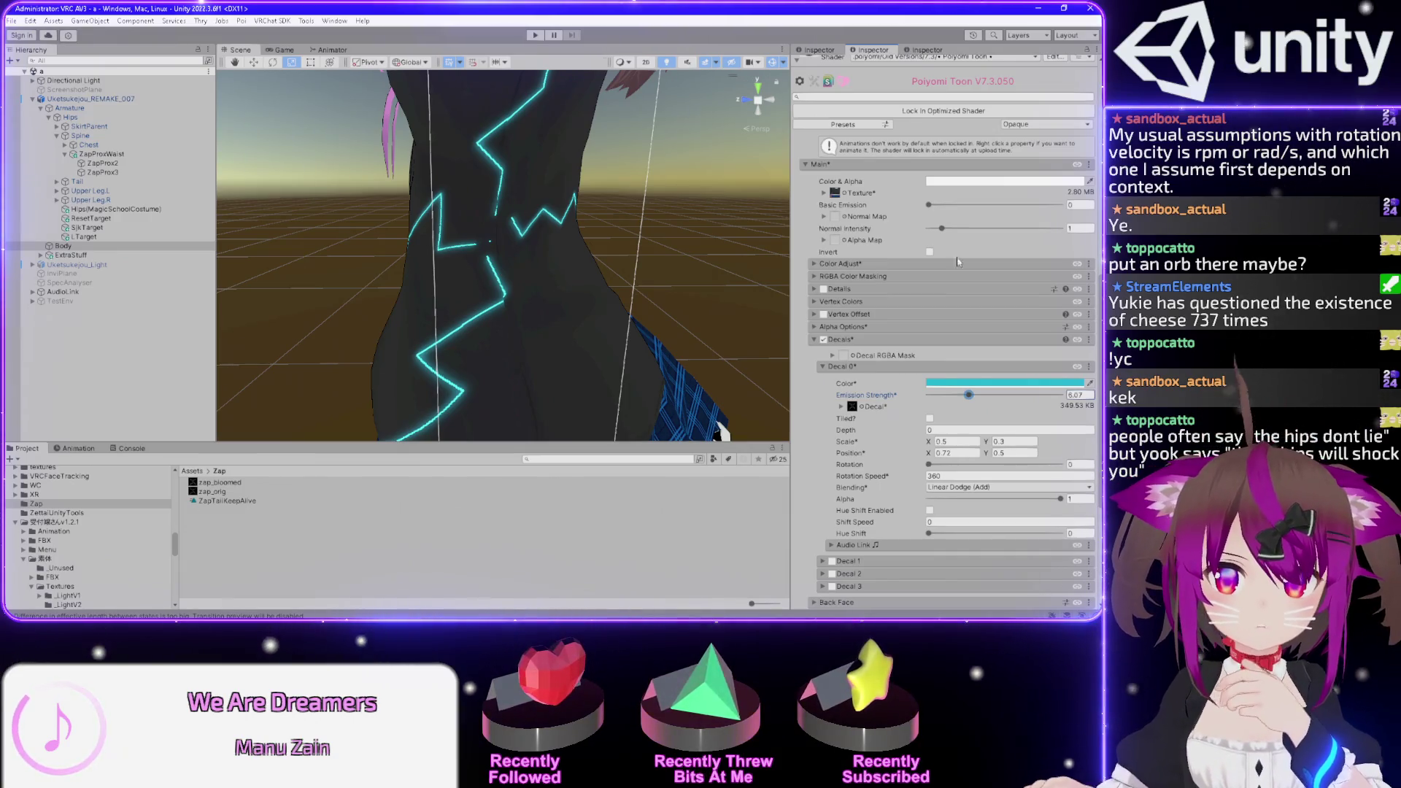
- Try a near-black decal colour with emission strength at 0, then 80
drag(970, 395, 919, 388)
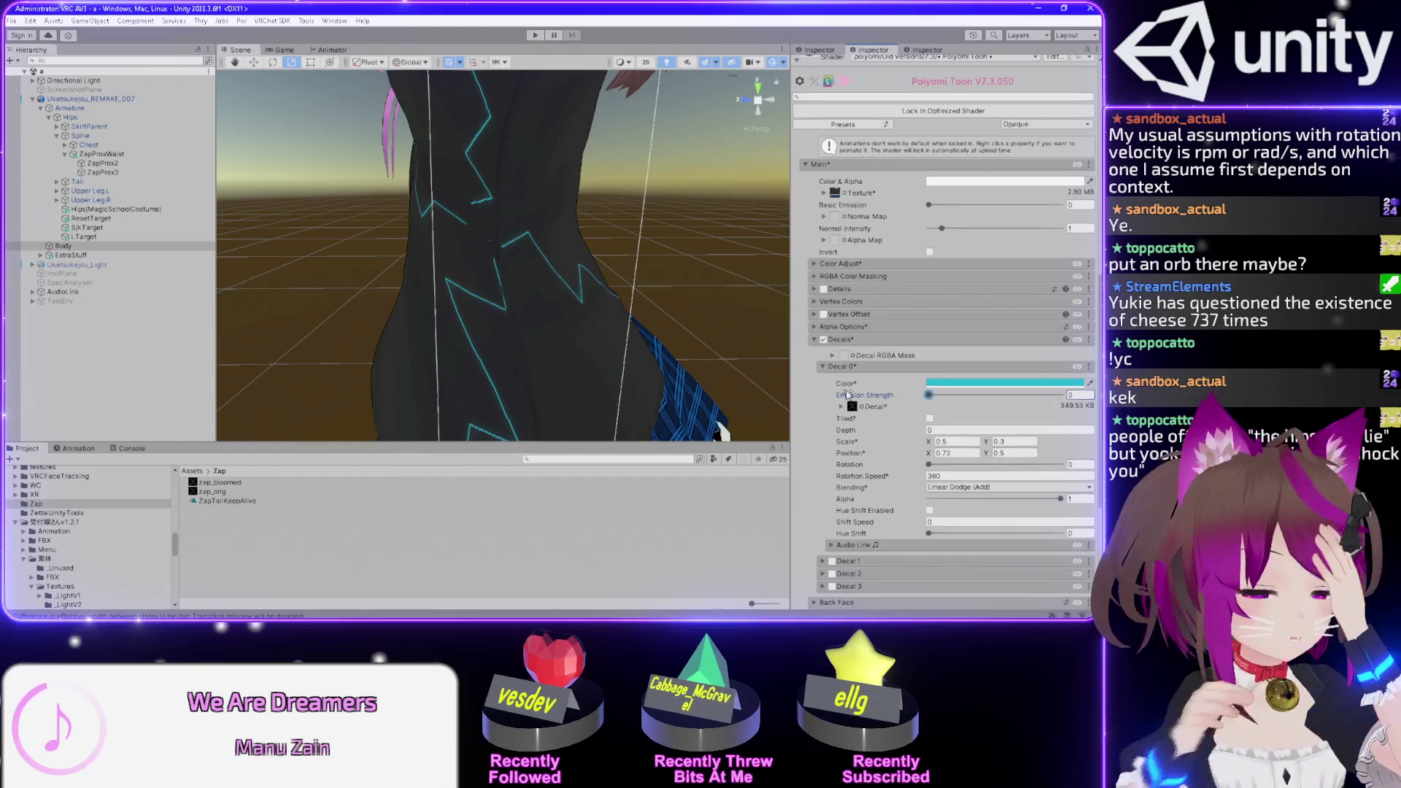
click(978, 383)
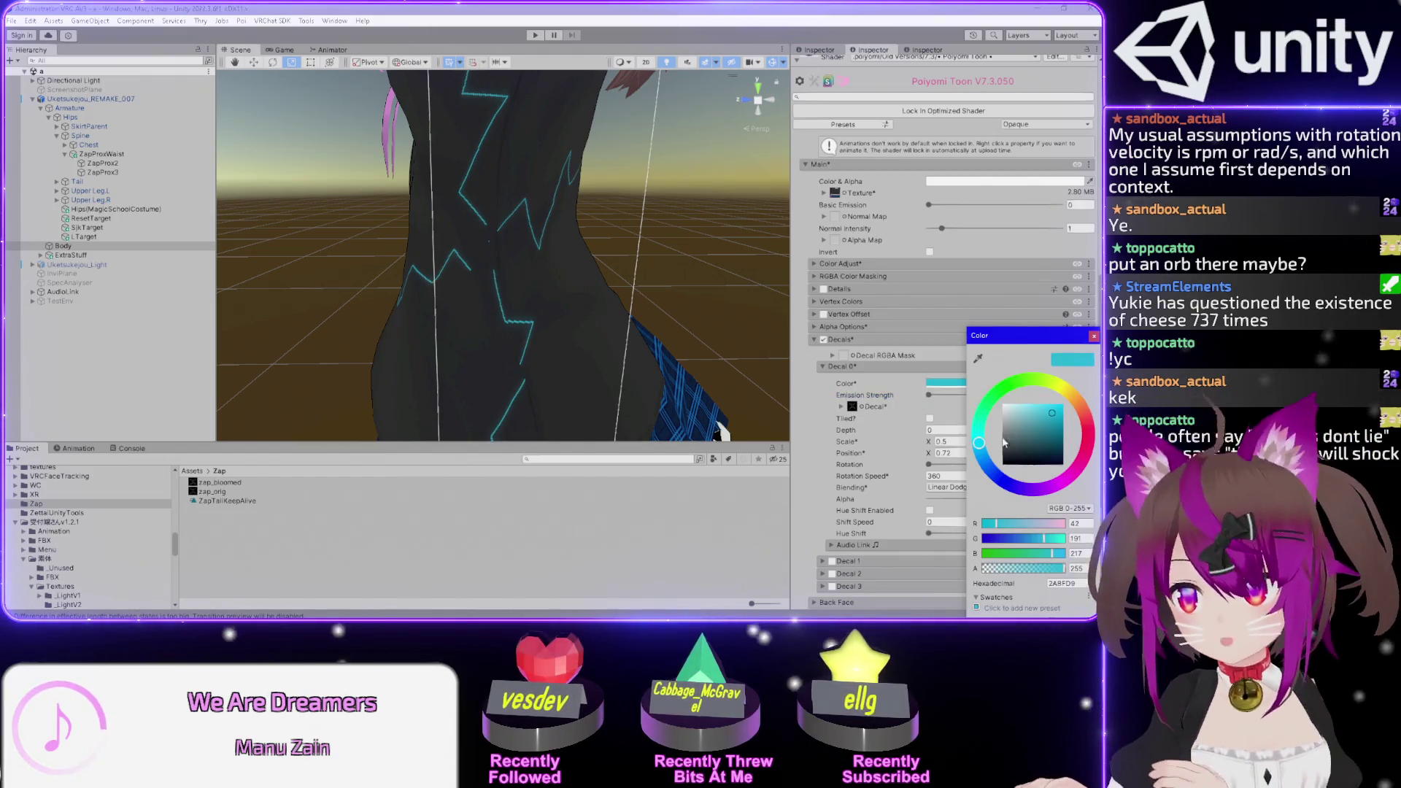
drag(1052, 416, 1029, 460)
click(803, 433)
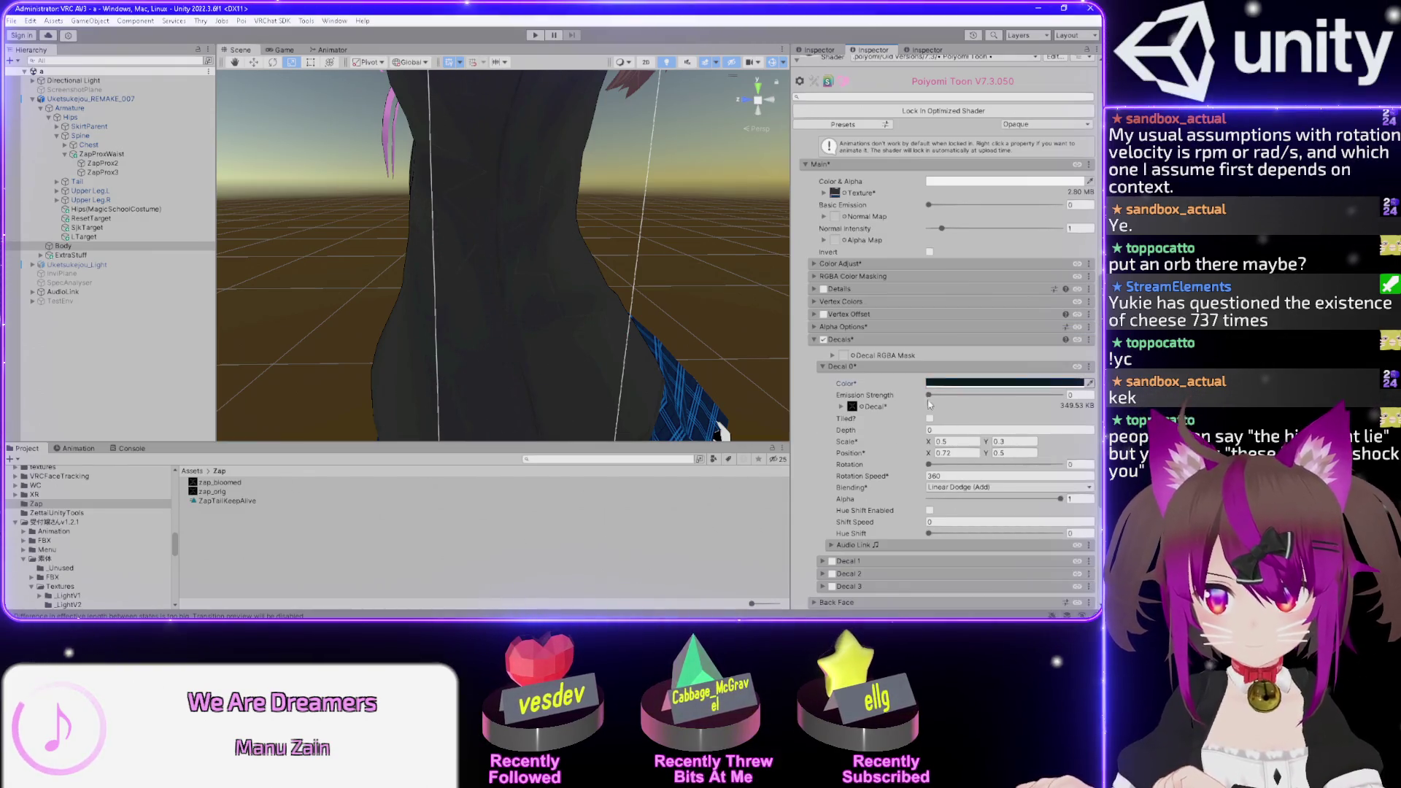
drag(929, 395, 1085, 389)
click(1084, 395)
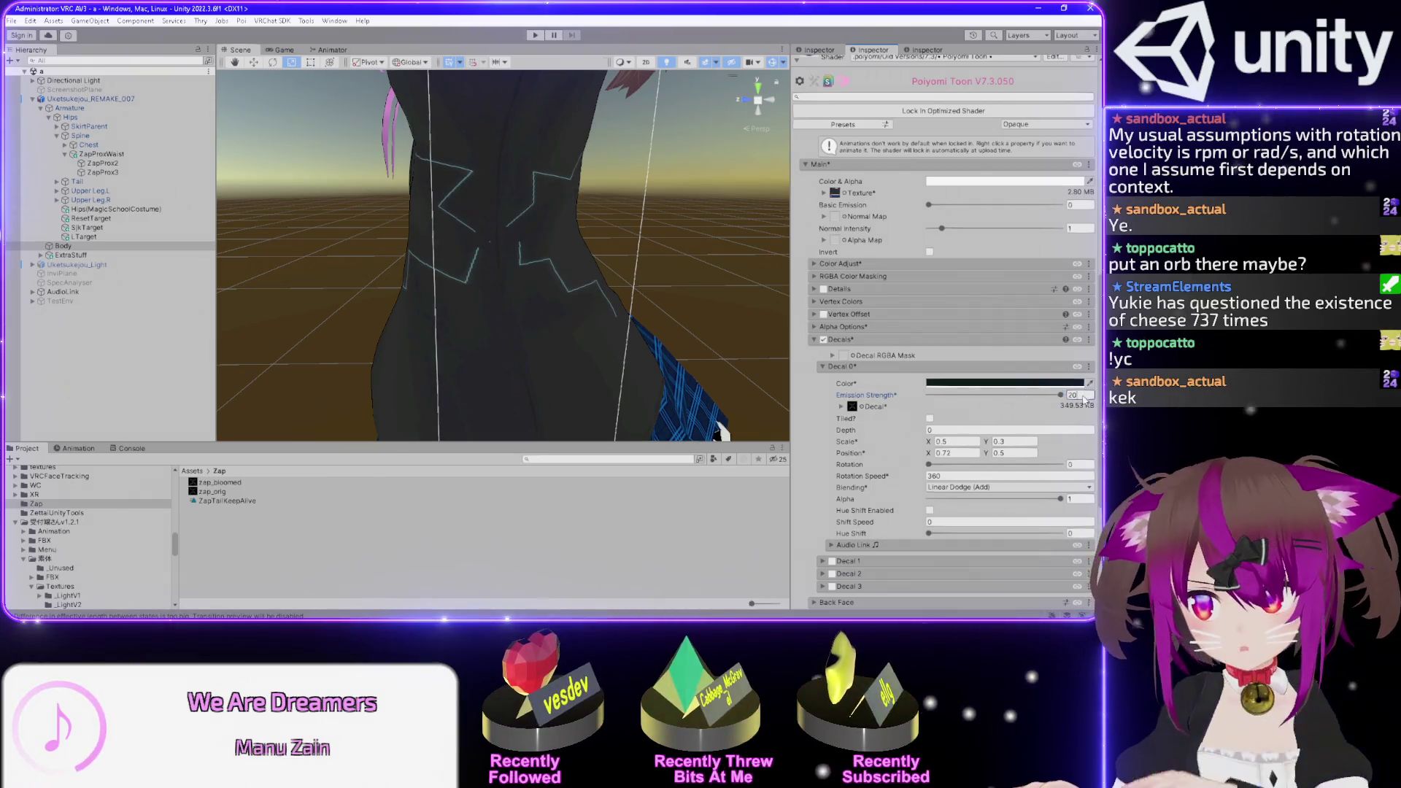
text(80)
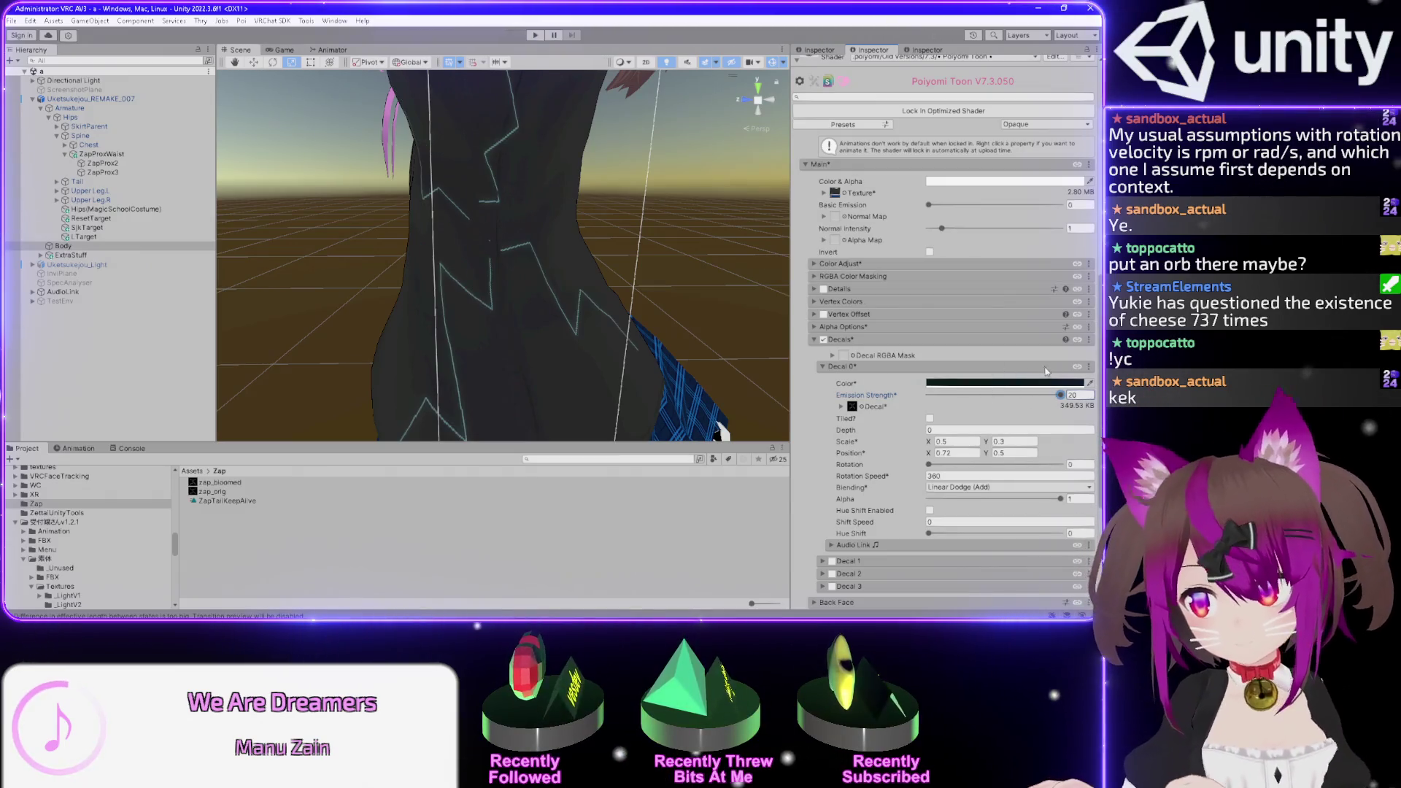
click(978, 383)
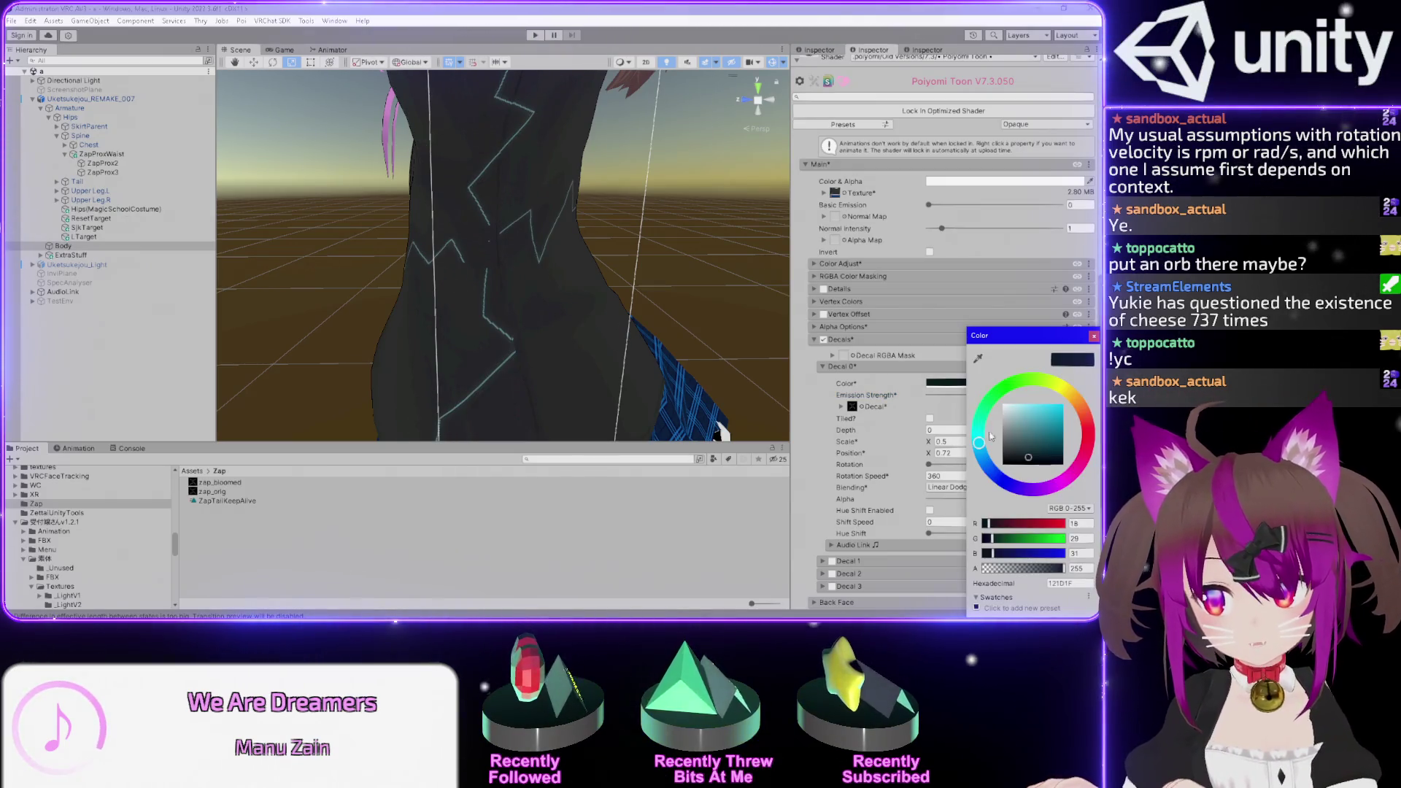
click(837, 409)
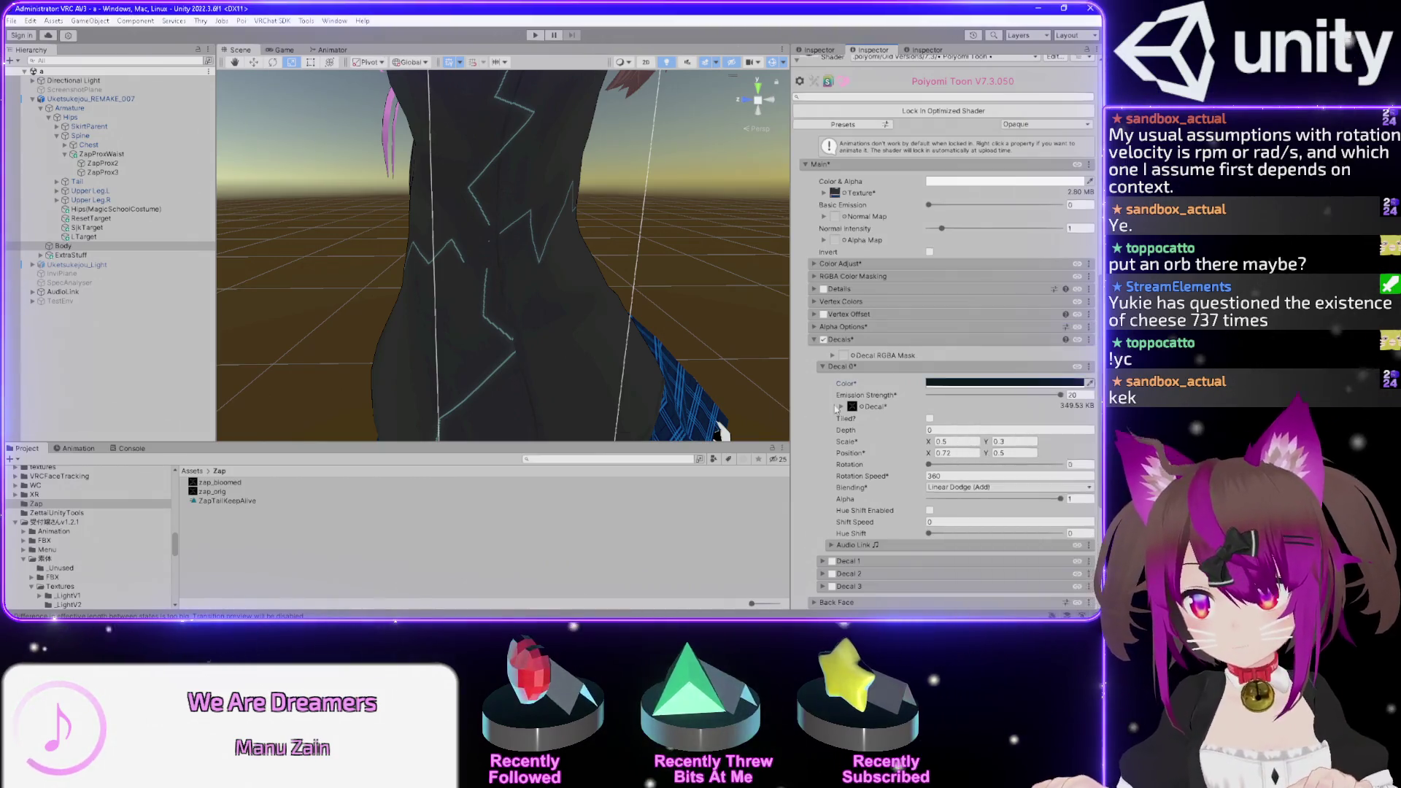
- Undo back to the cyan decal colour with emission strength around 6
key(ctrl+z)
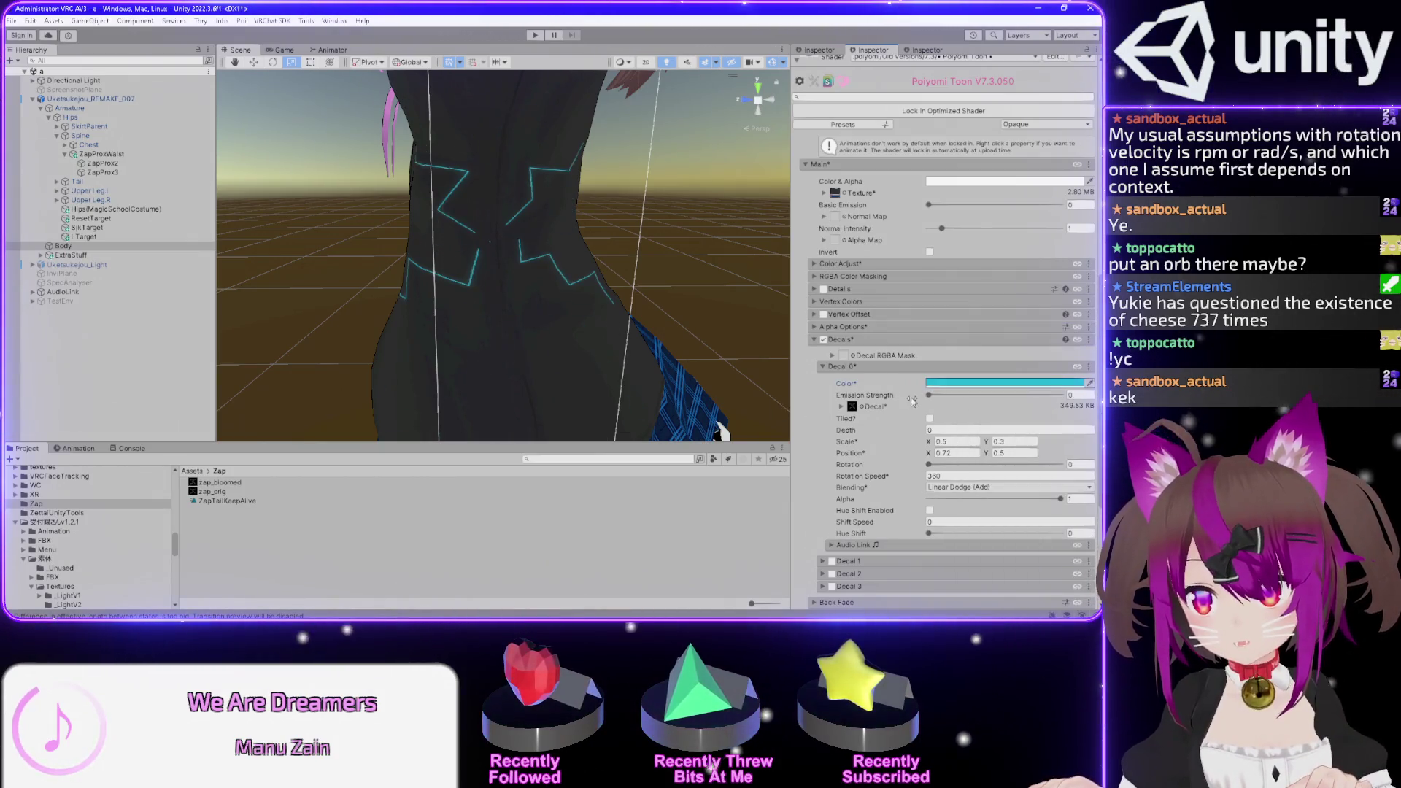
drag(911, 400, 913, 400)
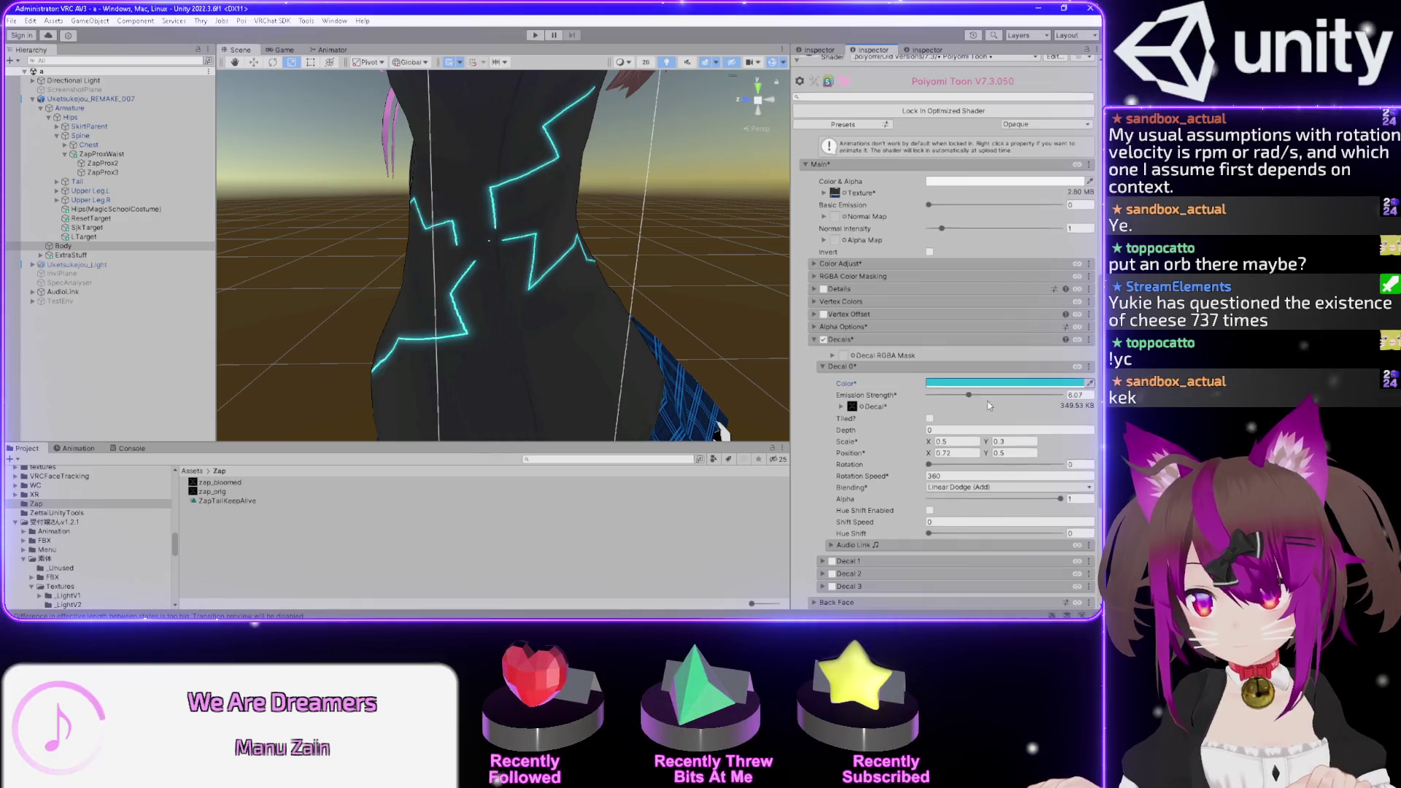
key(BackSpace)
key(BackSpace)
key(BackSpace)
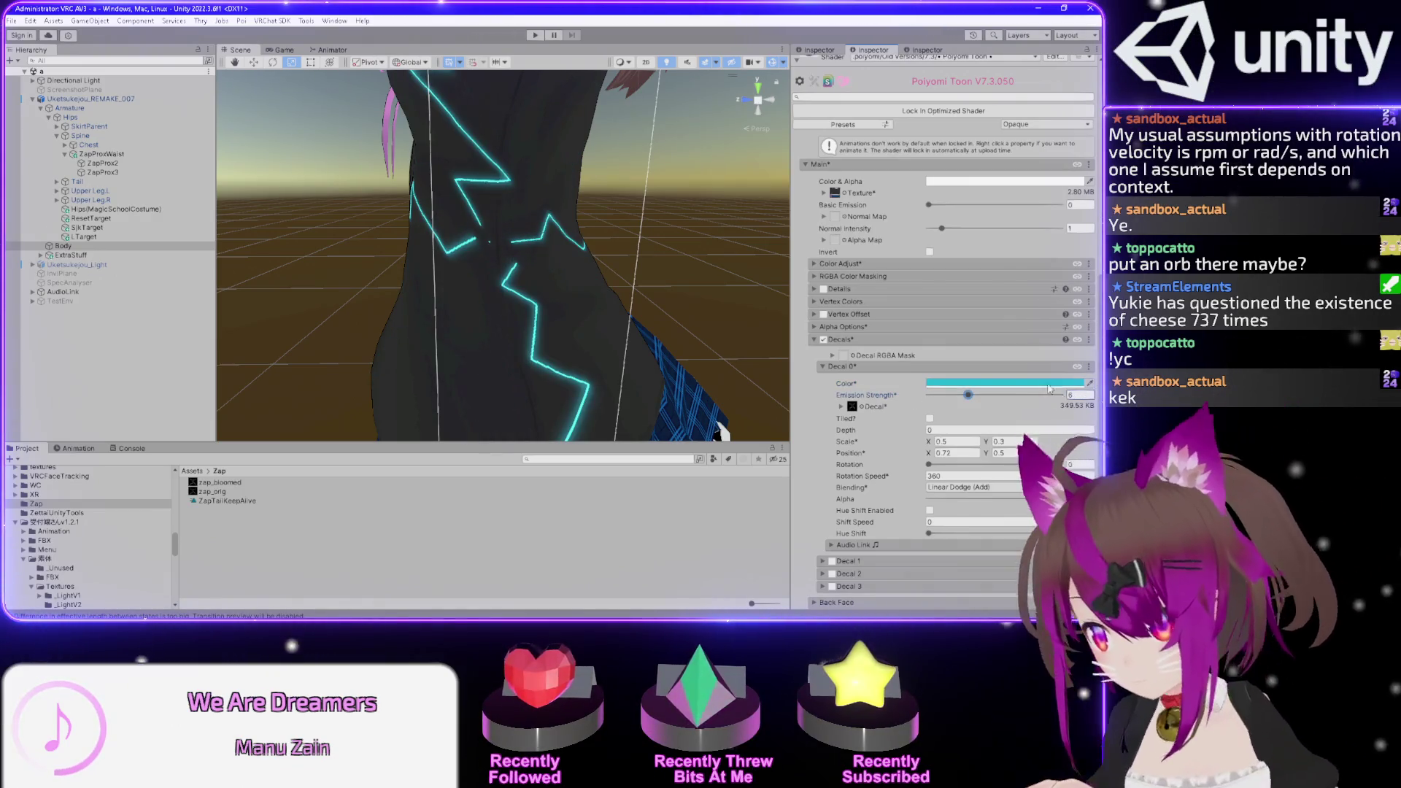
click(1012, 380)
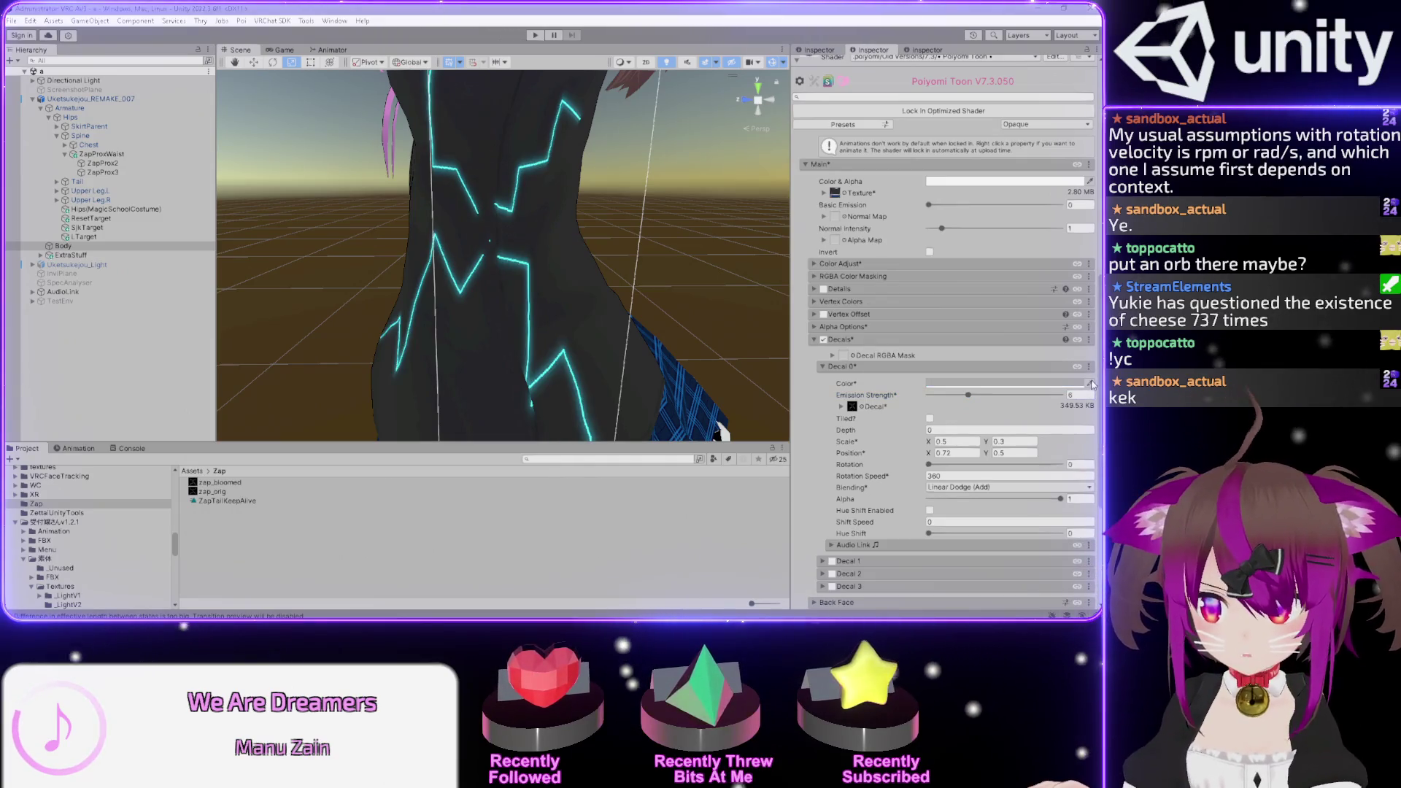
click(1054, 389)
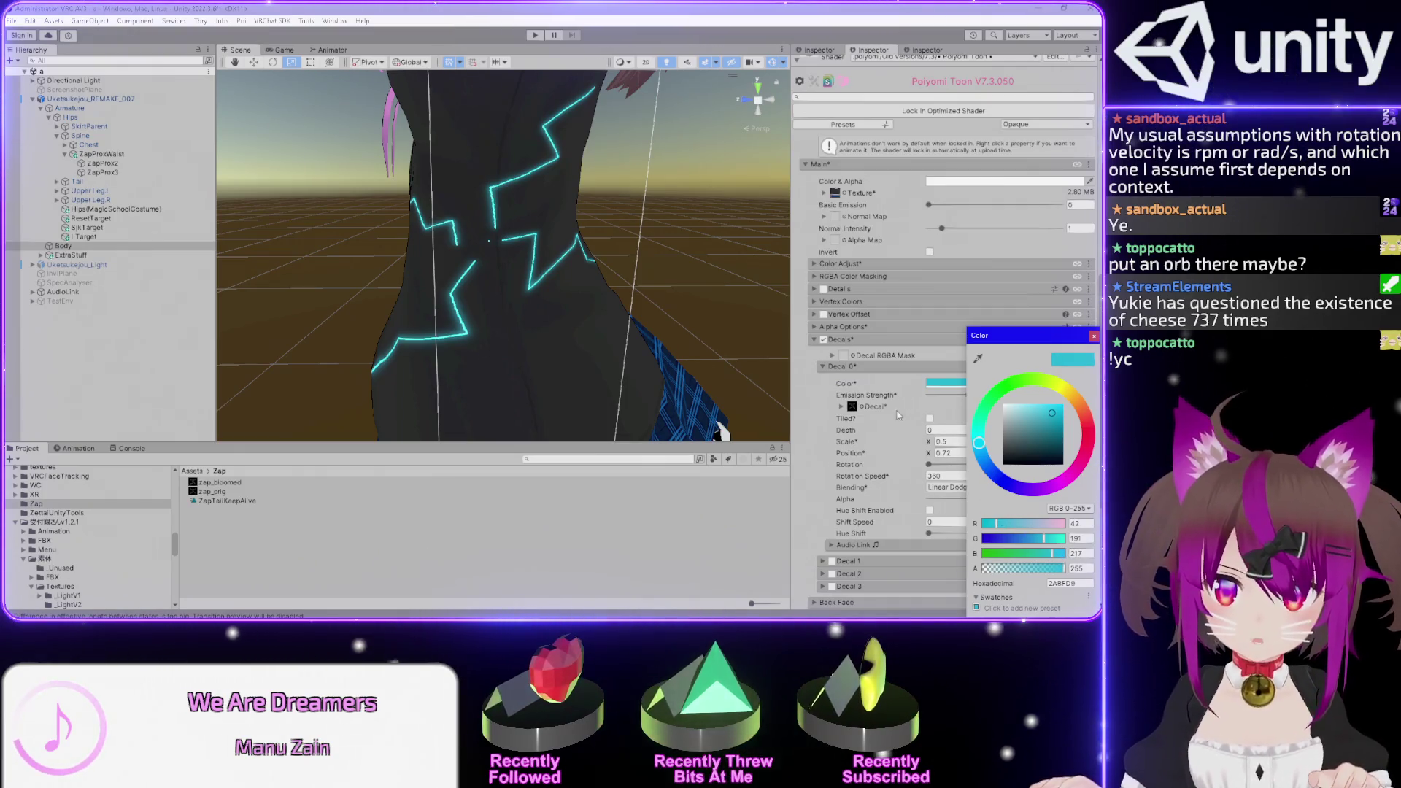
click(831, 350)
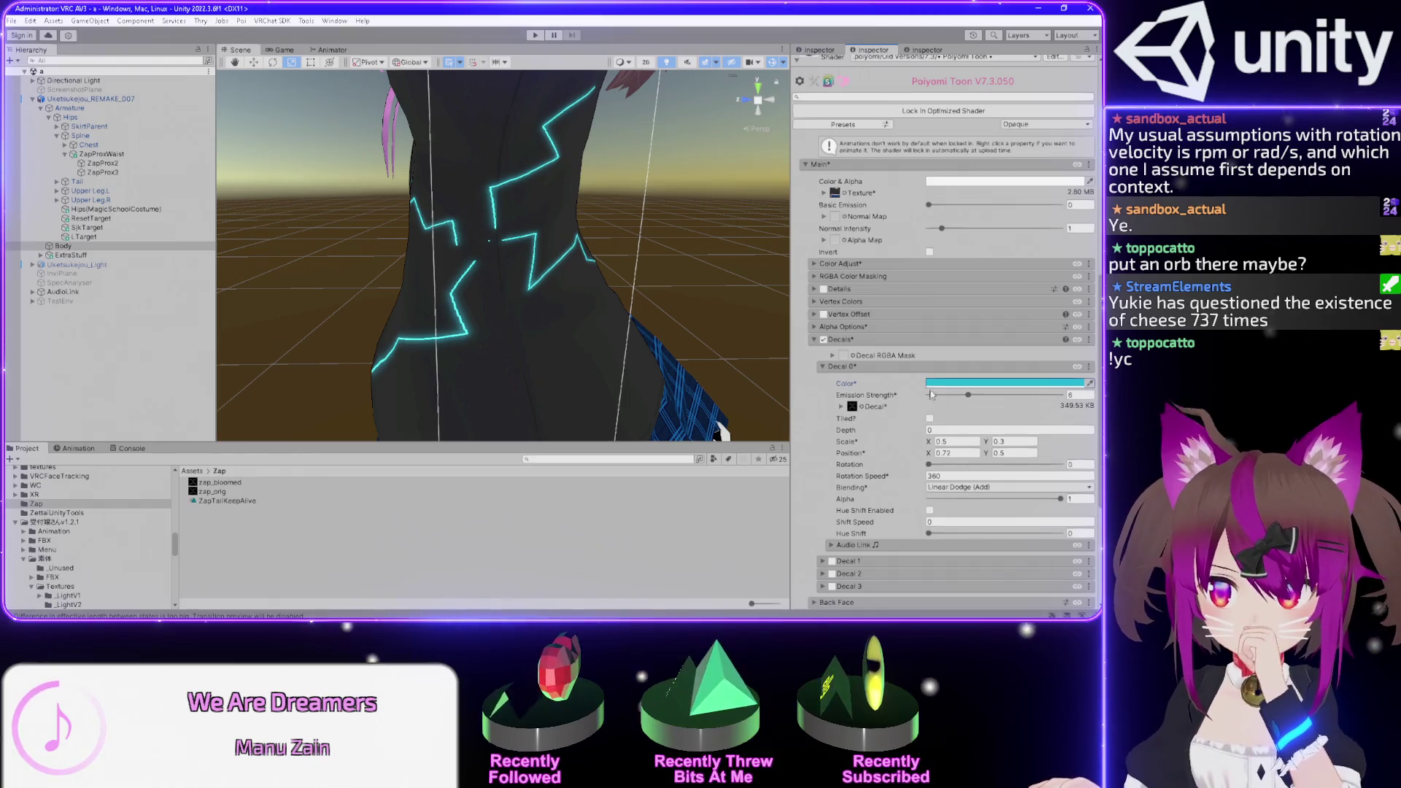
- Enter emission strength 6 exactly and preview the avatar in the Game view
mouse_move(969, 396)
mouse_down()
mouse_move(927, 397)
mouse_move(1021, 389)
mouse_up()
double_click(1079, 394)
text(6)
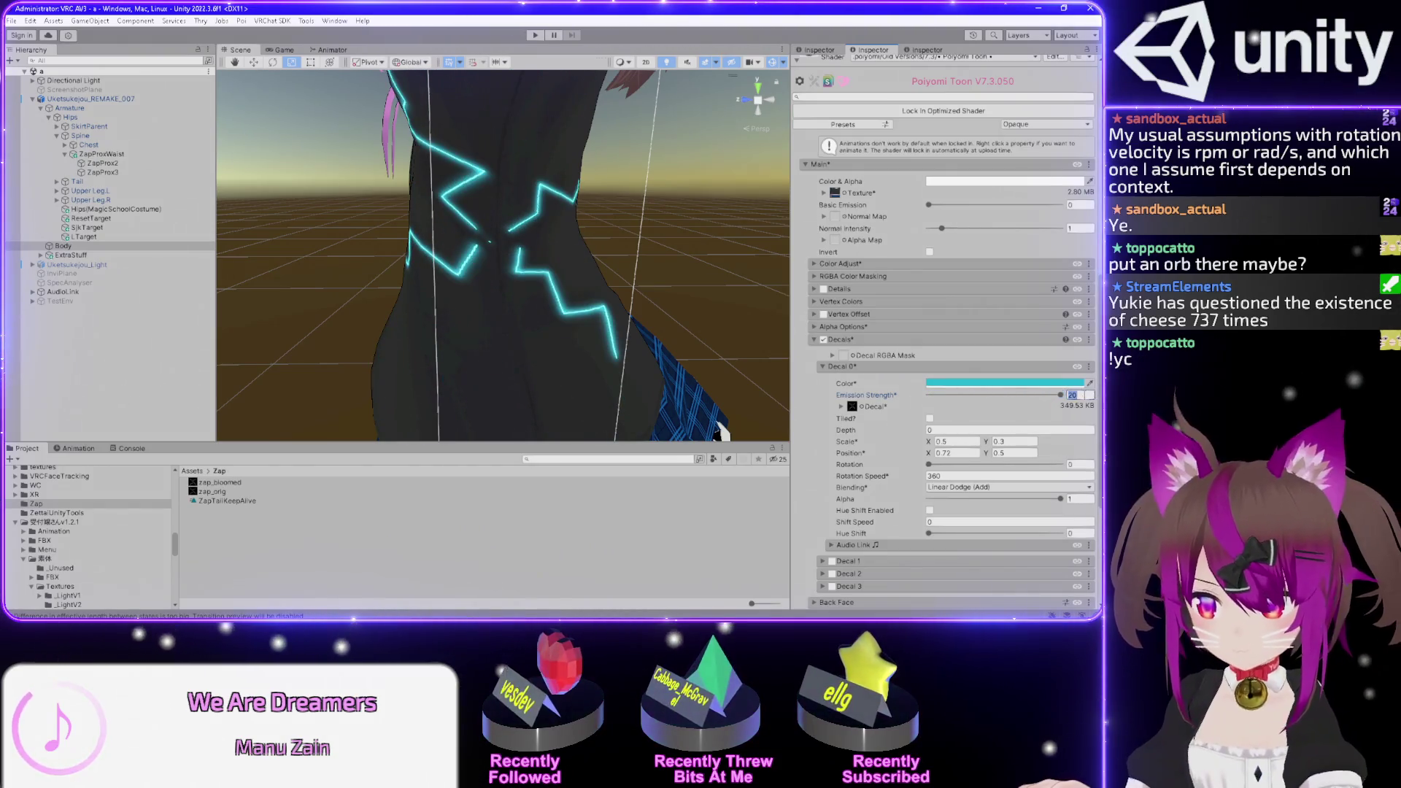
click(276, 51)
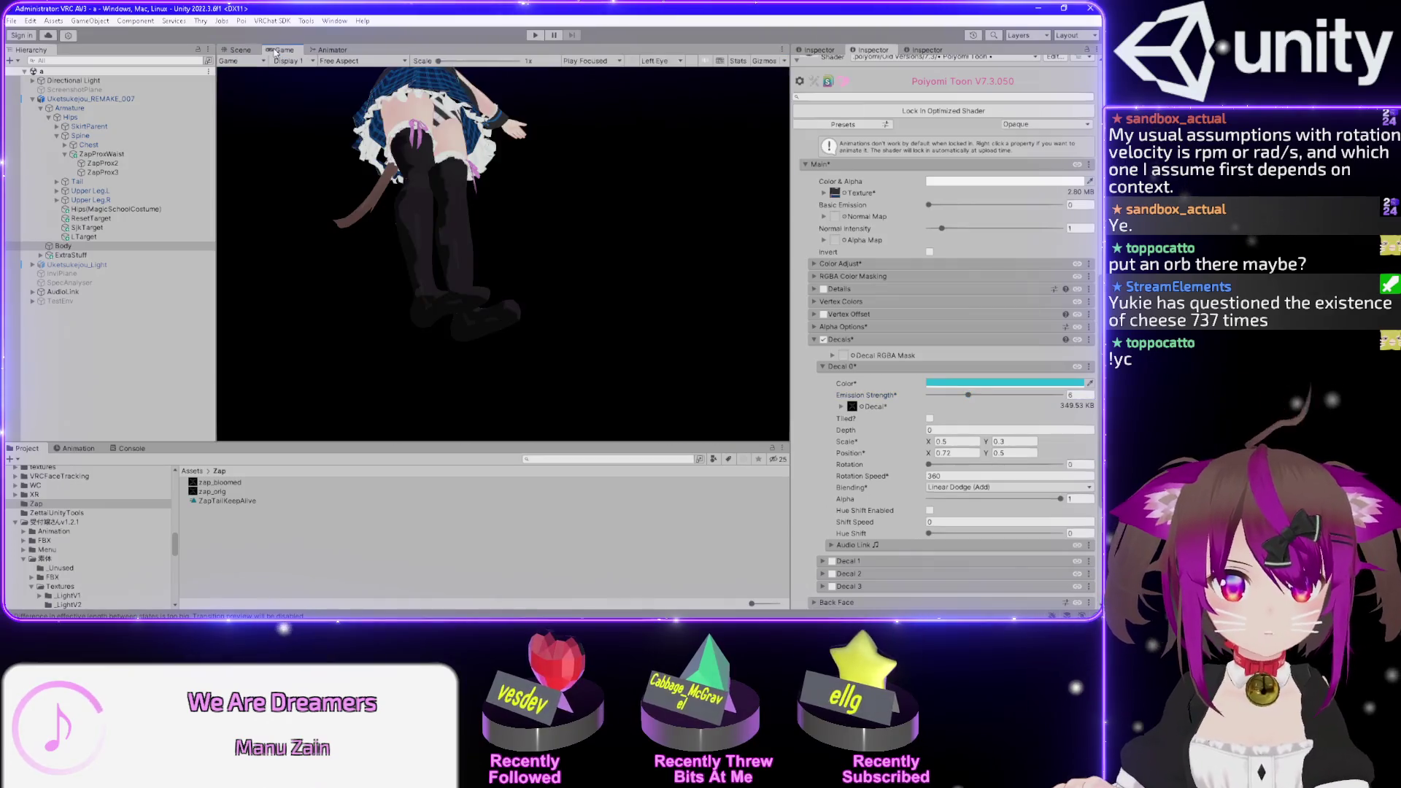
- In the Scene view, find the Camera object through a Hierarchy search and focus on it
click(240, 50)
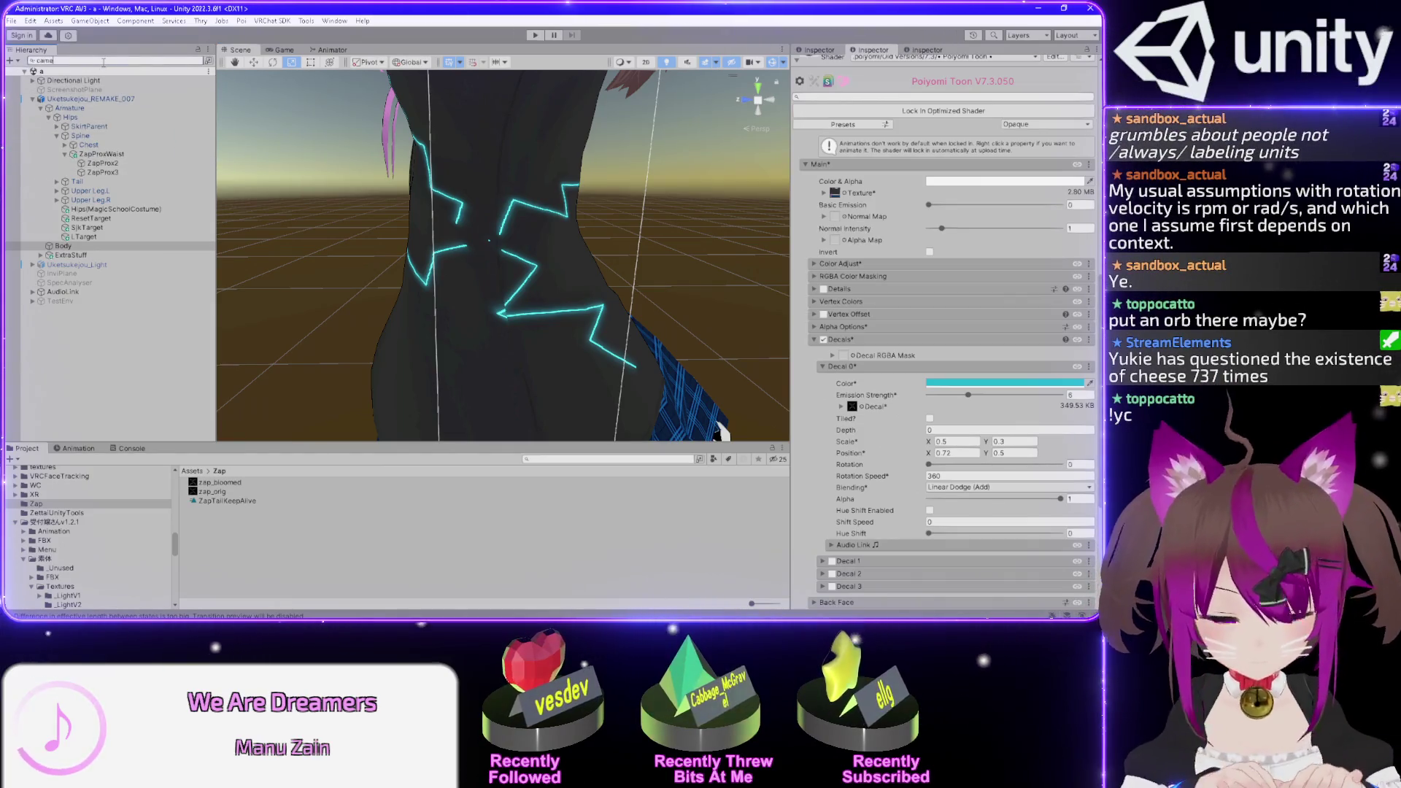
text(ra)
click(51, 89)
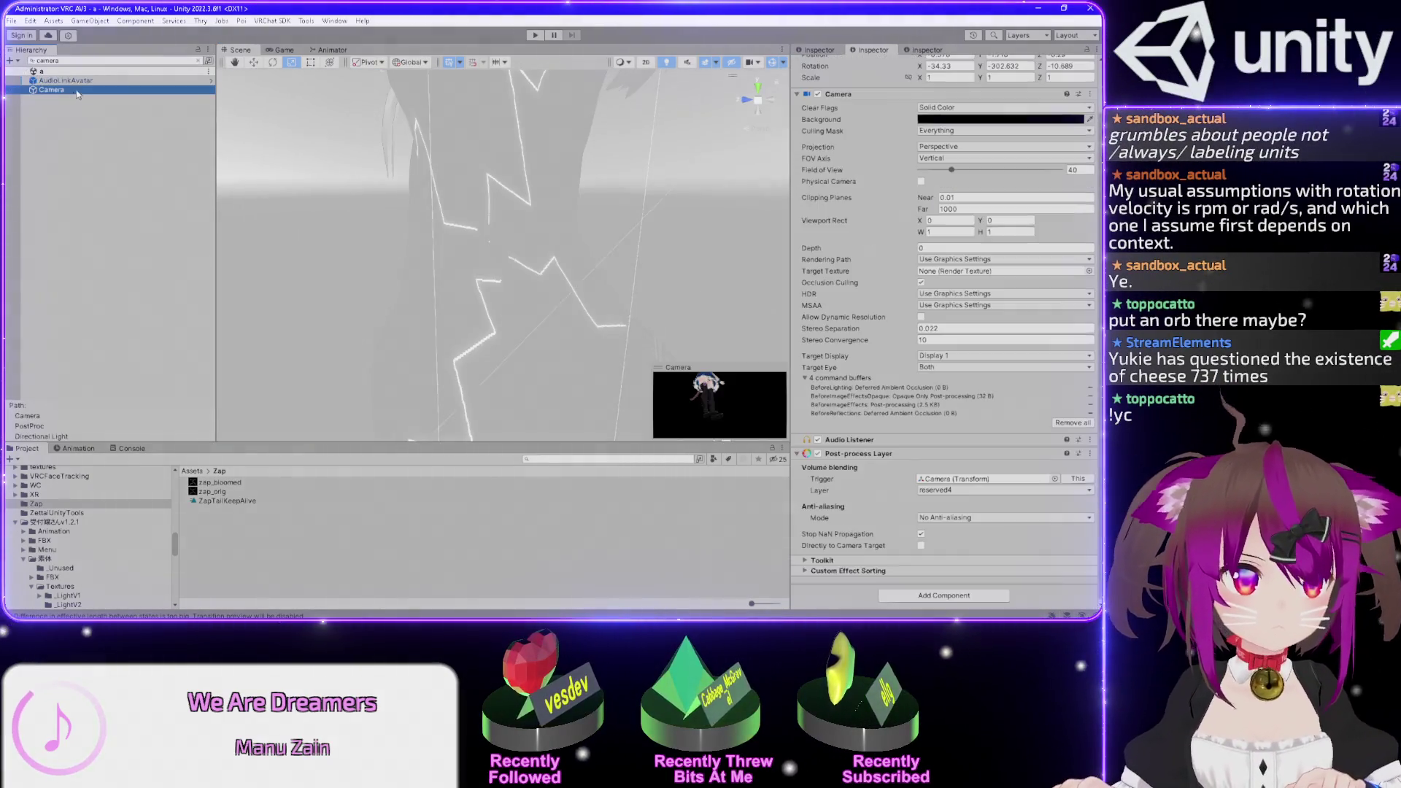
click(198, 62)
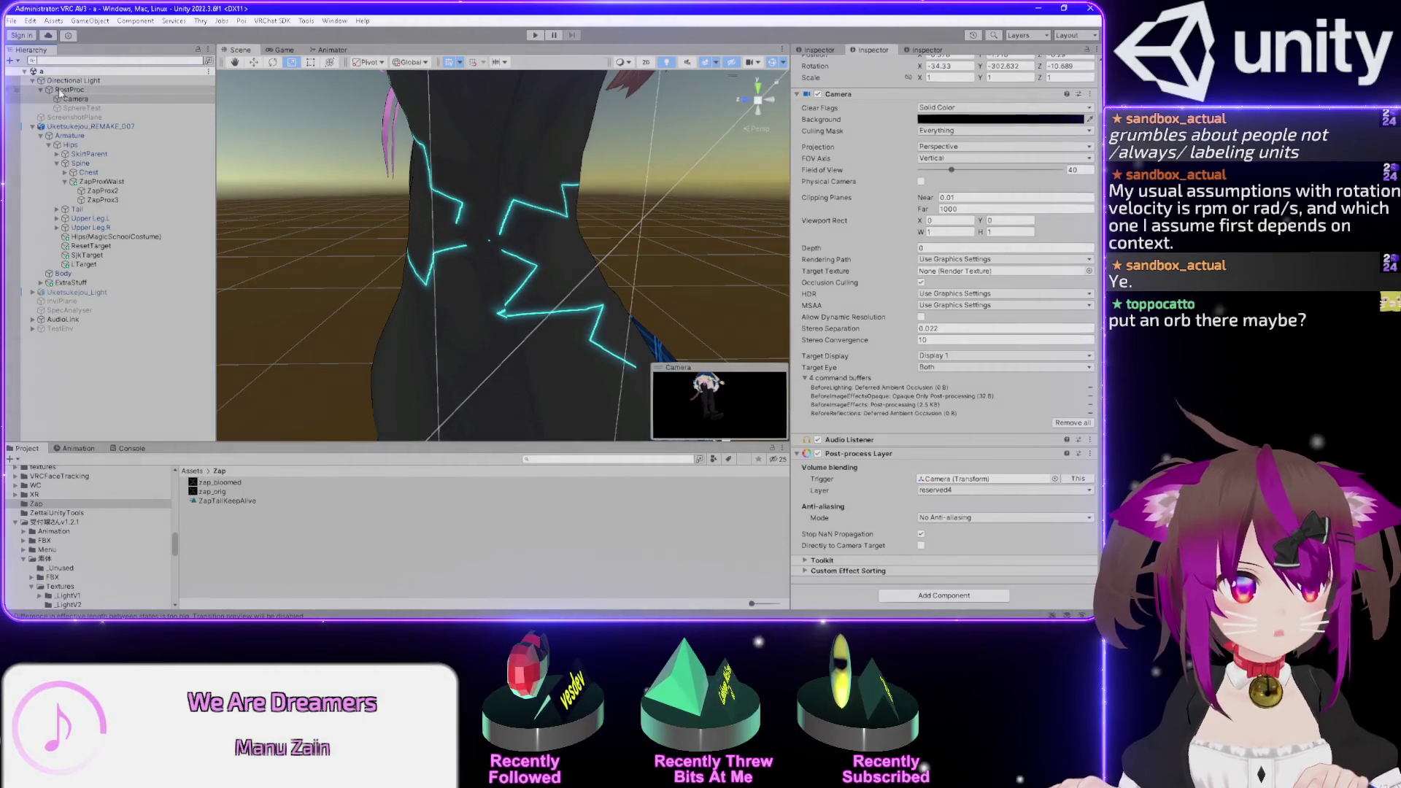
click(93, 102)
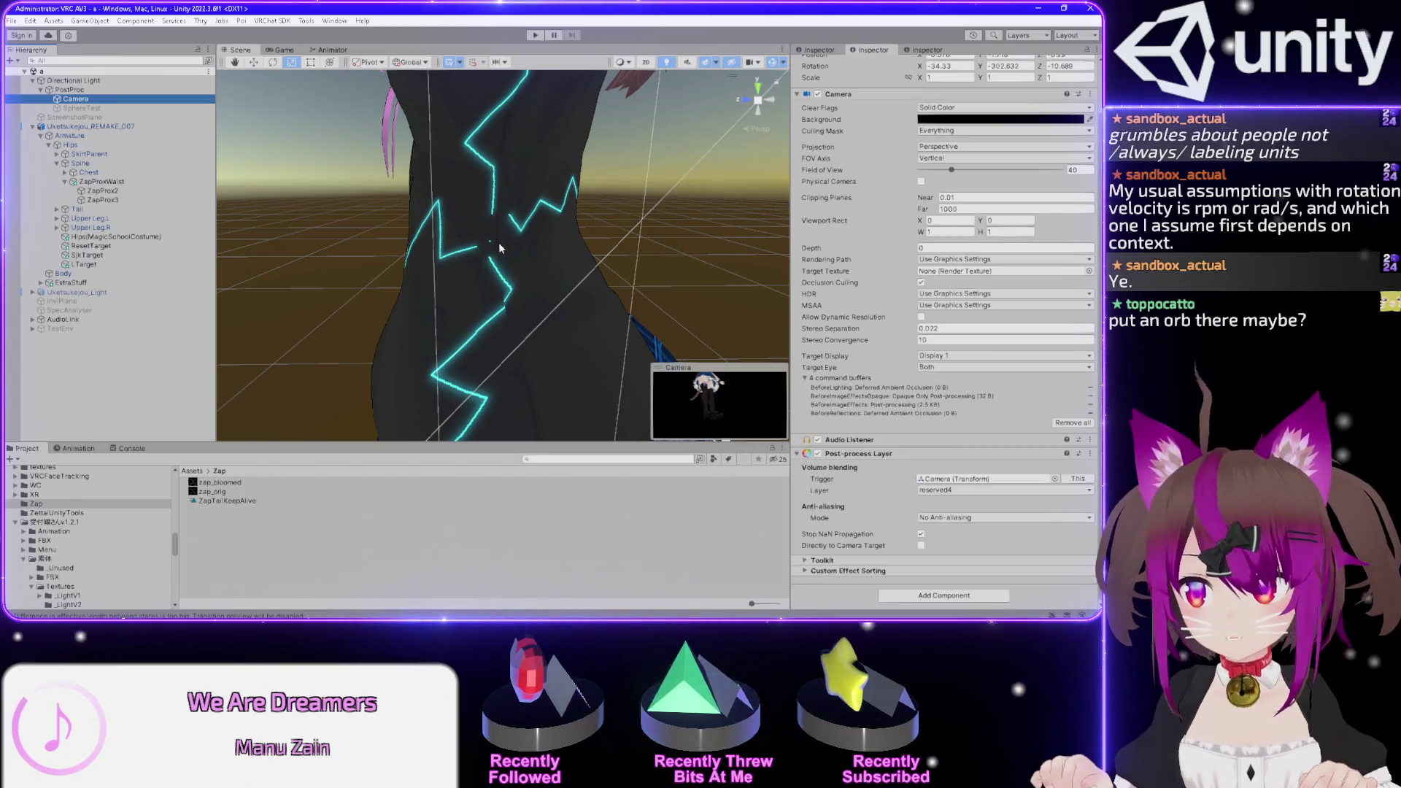
- Undo an accidental scale and move the Camera in Local space to the character's right
drag(495, 244, 473, 200)
scroll(473, 200, down, 10)
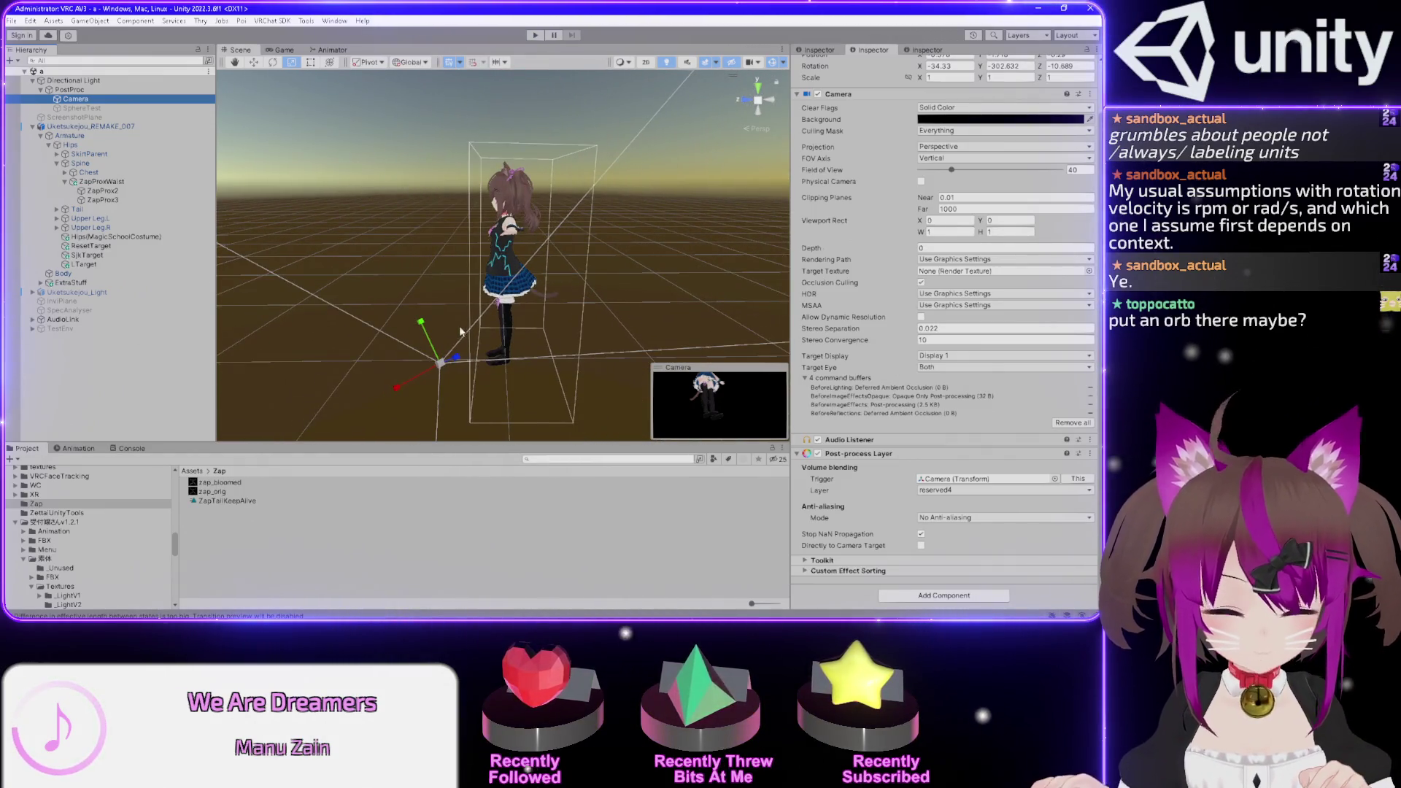
drag(440, 363, 468, 360)
key(ctrl+z)
key(w)
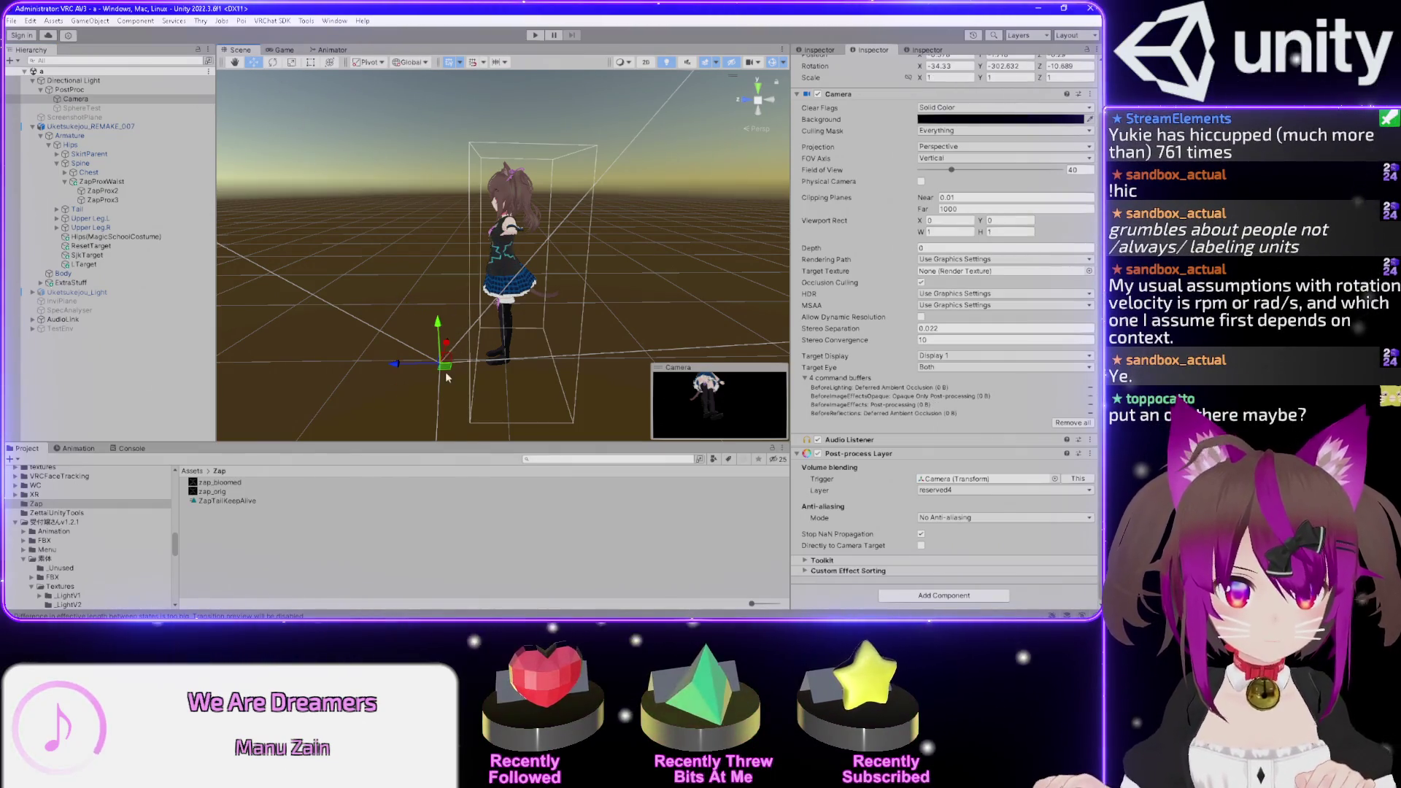
mouse_move(442, 365)
mouse_down()
mouse_move(485, 349)
mouse_move(444, 326)
mouse_up()
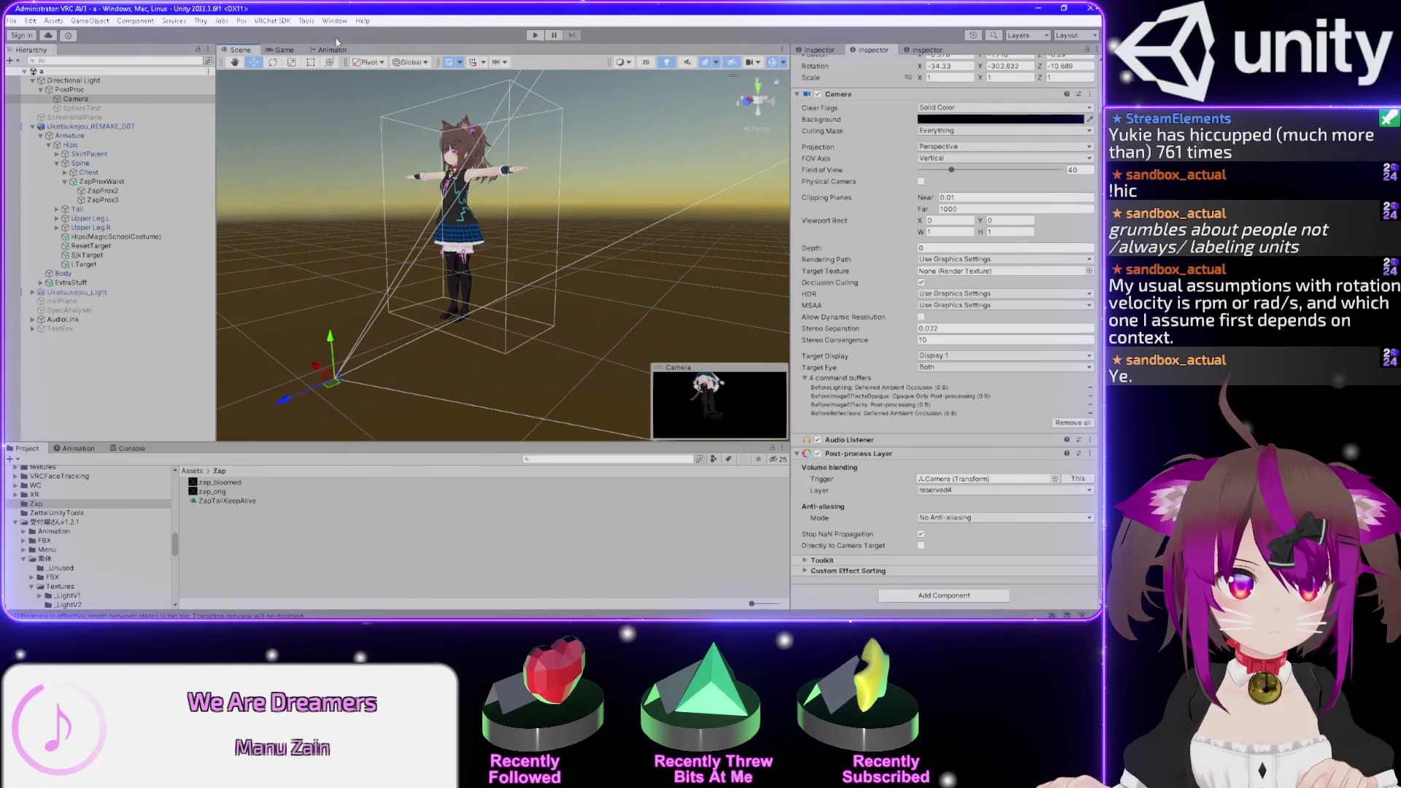
click(410, 63)
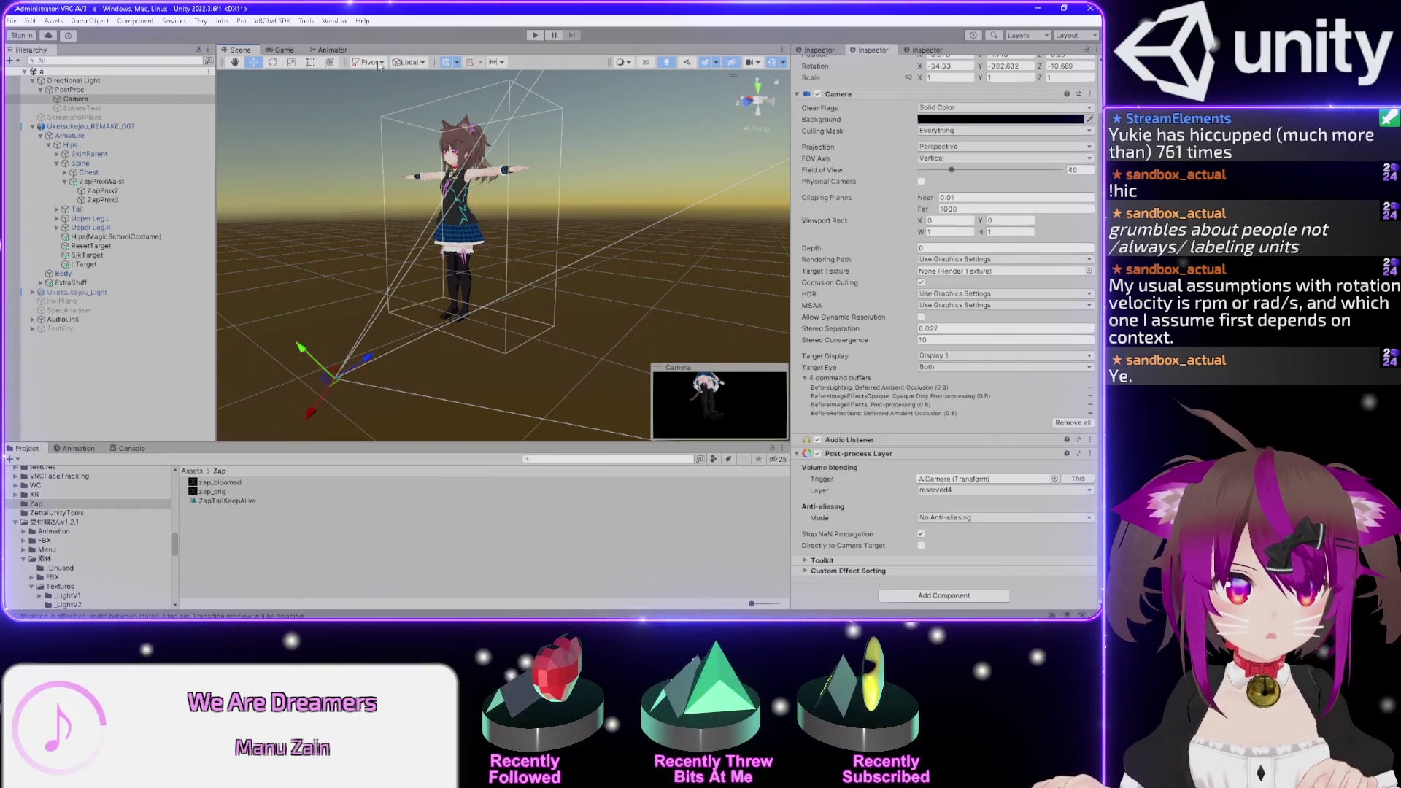
mouse_move(341, 381)
mouse_down()
mouse_move(577, 292)
mouse_move(632, 248)
mouse_move(664, 190)
mouse_move(620, 240)
mouse_up()
- Rotate the Camera level toward the character, raise it to chest height, and check its Game render
key(e)
drag(525, 219, 387, 230)
click(253, 62)
drag(562, 298, 453, 199)
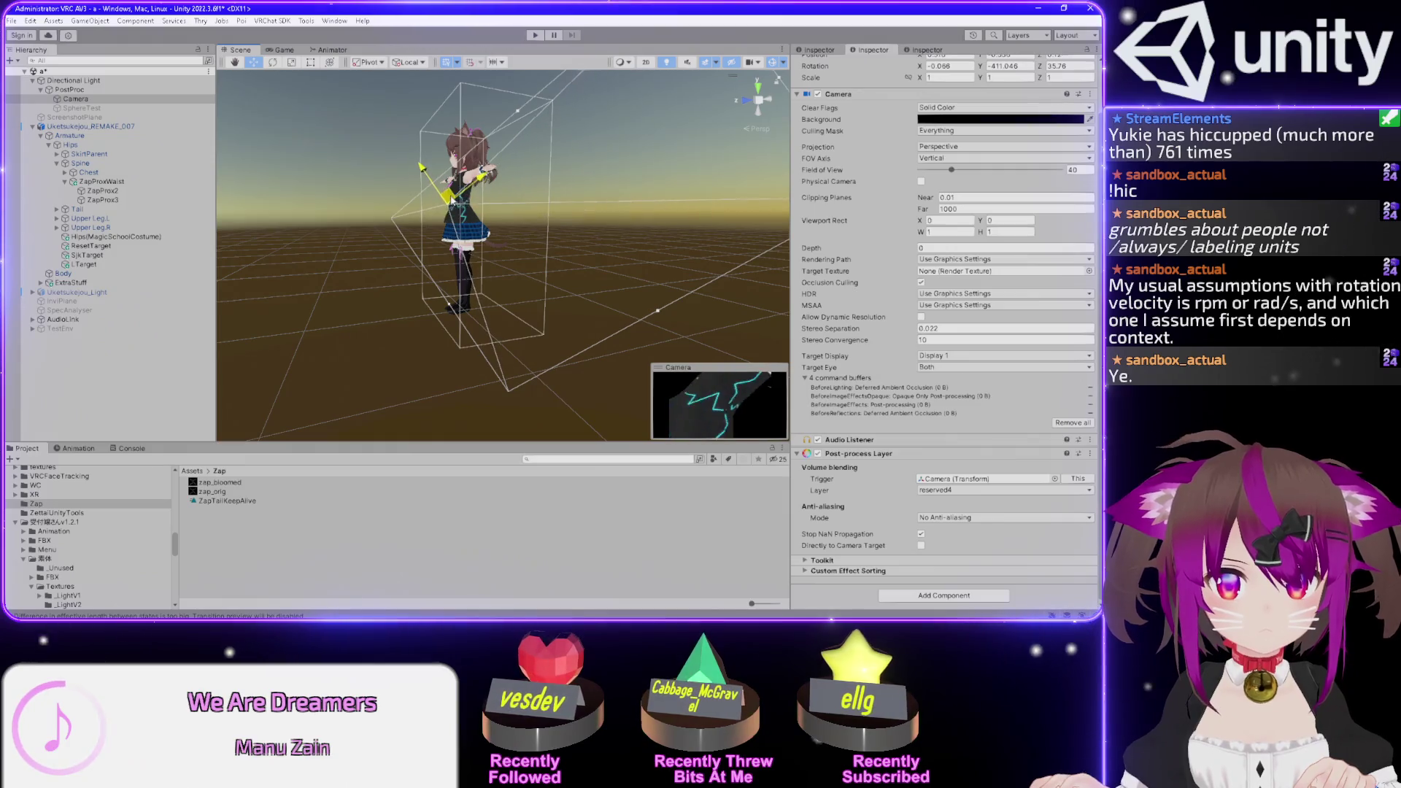
click(285, 50)
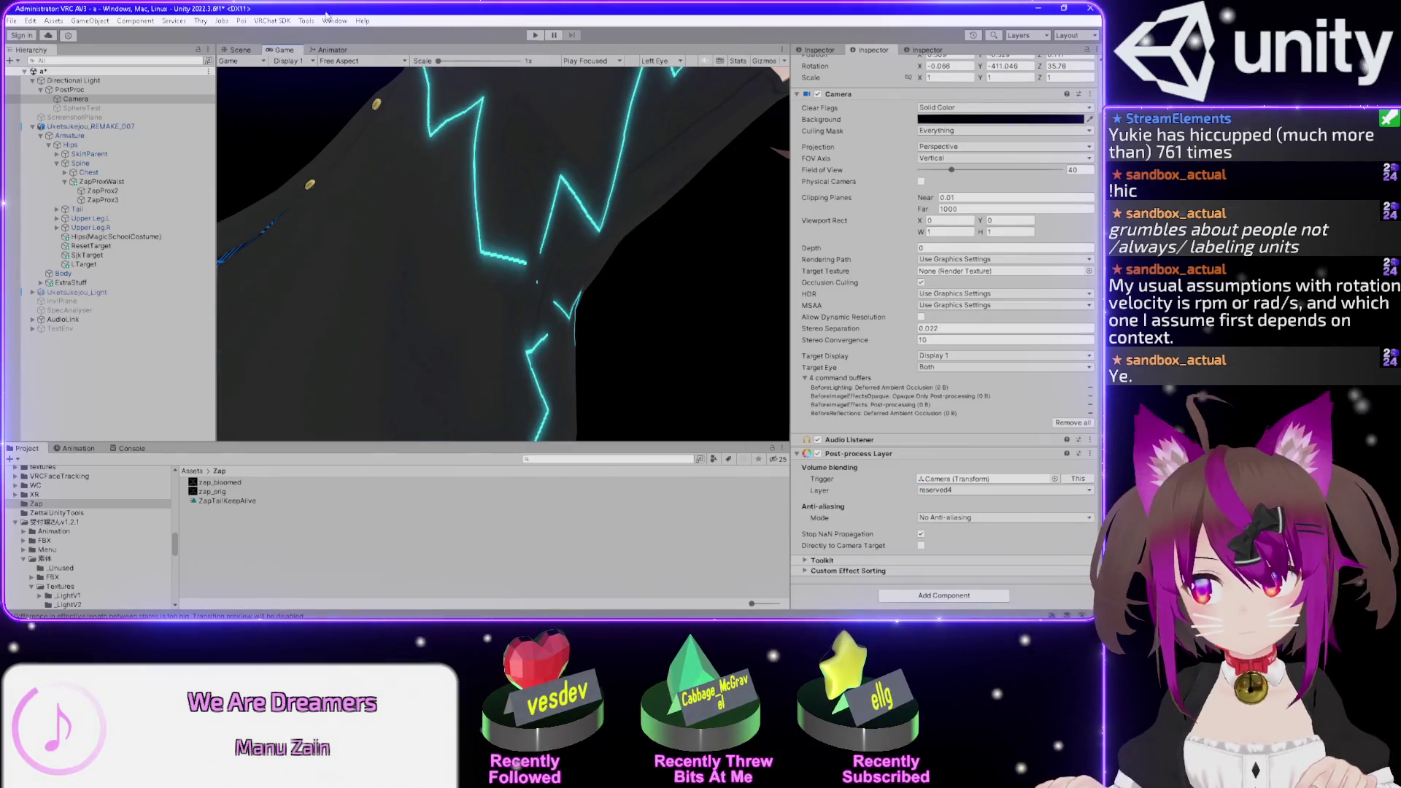
- Return to the Scene view and orbit around the character's front and side-back
click(240, 49)
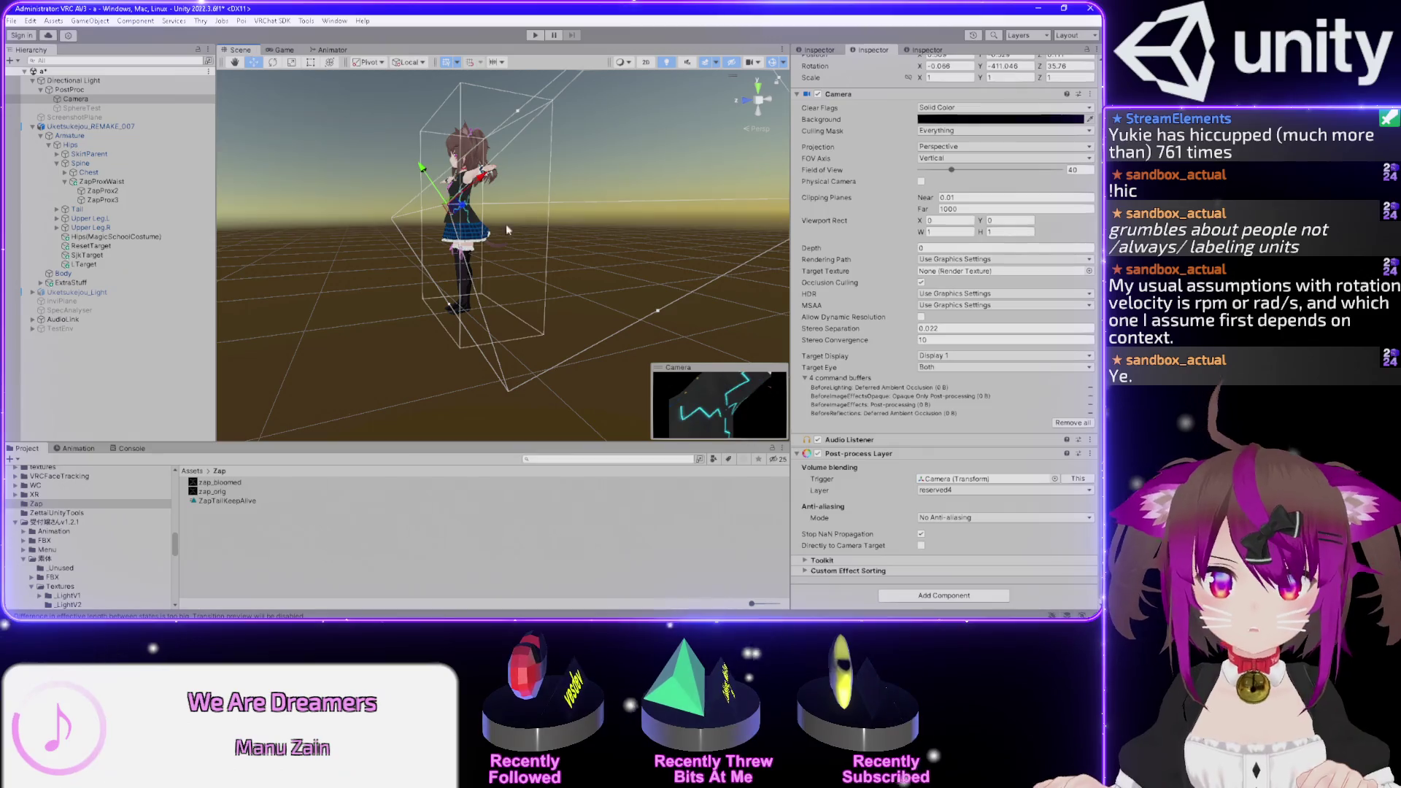
drag(538, 265, 464, 186)
scroll(437, 168, up, 2)
scroll(496, 190, up, 3)
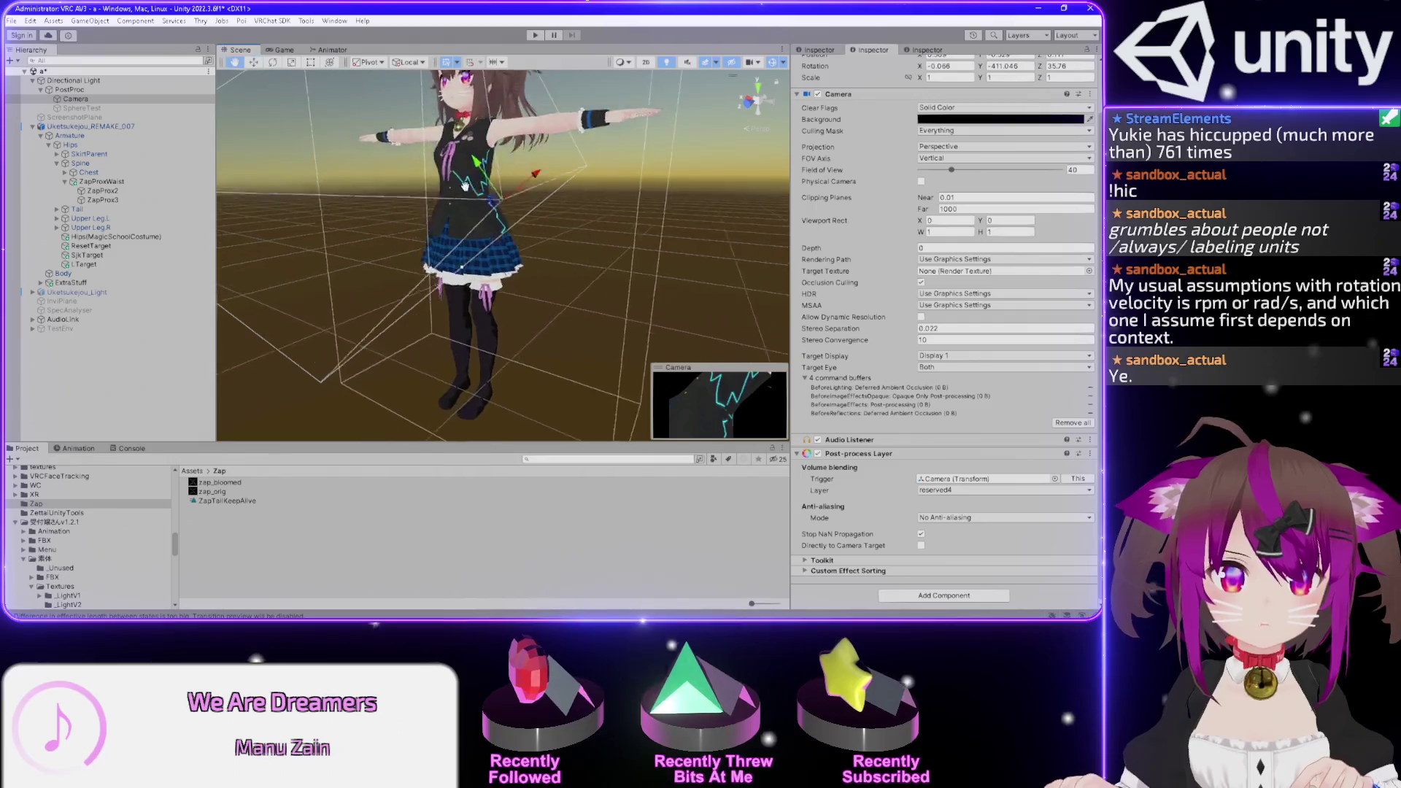
scroll(576, 187, up, 5)
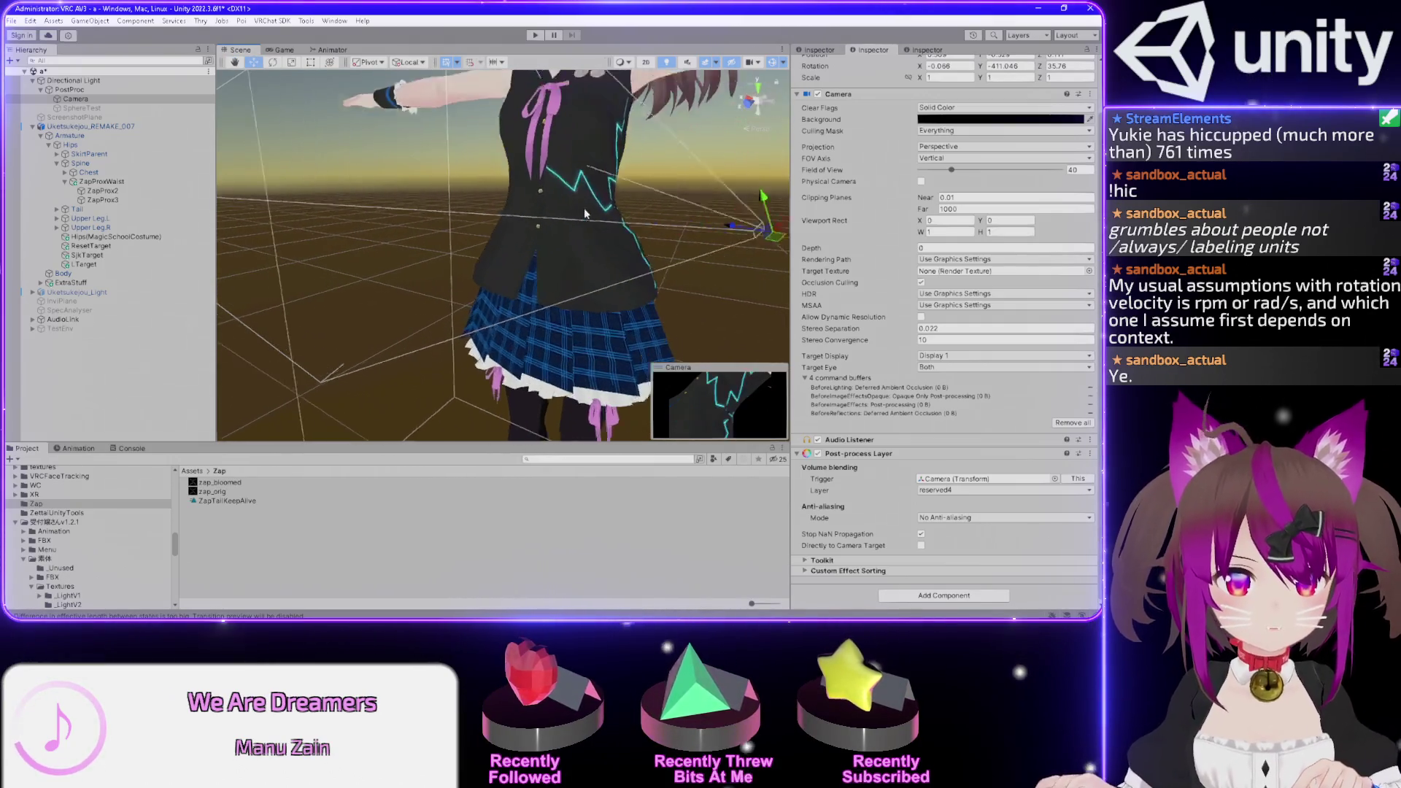
mouse_move(630, 167)
mouse_down()
mouse_move(412, 119)
mouse_move(431, 130)
mouse_up()
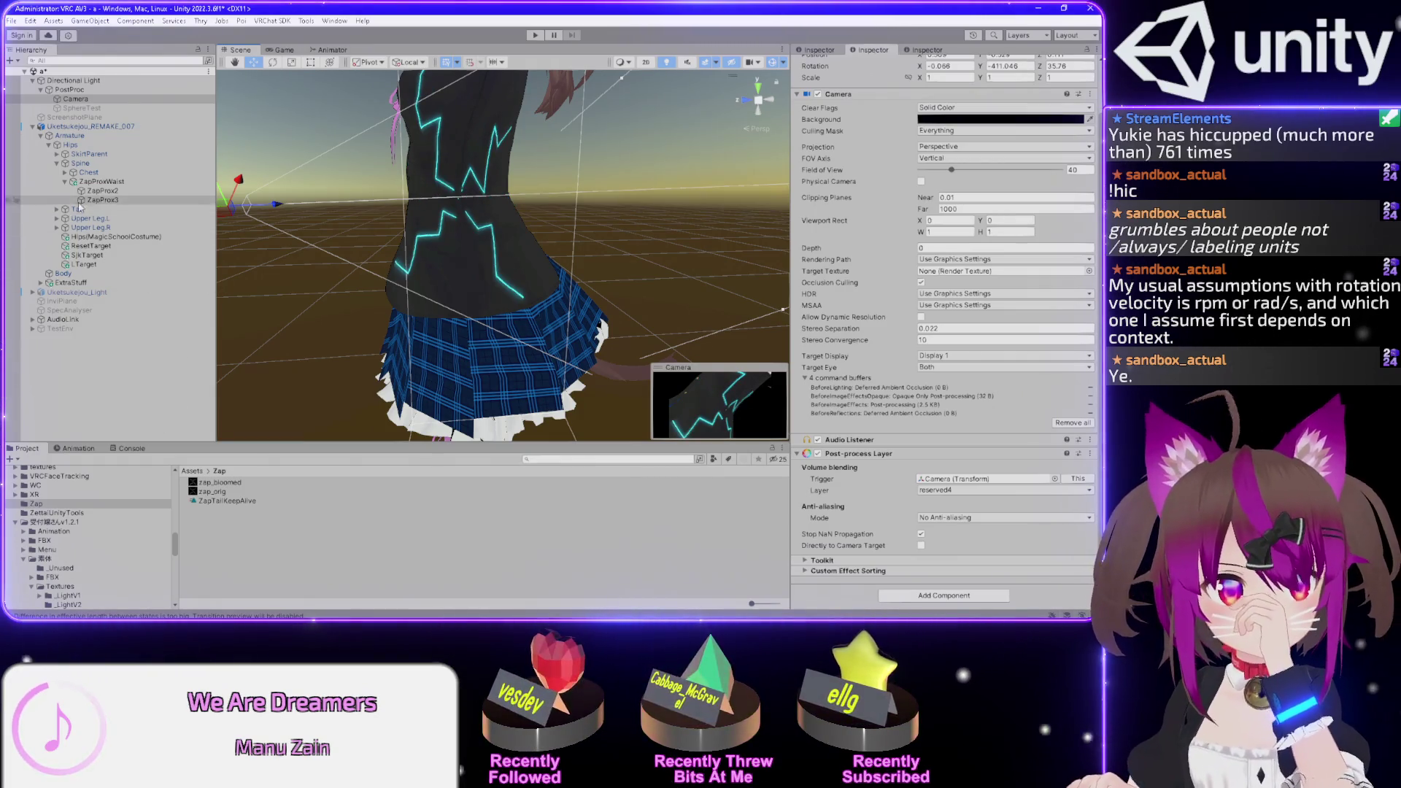
- Select the Body and turn on Tiled? for Poiyomi Decal 0
click(63, 274)
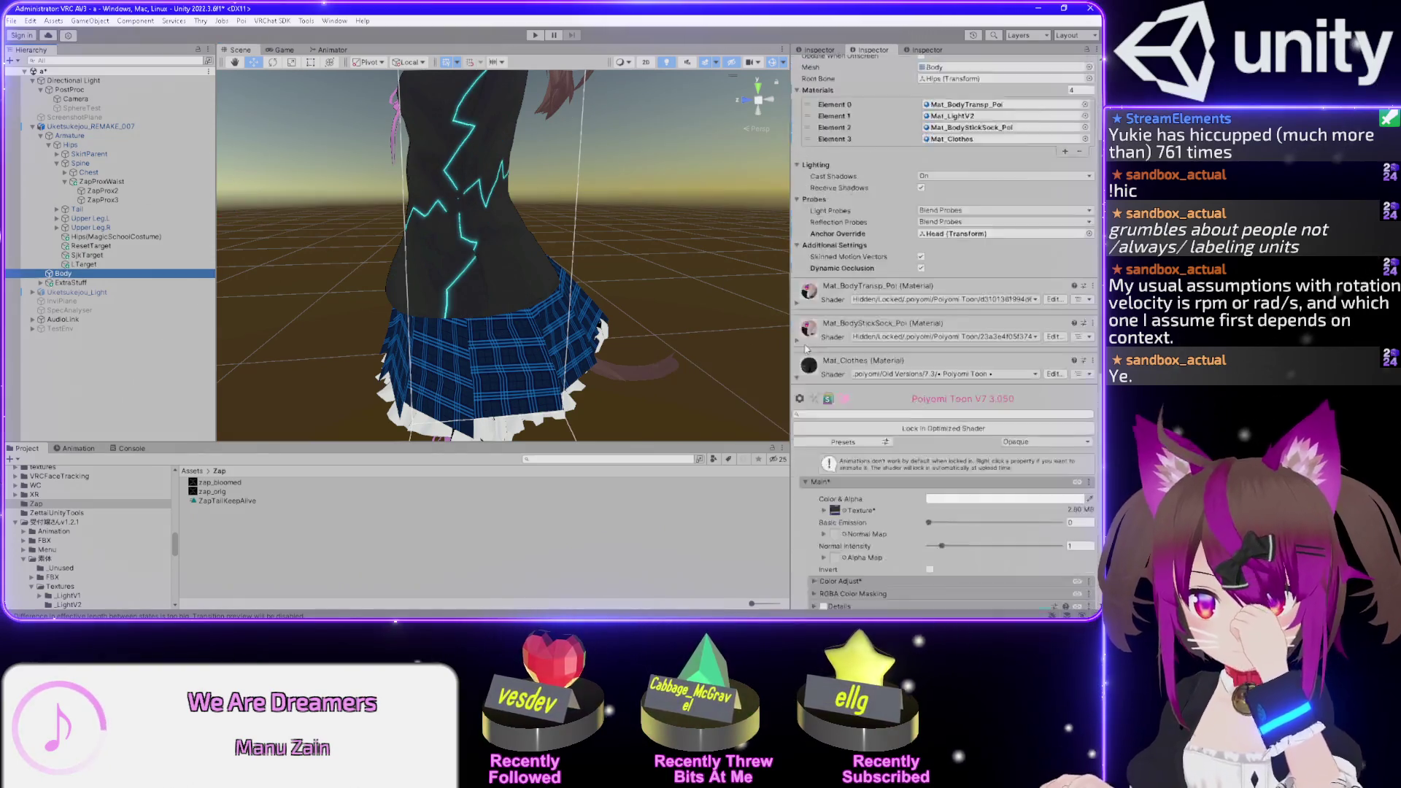
scroll(807, 349, down, 10)
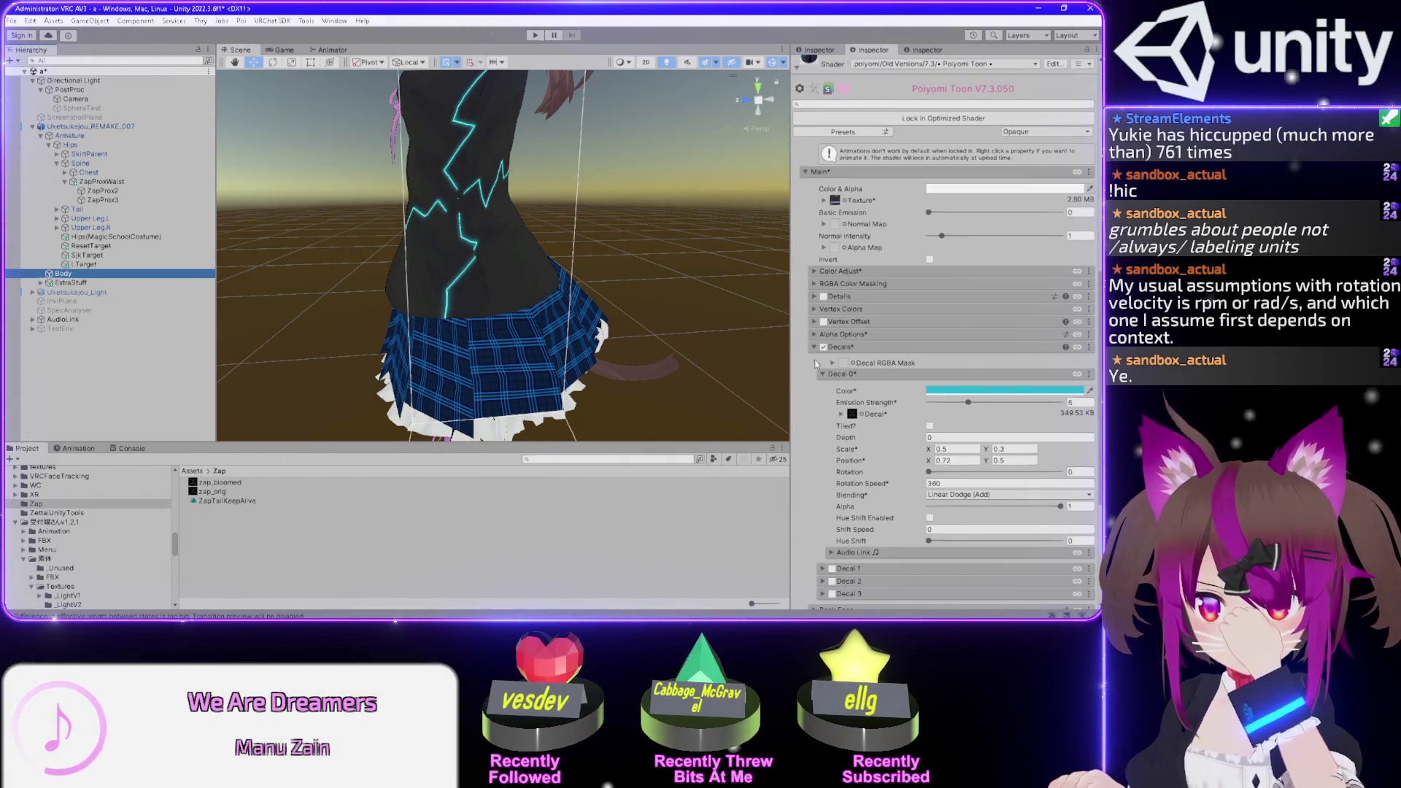
click(929, 426)
drag(510, 240, 662, 230)
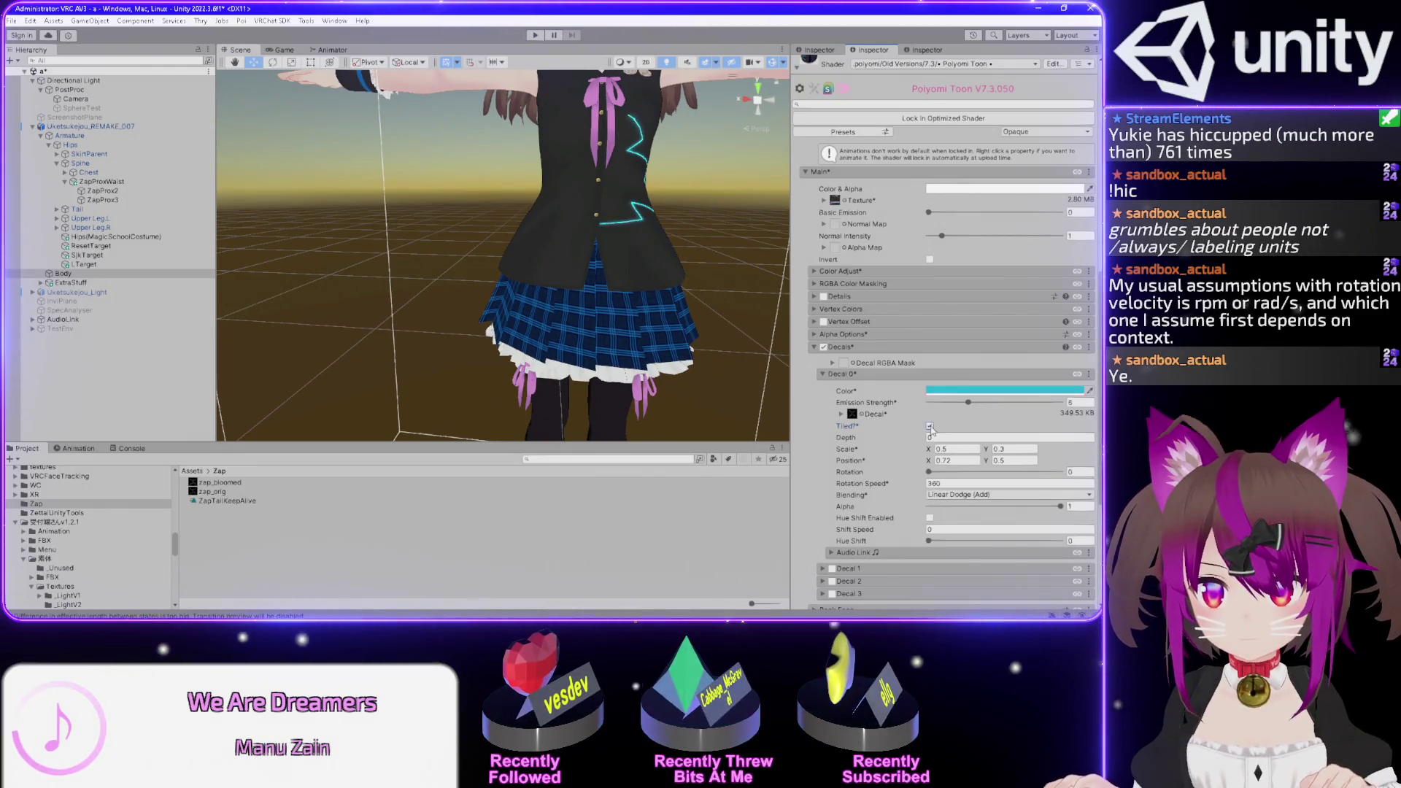
mouse_move(605, 263)
mouse_down()
mouse_move(632, 263)
mouse_move(542, 264)
mouse_up()
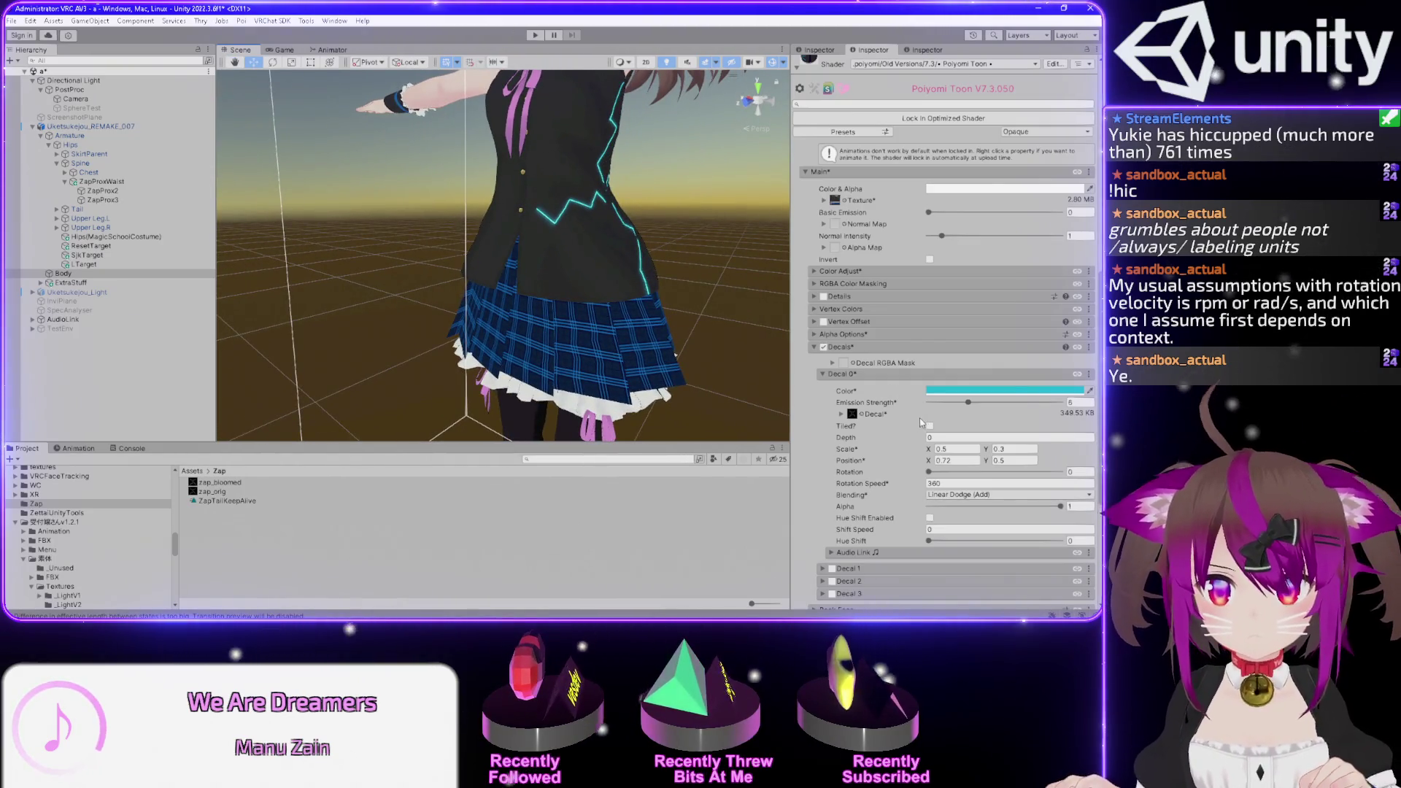
- Try decal Tiling X values 0.4 and -0.95, reset it to 1, and add horizontal panning
click(840, 414)
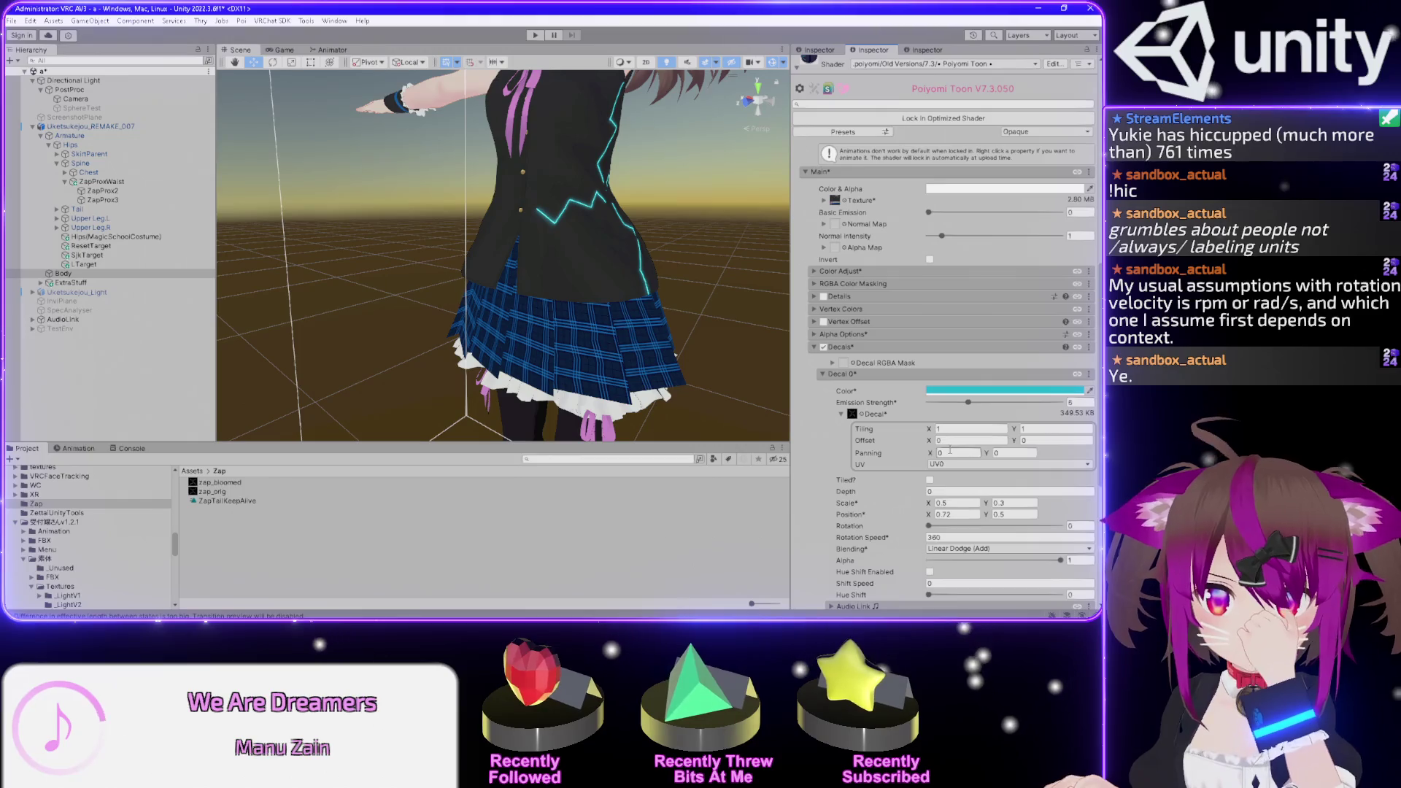
click(935, 429)
text(0.4)
click(946, 429)
text(-0.95)
drag(970, 431, 955, 431)
click(957, 429)
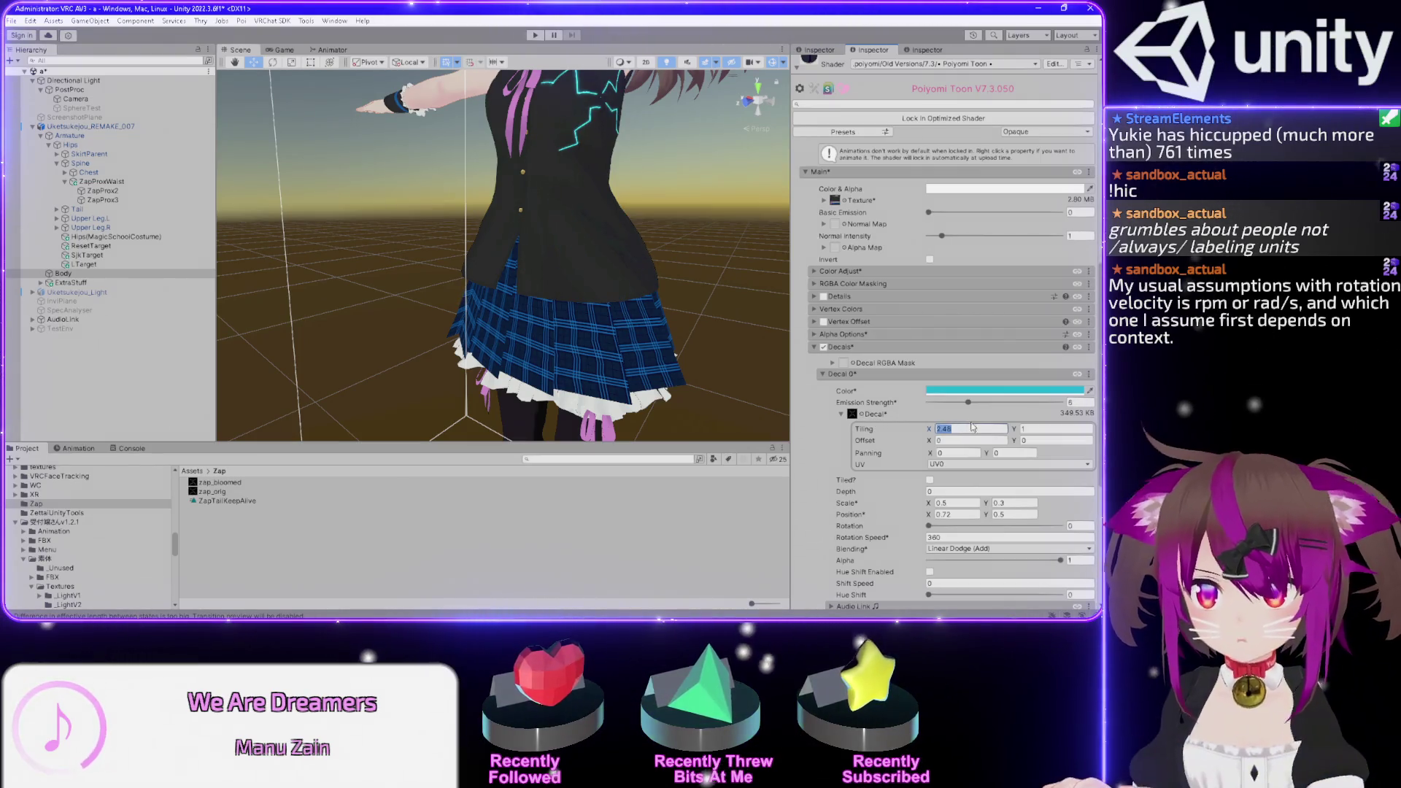
text(1)
mouse_move(713, 315)
mouse_down()
mouse_move(633, 250)
mouse_move(546, 206)
mouse_move(511, 219)
mouse_move(511, 233)
mouse_up()
drag(930, 454, 963, 454)
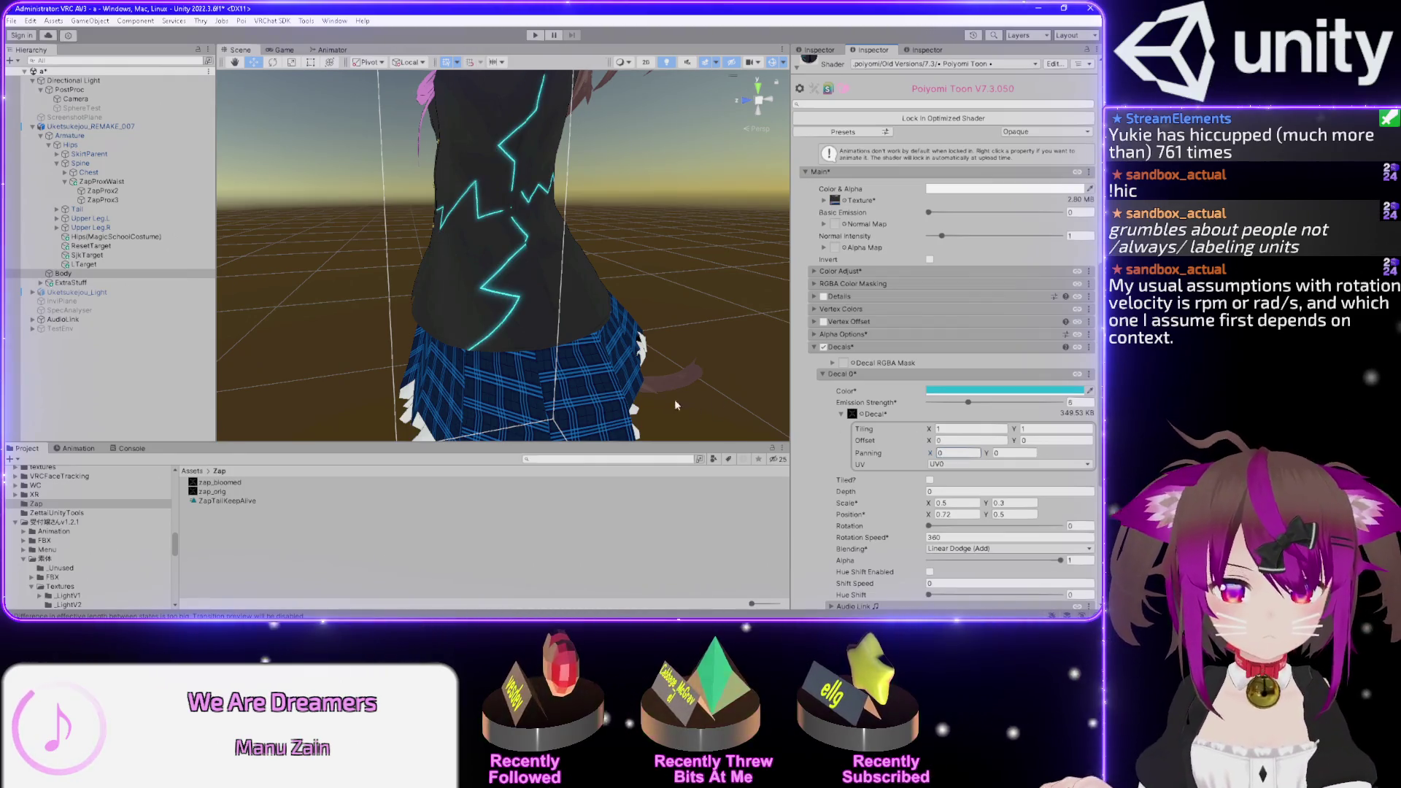
click(216, 482)
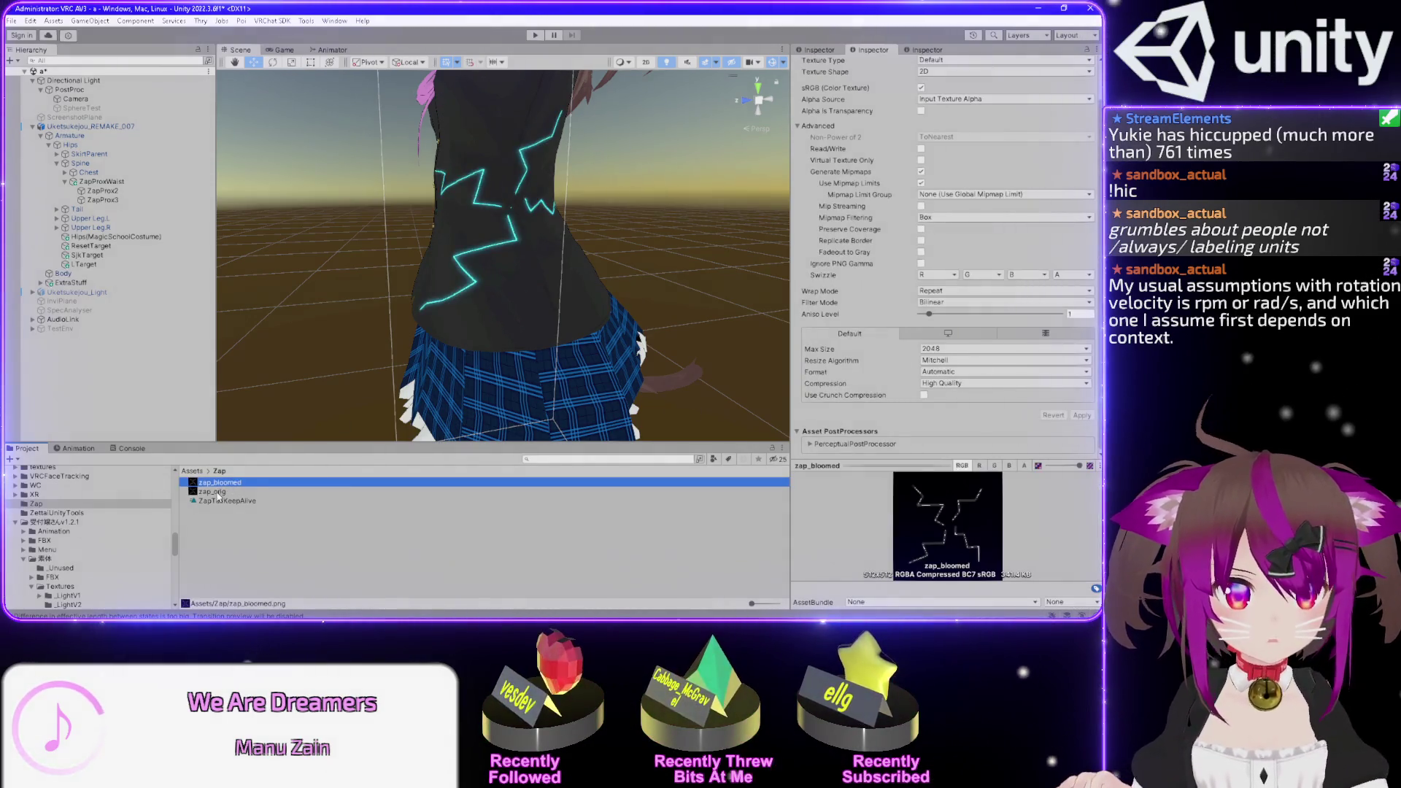
shift+click(217, 492)
click(946, 291)
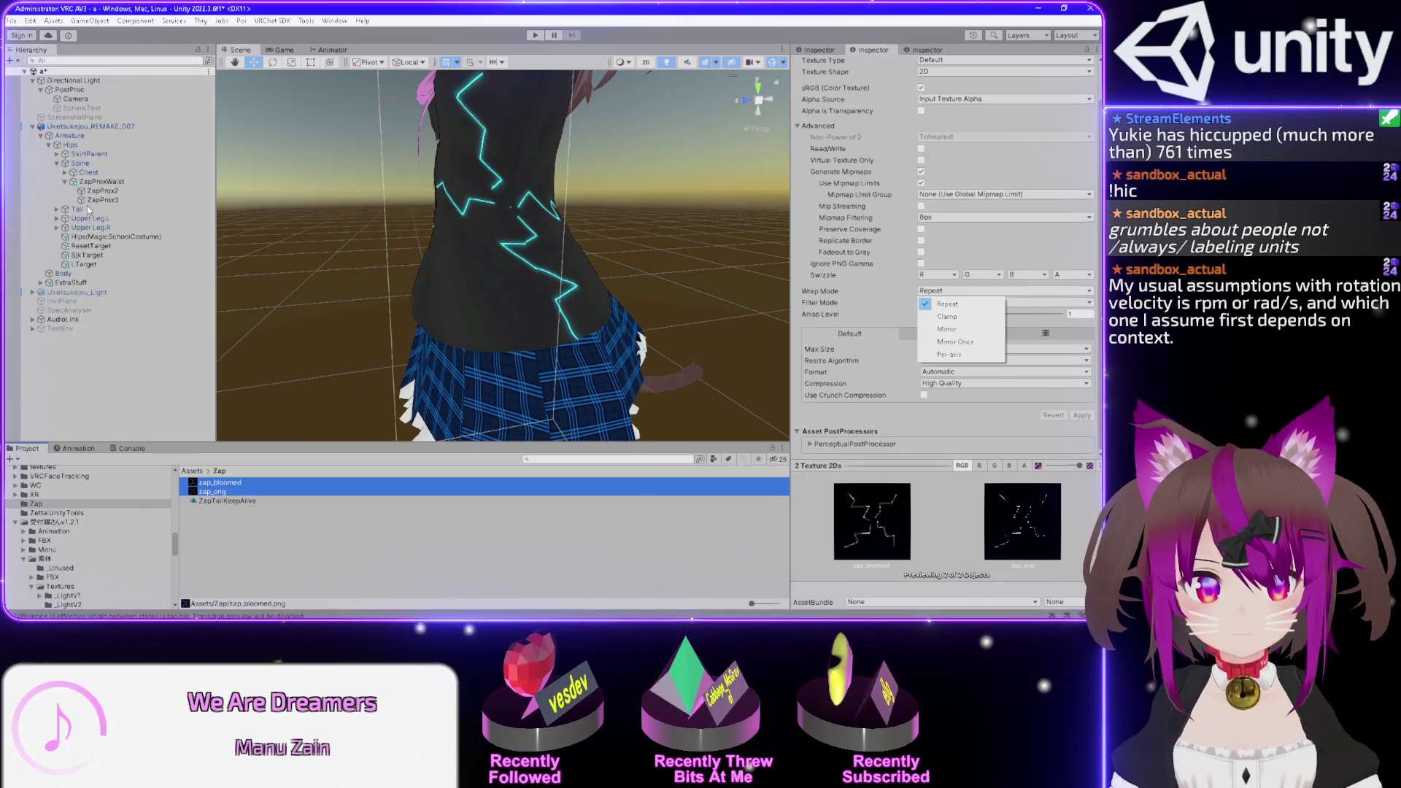
click(57, 274)
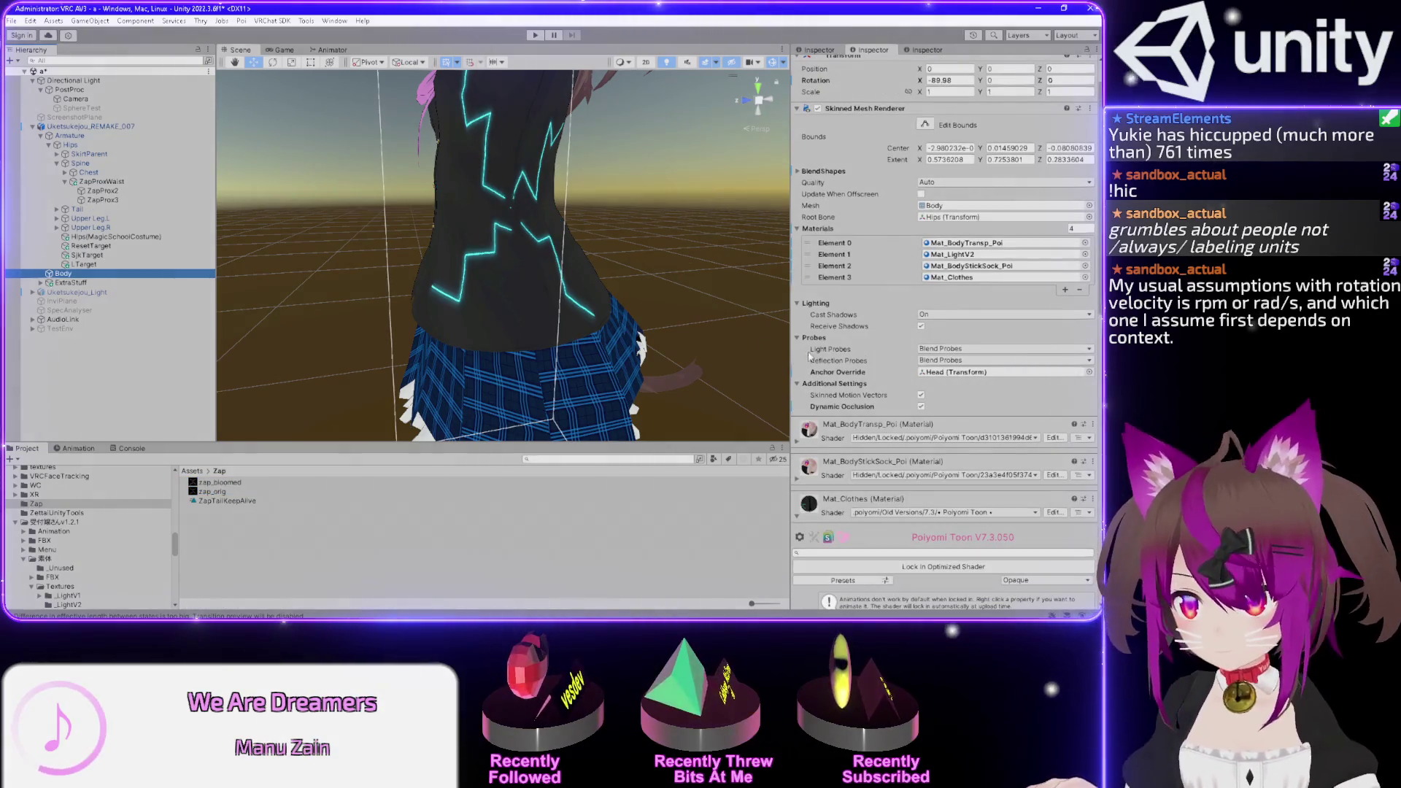
- Expand the decal texture settings, try offset and vertical tiling changes, and undo them back to 1
scroll(877, 353, down, 3)
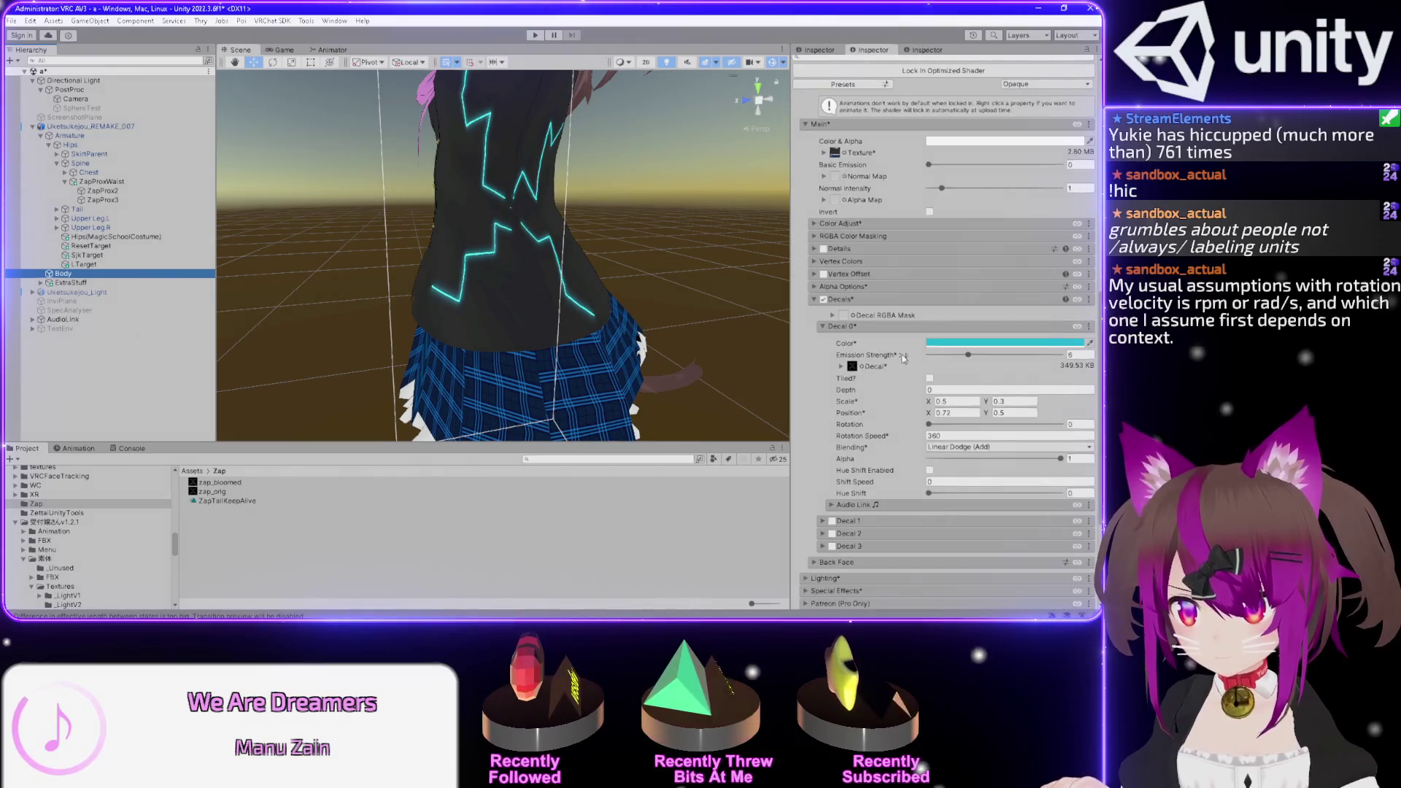
scroll(894, 394, down, 2)
click(842, 429)
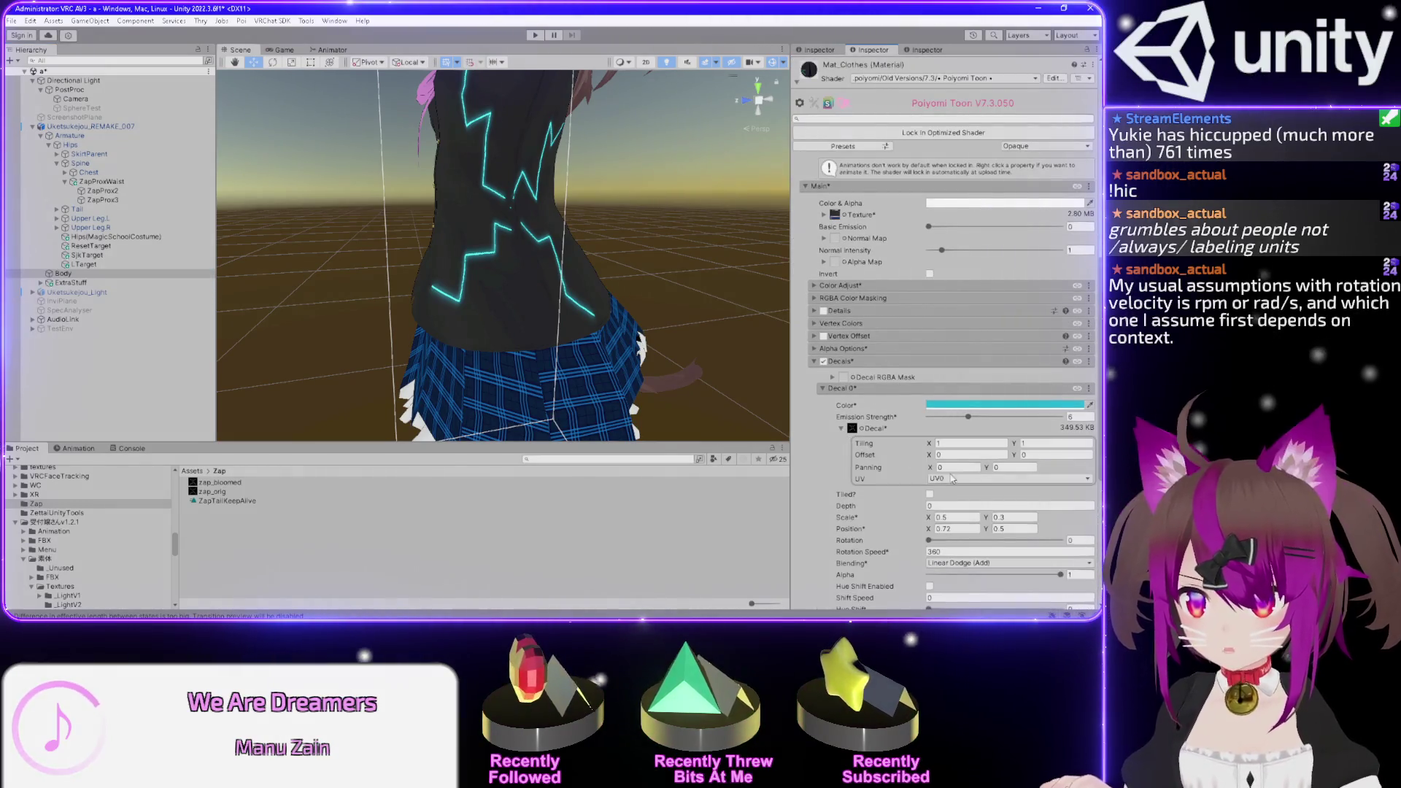
mouse_move(932, 456)
mouse_down()
mouse_move(899, 456)
mouse_move(949, 464)
mouse_up()
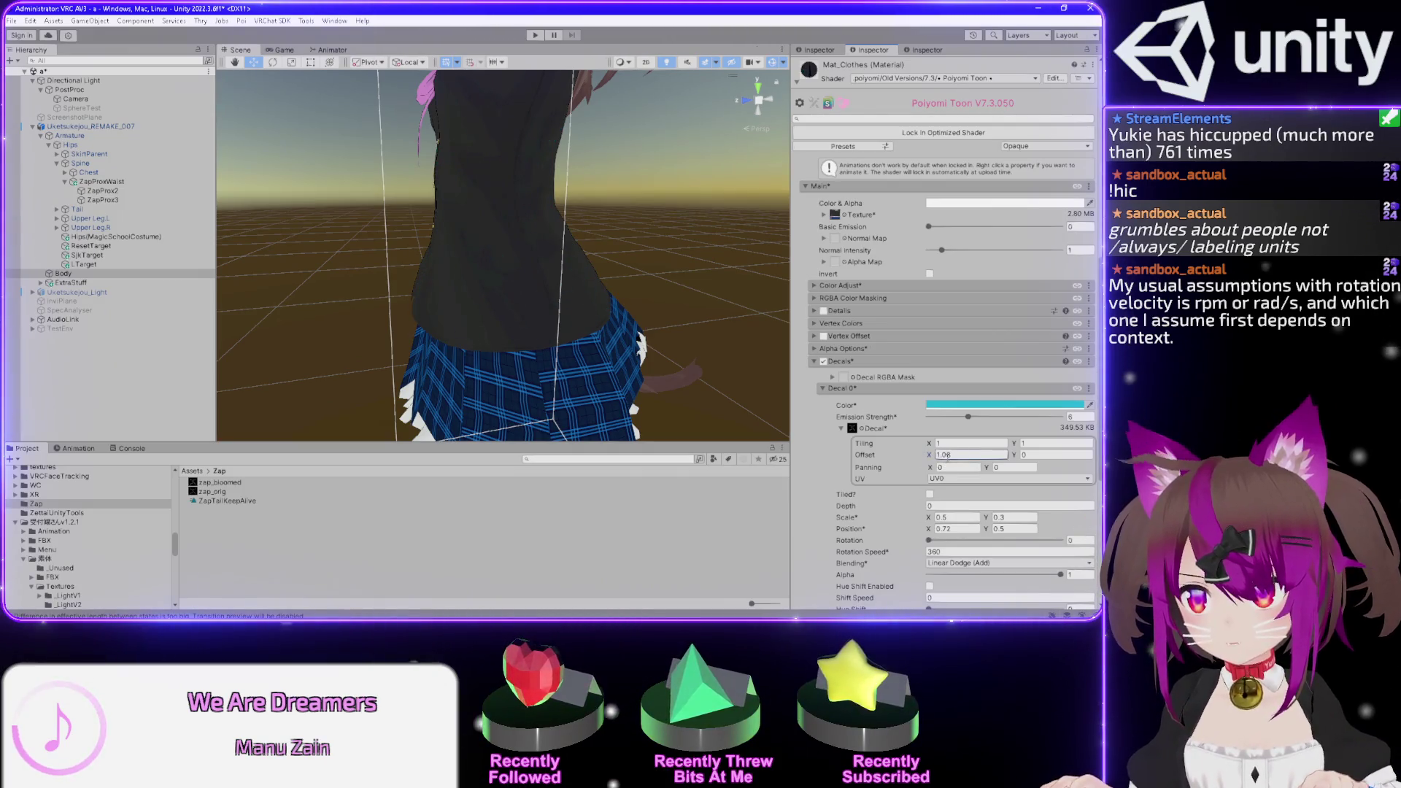
key(ctrl+z)
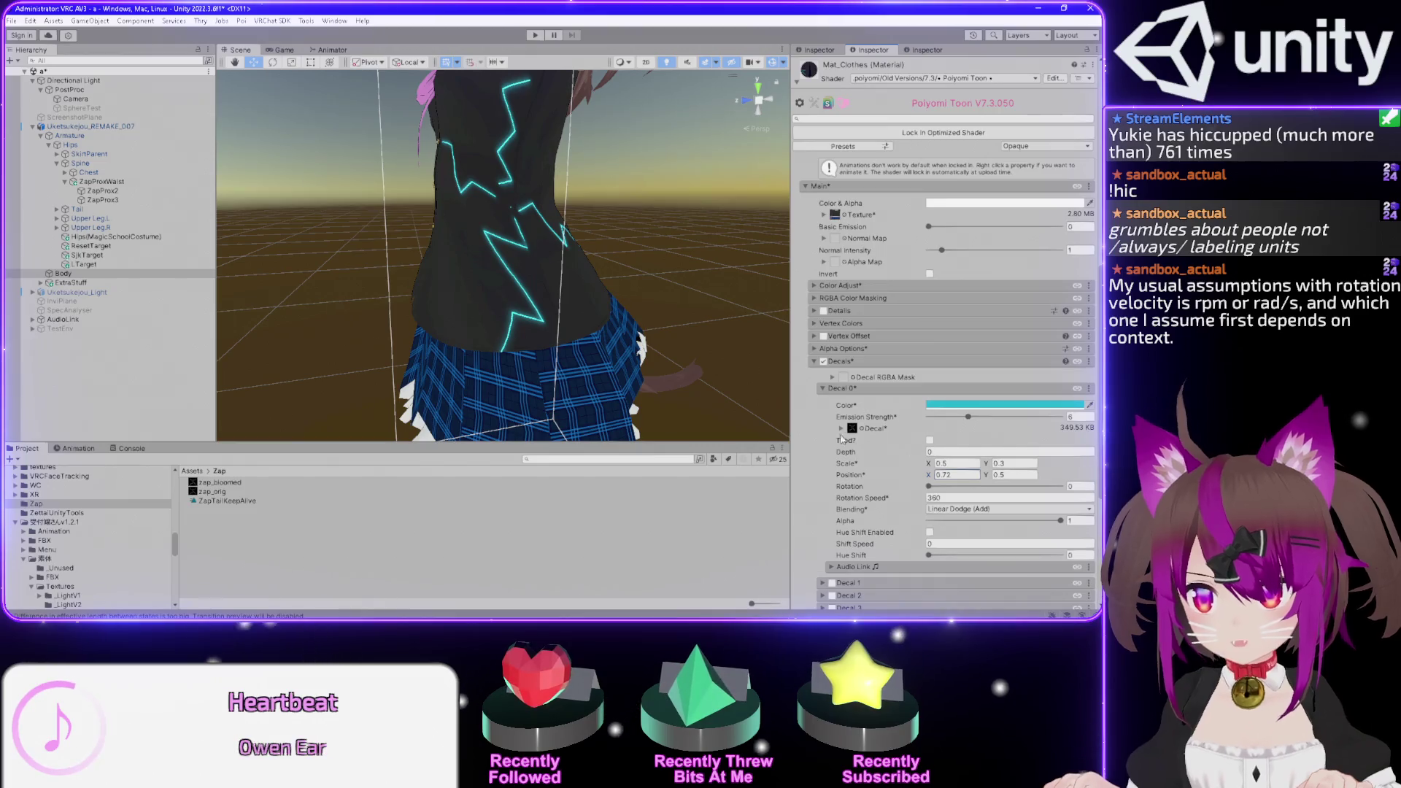
key(ctrl+z)
mouse_move(1017, 447)
mouse_down()
mouse_move(995, 447)
mouse_move(1024, 448)
mouse_up()
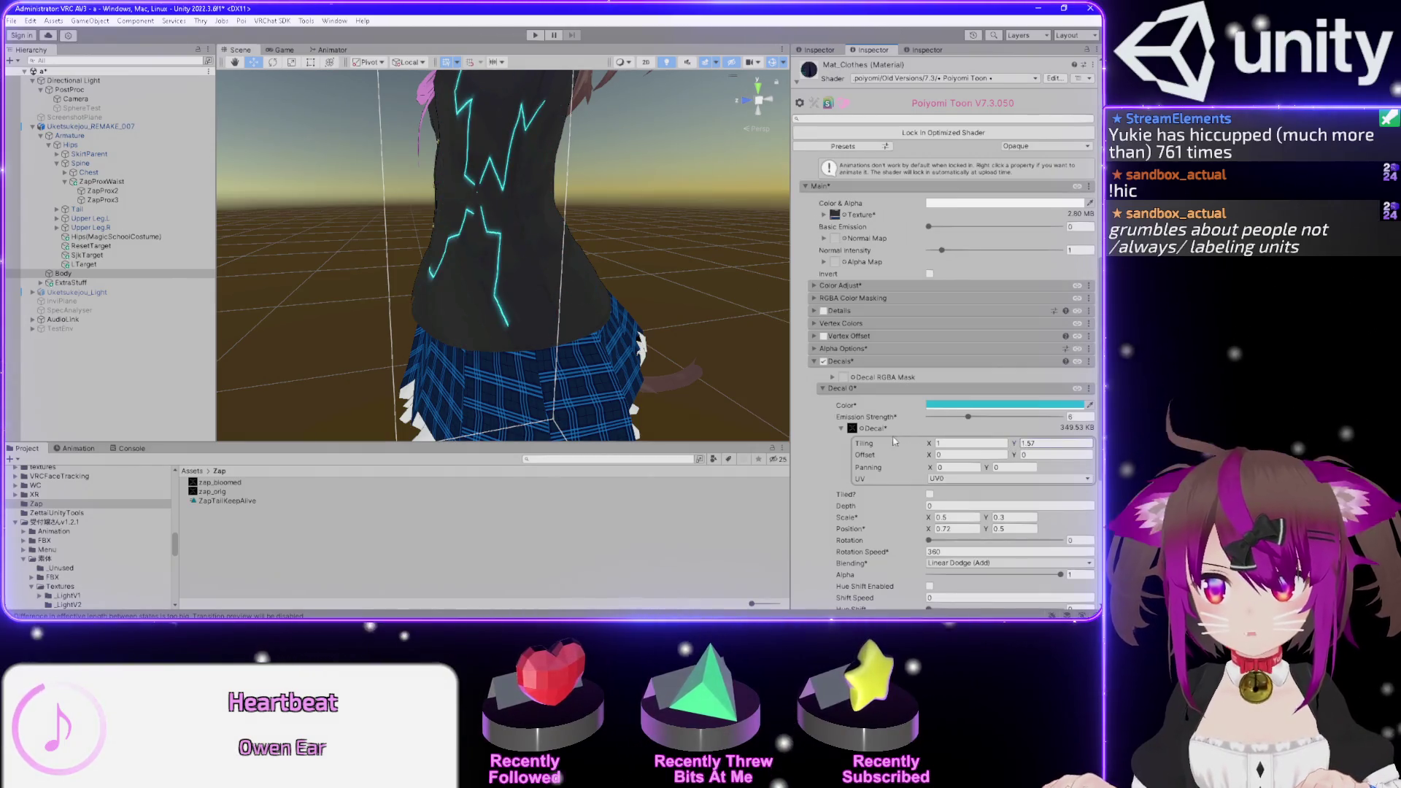
key(ctrl+z)
- Set decal Panning Y to 0.38, collapse the foldout, and drag Depth into negative values
click(852, 429)
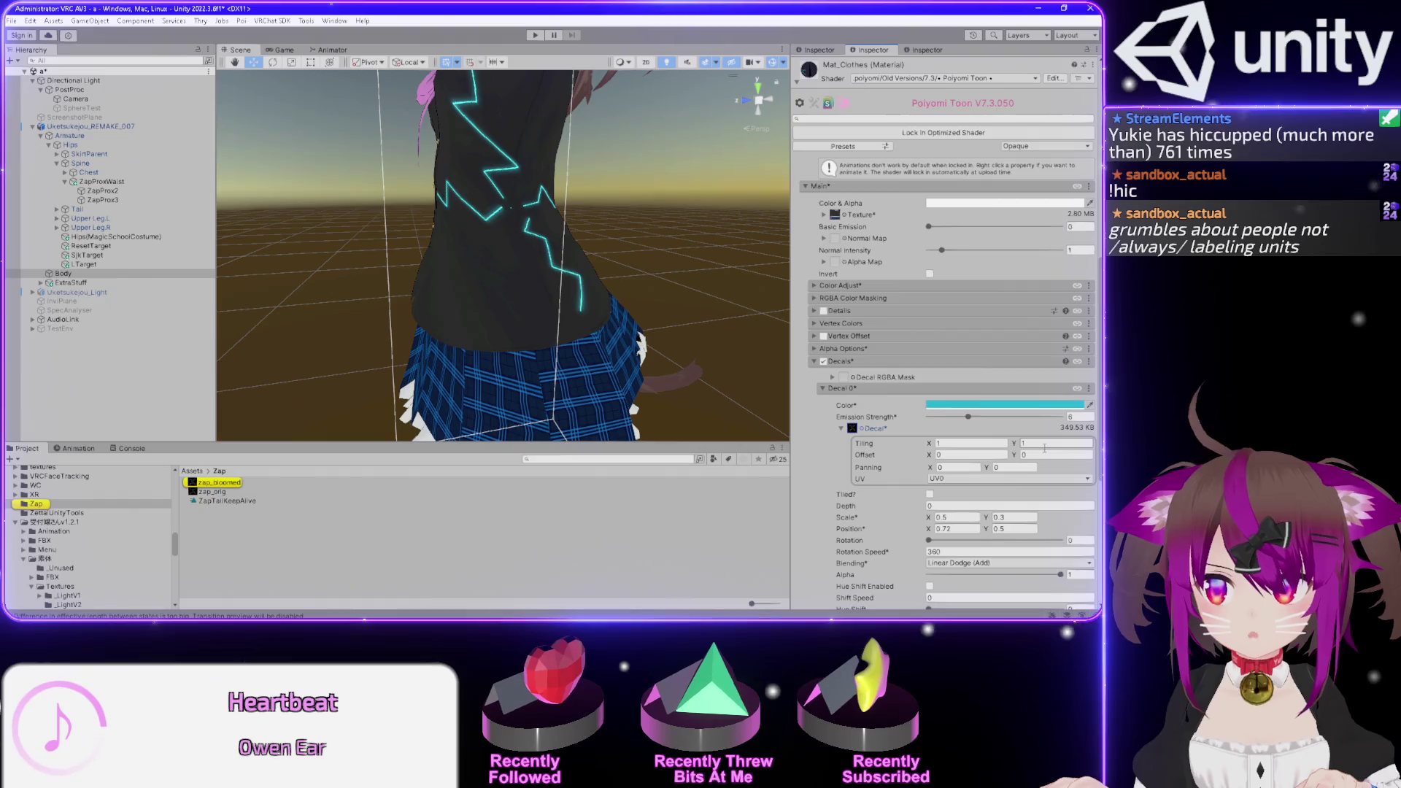
click(1002, 467)
text(0.38)
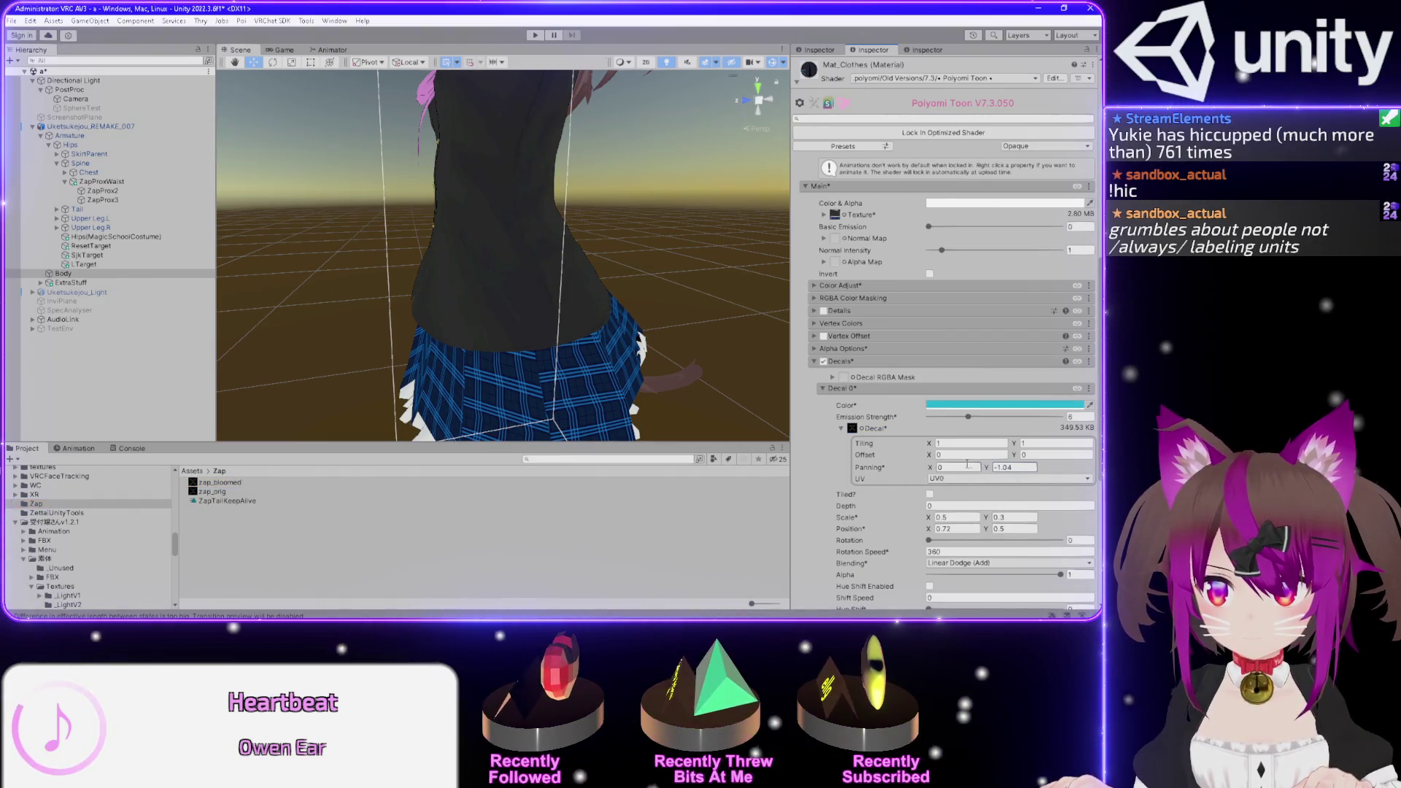
click(841, 429)
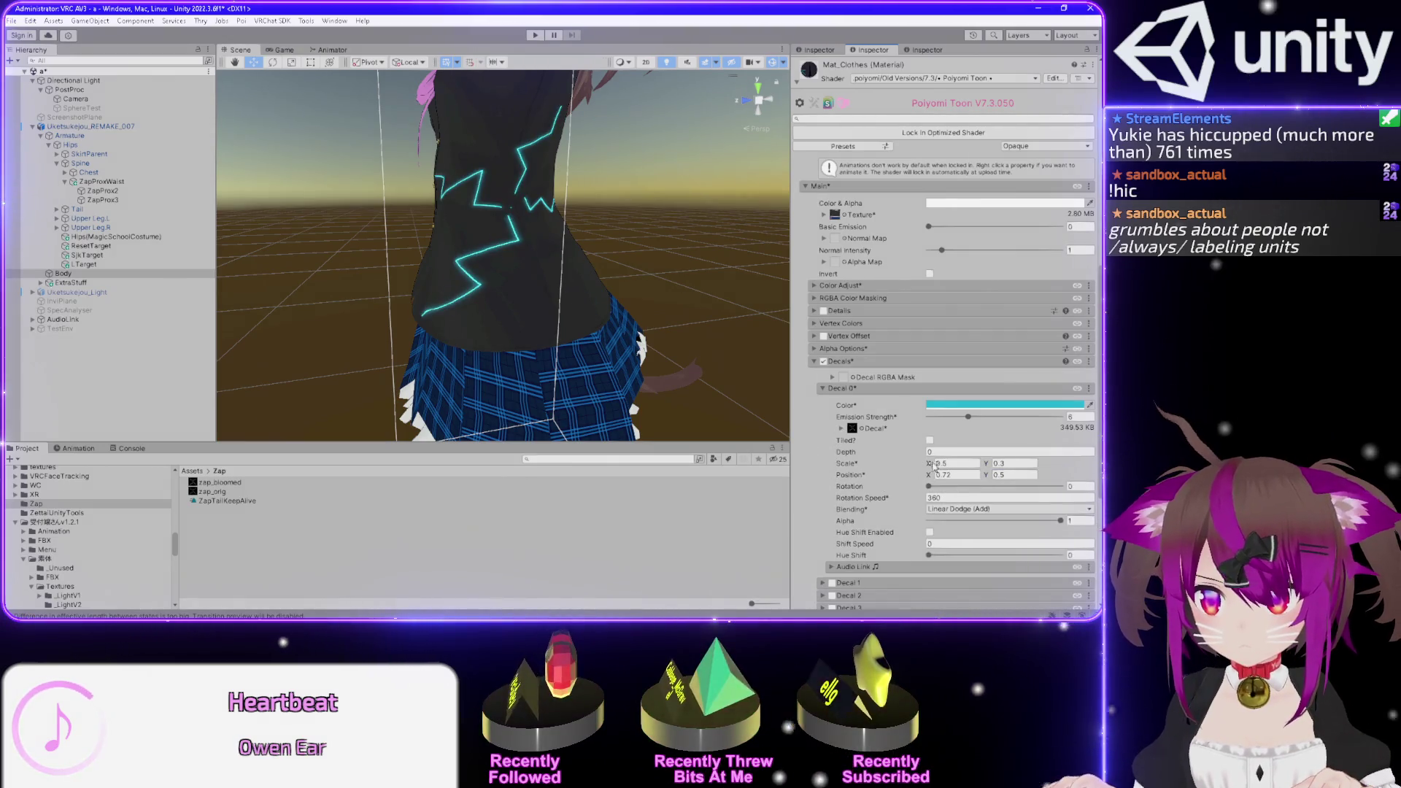
click(949, 453)
text(0.381.1)
mouse_move(922, 452)
mouse_down()
mouse_move(895, 451)
mouse_move(947, 450)
mouse_up()
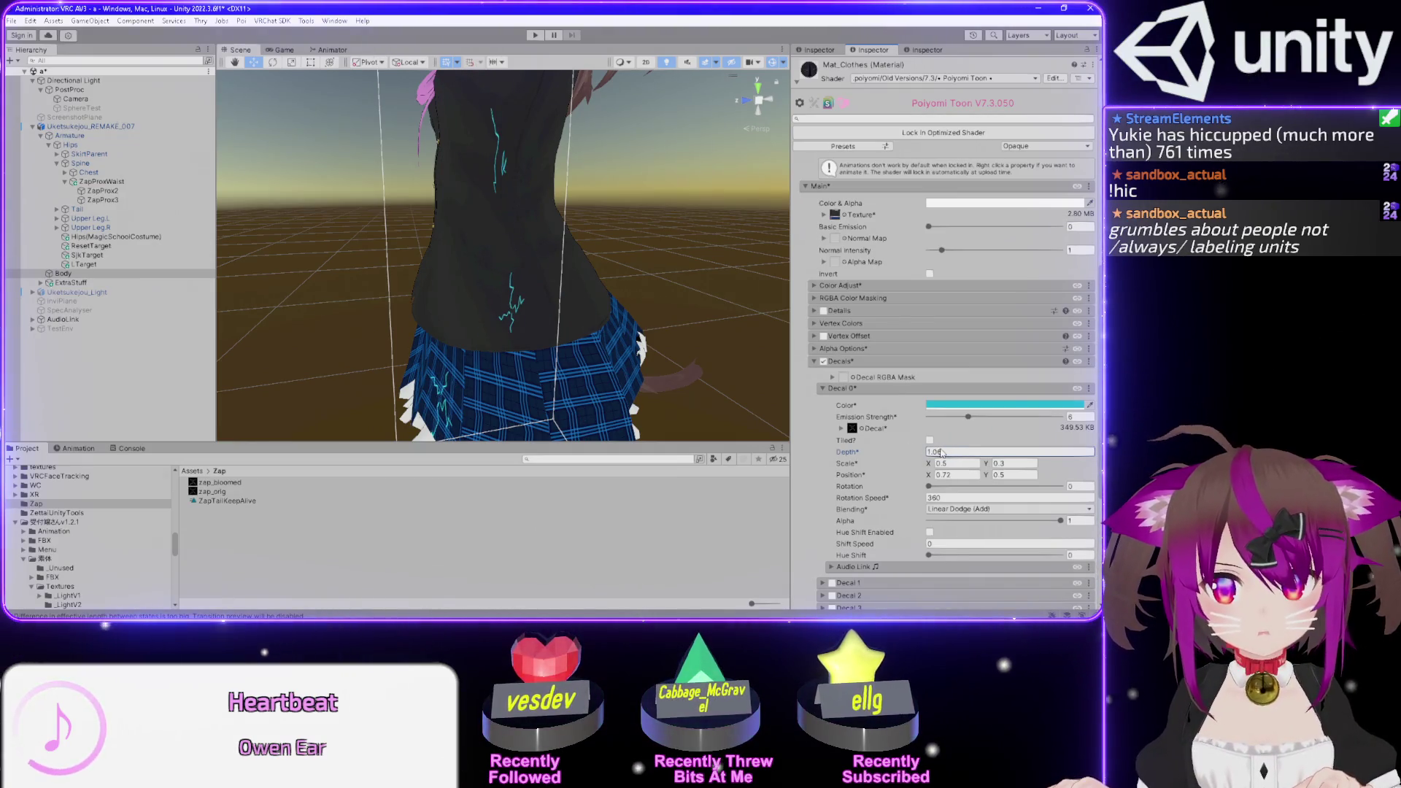
- Toggle Decal 0 Tiled? on and off, then orbit in to the lightning on the jacket back
click(931, 441)
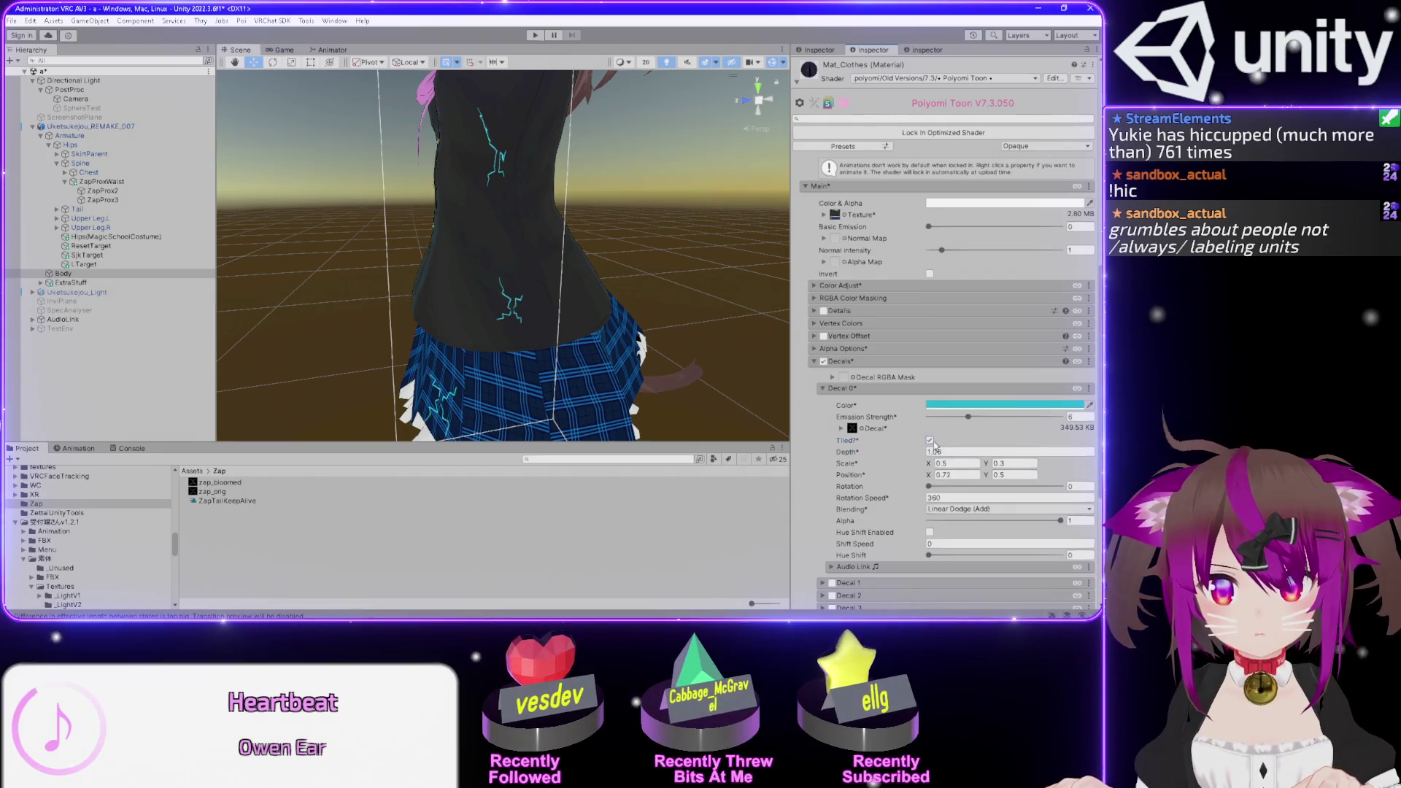
click(931, 441)
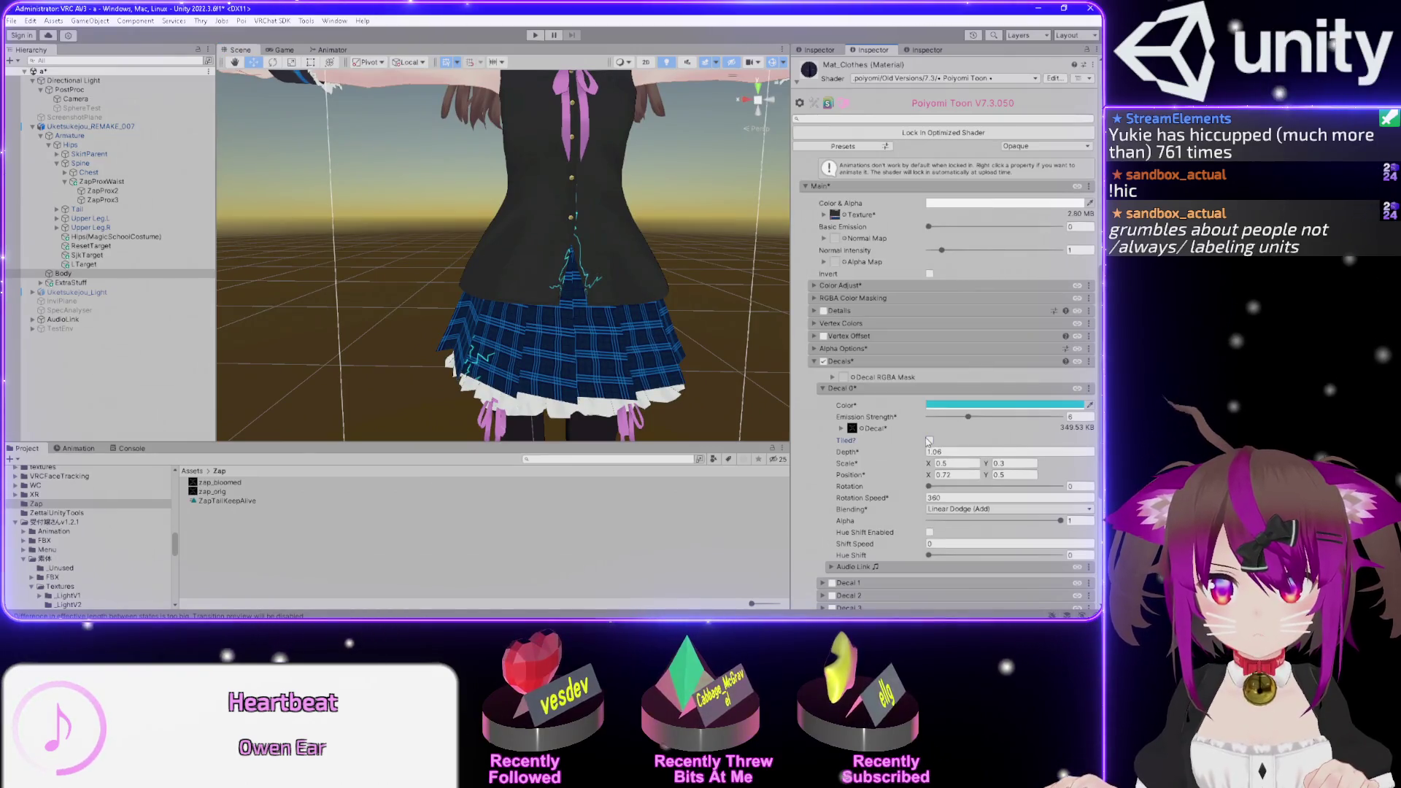
mouse_move(661, 321)
mouse_down()
mouse_move(516, 271)
mouse_move(111, 353)
mouse_move(409, 403)
mouse_move(412, 338)
mouse_move(510, 304)
mouse_up()
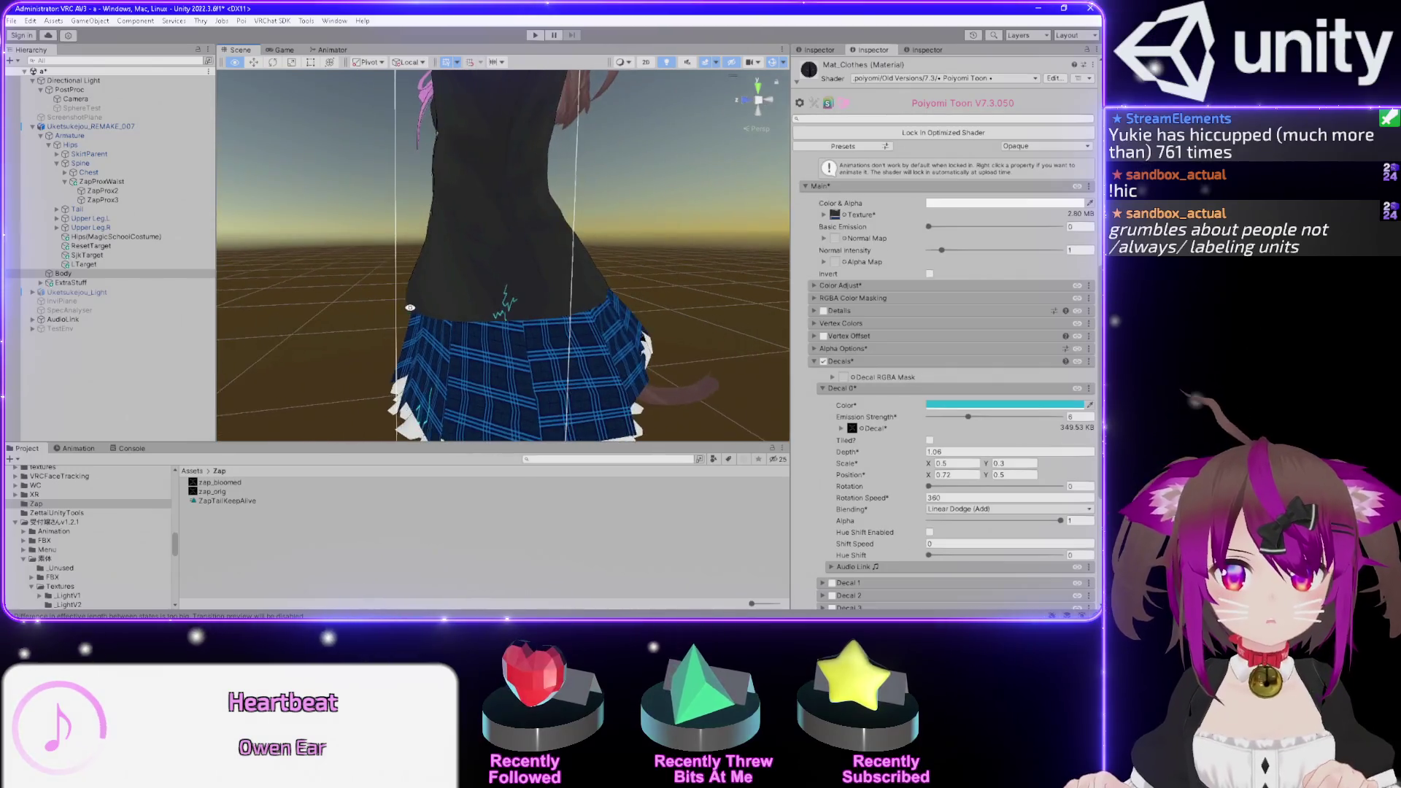
drag(434, 297, 439, 296)
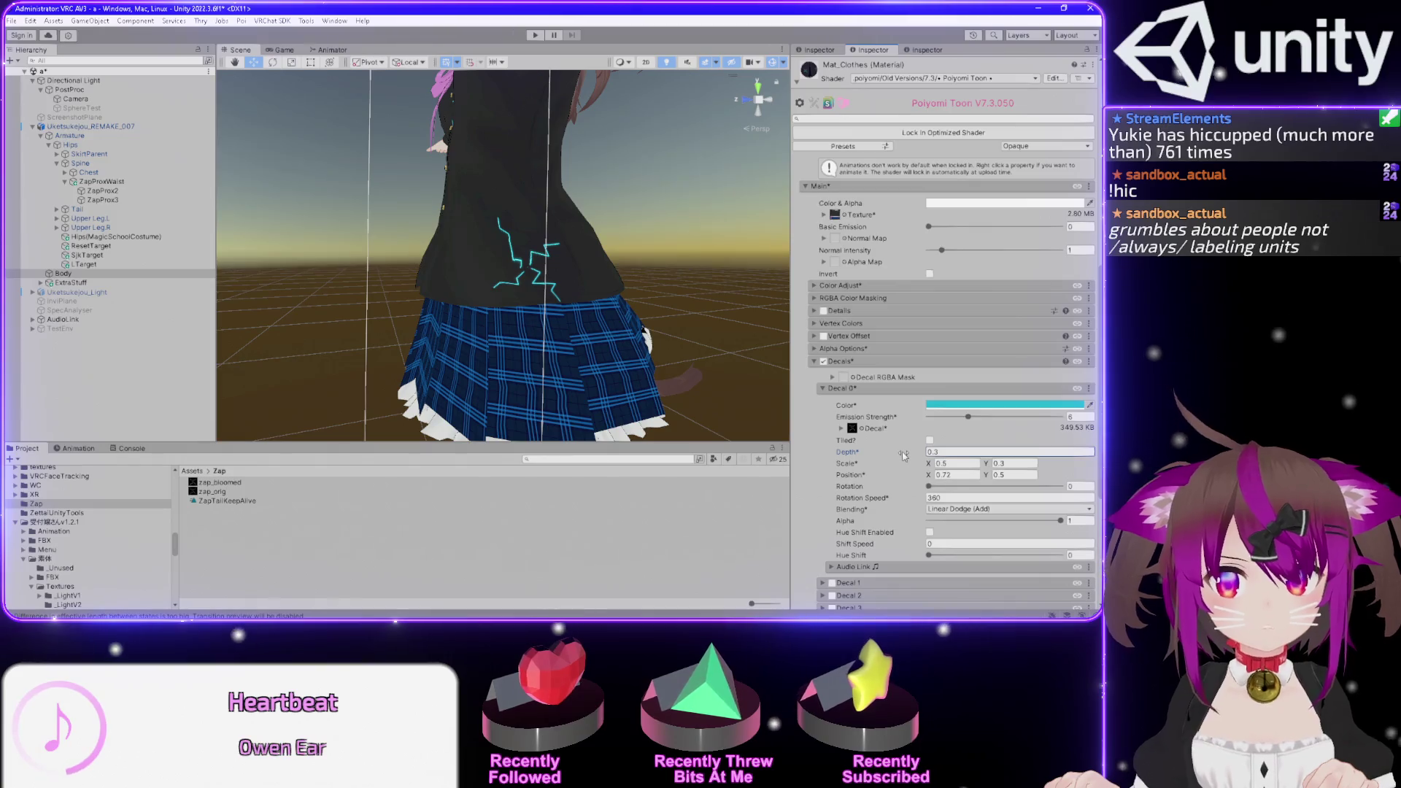
mouse_move(774, 259)
mouse_down()
mouse_move(189, 255)
mouse_move(860, 312)
mouse_move(948, 286)
mouse_move(739, 217)
mouse_move(513, 346)
mouse_up()
mouse_move(867, 300)
mouse_down()
mouse_move(729, 182)
mouse_move(626, 58)
mouse_up()
drag(473, 329, 508, 282)
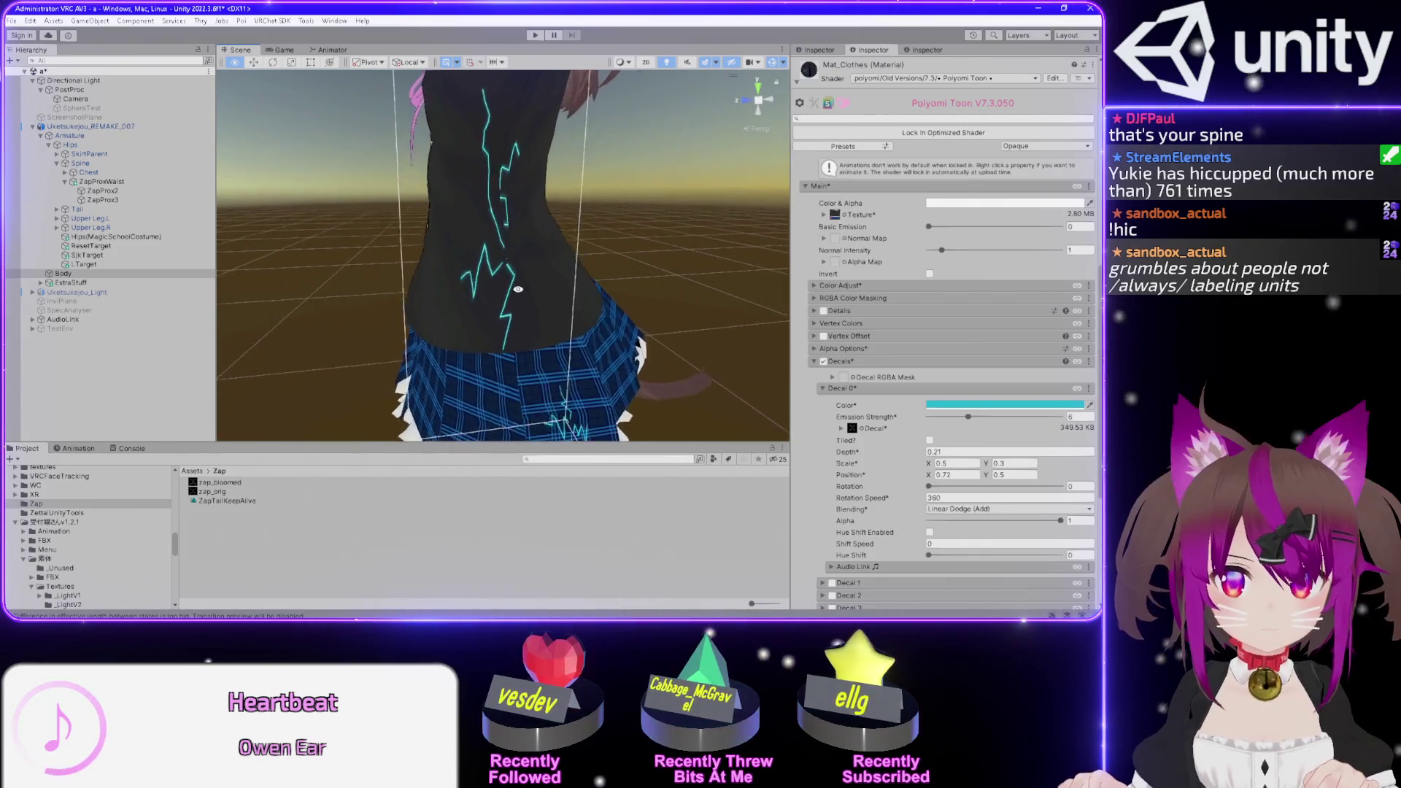
- Lower Decal 0 Depth to -0.36 while inspecting the torso, then select the value to retype
click(944, 452)
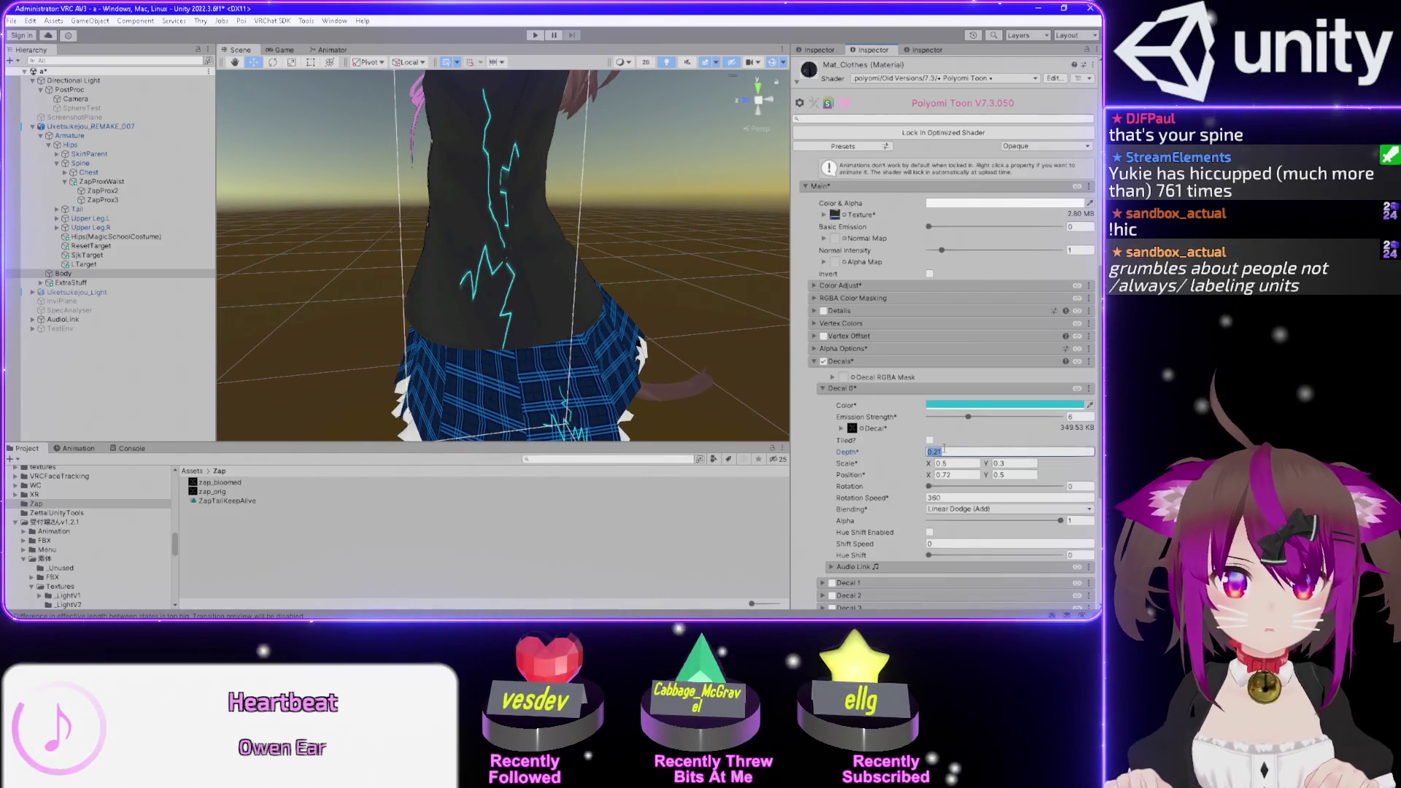
text(0)
drag(523, 304, 529, 296)
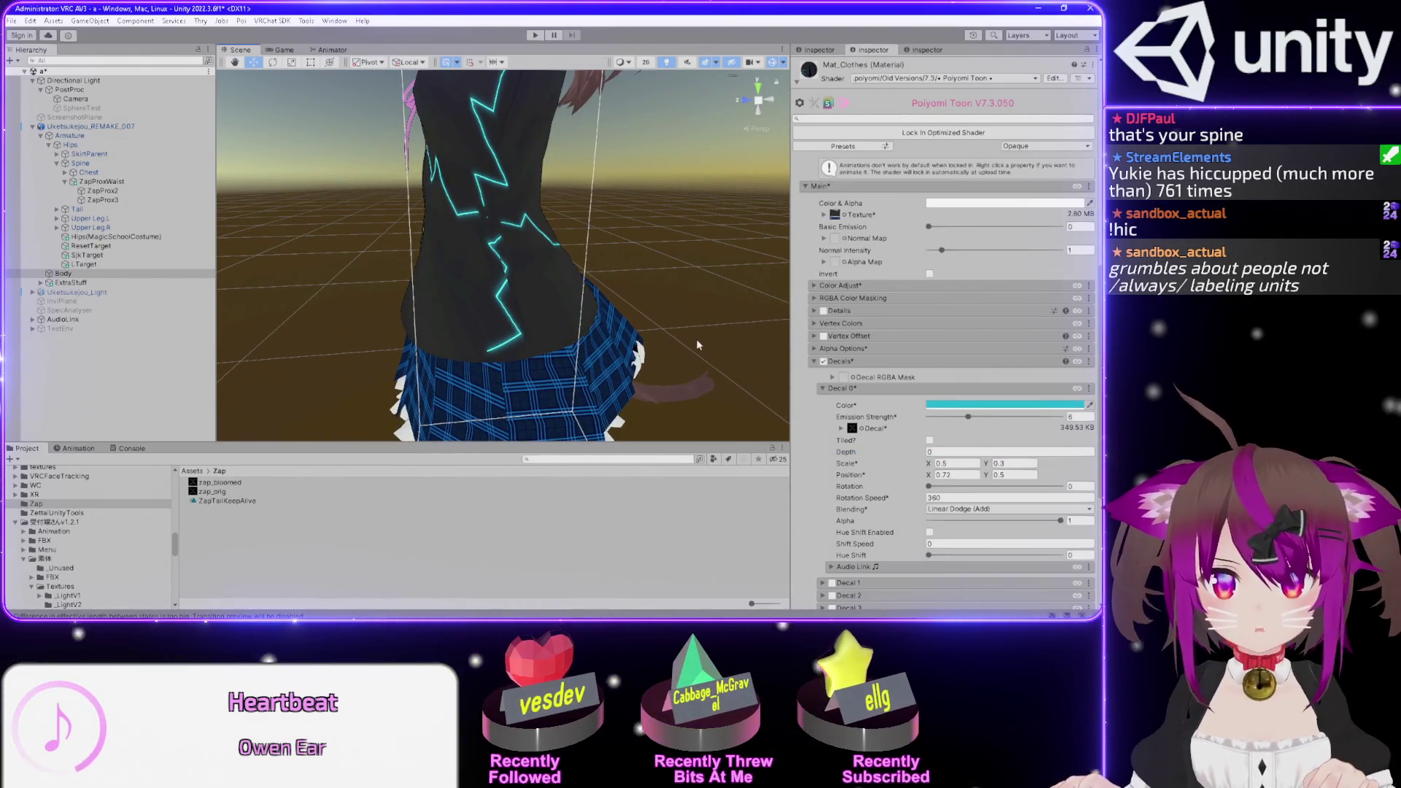
drag(558, 290, 568, 283)
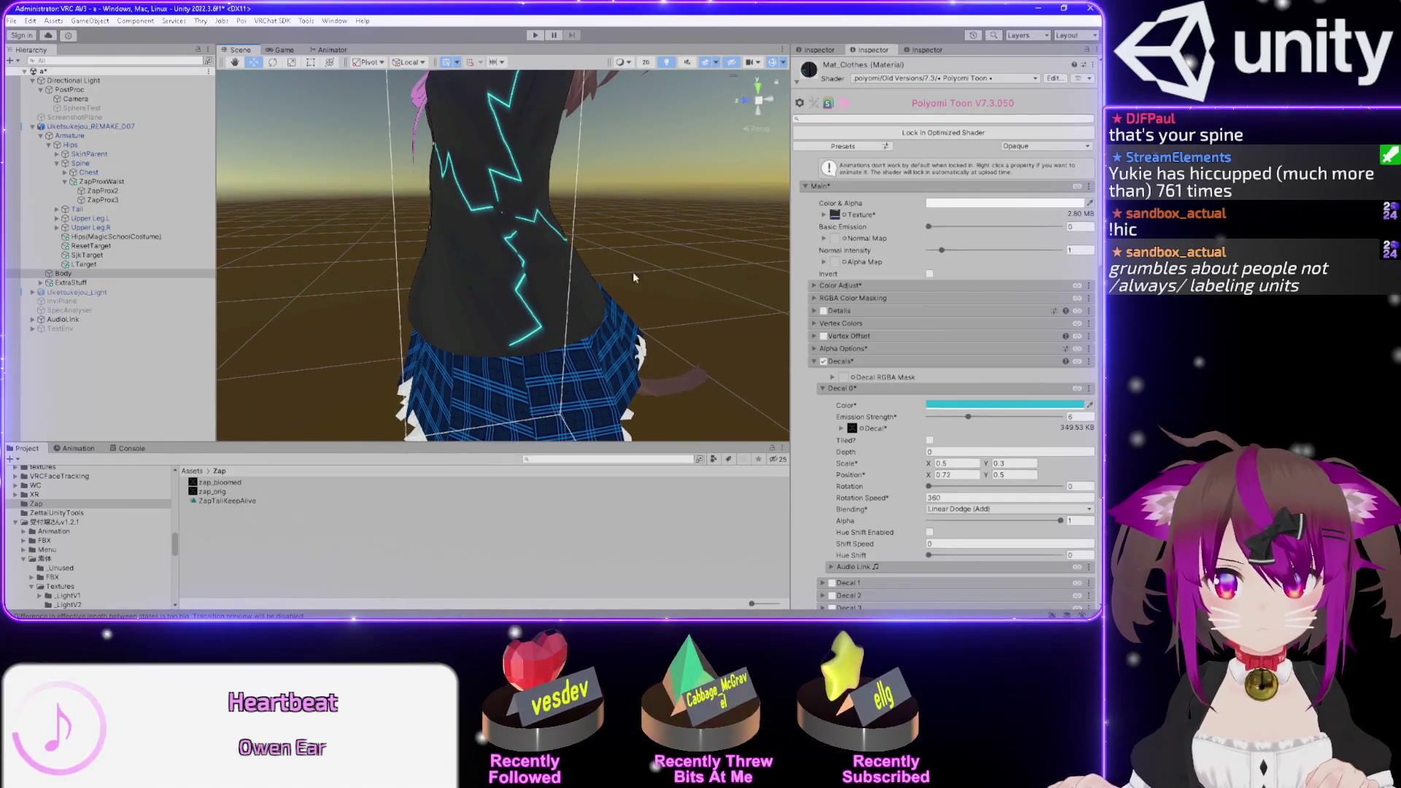
click(931, 451)
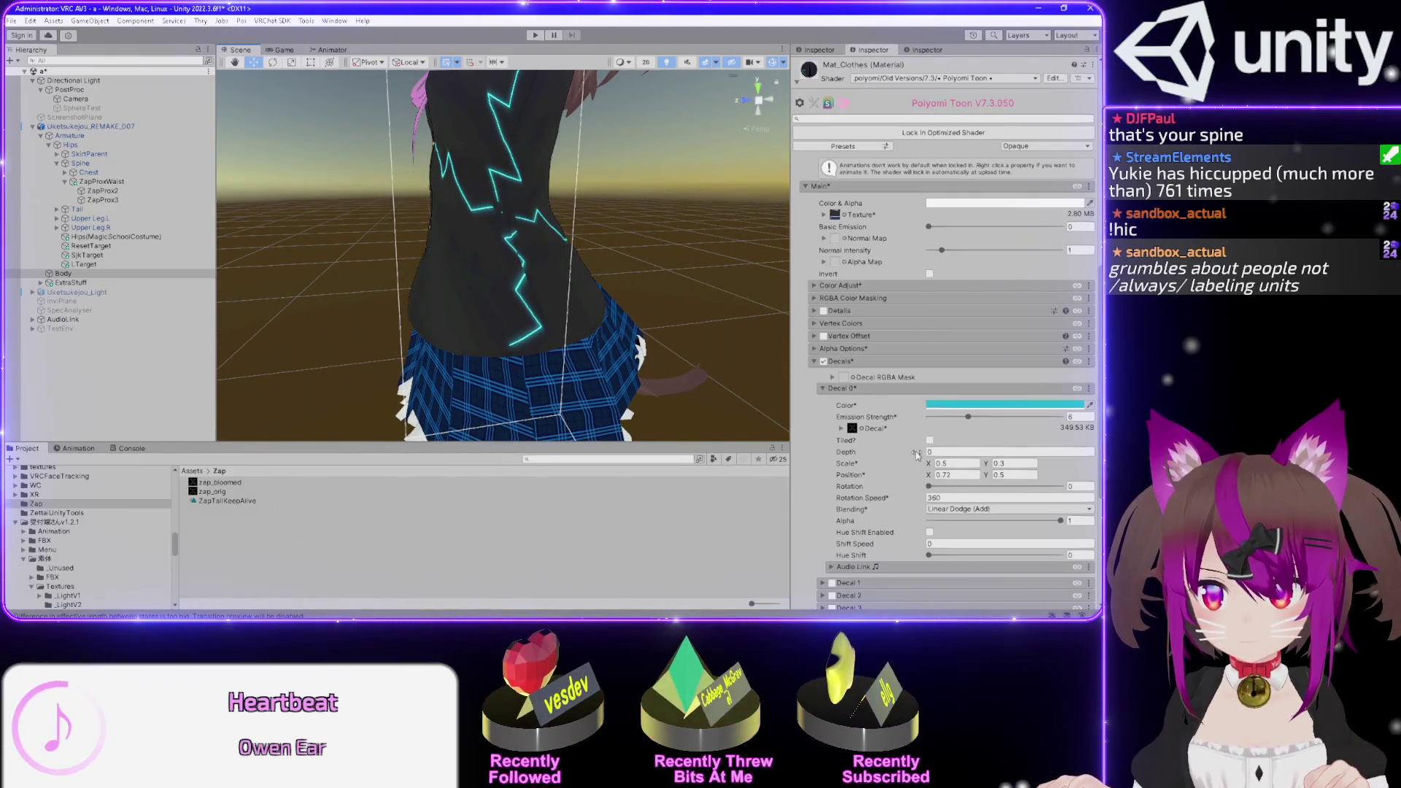
text(.09)
drag(919, 453, 913, 453)
mouse_move(620, 277)
mouse_down()
mouse_move(771, 275)
mouse_move(456, 294)
mouse_move(1031, 336)
mouse_move(733, 333)
mouse_up()
click(962, 452)
text(0.1)
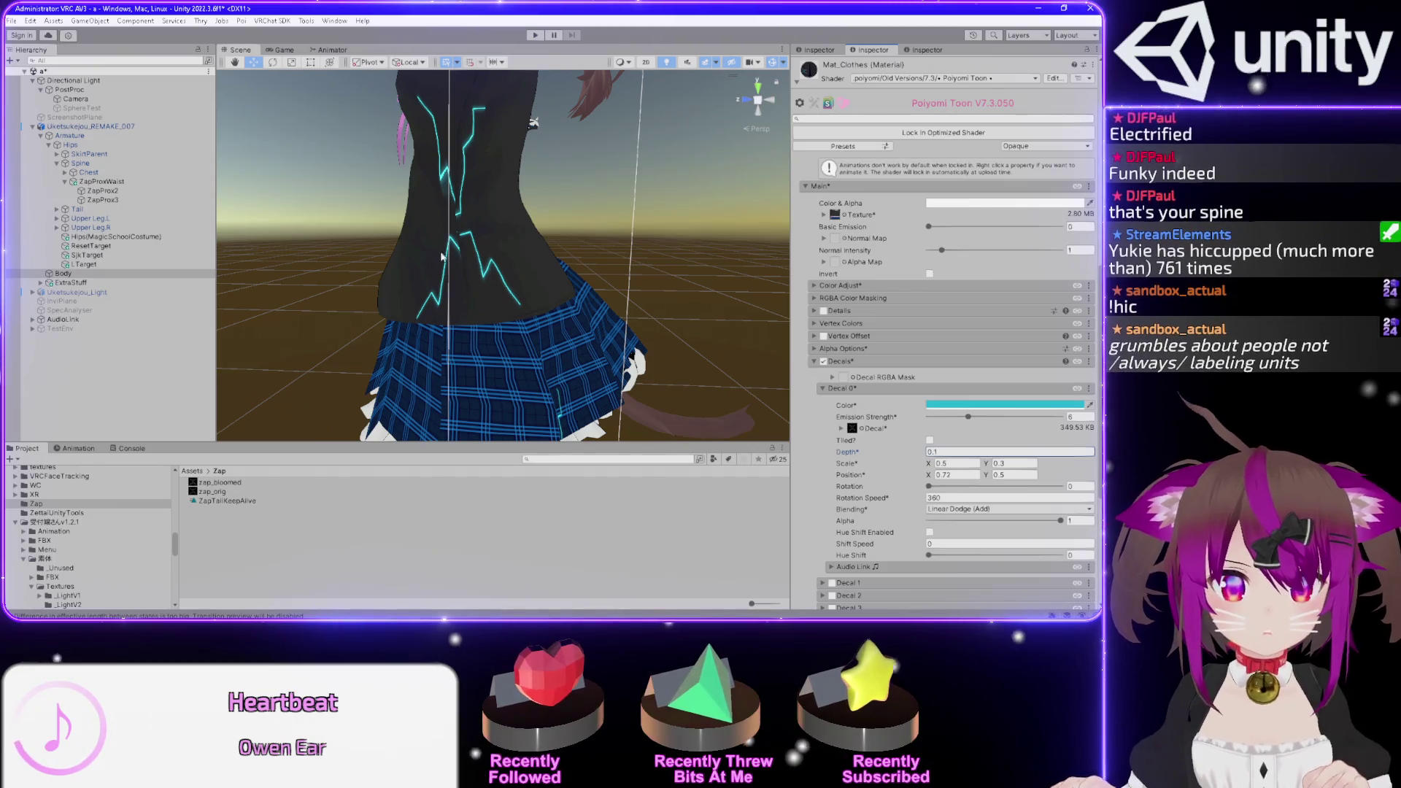
- Orbit around the torso and skirt to inspect the decal, then nudge Decal 0 Depth below zero
drag(621, 240, 546, 231)
scroll(546, 231, down, 5)
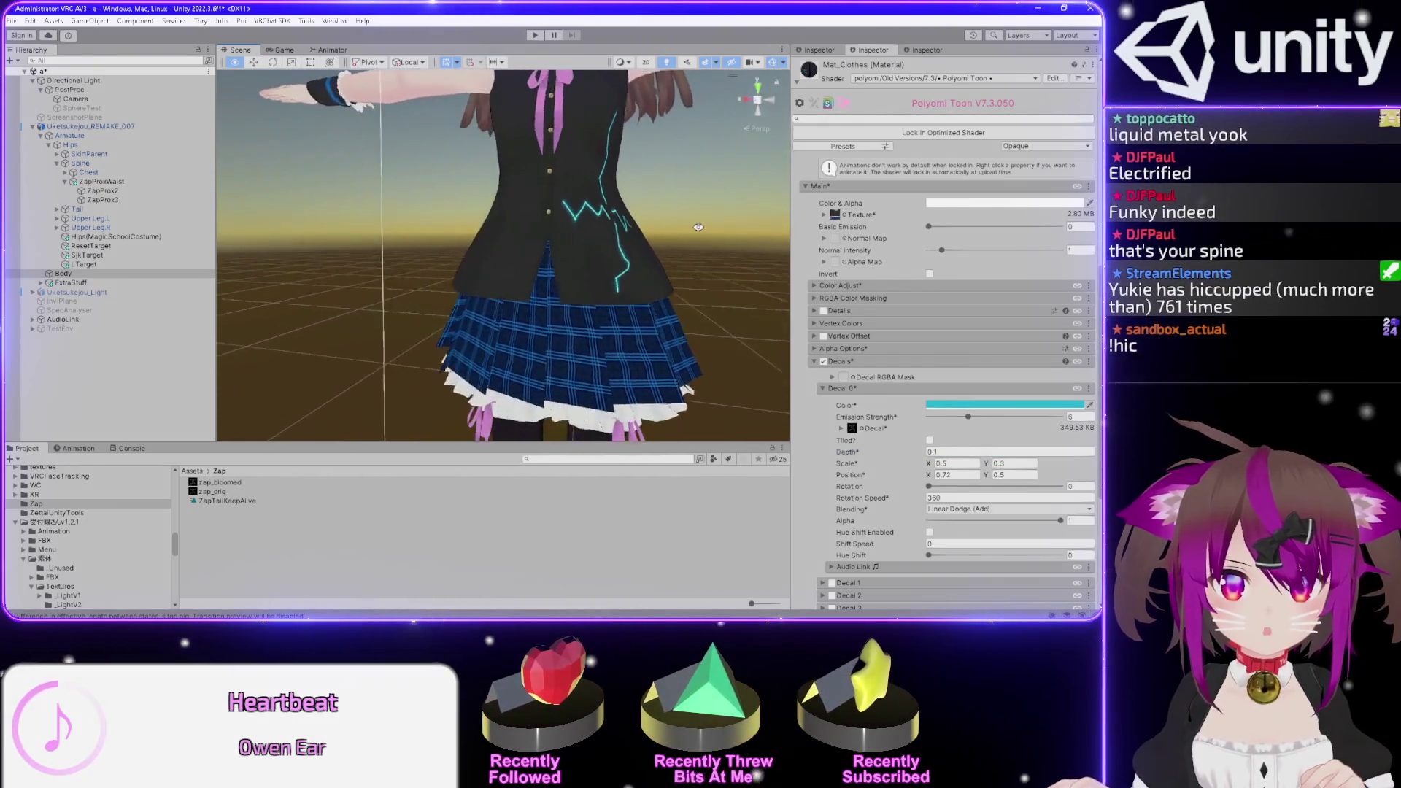
drag(812, 230, 985, 221)
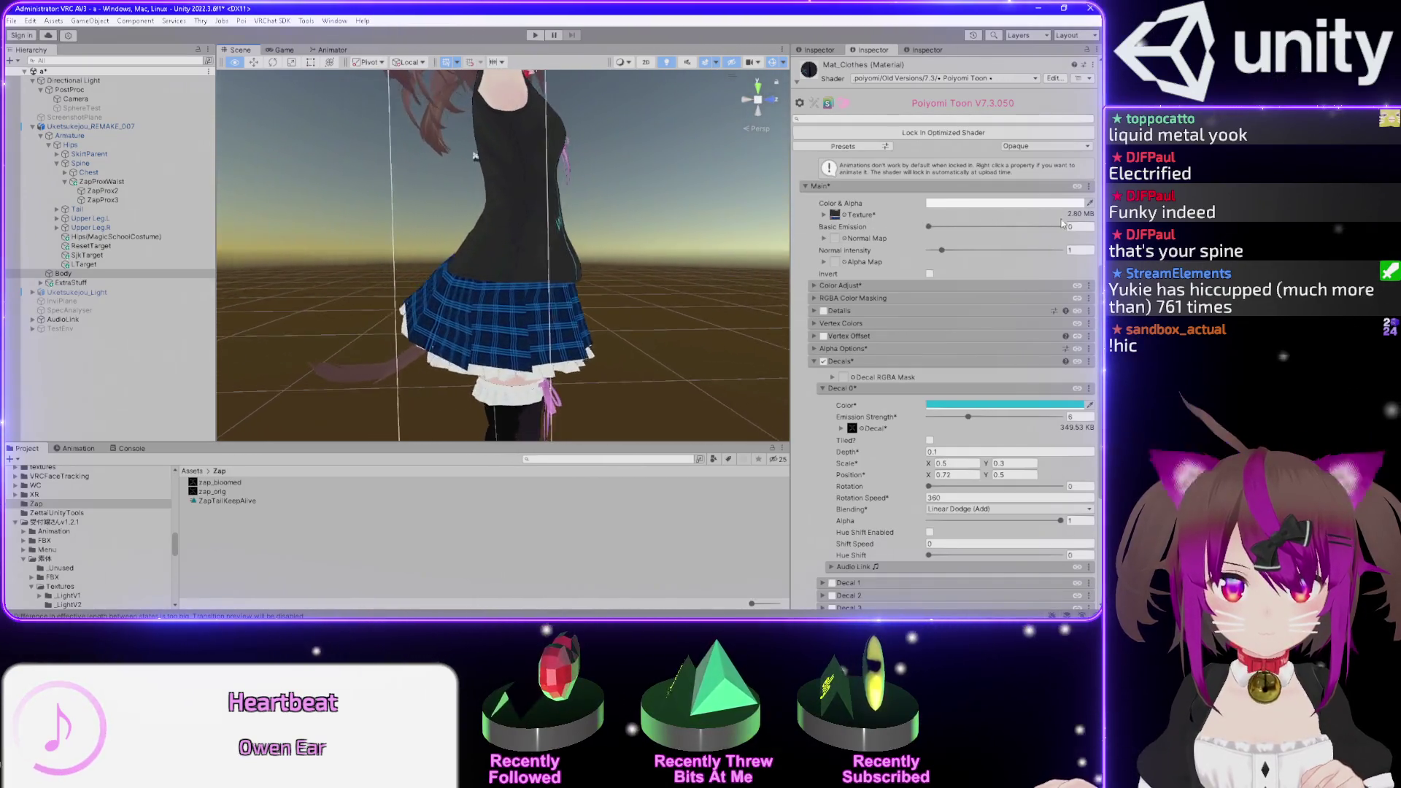
mouse_move(1095, 224)
mouse_down()
mouse_move(14, 221)
mouse_move(894, 204)
mouse_move(564, 245)
mouse_up()
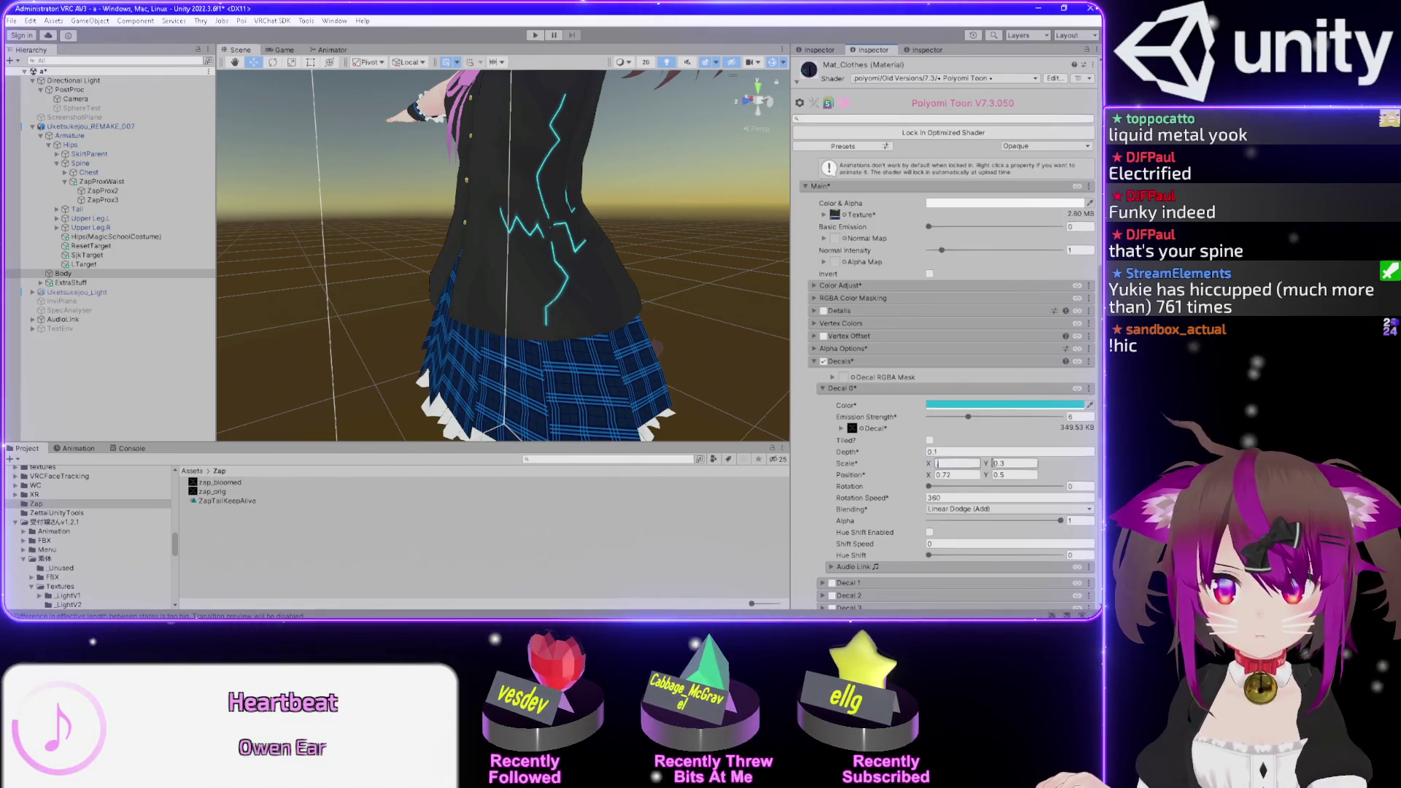
drag(572, 229, 350, 205)
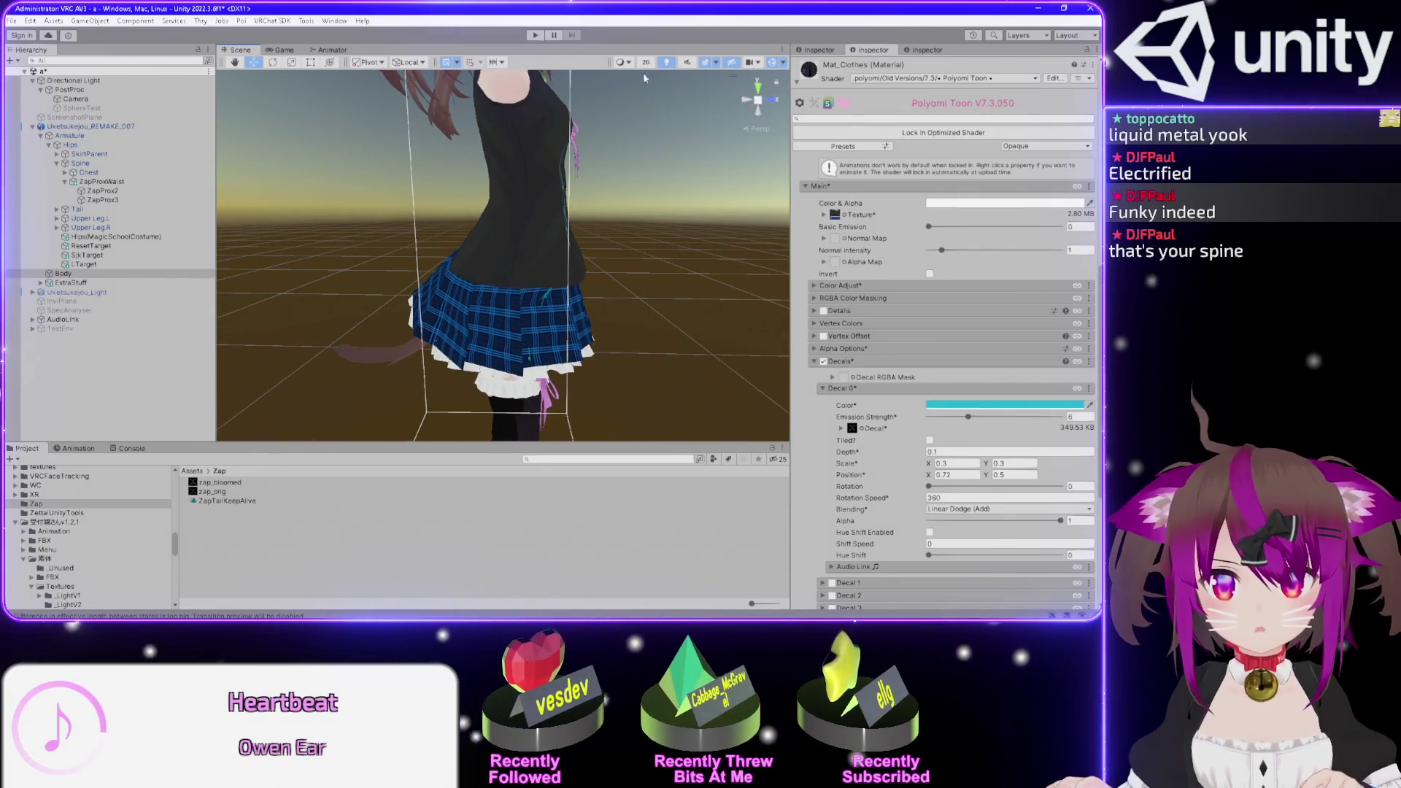
scroll(666, 165, up, 2)
mouse_move(666, 165)
mouse_down()
mouse_move(471, 129)
mouse_move(134, 180)
mouse_move(77, 207)
mouse_move(59, 181)
mouse_move(87, 153)
mouse_move(10, 153)
mouse_move(1037, 146)
mouse_move(360, 142)
mouse_up()
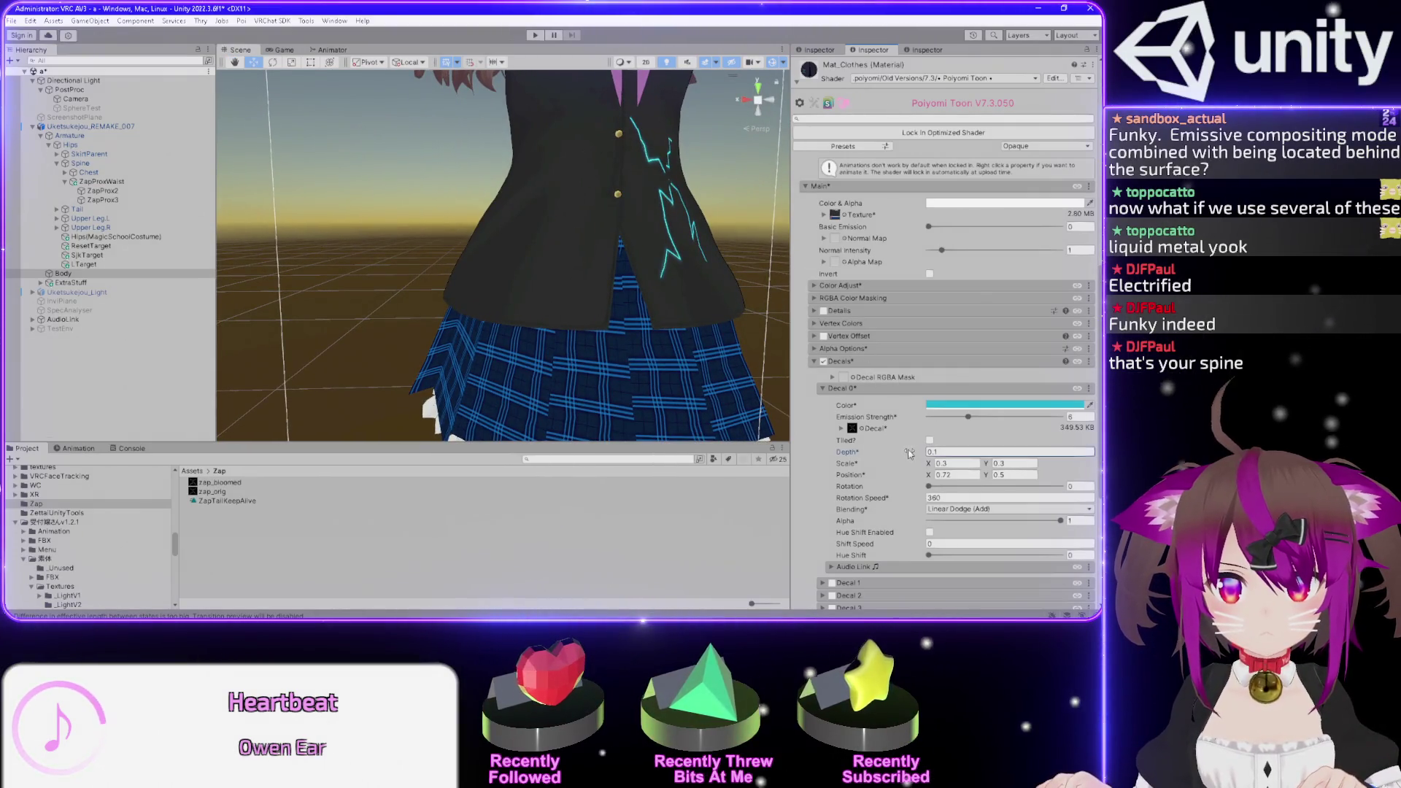
drag(910, 454, 910, 458)
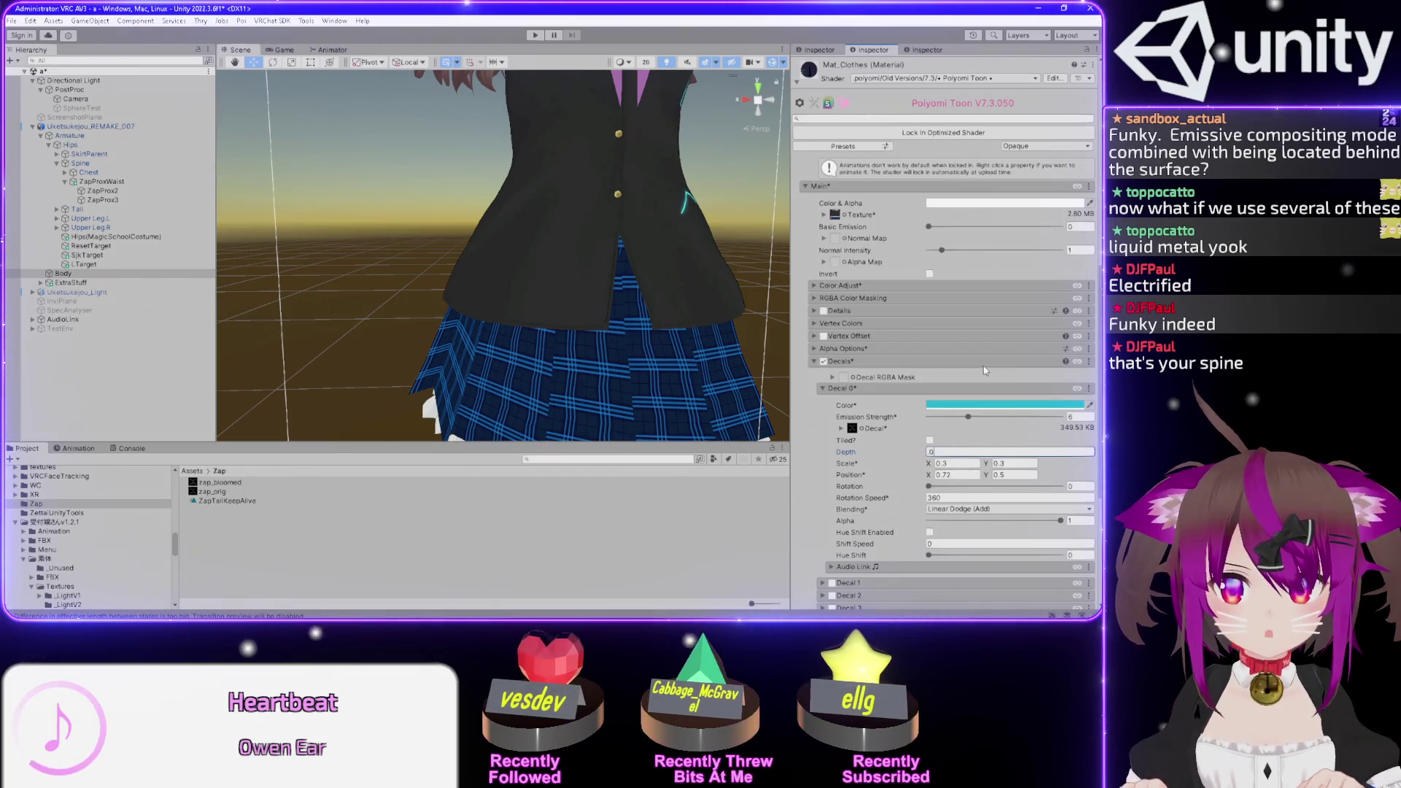
- Set Decal 0 Depth to 0.3 and spin the decal's Rotation a full turn
text(.3)
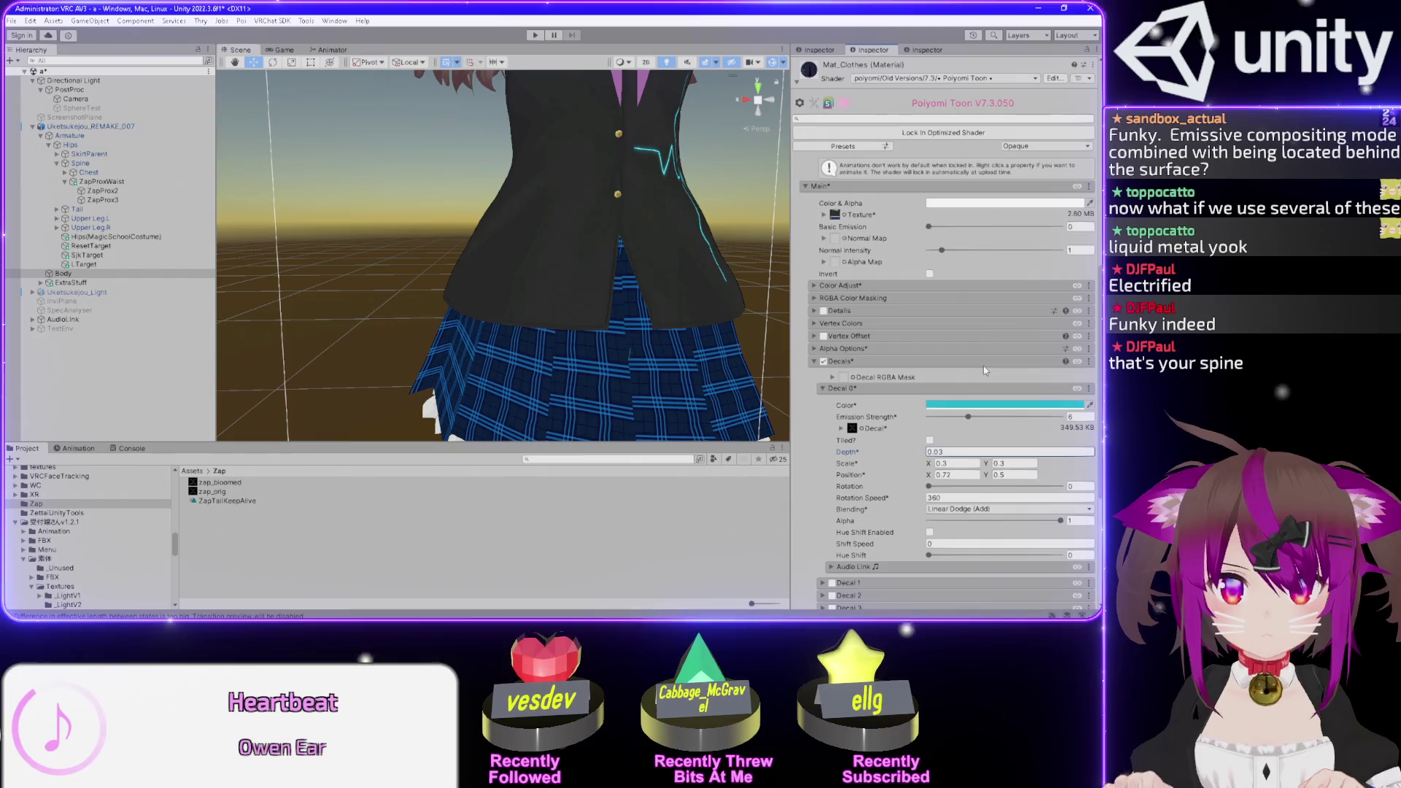
mouse_move(467, 233)
mouse_down()
mouse_move(452, 217)
mouse_move(419, 242)
mouse_up()
mouse_move(525, 362)
mouse_down()
mouse_move(416, 275)
mouse_move(552, 253)
mouse_move(520, 290)
mouse_move(542, 276)
mouse_up()
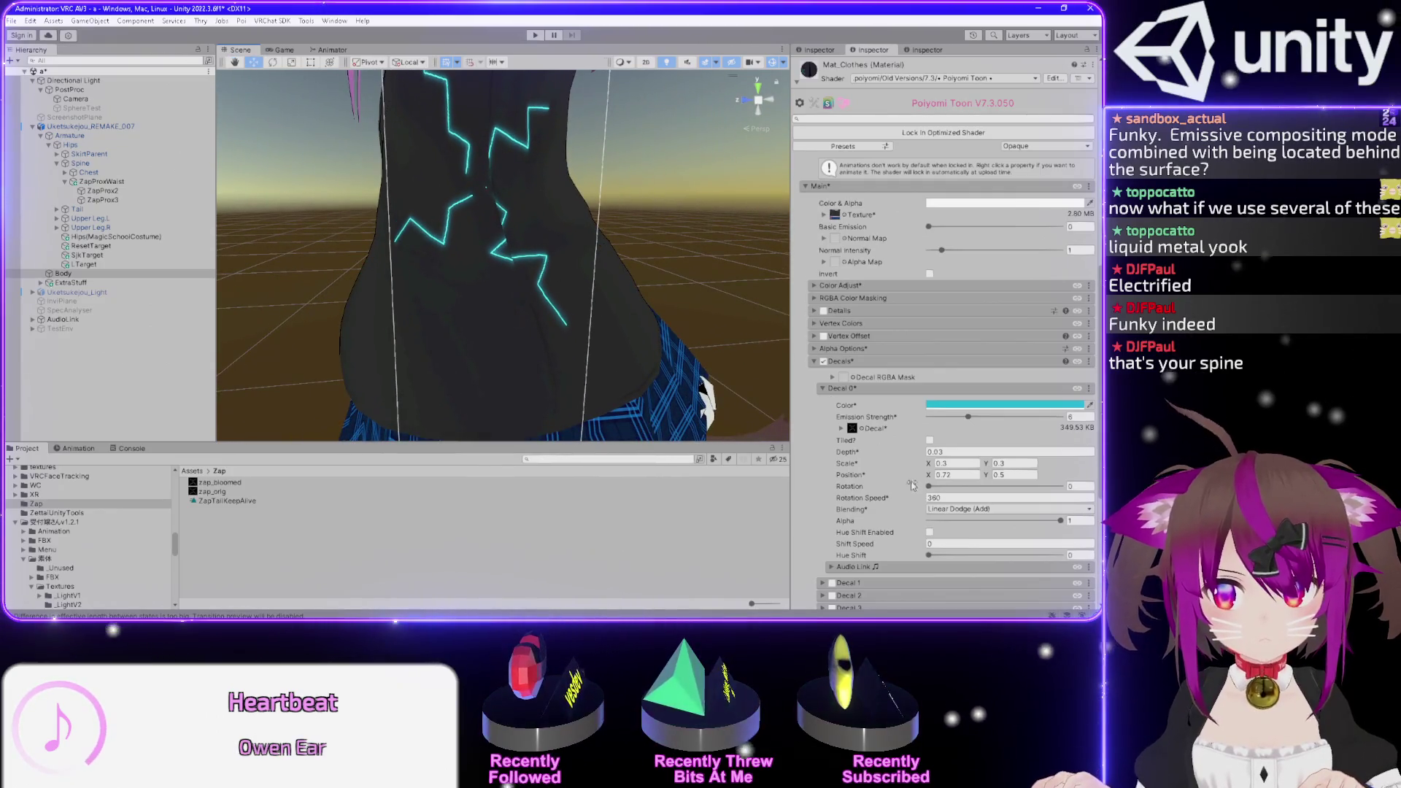
mouse_move(931, 488)
mouse_down()
mouse_move(1071, 479)
mouse_move(932, 487)
mouse_up()
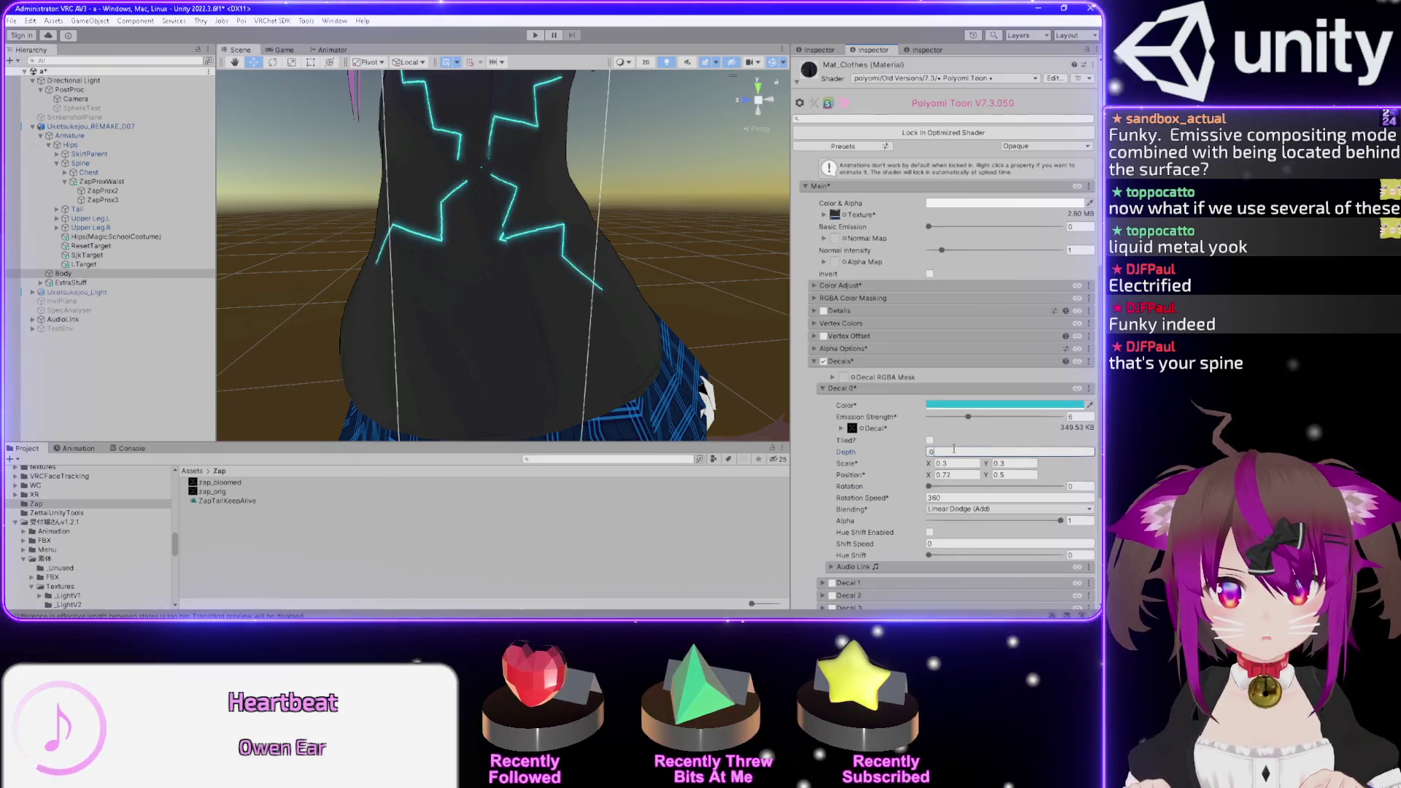
- Set Decal 0 Depth to 0 and rotate the lightning decal to 81 degrees
text(.01)
drag(542, 332, 512, 341)
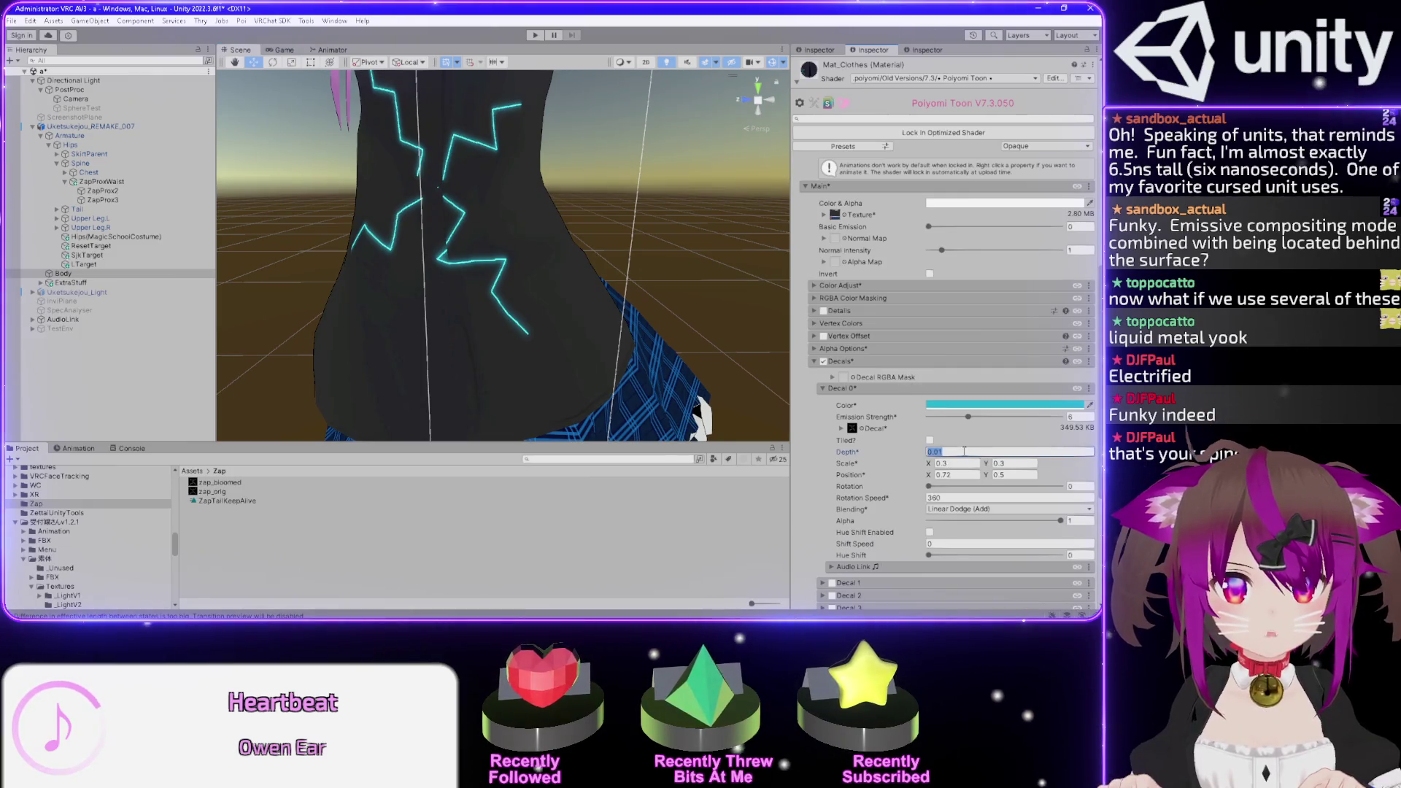
text(0)
key(Return)
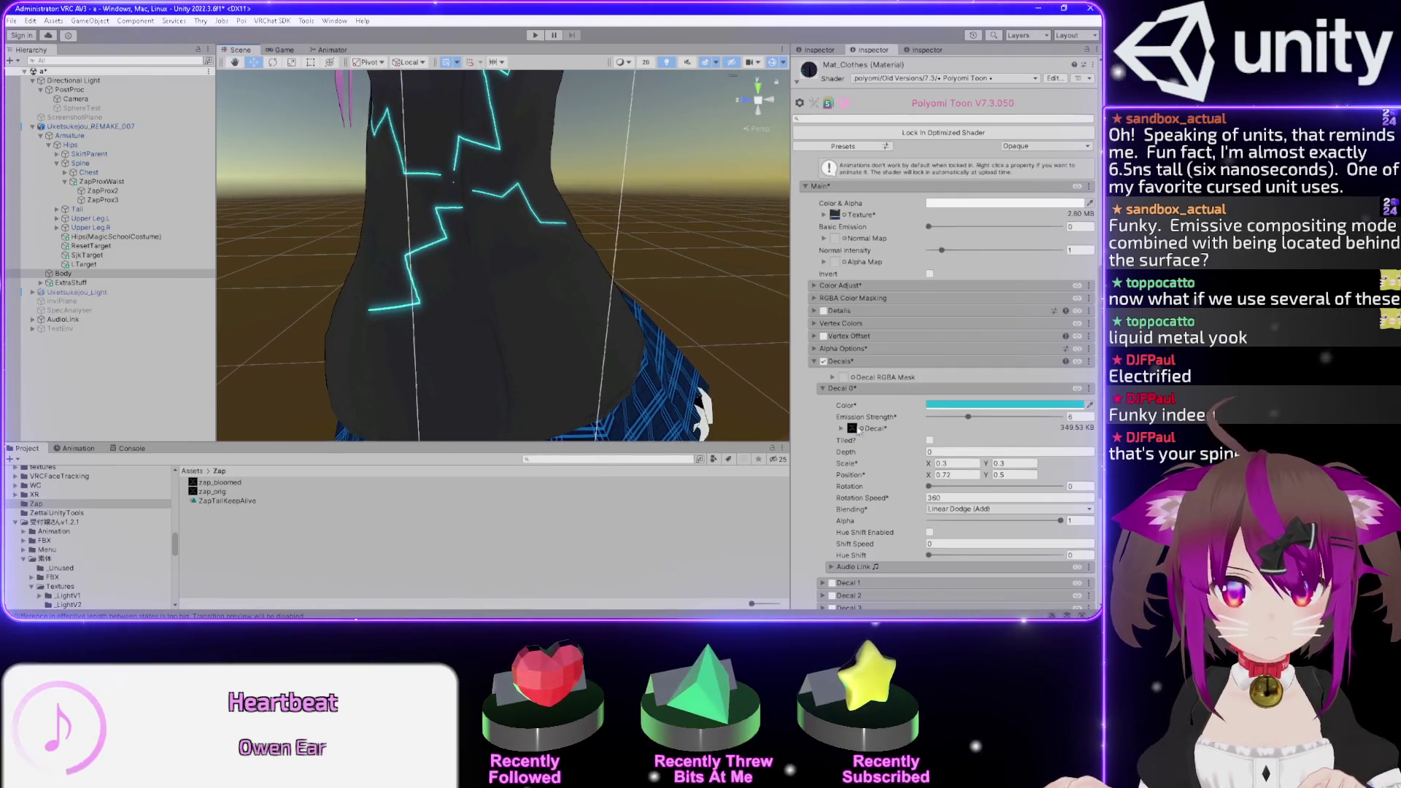
mouse_move(484, 301)
mouse_down()
mouse_move(410, 272)
mouse_move(547, 125)
mouse_move(486, 278)
mouse_move(452, 285)
mouse_move(438, 256)
mouse_move(619, 273)
mouse_move(572, 238)
mouse_move(496, 214)
mouse_move(588, 219)
mouse_move(646, 258)
mouse_up()
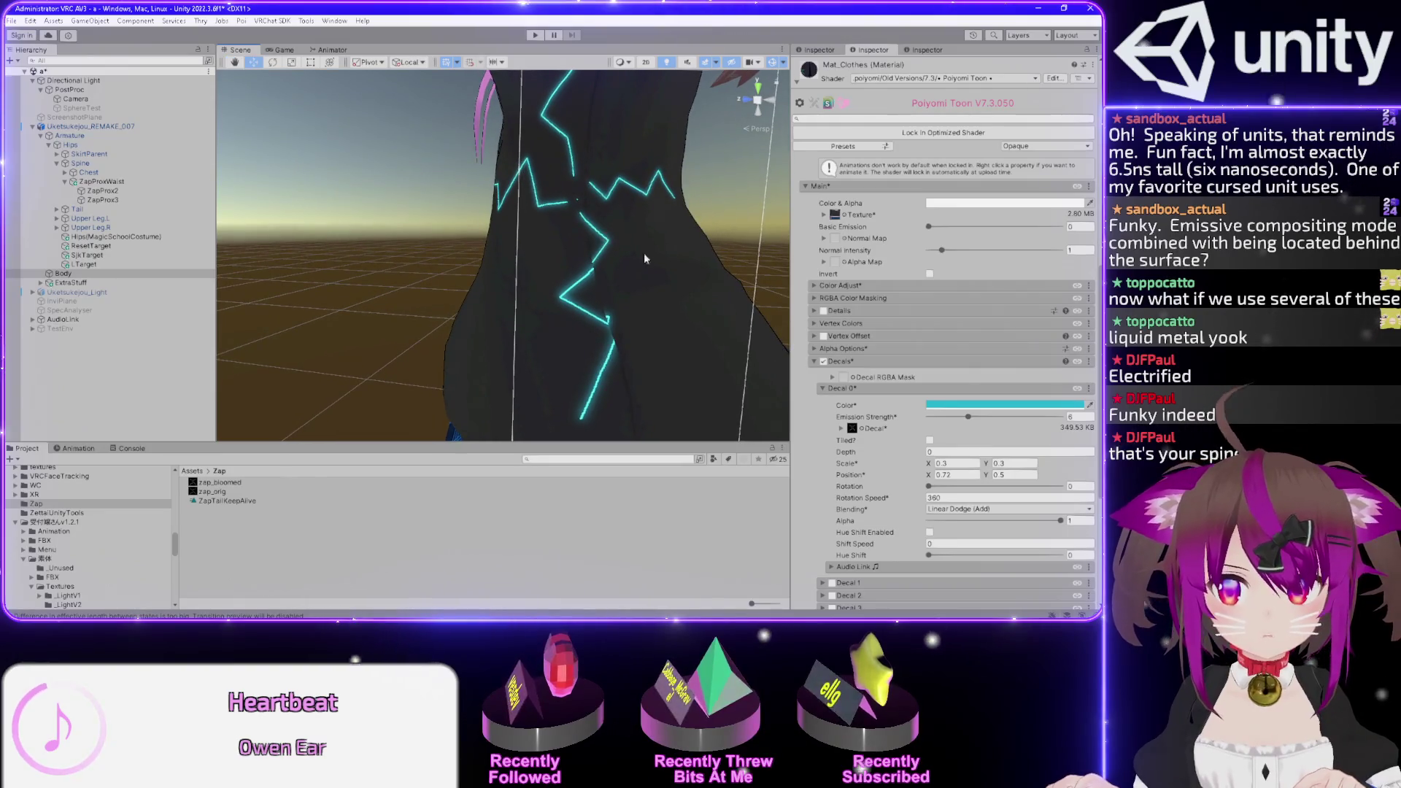
mouse_move(931, 487)
mouse_down()
mouse_move(951, 485)
mouse_move(845, 479)
mouse_up()
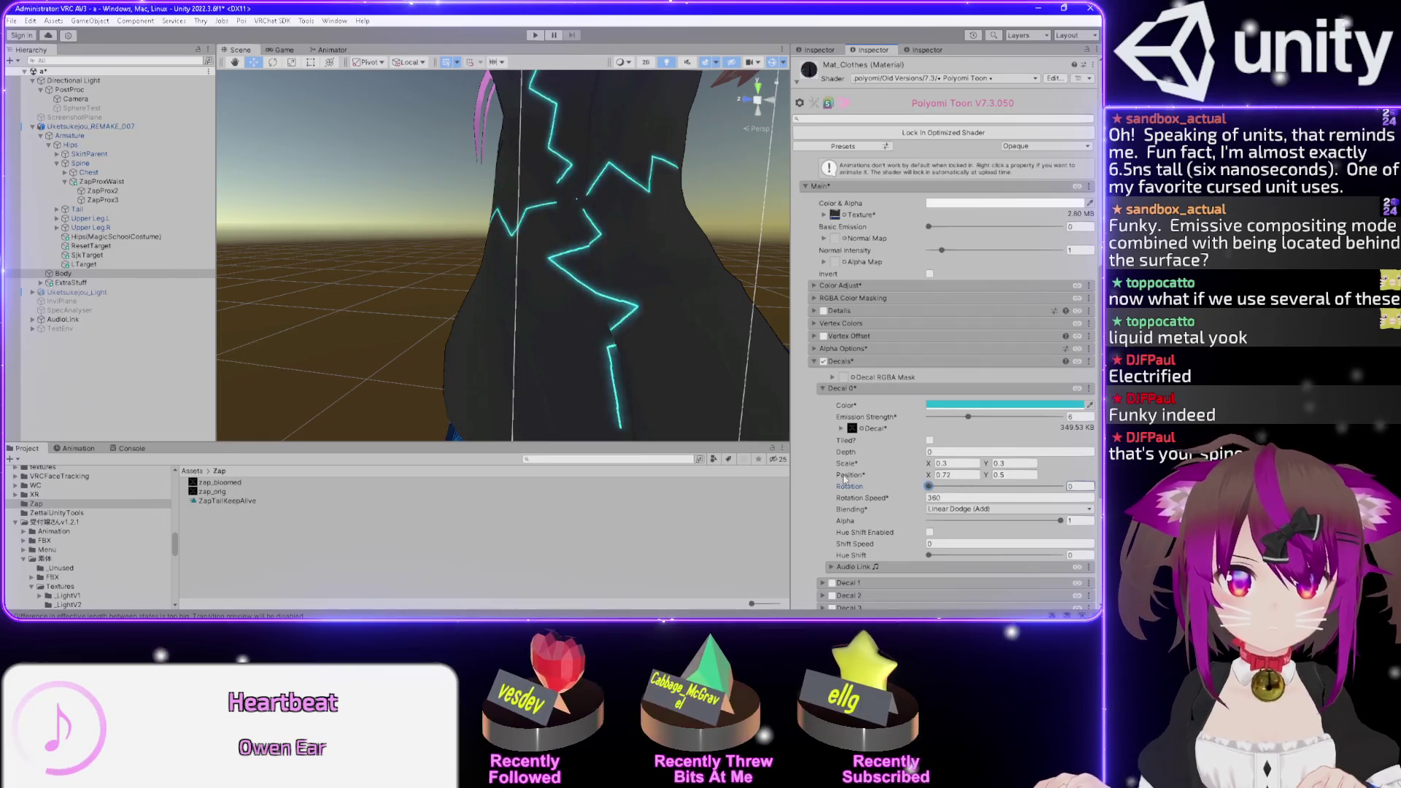